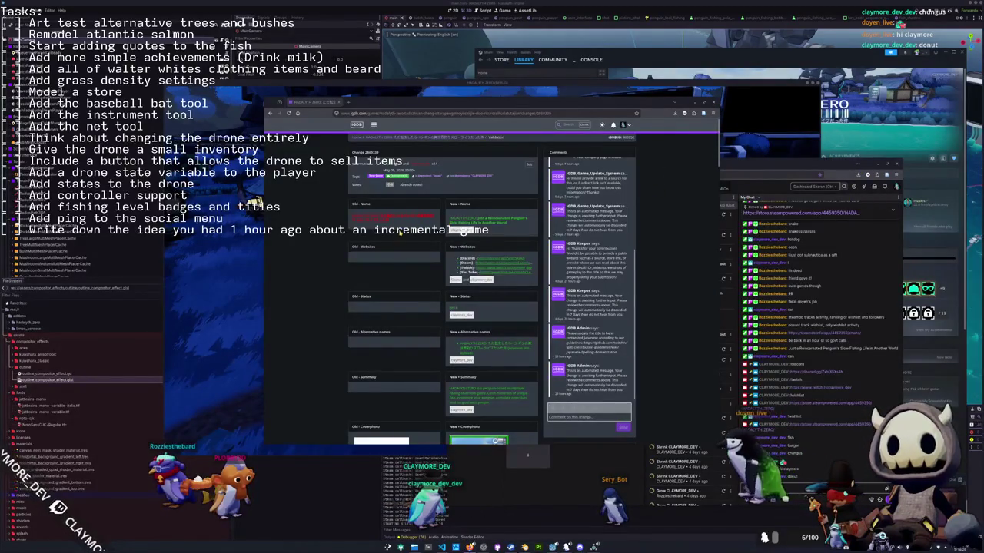
Open your own IGDB profile overview, scroll through it, then close the browser with Ctrl+W.
left_click(622, 125)
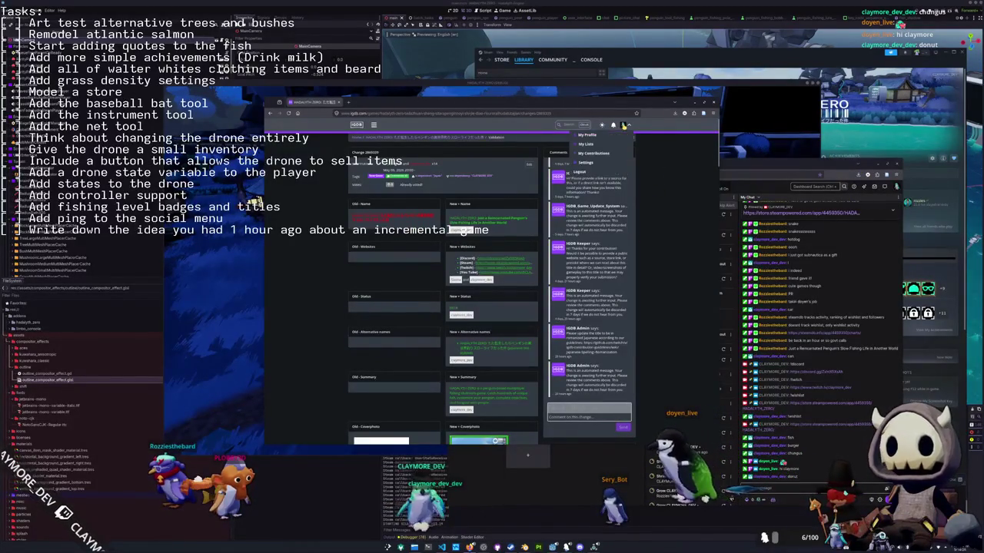
left_click(586, 135)
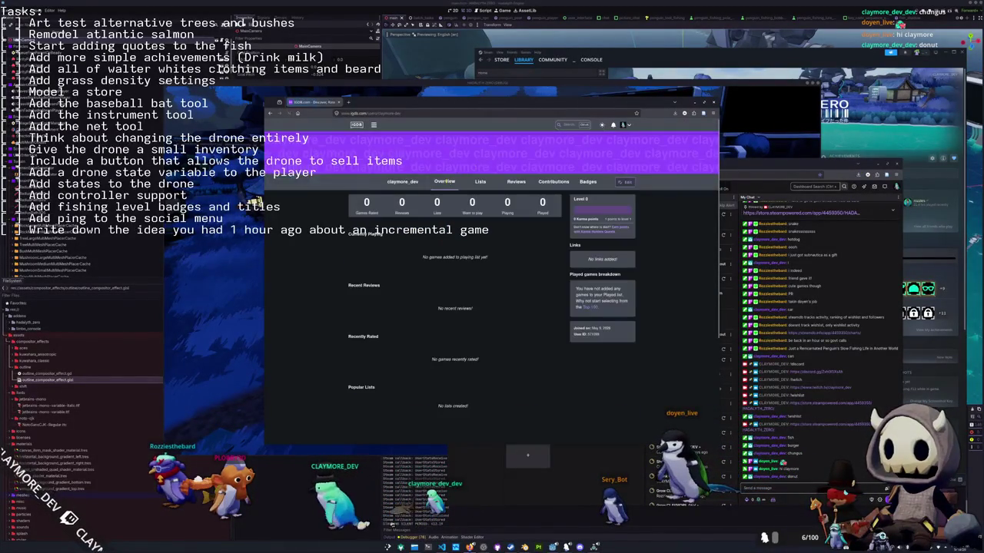
scroll(350, 239, "down", 1)
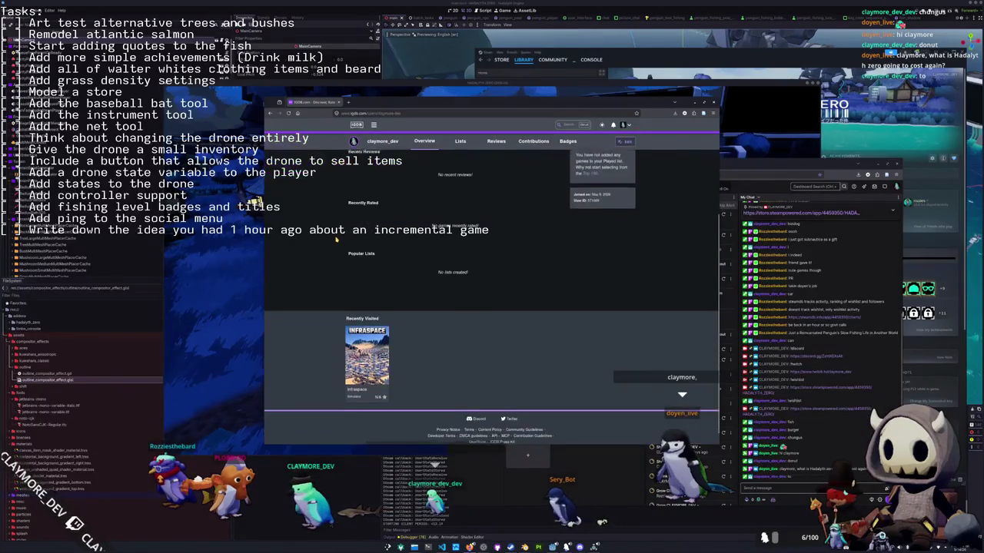
scroll(337, 238, "up", 1)
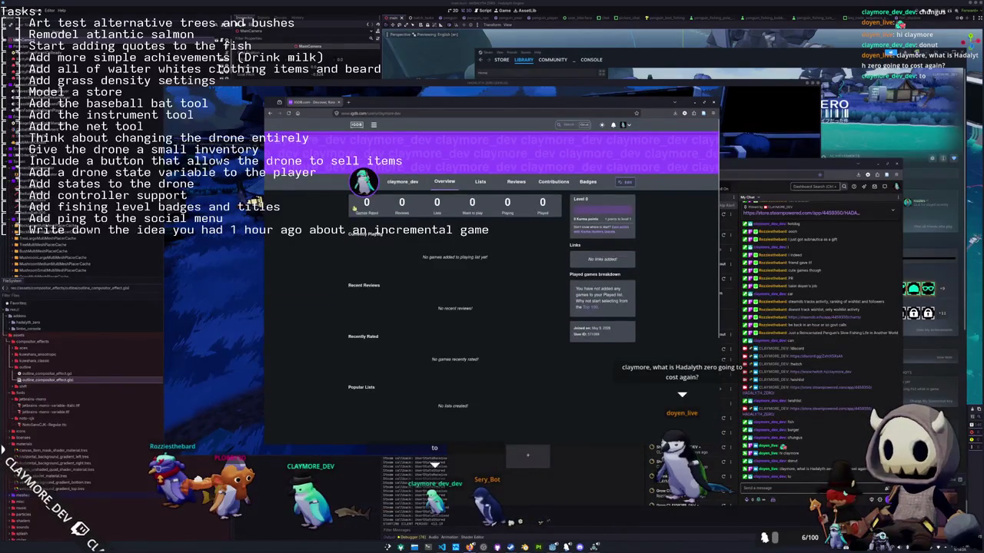
key("ctrl+w")
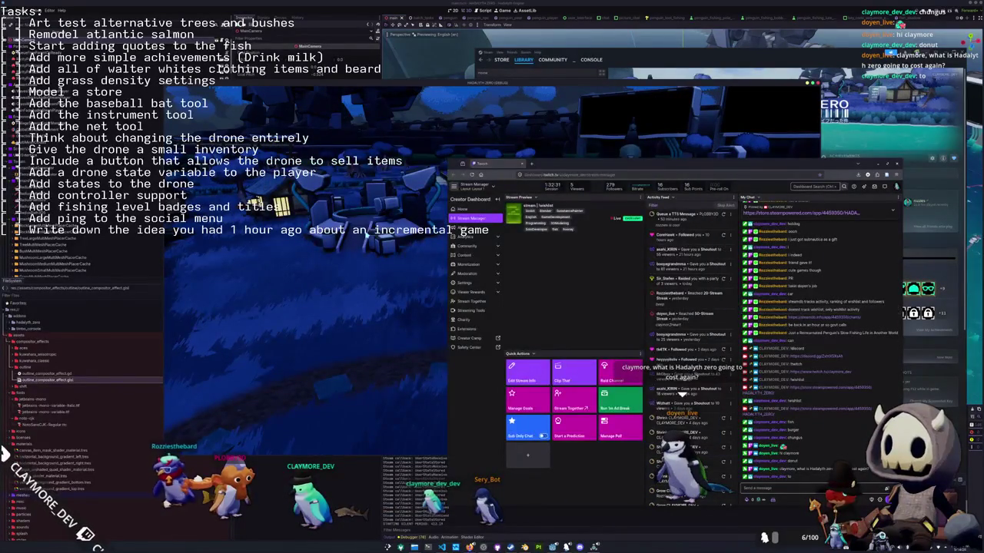
Walk the character through the village to the pond, briefly checking stream chat on the dashboard.
left_click(425, 225)
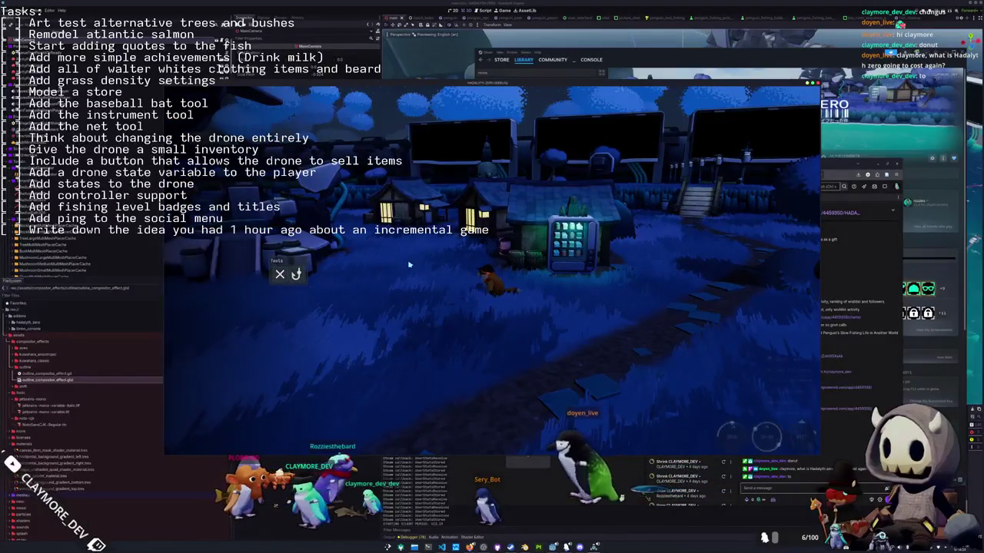
left_click(410, 257)
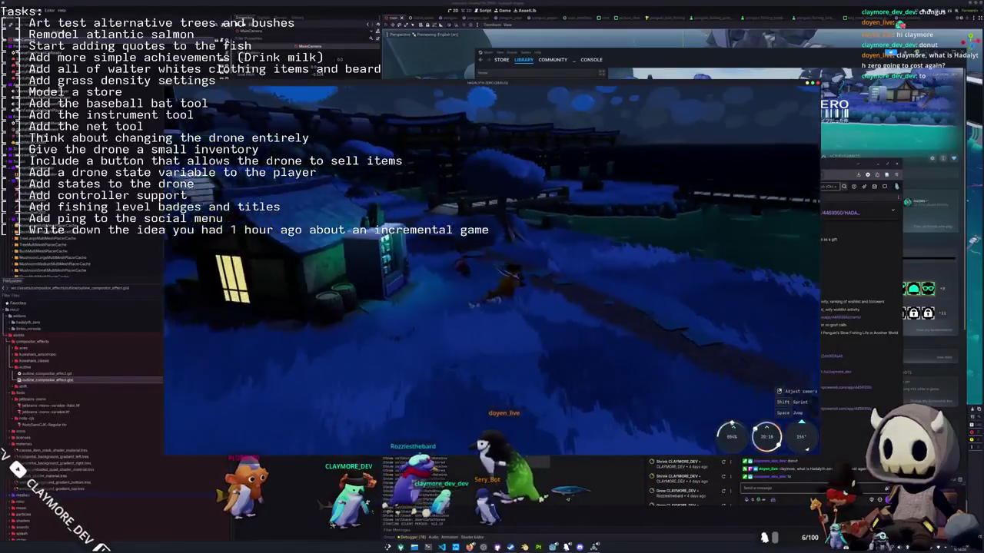
left_click(476, 263)
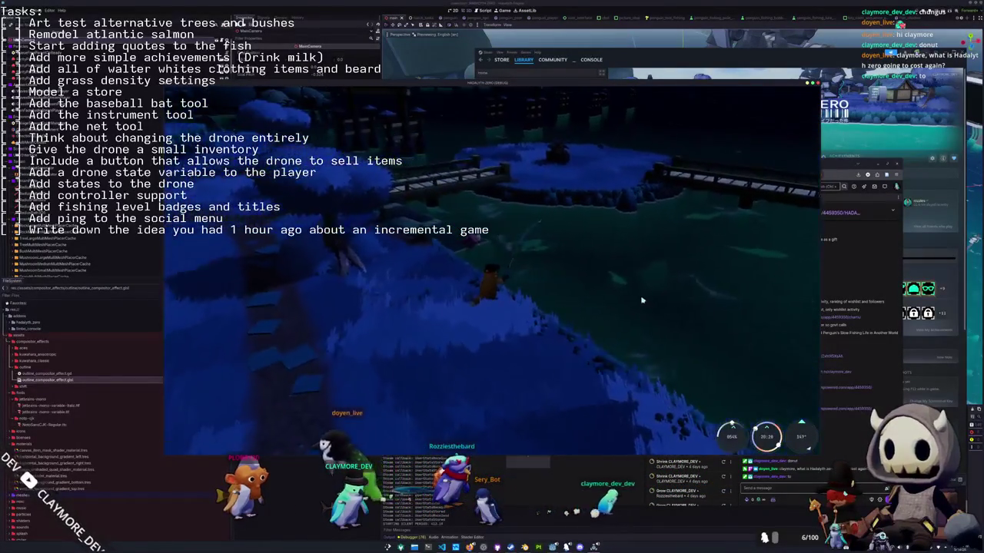
left_click(828, 447)
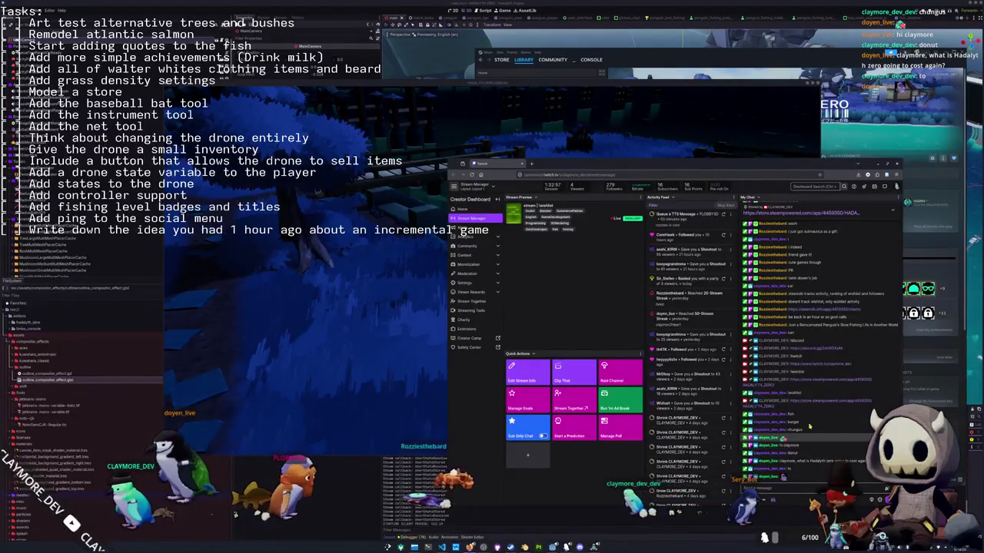
key("alt+Tab")
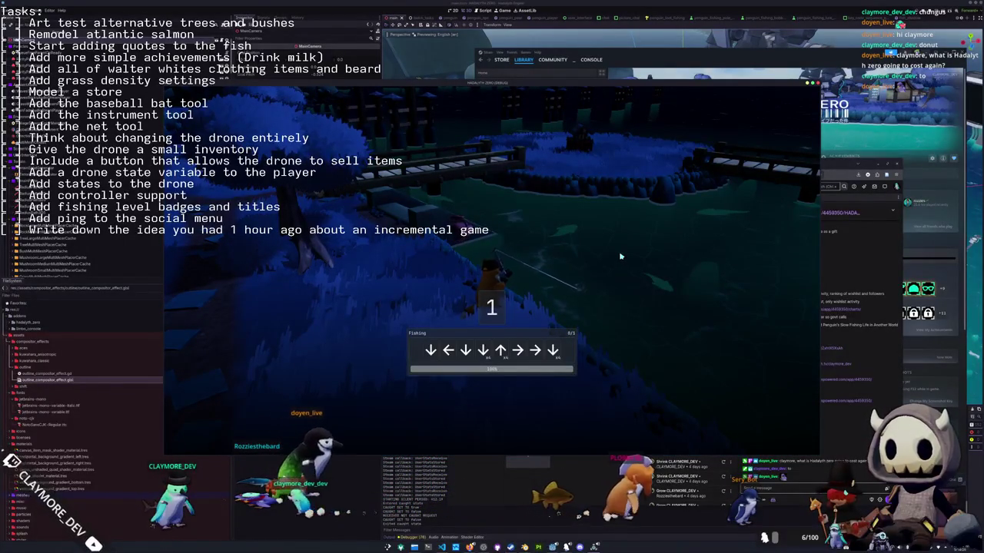
Land the Black Moor Goldfish with the Down, Left, Down, Up, Right, Down arrows and open the inventory.
key("Down")
key("Left")
key("Down")
key("Down")
key("Up")
key("Right")
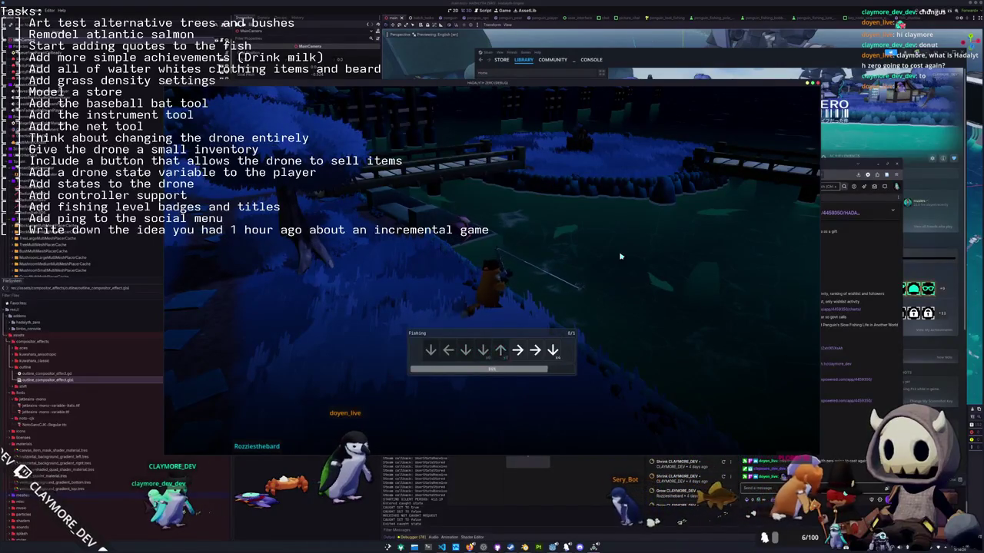
key("Down")
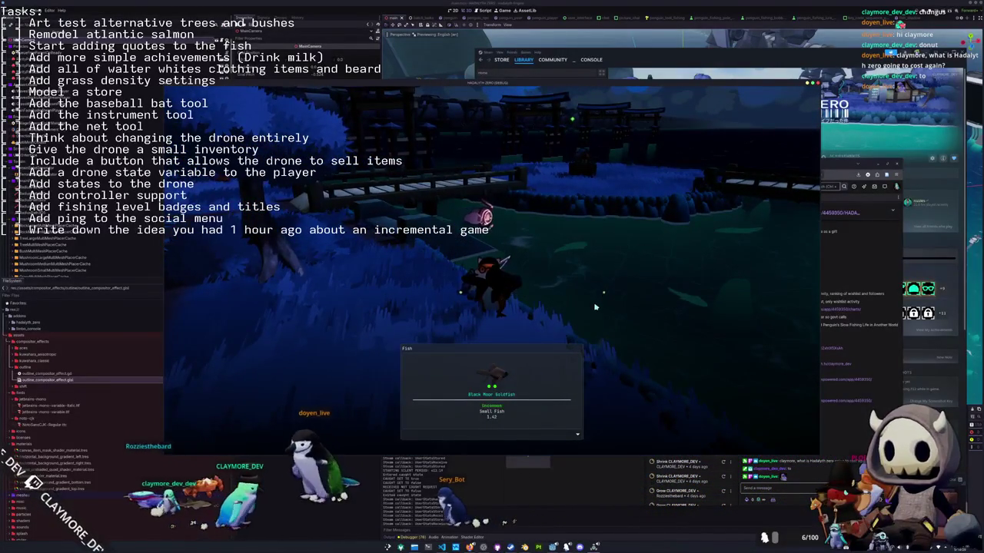
key("Tab")
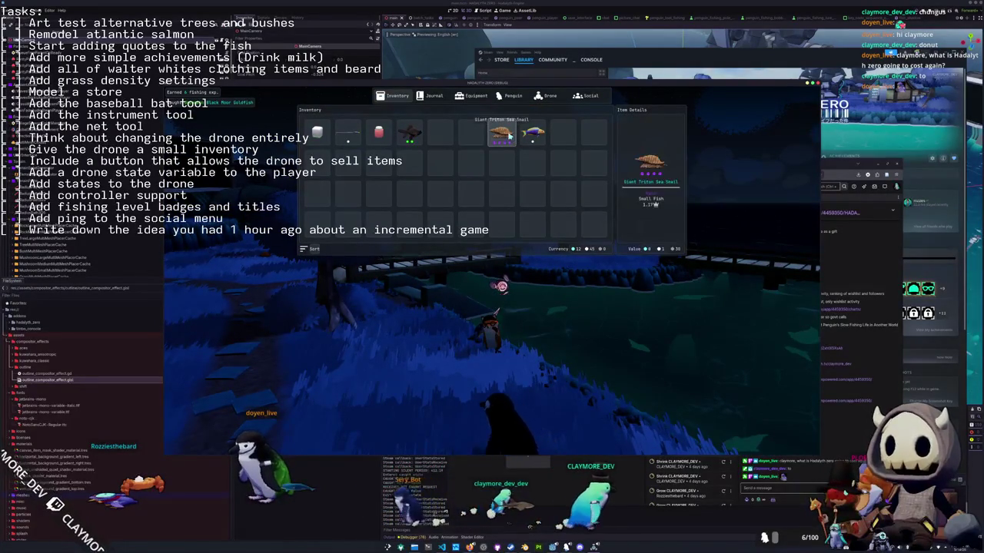
Sort the inventory to close the gaps, close it with Tab, then Alt-Tab away from the game.
left_click(312, 248)
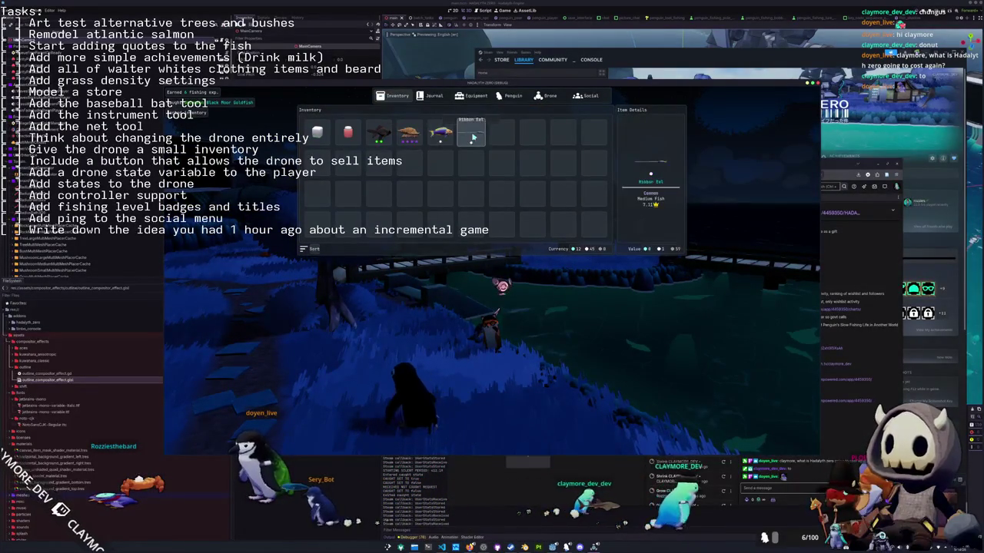
key("Tab")
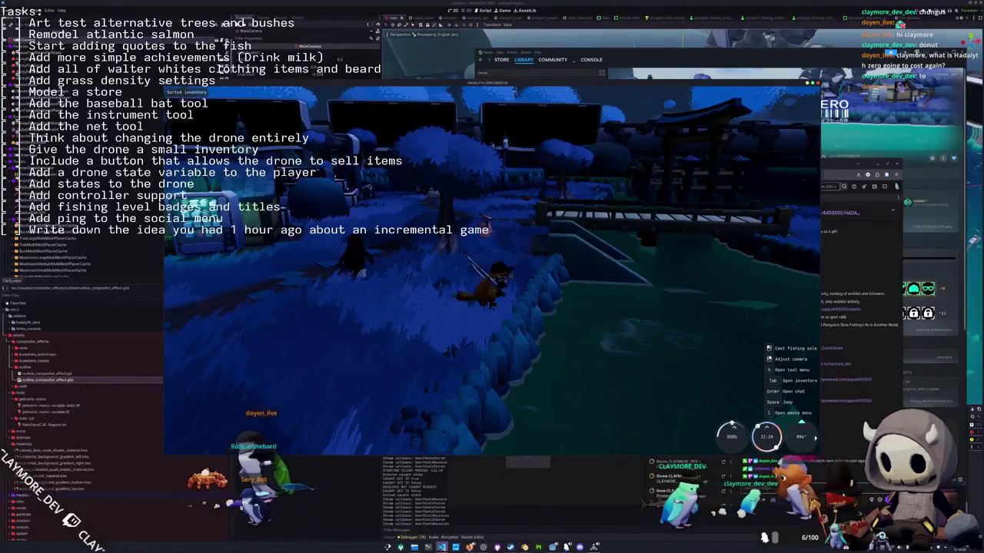
key("alt+Tab")
key("alt+Tab")
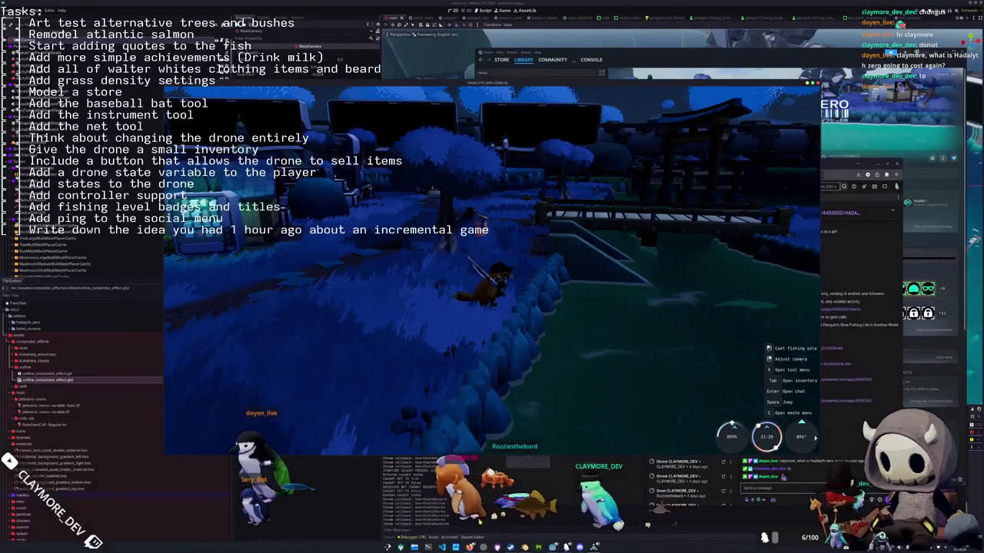
Check the Tasks text source's properties in OBS, confirm with OK, then Alt-Tab to Blender.
mouse_move(579, 547)
double_click(452, 205)
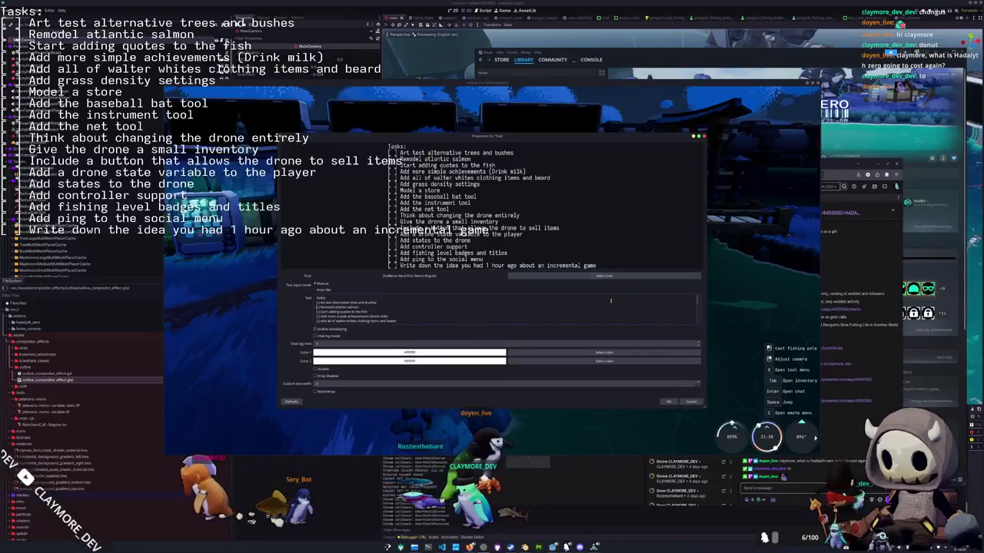
left_click(665, 403)
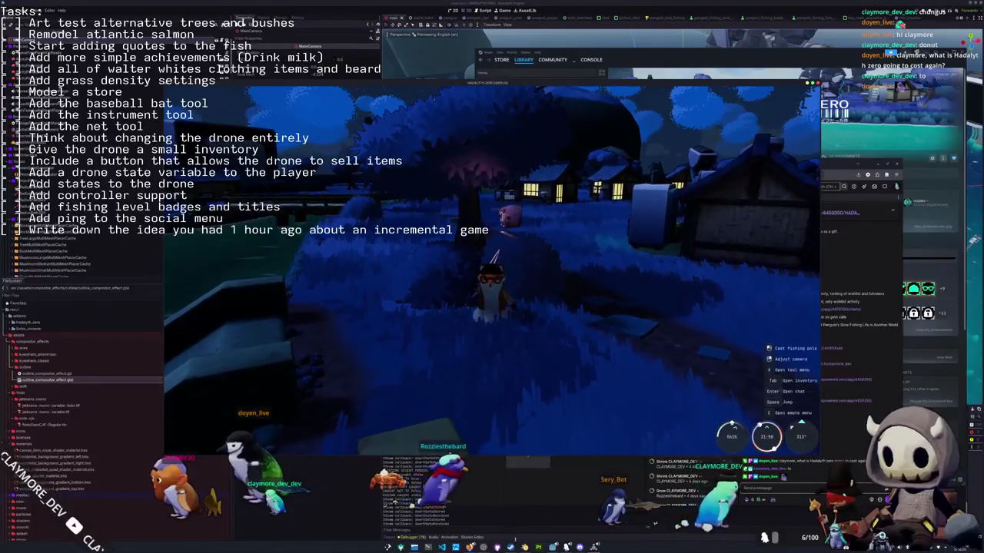
key("alt+Tab")
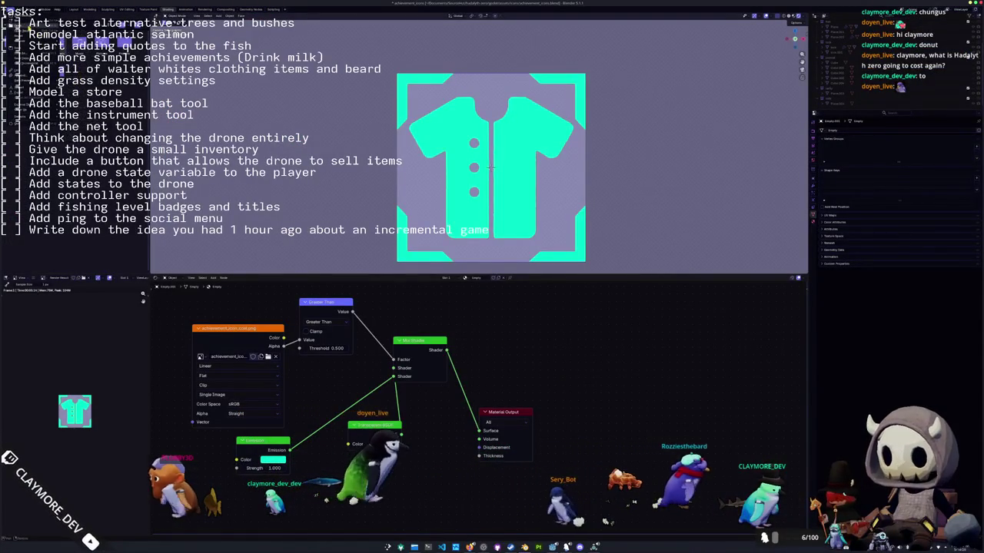
Open the mangrove foliage .blend file from the project's subfolders without saving, then select the tree.
key("ctrl+q")
left_click(531, 281)
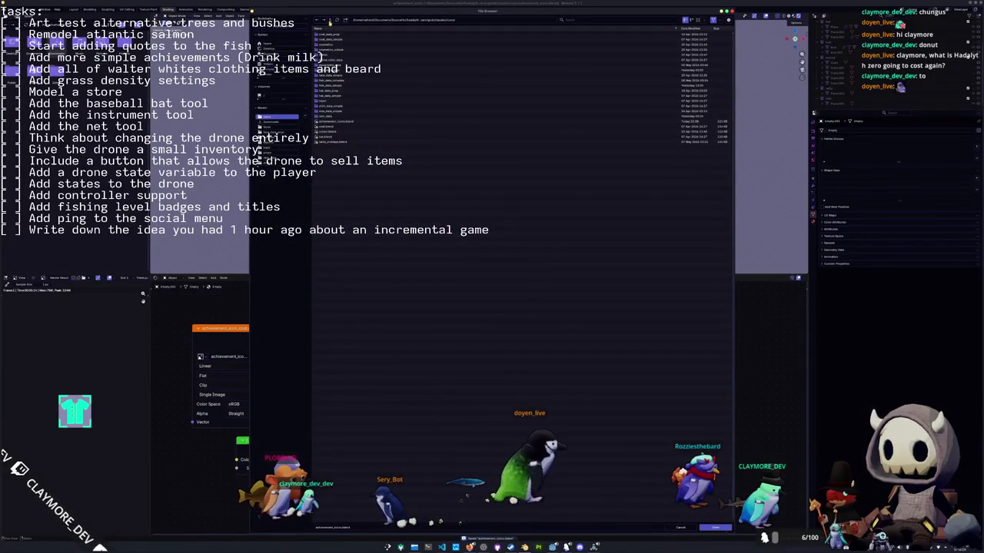
left_click(331, 20)
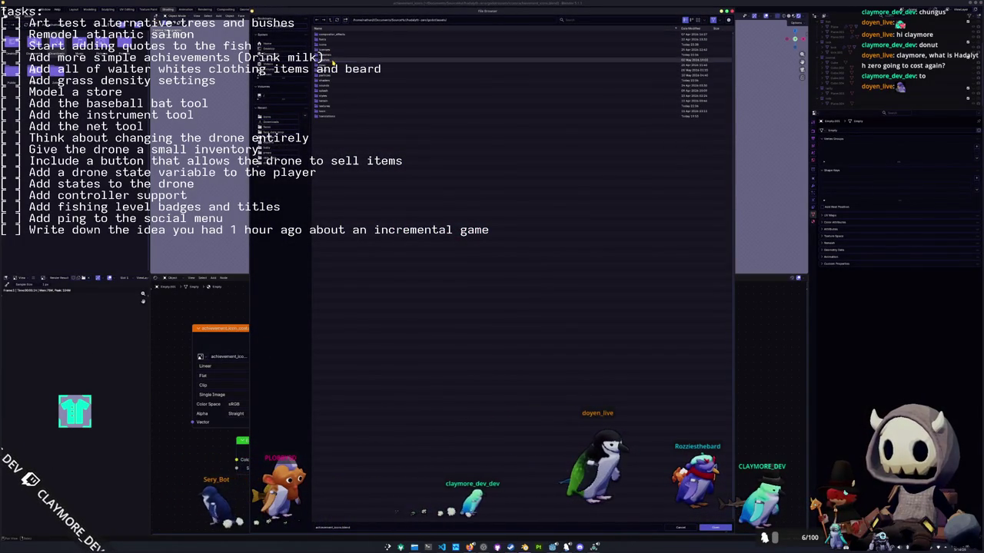
left_click(331, 62)
left_click(332, 53)
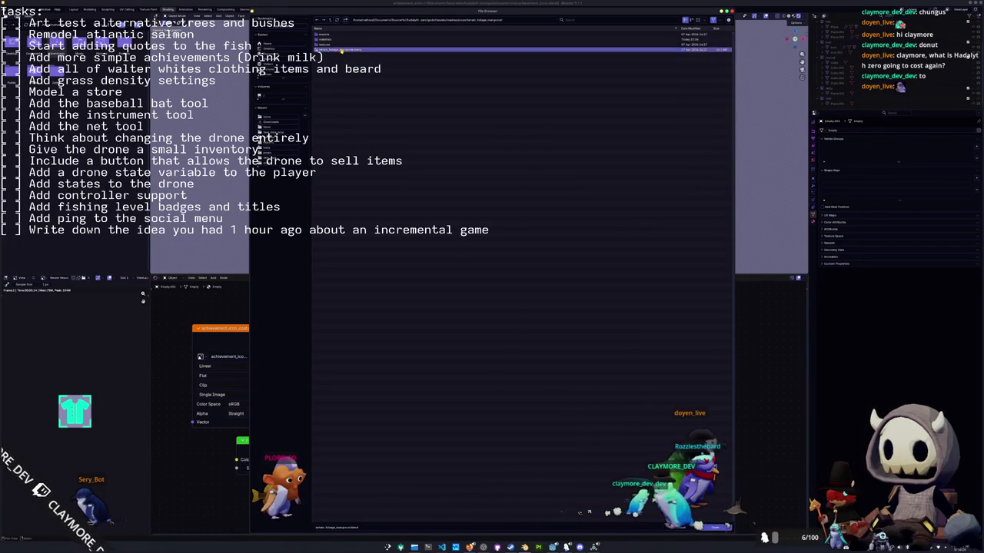
double_click(332, 45)
left_click(520, 204)
middle_click_drag(519, 205, 526, 217)
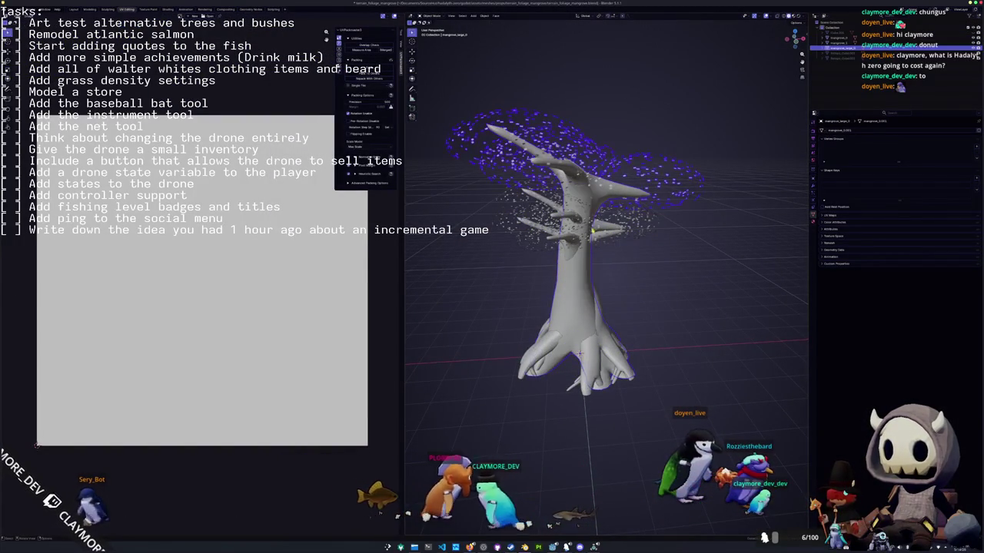
key("shift+d")
key("x")
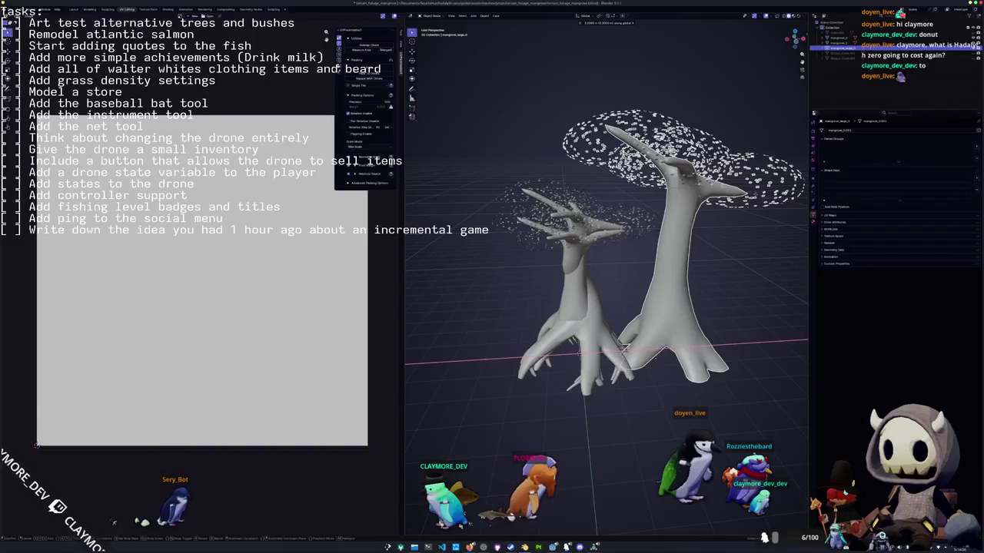
key("Delete")
left_click(642, 226)
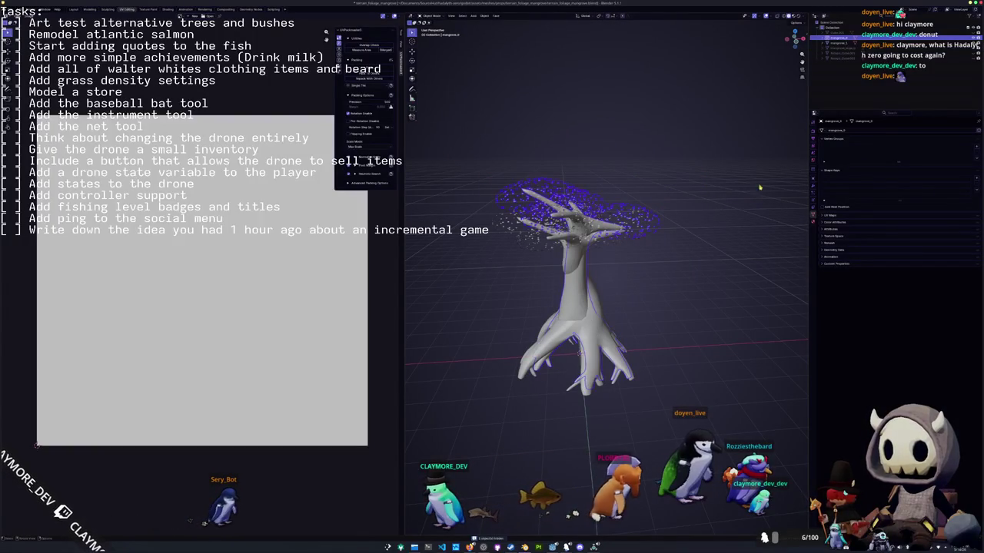
left_click(961, 47)
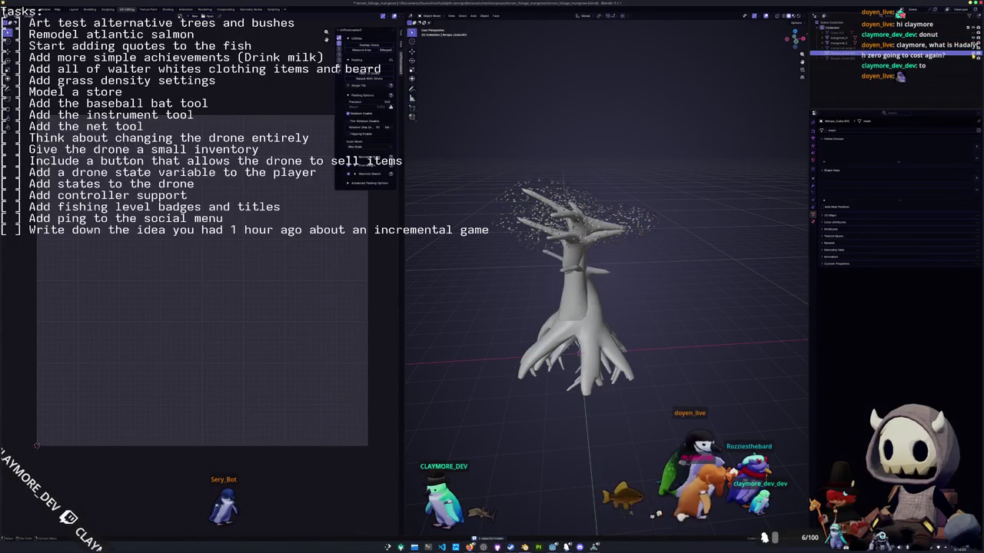
left_click(652, 224)
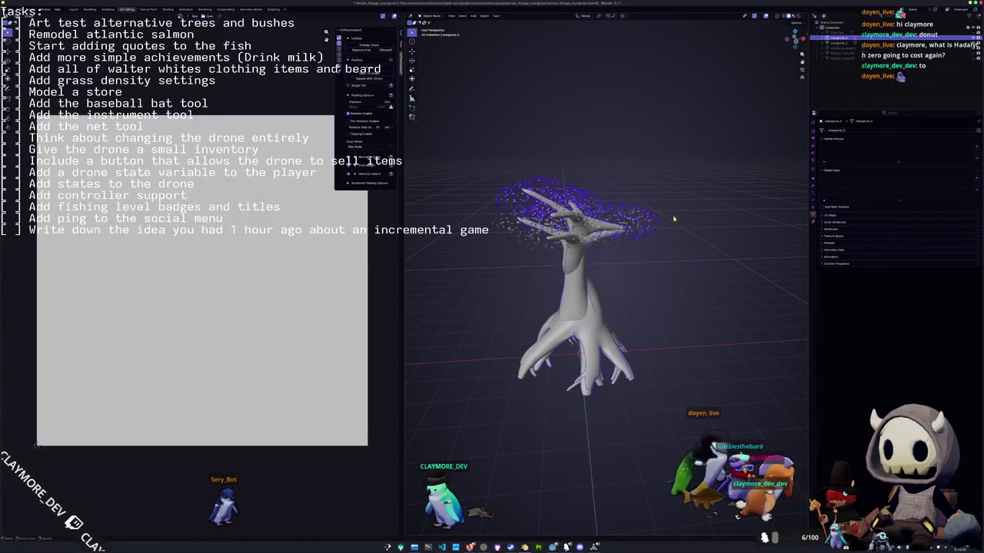
key("KP_Decimal")
left_click(841, 35)
key("ctrl+z")
key("ctrl+shift+z")
left_click(673, 185)
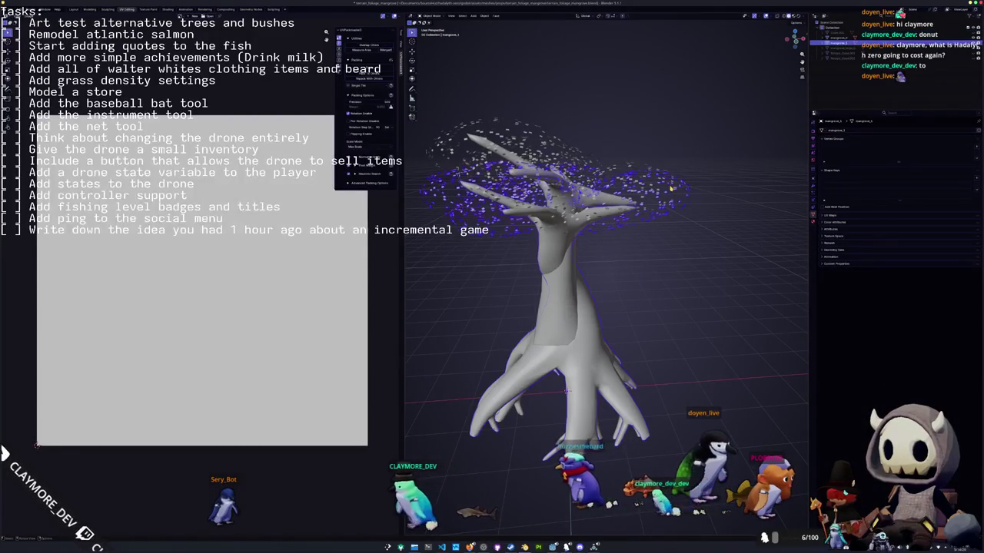
scroll(505, 256, "down", 3)
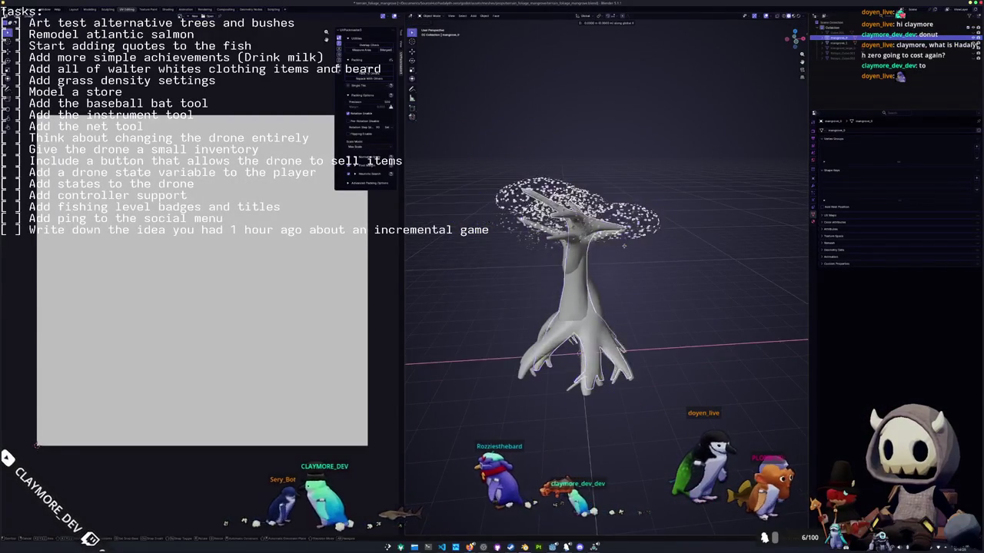
key("shift+d")
type("x-5")
key("Escape")
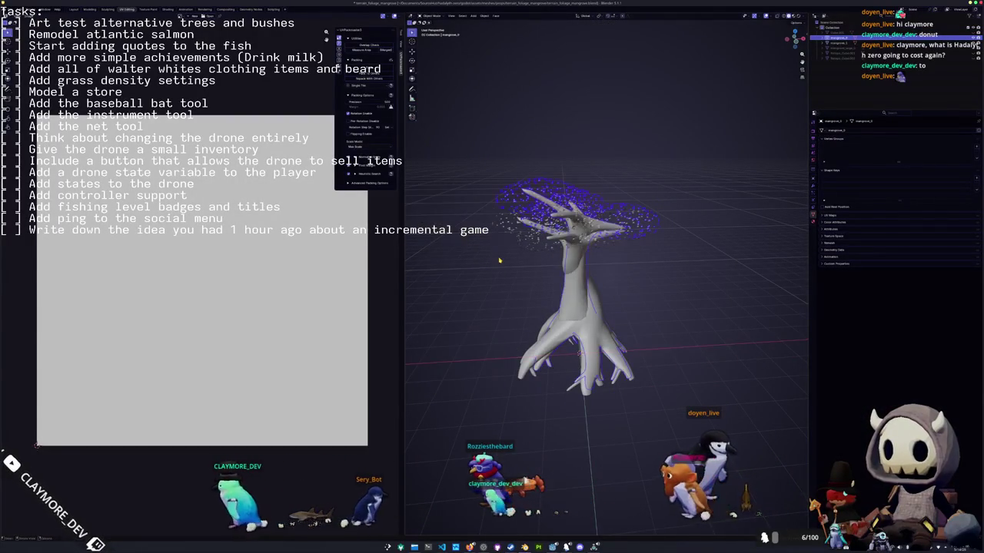
key("Tab")
key("alt+a")
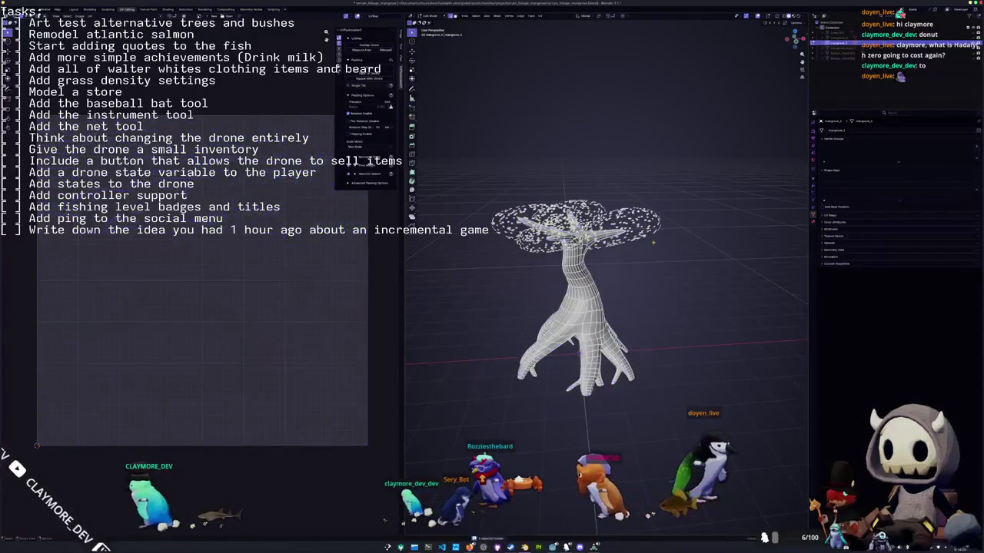
Select the leaf clusters and try scaling them about a chosen pivot, then cancel the scale.
key("l")
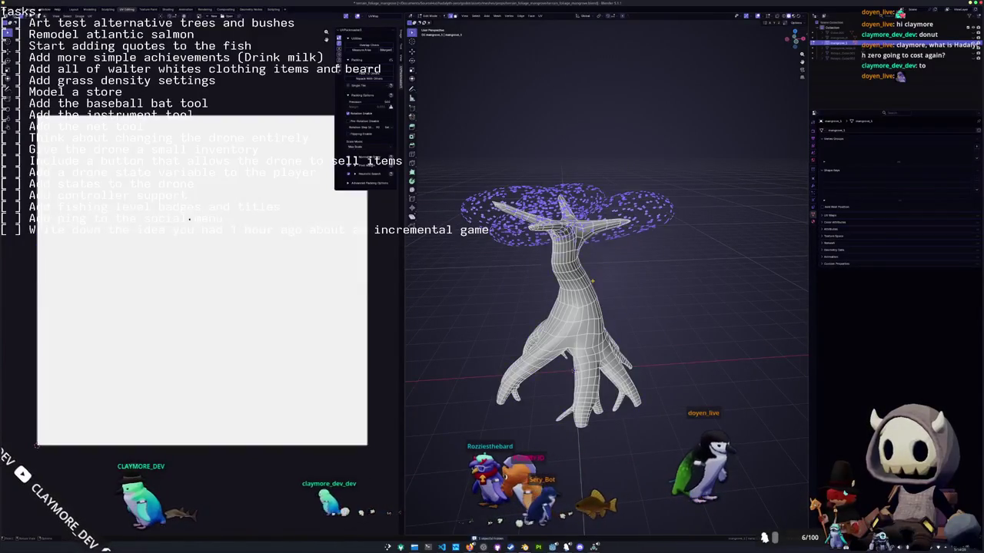
middle_click_drag(648, 269, 619, 265)
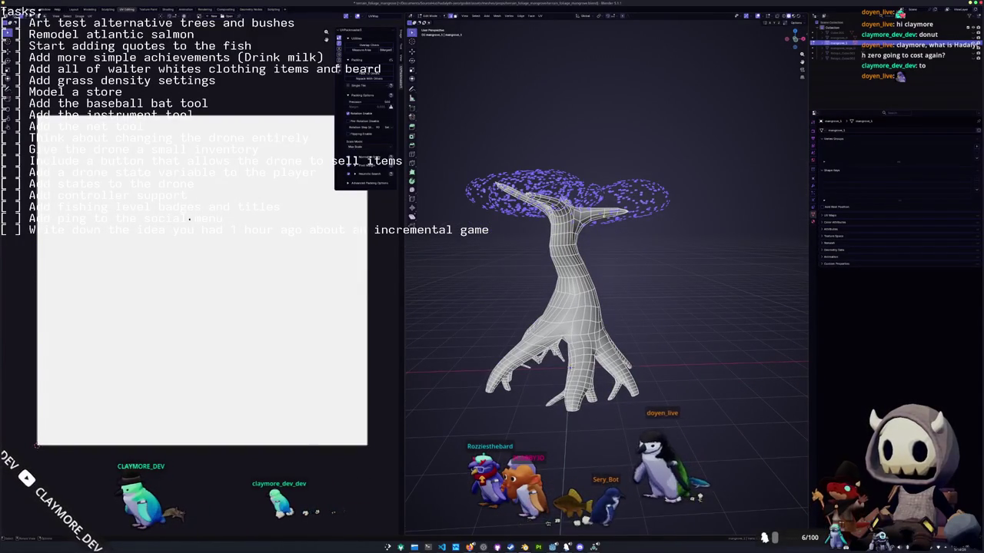
left_click(601, 17)
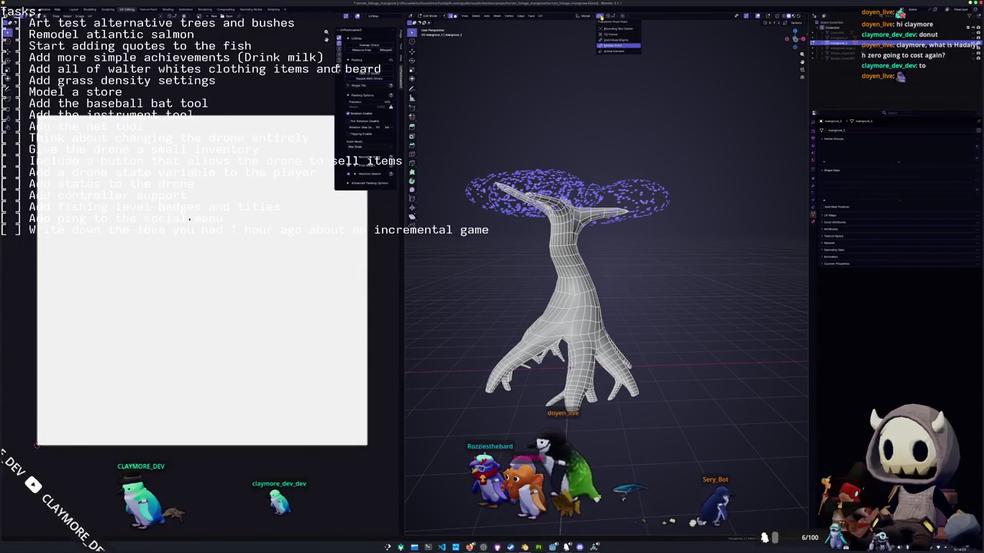
key("s")
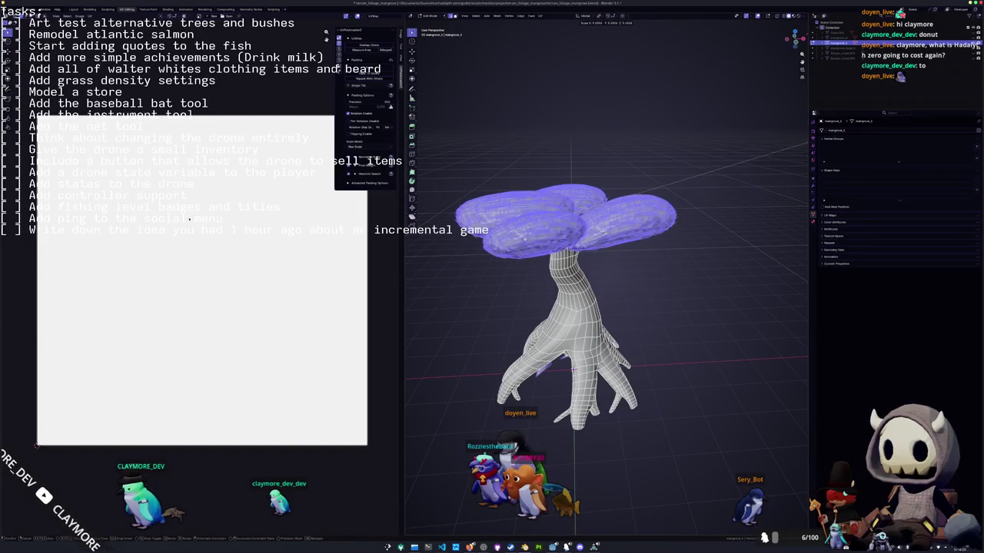
key("Escape")
mouse_move(572, 372)
middle_mouse_down()
mouse_move(545, 378)
mouse_move(616, 324)
middle_mouse_up()
scroll(546, 378, "up", 5)
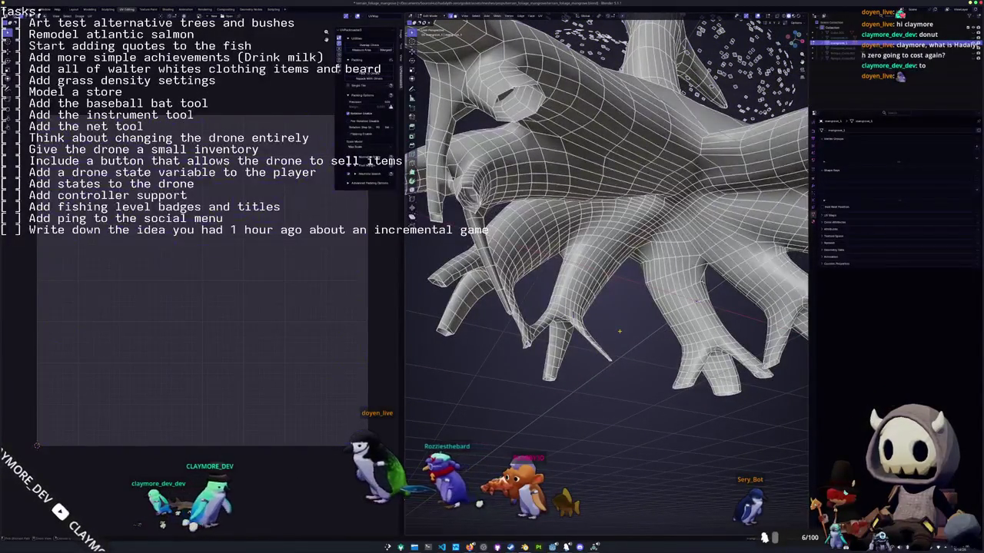
Select the stray faces at a root tip and delete them as Faces.
key("a")
mouse_move(619, 332)
middle_mouse_down()
mouse_move(501, 389)
mouse_move(618, 201)
middle_mouse_up()
left_click(619, 202)
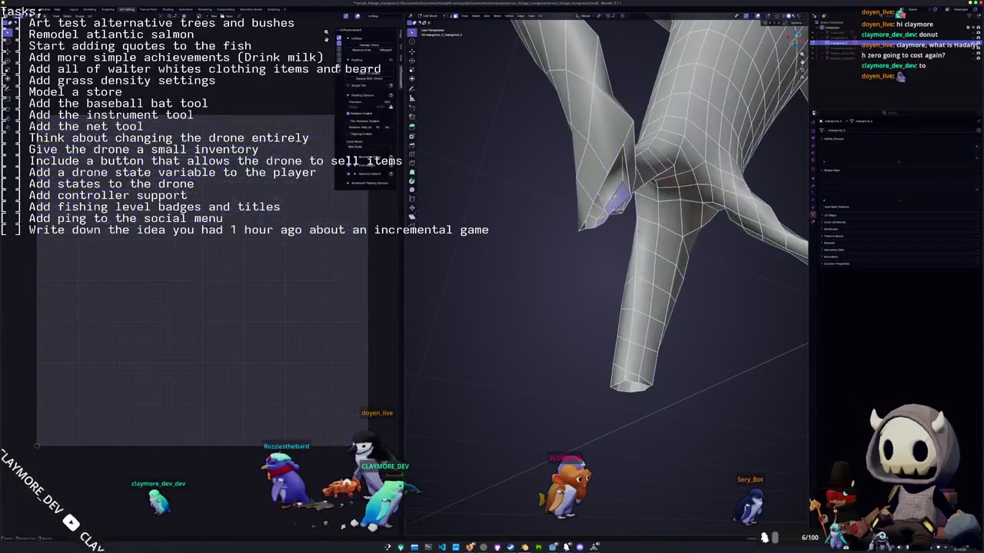
left_click(621, 167, "shift")
key("x")
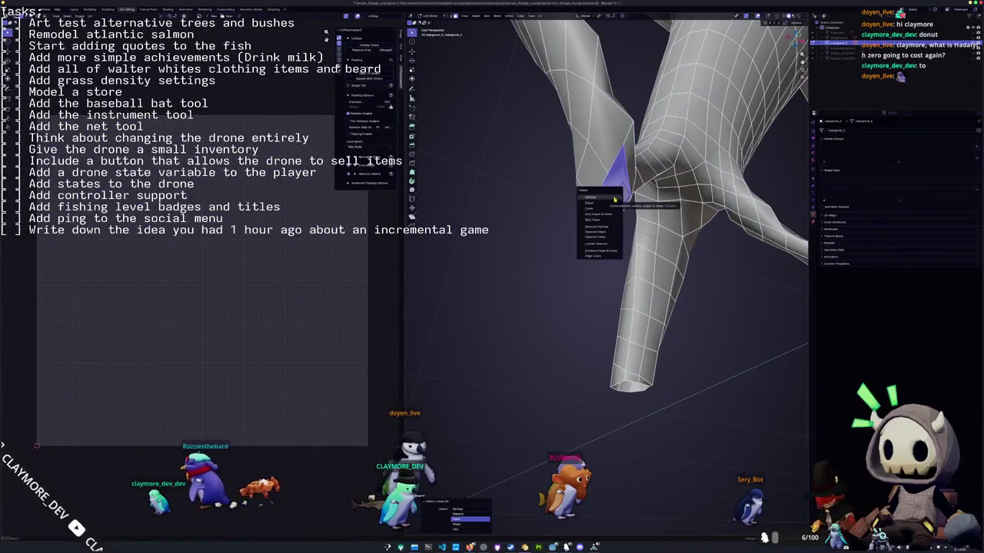
left_click(614, 199)
scroll(642, 205, "down", 3)
scroll(641, 205, "down", 3)
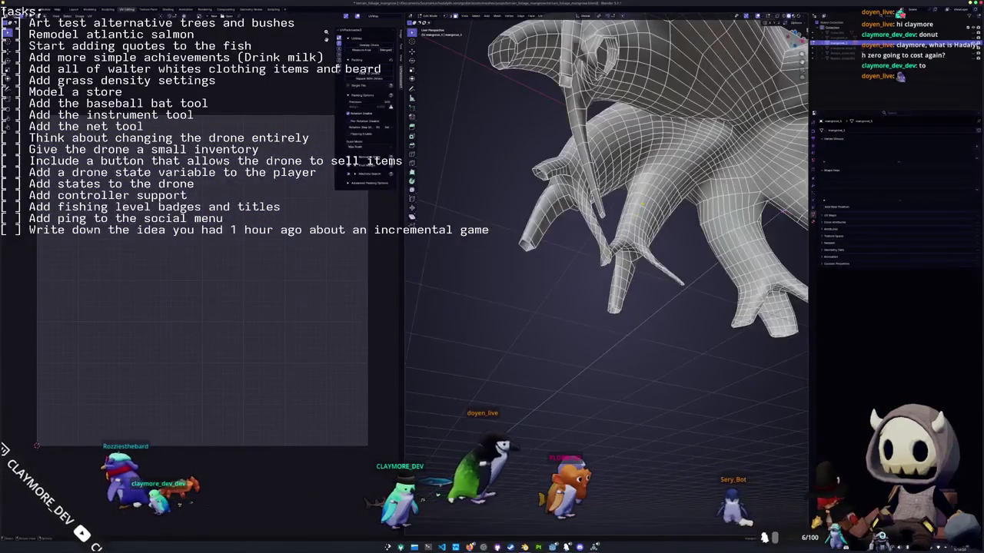
scroll(642, 204, "down", 4)
Select the whole tree mesh and bring up the delete menu, dismissing it without deleting.
middle_click_drag(644, 212, 639, 223)
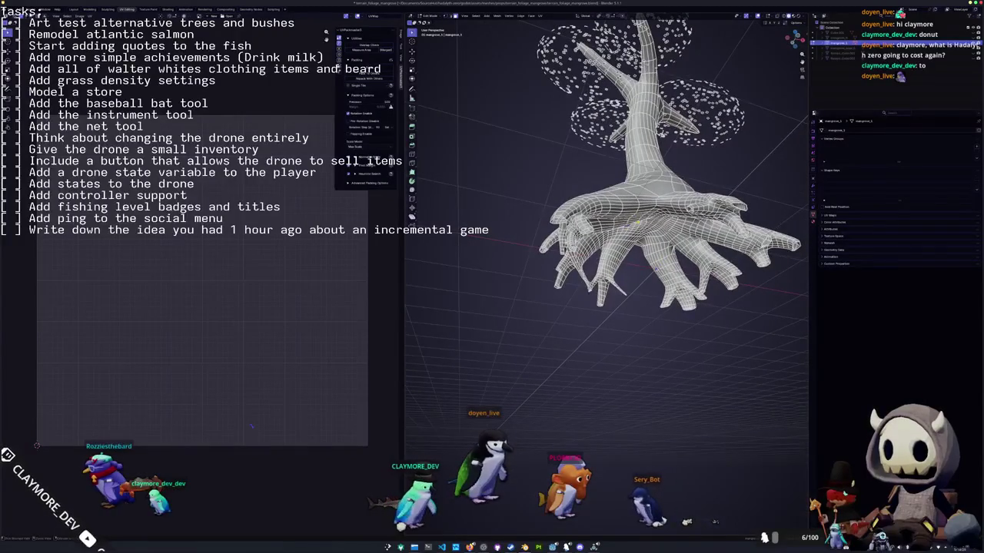
key("a")
scroll(640, 223, "up", 5)
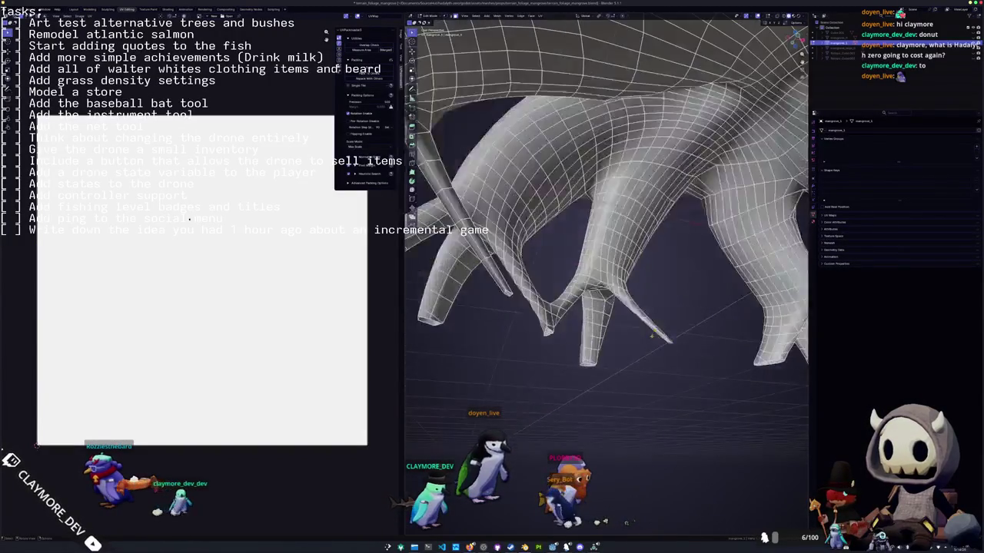
scroll(576, 246, "up", 3)
scroll(575, 246, "down", 2)
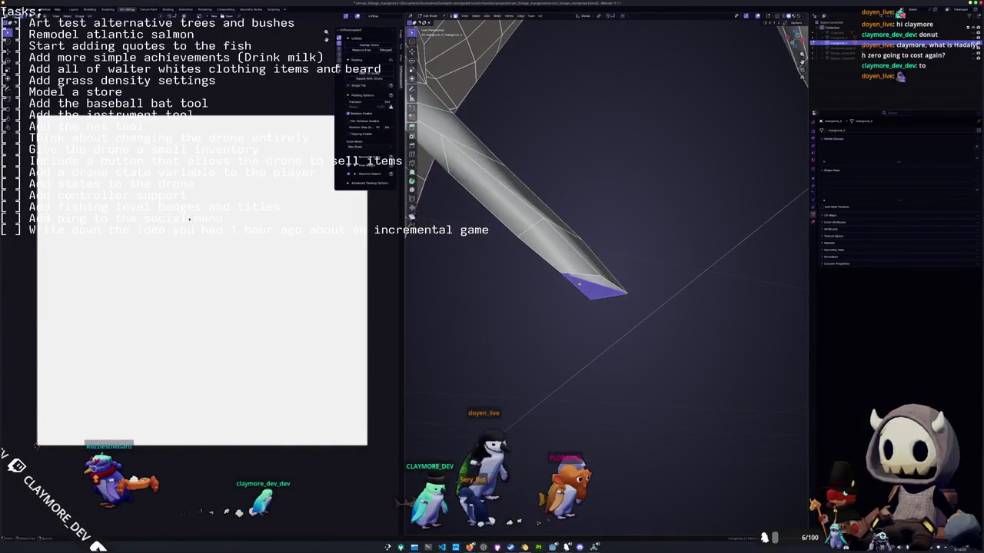
scroll(595, 277, "down", 3)
key("x")
key("Escape")
scroll(595, 294, "down", 3)
scroll(607, 296, "down", 2)
Deselect everything with Alt+A, orbit to a tilted view, and begin scaling the foliage clusters.
key("a")
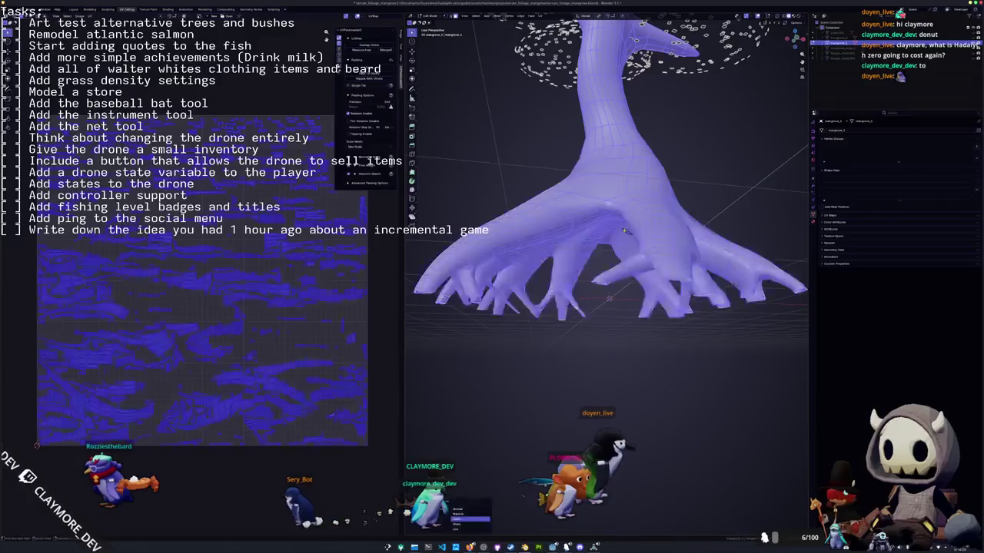
key("alt+a")
scroll(625, 230, "down", 5)
mouse_move(625, 231)
middle_mouse_down()
mouse_move(592, 179)
mouse_move(592, 231)
mouse_move(650, 242)
middle_mouse_up()
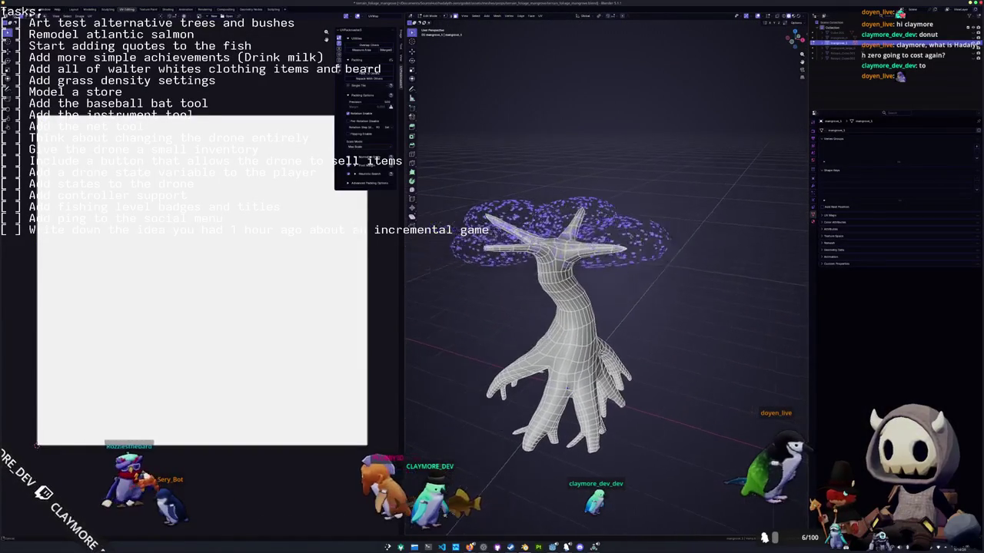
key("s")
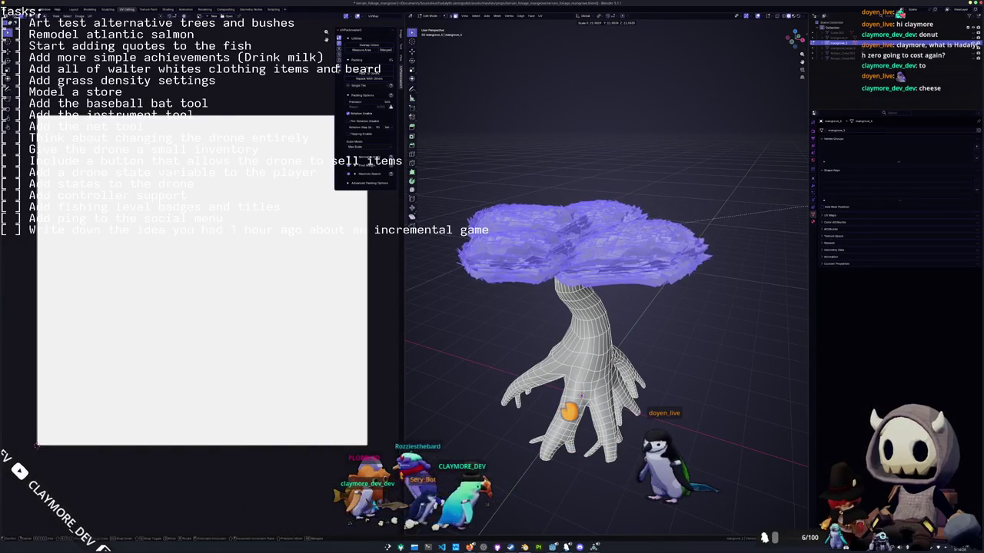
Cancel two foliage scaling attempts and switch to the Shading workspace with Ctrl+Page Down.
key("Escape")
key("s")
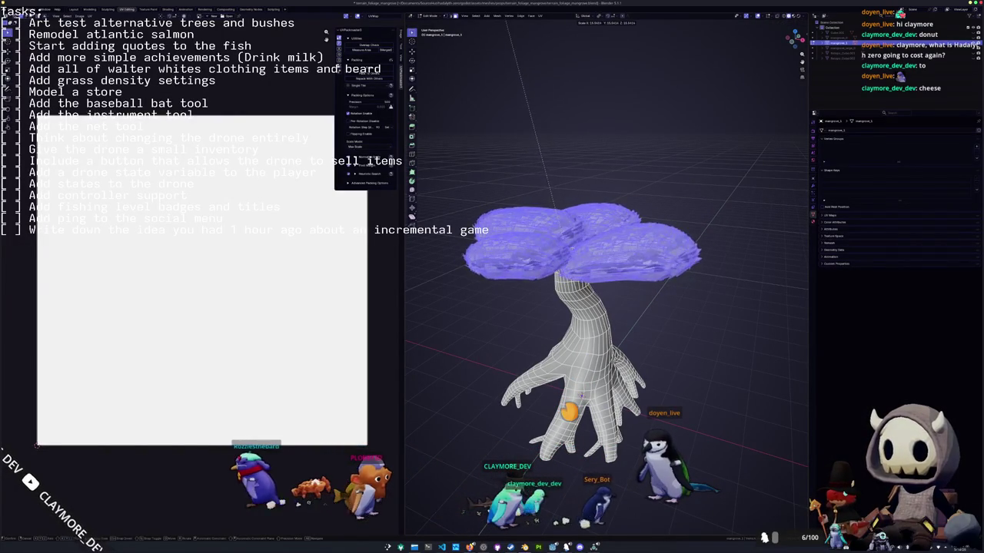
key("Escape")
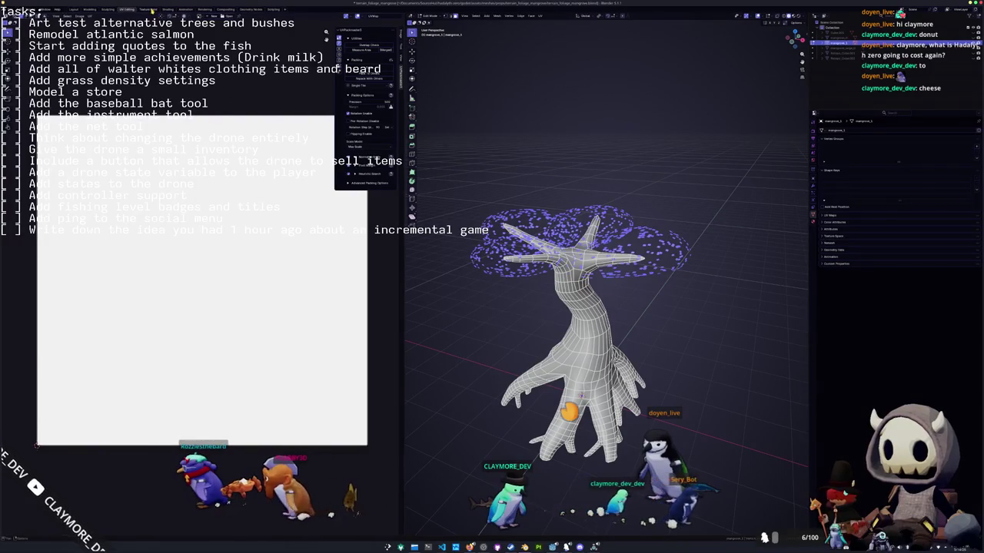
key("ctrl+Page_Down")
key("ctrl+Page_Down")
middle_click_drag(653, 192, 696, 206)
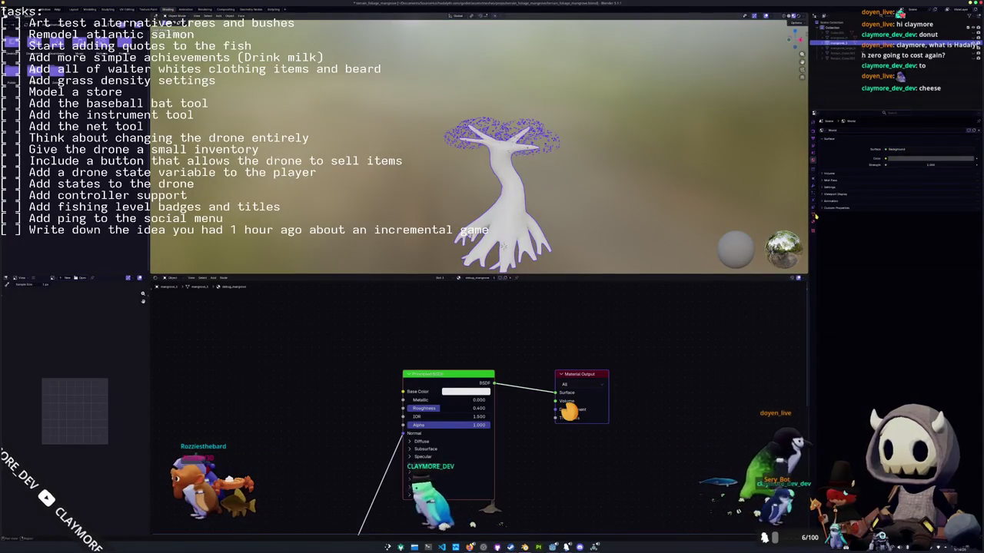
In Material Properties, compare the bush and debug_mangrove slots, and view the tree in wireframe.
left_click(813, 221)
left_click(842, 138)
left_click(841, 142)
left_click(843, 138)
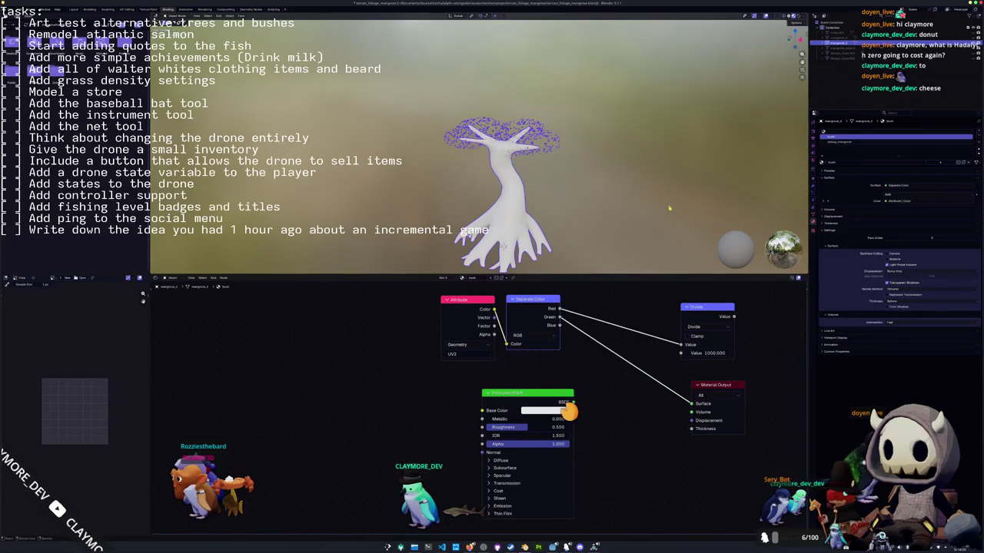
left_click(874, 142)
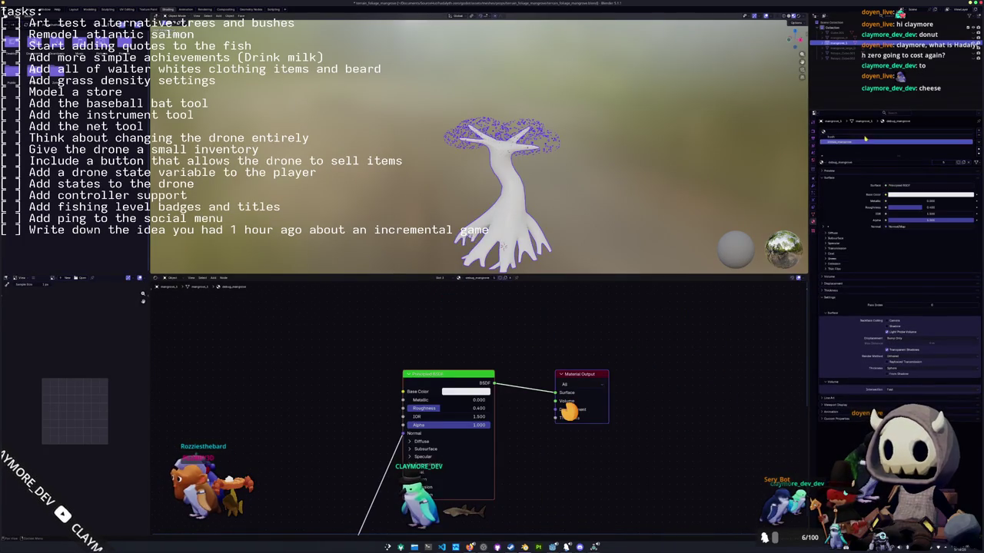
left_click(865, 138)
scroll(587, 181, "up", 3)
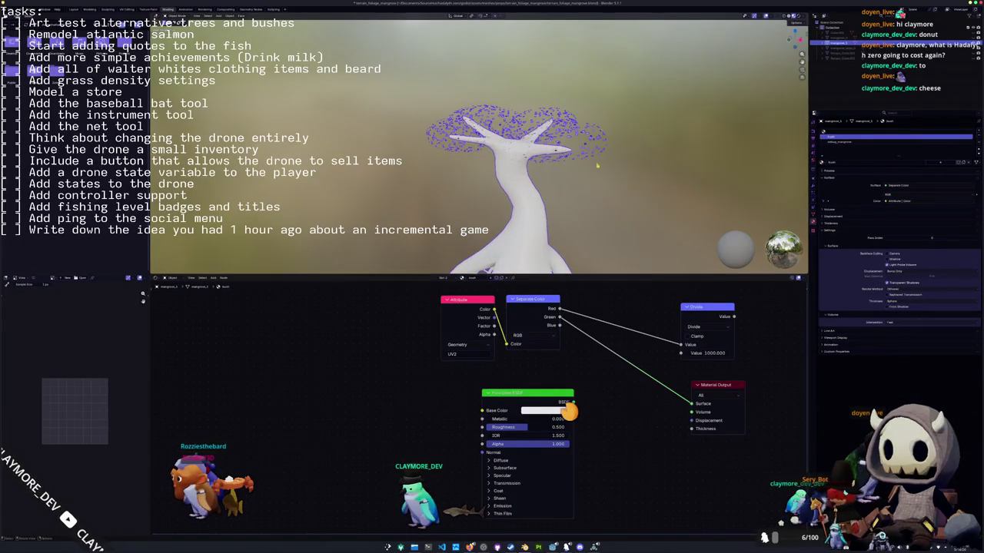
key("shift+z")
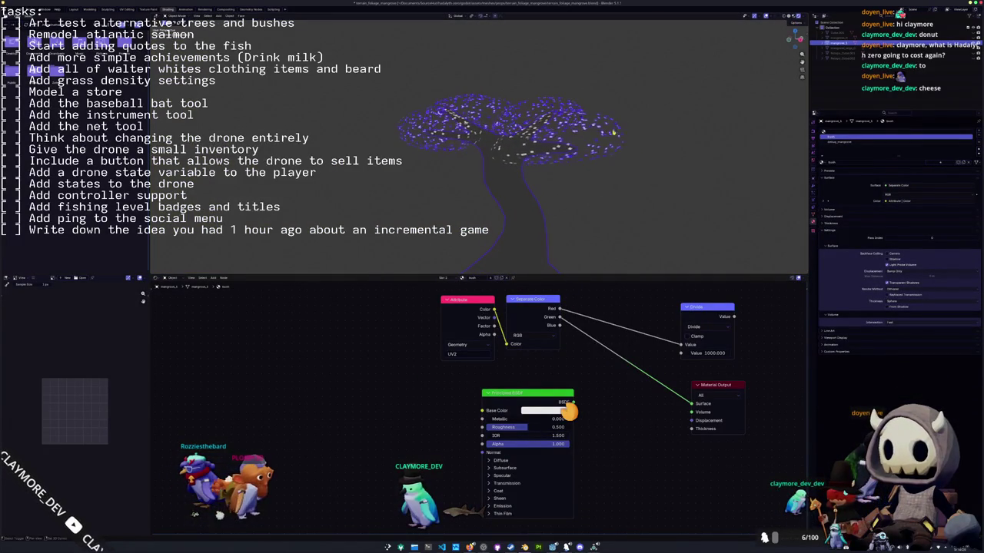
Use the material slots to select the trunk faces, then the faces using the bush material.
left_click(530, 212)
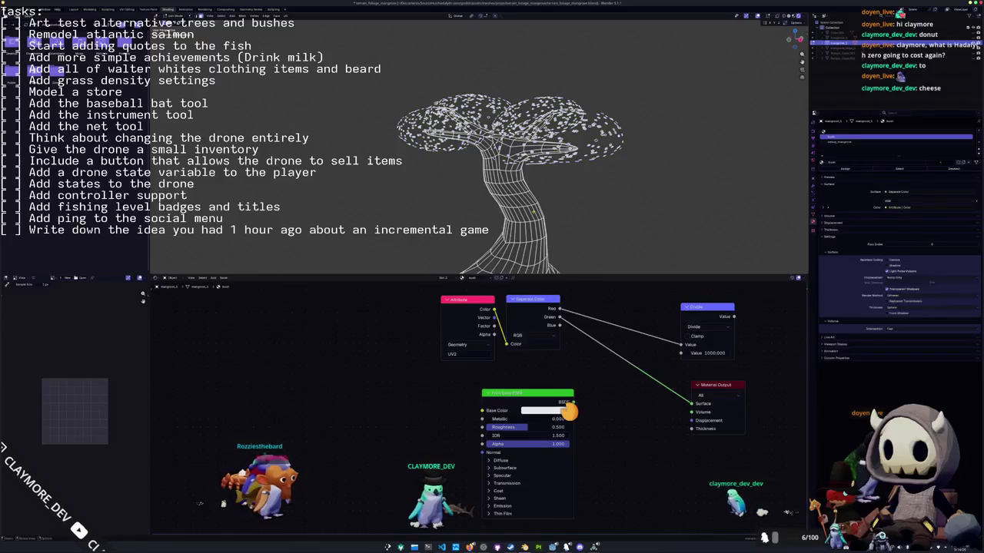
key("ctrl+l")
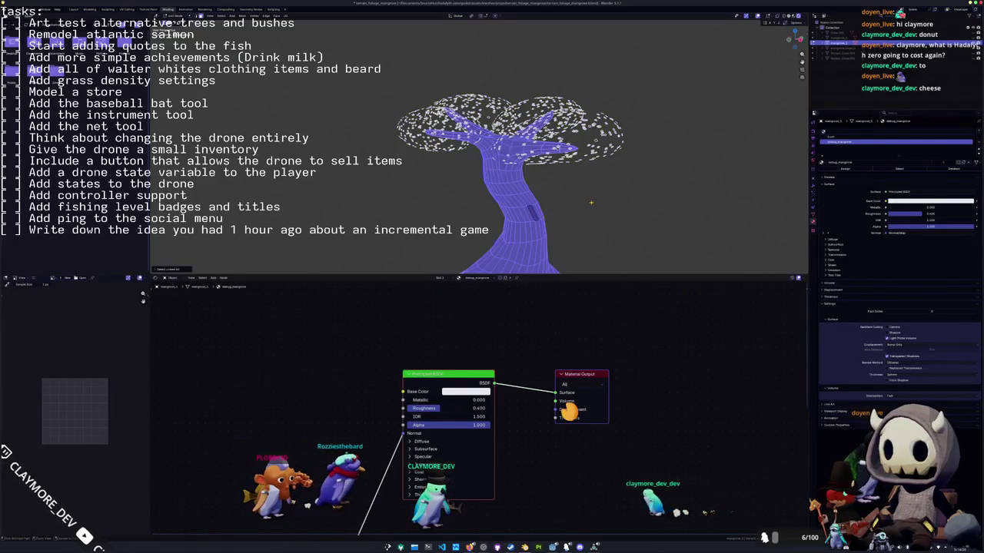
key("ctrl+i")
key("alt+a")
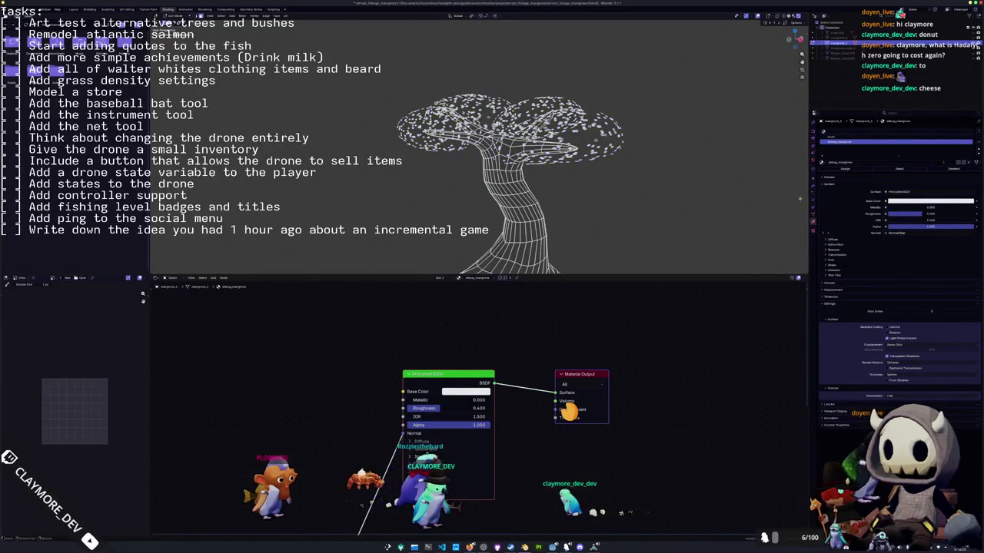
left_click(899, 169)
left_click(892, 137)
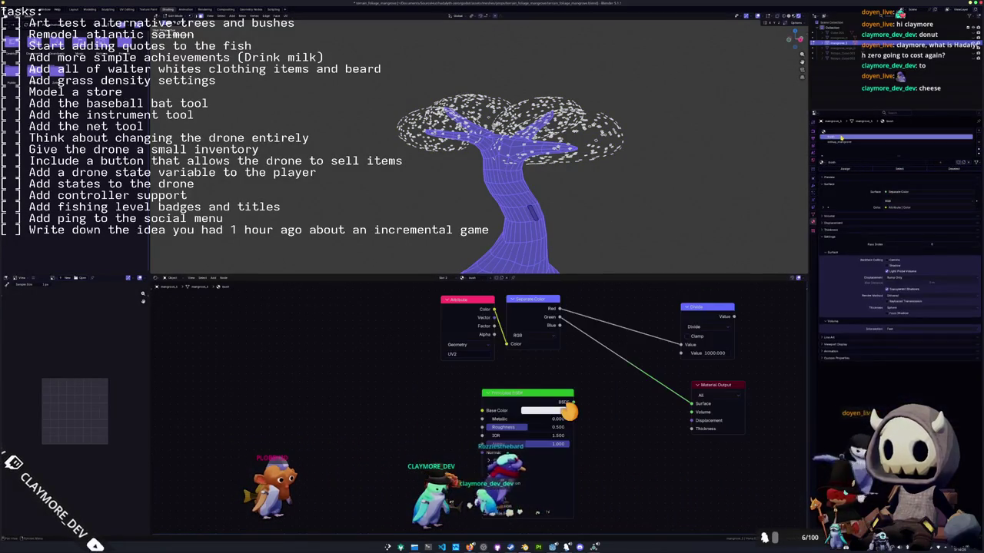
key("alt+a")
left_click(898, 169)
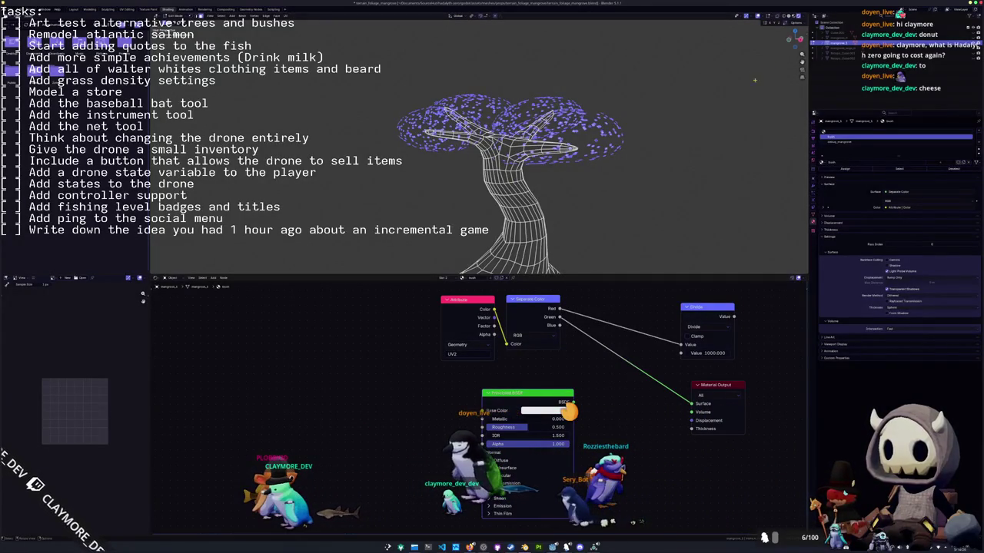
Connect Principled BSDF's BSDF output to Material Output Surface and move the node left.
scroll(528, 261, "up", 1)
scroll(528, 261, "up", 1)
scroll(528, 265, "up", 2)
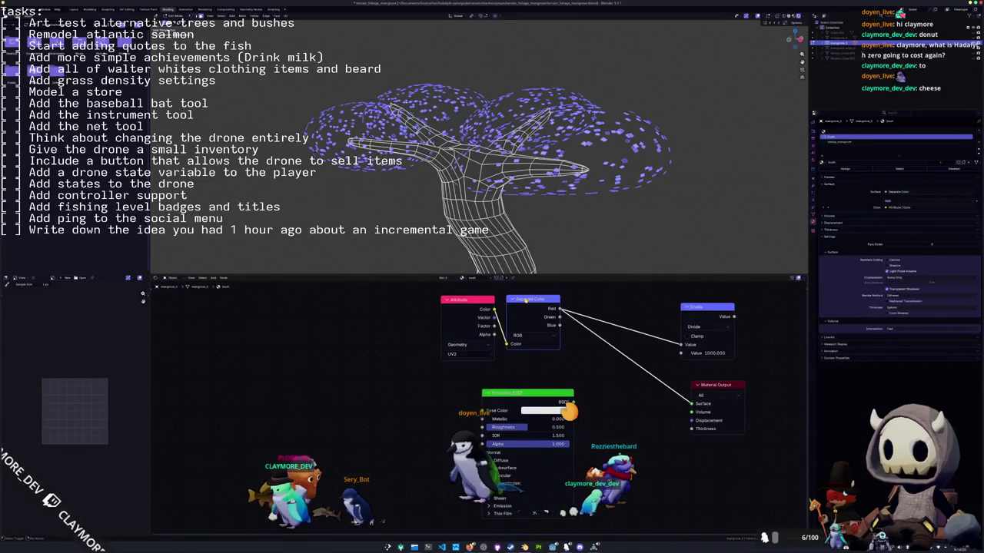
left_click(481, 300, "ctrl+shift")
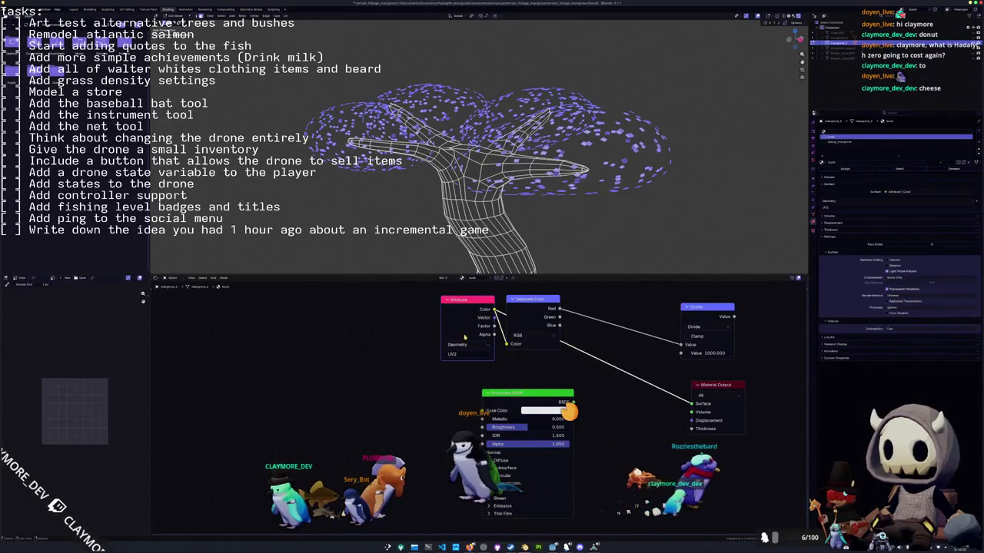
middle_click_drag(438, 402, 395, 360)
left_click(486, 353, "ctrl+shift")
left_click_drag(486, 350, 353, 349)
middle_click_drag(353, 349, 377, 372)
scroll(523, 208, "up", 2)
scroll(522, 208, "up", 3)
scroll(523, 207, "down", 5)
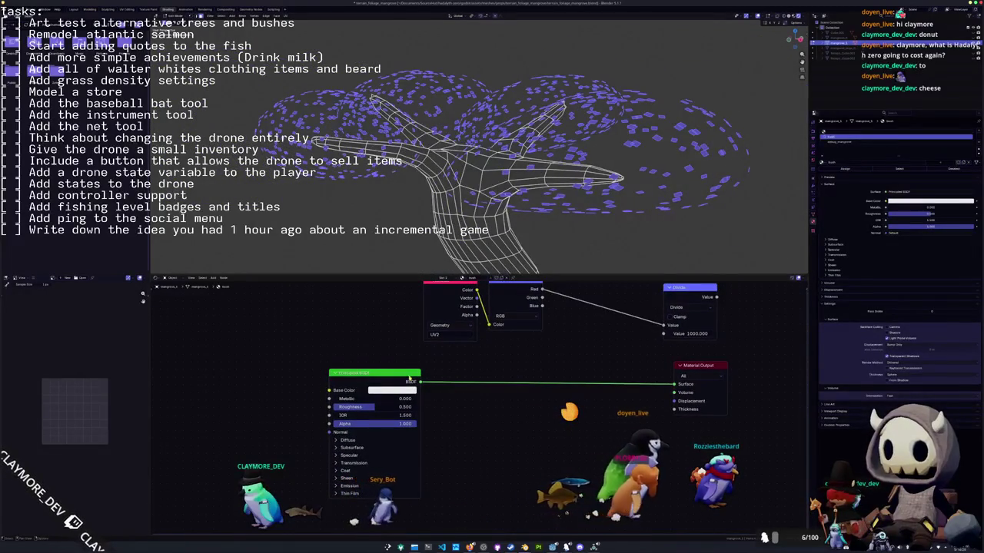
Add the sprite_0049.png dot image texture and link its Color to the Principled BSDF Base Color.
key("ctrl+t")
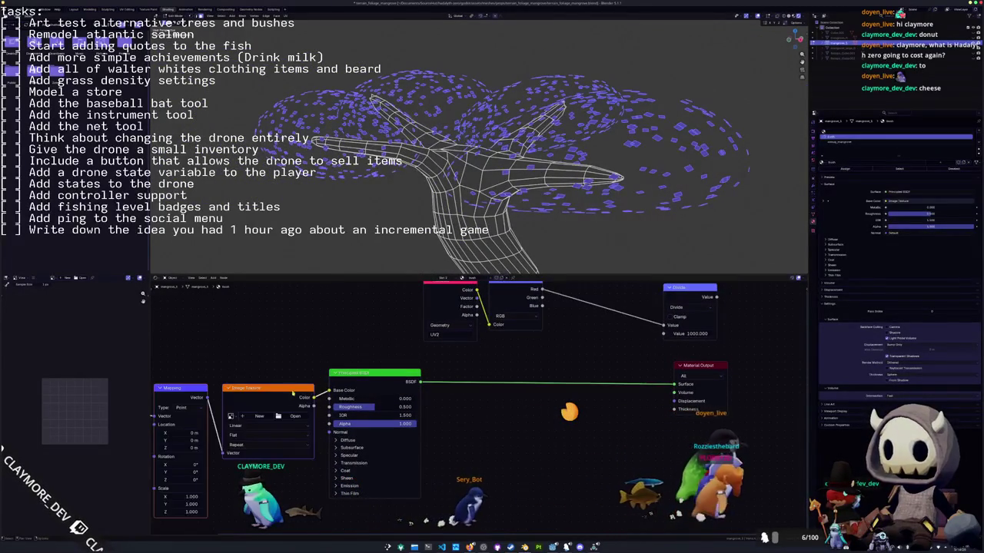
middle_click_drag(168, 382, 314, 369)
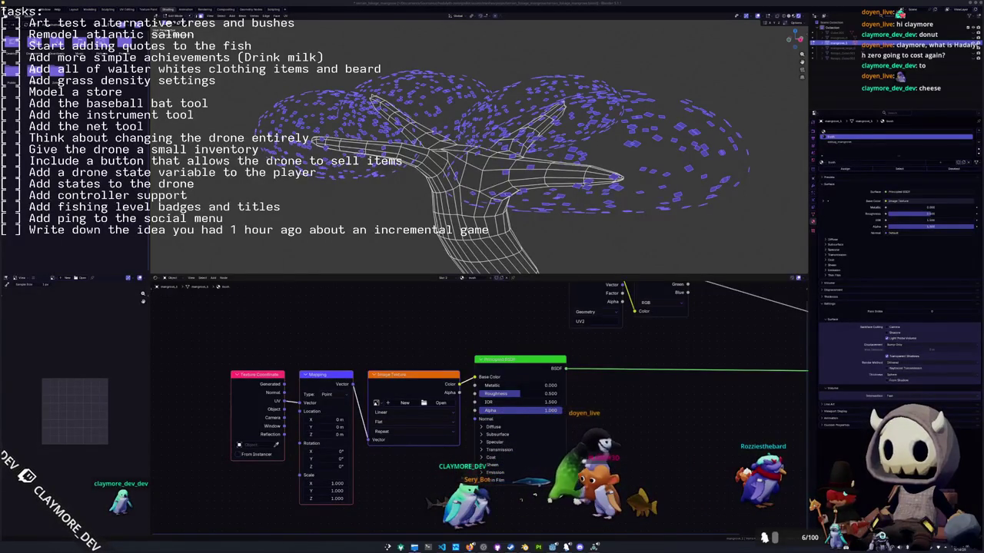
mouse_move(739, 408)
left_mouse_down()
mouse_move(701, 461)
mouse_move(402, 315)
left_mouse_up()
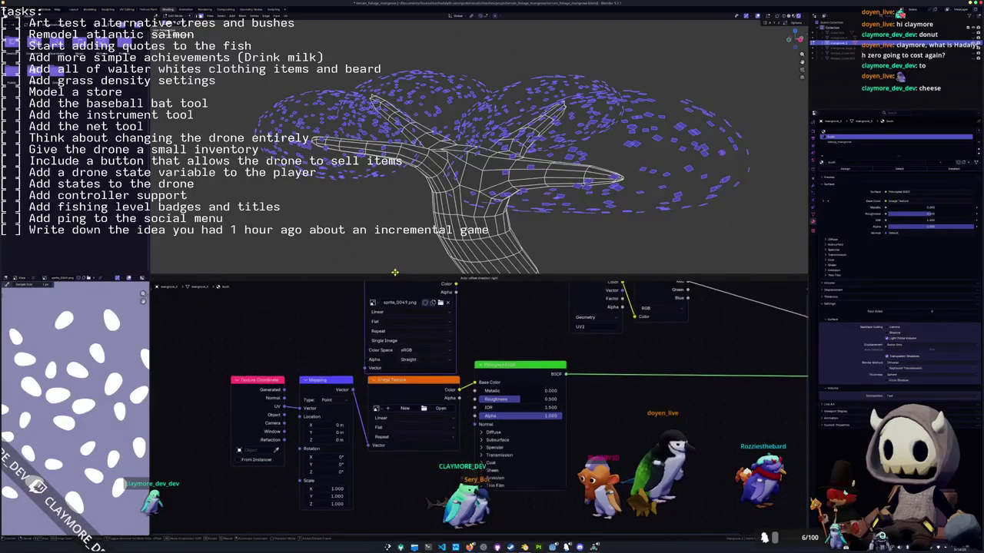
key("shift+d")
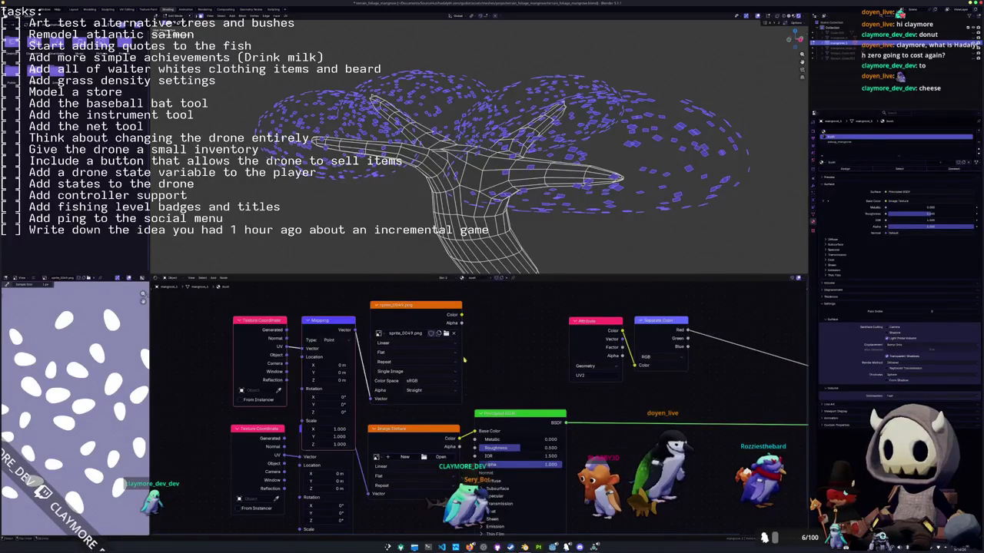
left_click_drag(472, 338, 477, 431)
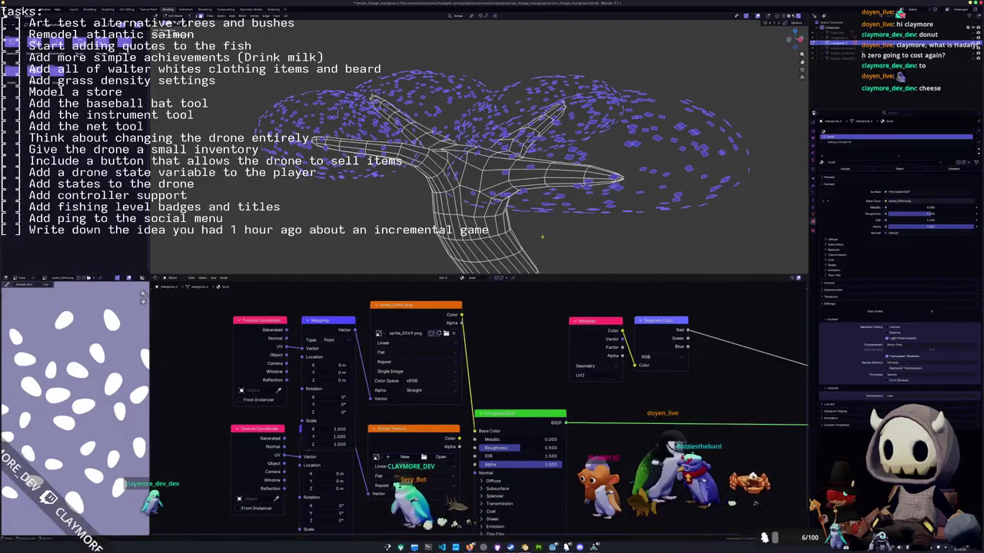
mouse_move(530, 207)
middle_mouse_down()
mouse_move(576, 210)
mouse_move(569, 212)
middle_mouse_up()
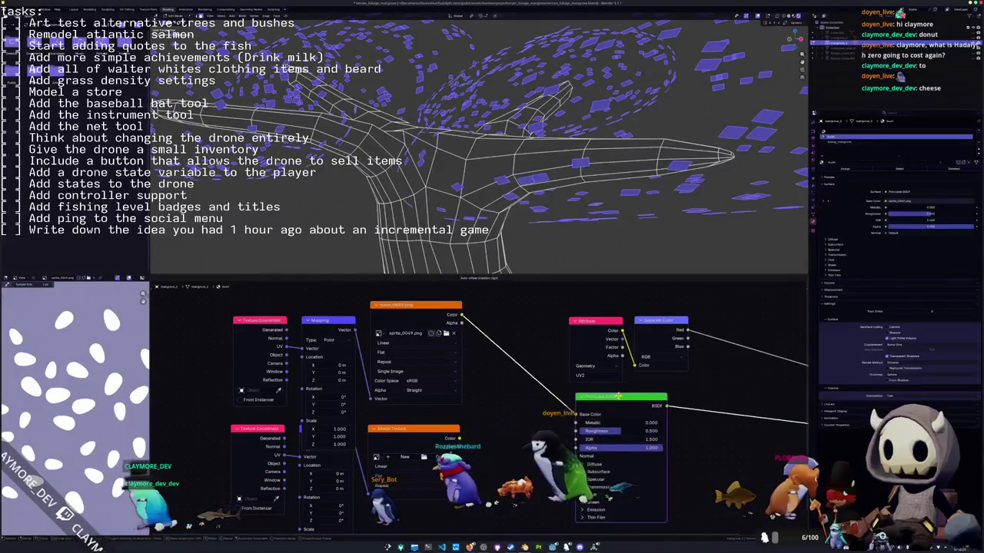
Frame all material nodes, then orbit the tree and select a face of the canopy shell.
key("Home")
middle_click_drag(537, 392, 524, 371)
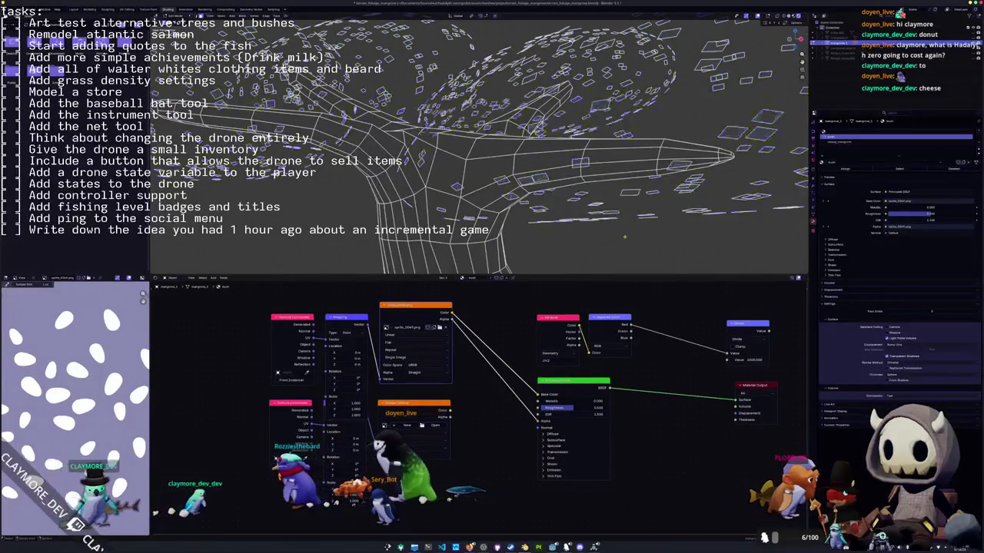
scroll(625, 239, "up", 3)
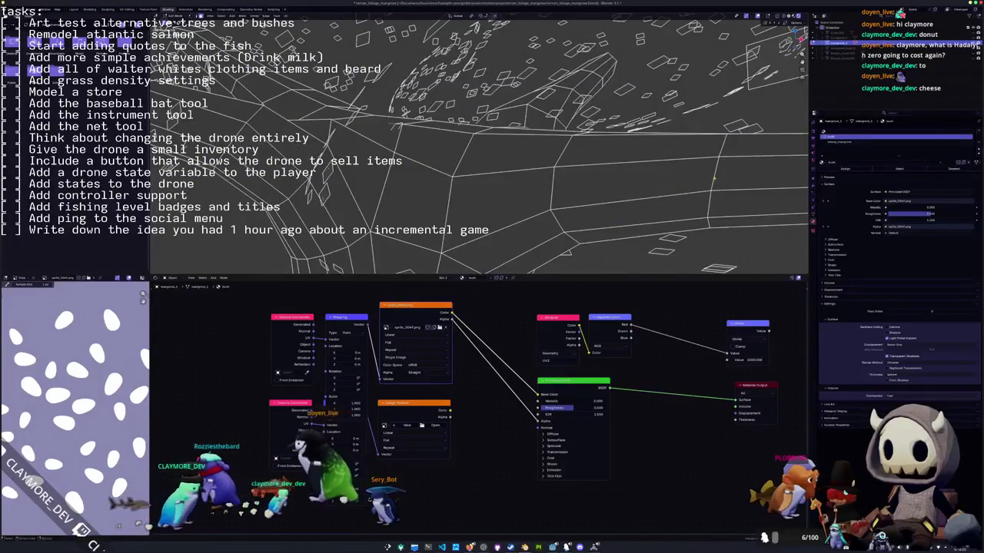
scroll(625, 186, "down", 3)
mouse_move(625, 186)
middle_mouse_down()
mouse_move(584, 192)
mouse_move(575, 165)
mouse_move(586, 154)
mouse_move(597, 176)
mouse_move(570, 221)
middle_mouse_up()
scroll(567, 192, "up", 3)
left_click(418, 243)
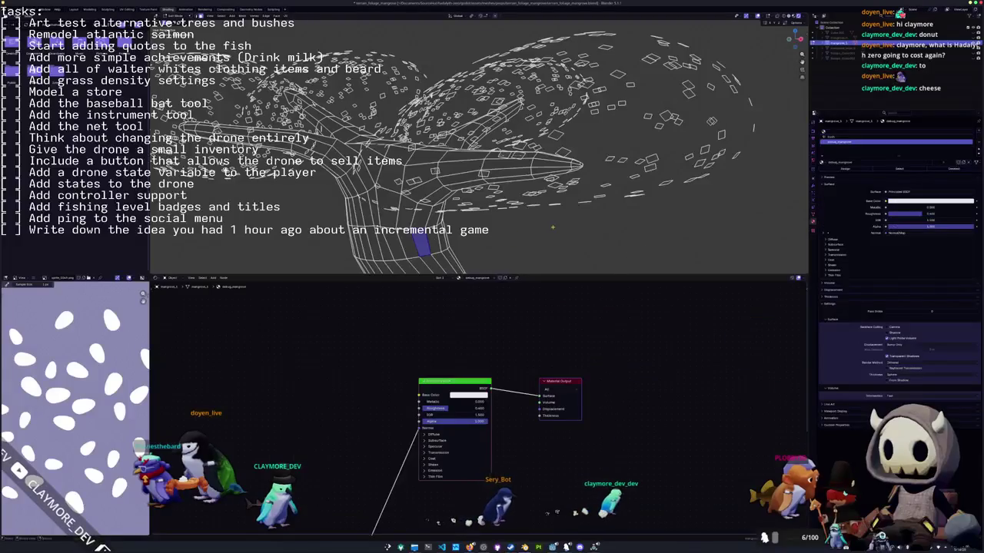
Select the linked trunk, invert to the leaves, scale them into large blobs, and leave Edit Mode.
key("ctrl+l")
key("ctrl+i")
key("s")
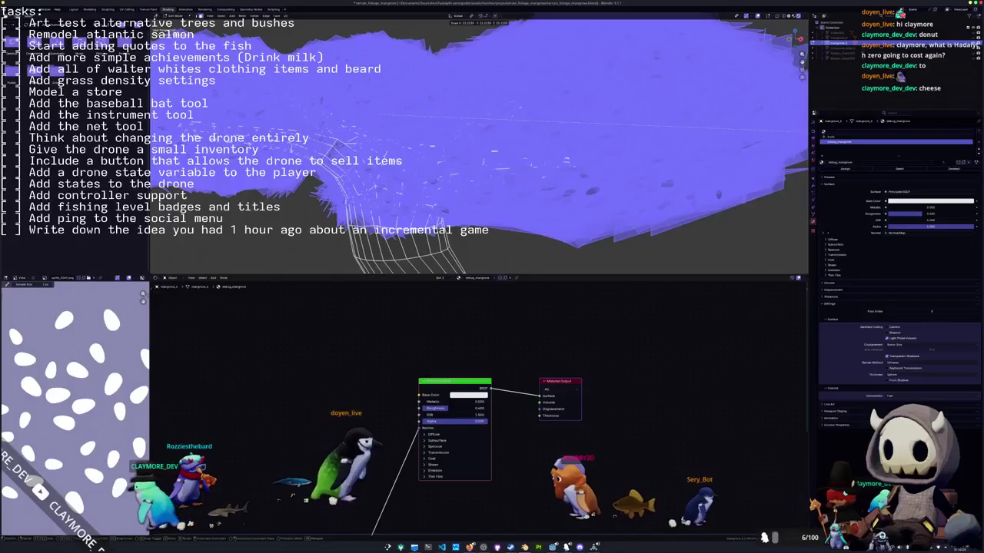
left_click(635, 141)
key("Tab")
scroll(615, 144, "up", 3)
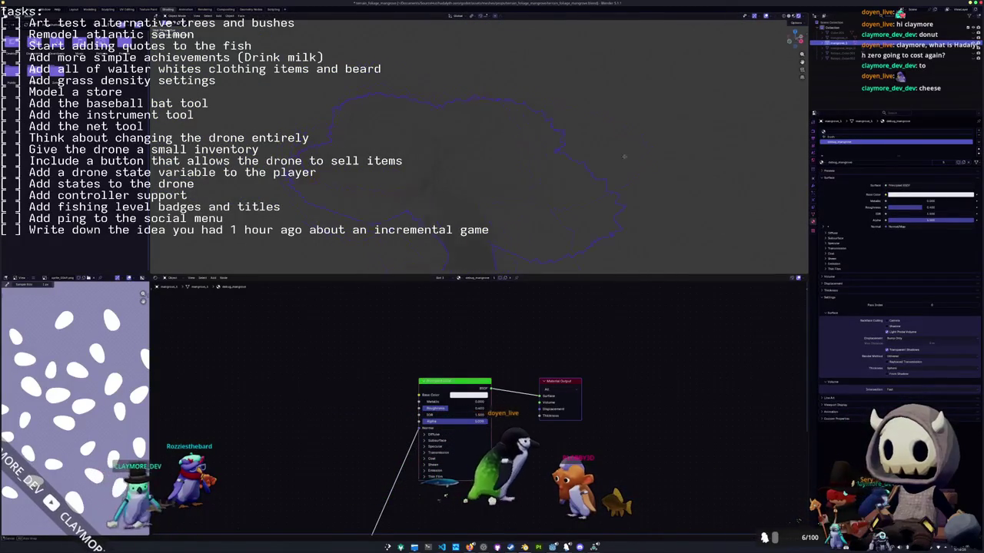
mouse_move(597, 147)
middle_mouse_down()
mouse_move(558, 152)
mouse_move(670, 98)
mouse_move(647, 115)
mouse_move(661, 123)
middle_mouse_up()
Scale the canopy mesh down to about 0.775 in Edit Mode.
left_click(815, 140)
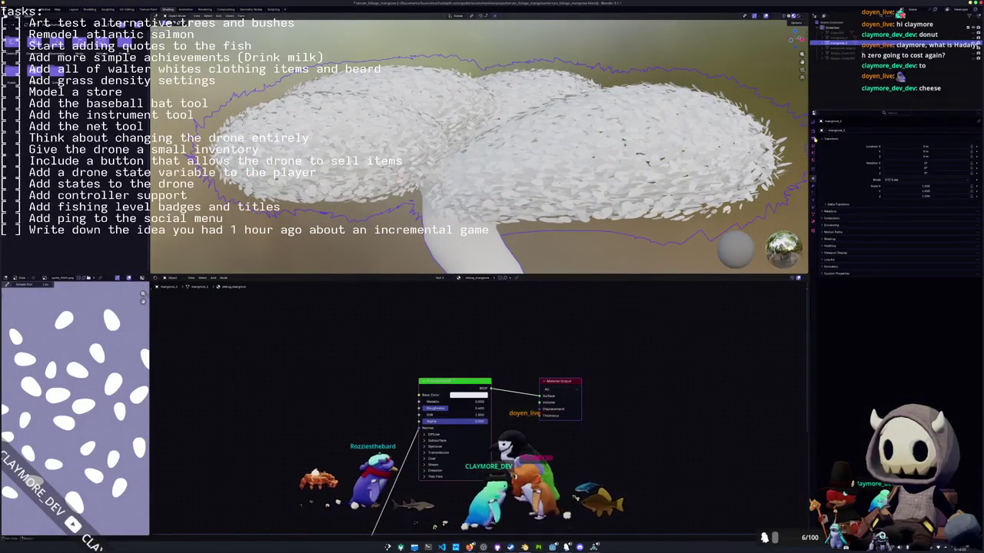
left_click(813, 132)
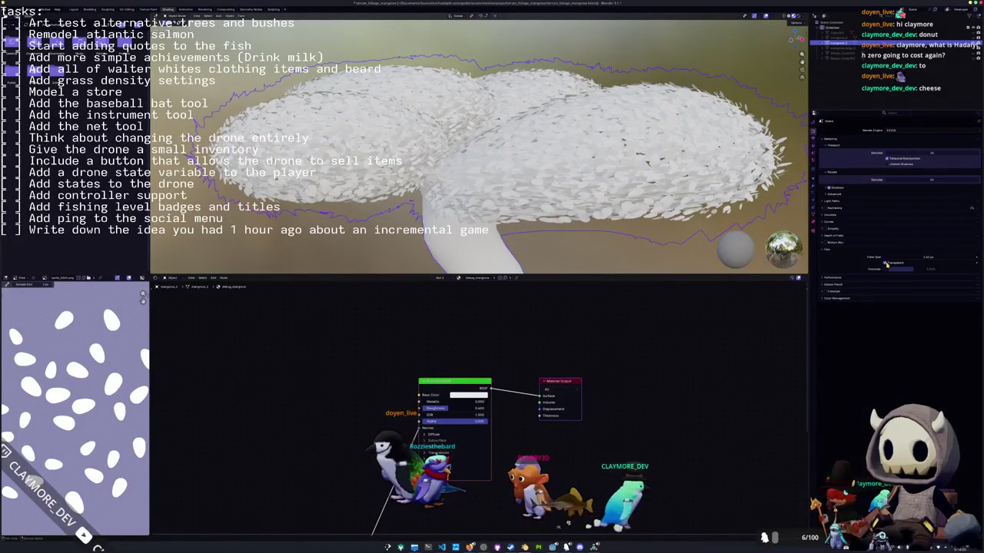
middle_click_drag(584, 169, 579, 218)
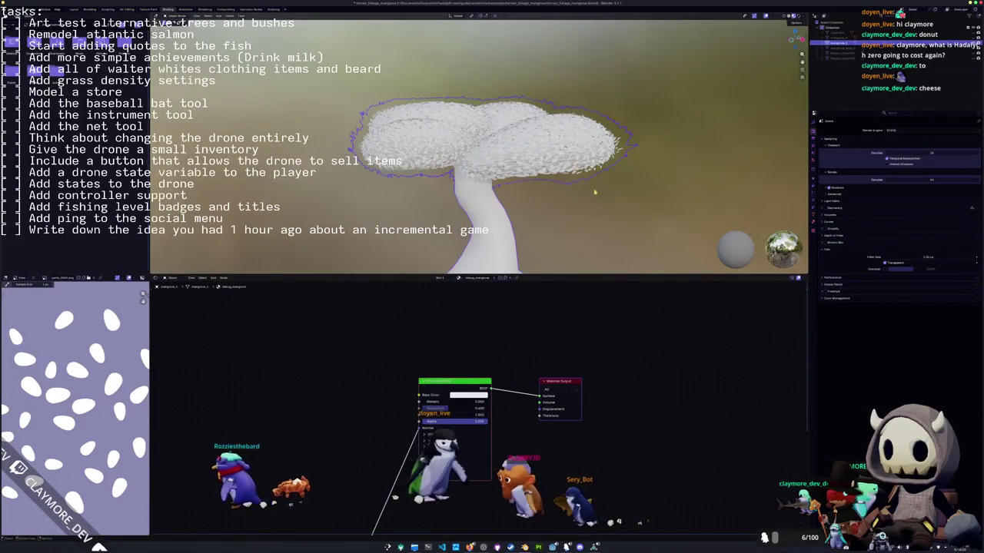
key("Tab")
key("s")
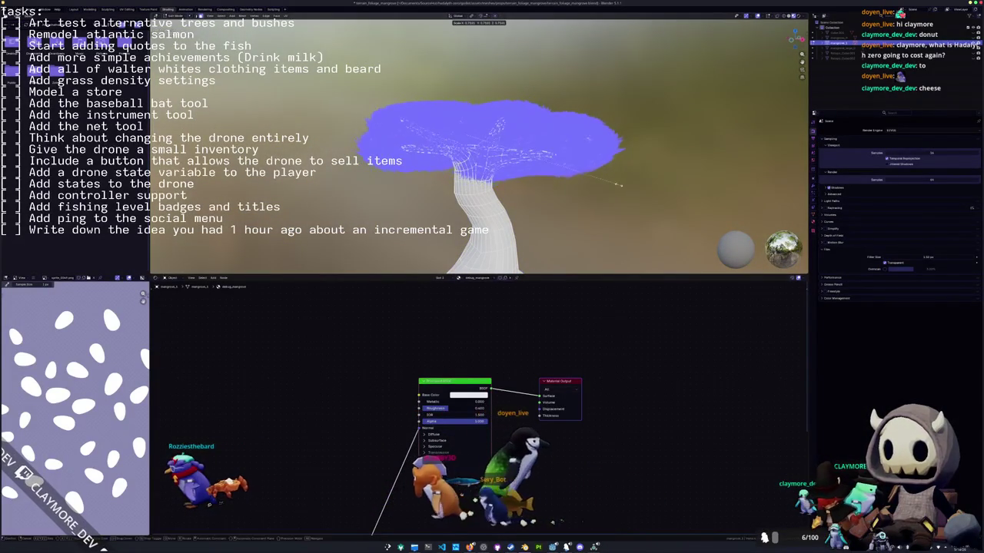
left_click(604, 185)
key("Tab")
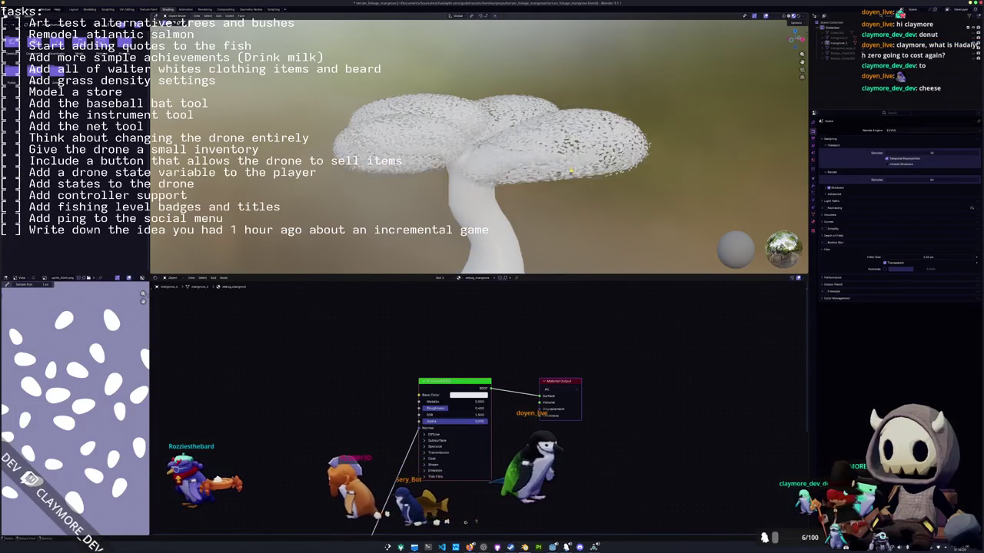
Move the canopy along Z with proportional falloff to flatten it into a mushroom-like cap.
middle_click_drag(571, 176, 576, 198)
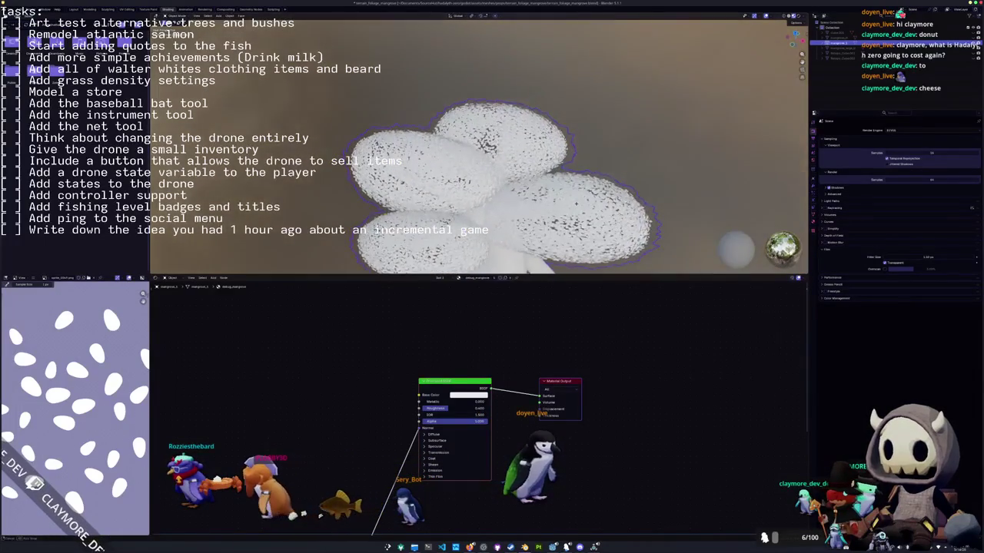
key("Tab")
key("Tab")
key("Tab")
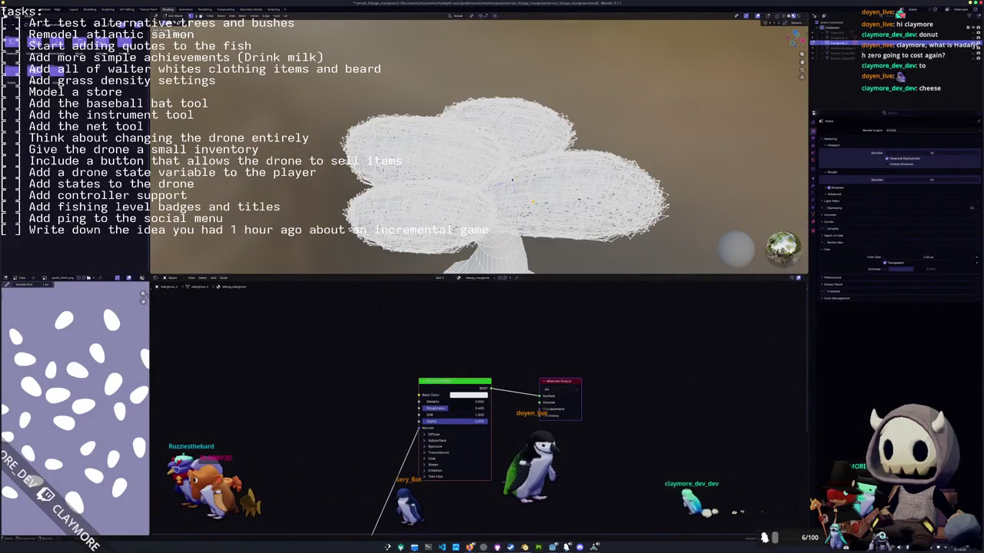
key("g")
key("z")
left_click(533, 198)
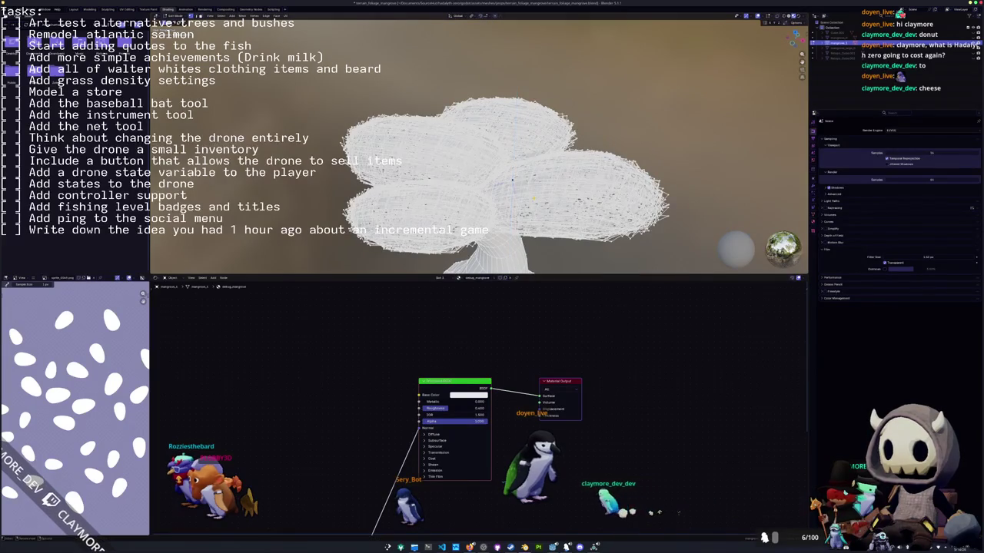
key("g")
key("z")
scroll(533, 183, "down", 3)
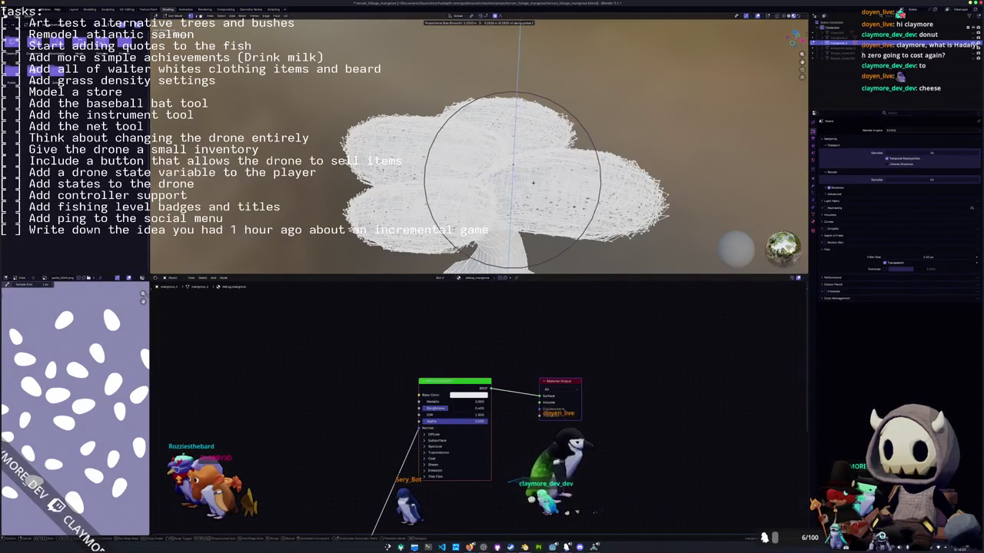
left_click(532, 178)
key("Tab")
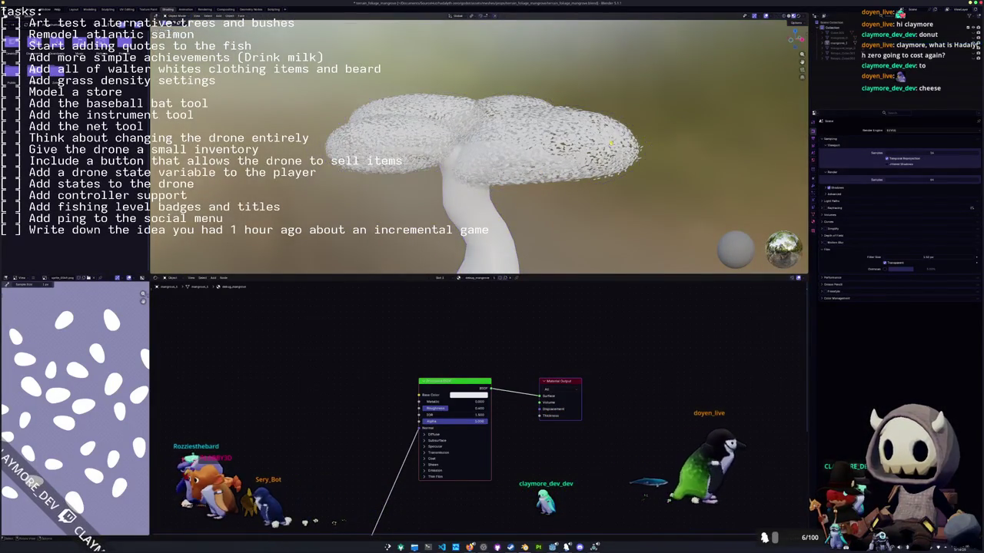
key("Tab")
key("Tab")
mouse_move(488, 132)
middle_mouse_down()
mouse_move(469, 263)
mouse_move(539, 159)
mouse_move(539, 189)
middle_mouse_up()
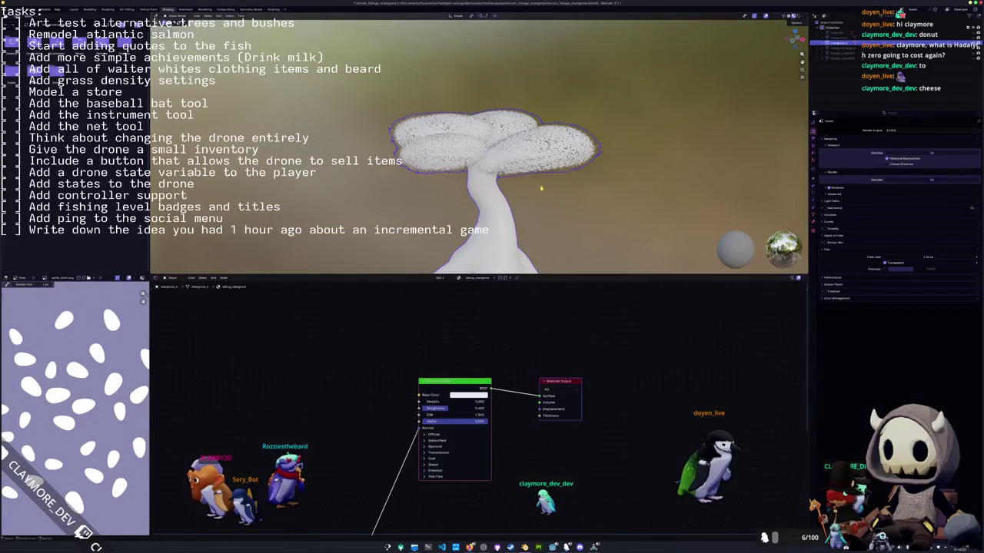
Enter Edit Mode on the tree mesh and clear the selection.
key("Tab")
key("Tab")
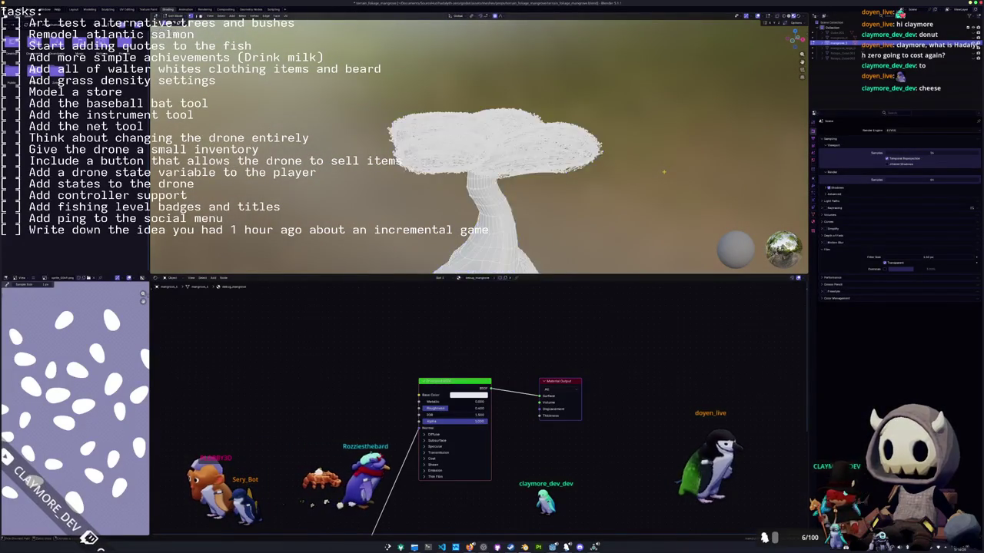
key("Tab")
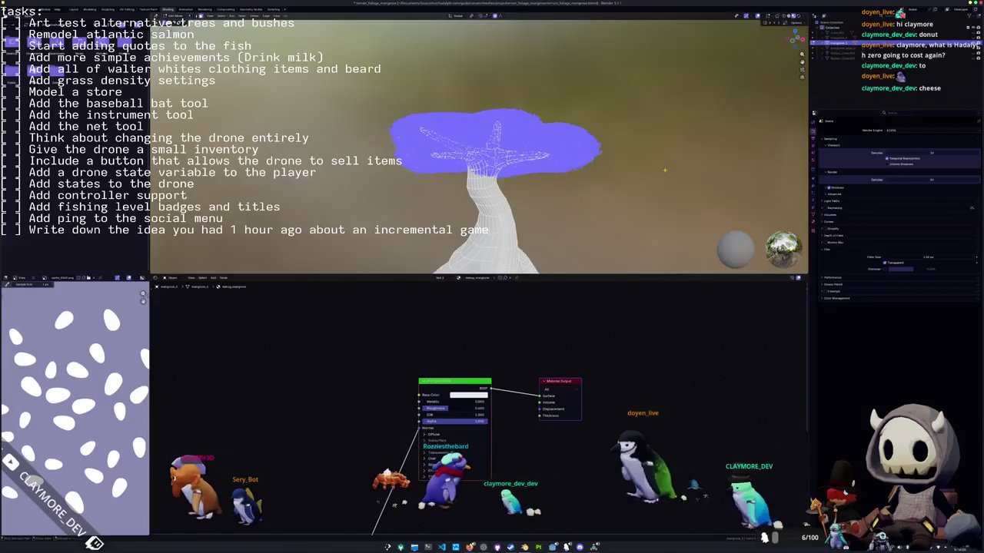
key("Tab")
key("Tab")
key("Tab")
key("Tab")
key("alt+a")
key("a")
key("alt+a")
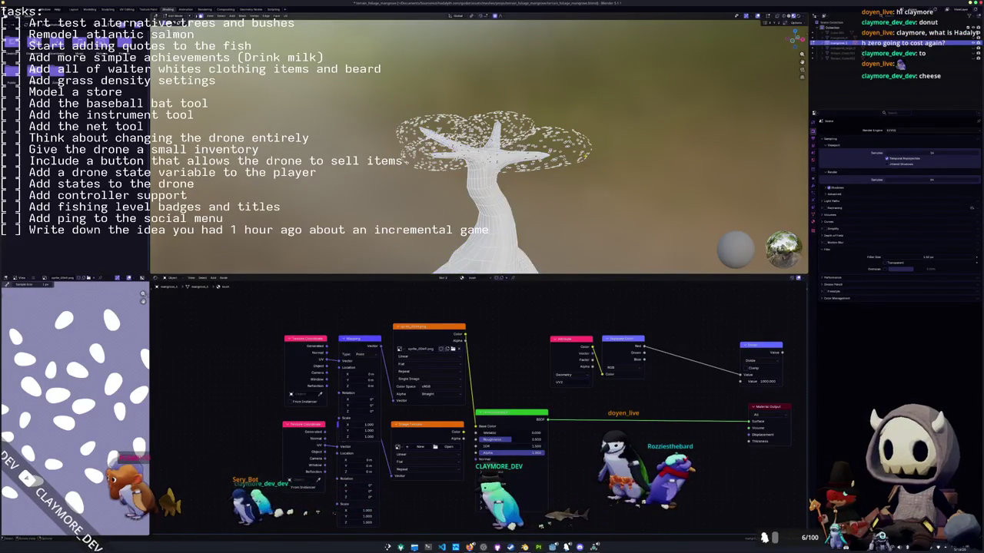
Select the trunk, invert the selection to the leaf cards, and delete those faces.
left_click(498, 225)
key("ctrl+i")
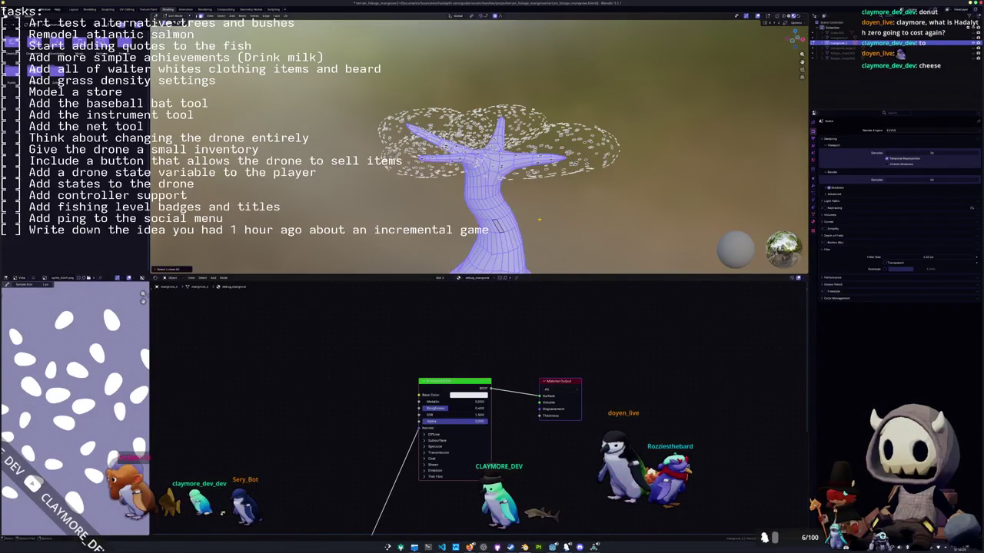
key("ctrl+i")
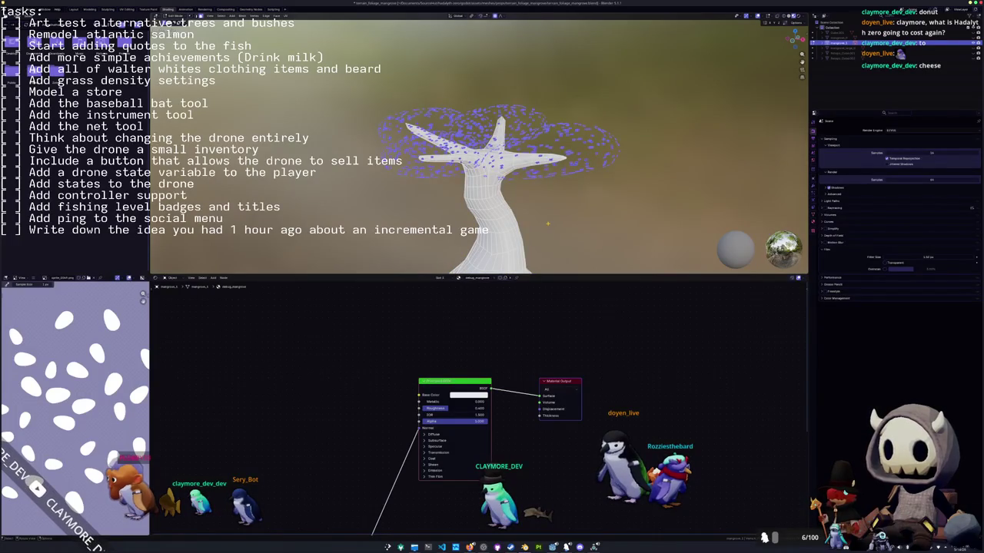
left_click(548, 226)
key("shift+a")
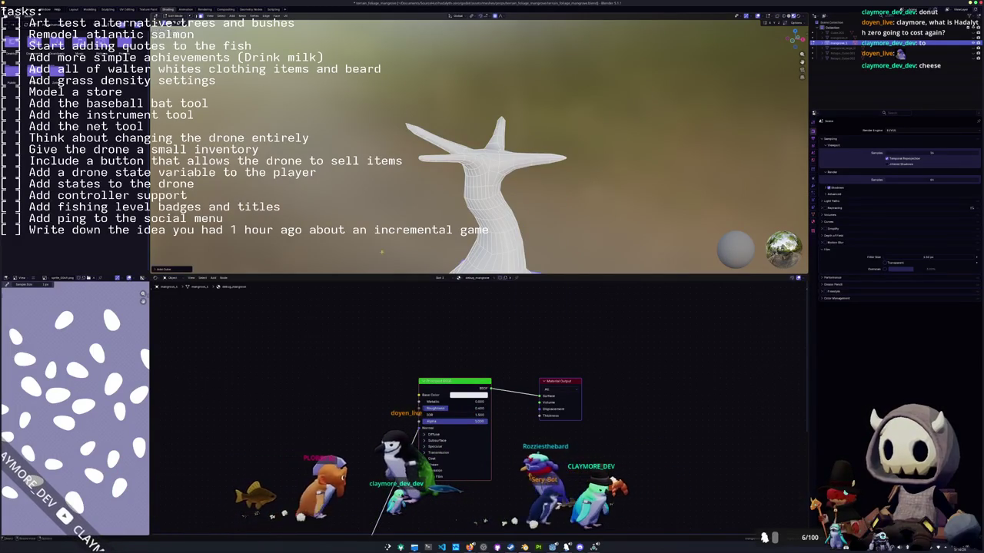
Add a cube at the tree base and smooth it into a sphere with Ctrl+1 subdivision.
left_click(530, 210)
scroll(386, 232, "down", 2)
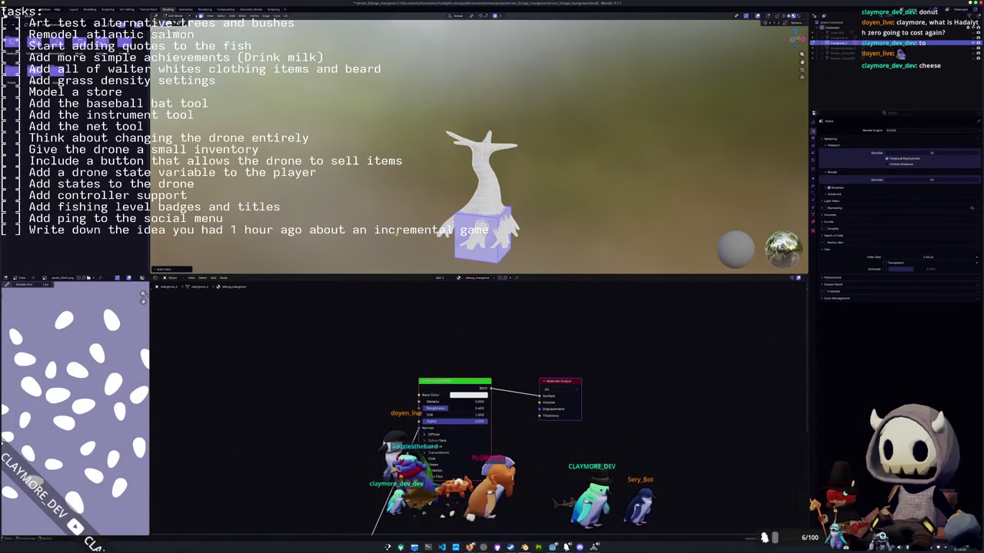
key("Tab")
key("Tab")
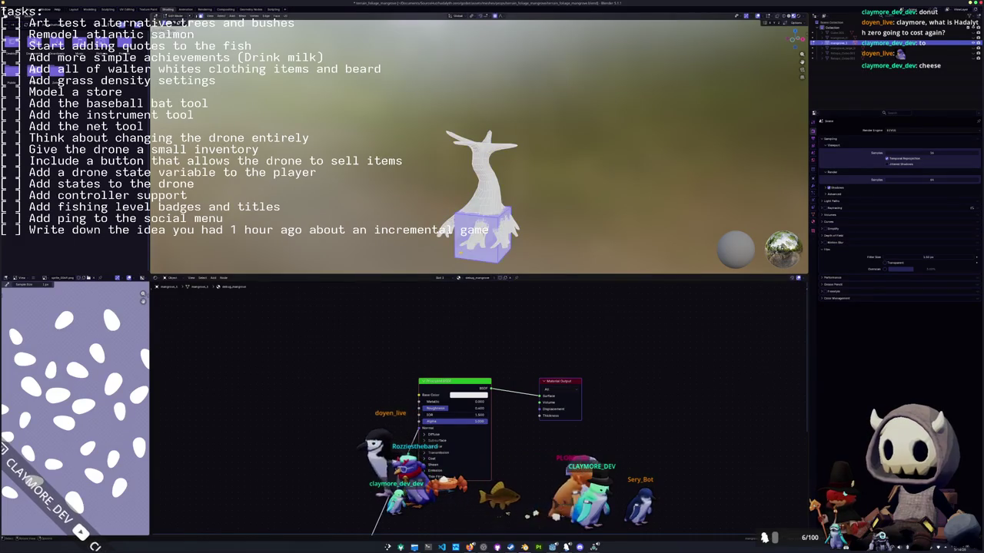
key("alt+a")
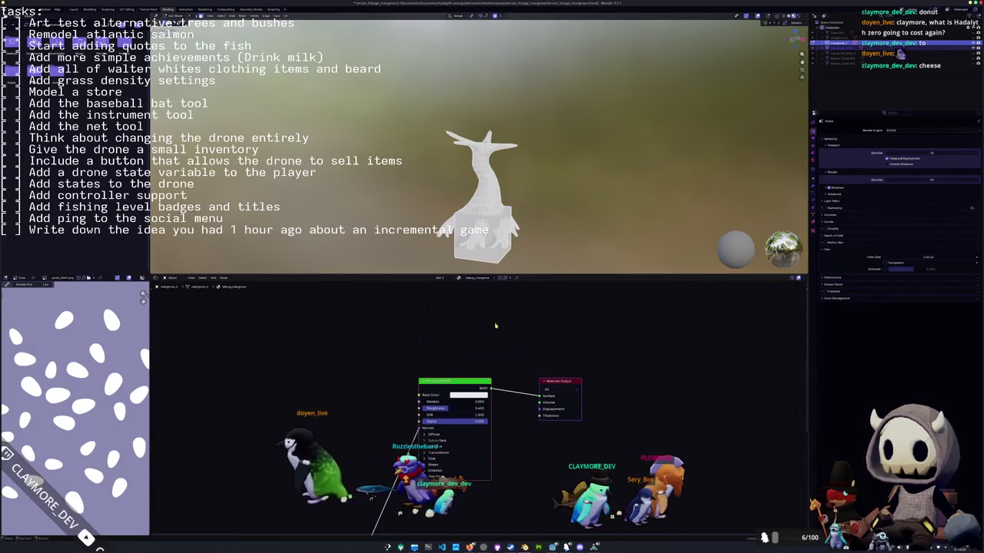
left_click(483, 244)
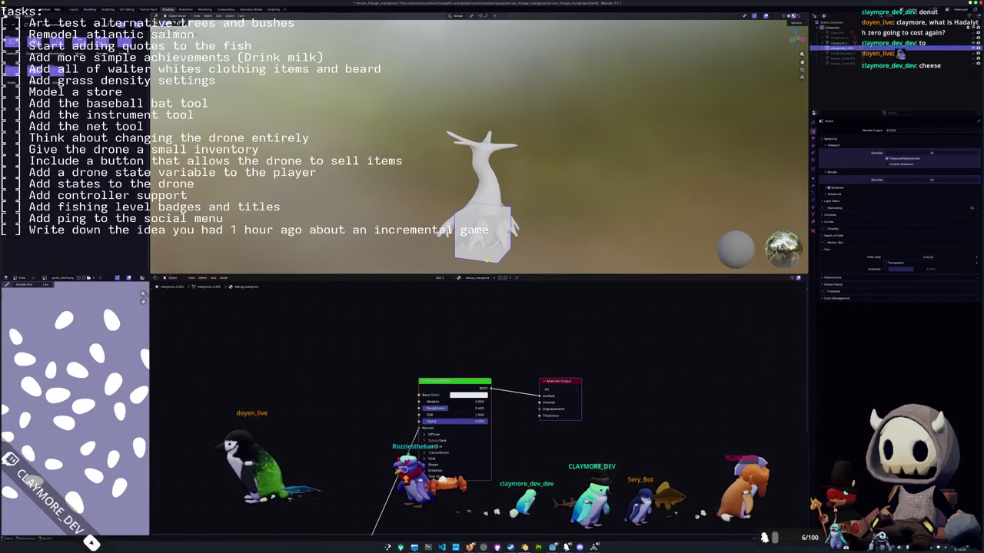
key("ctrl+1")
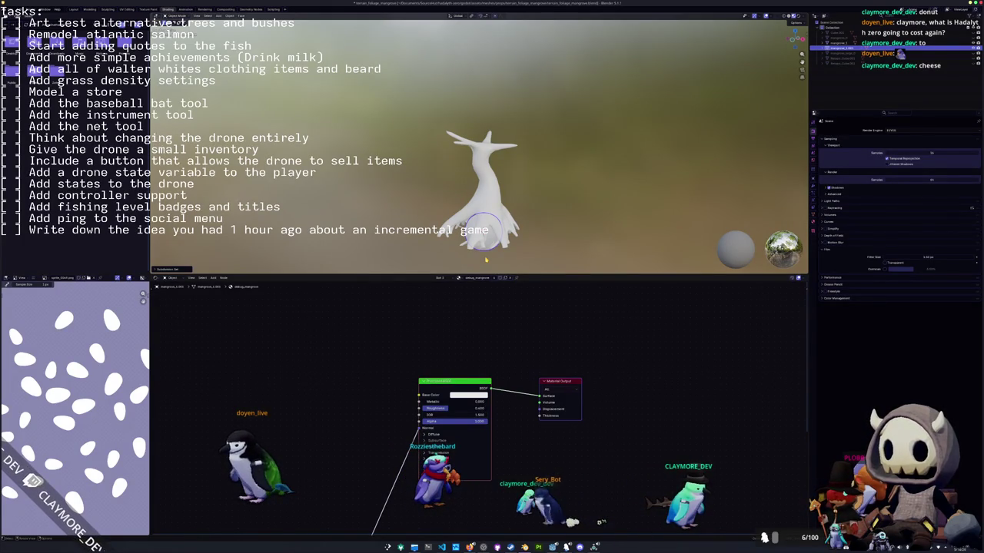
Move the sphere up to the tree top, frame it, and switch to the Layout workspace.
left_click_drag(485, 237, 477, 110)
key("KP_Decimal")
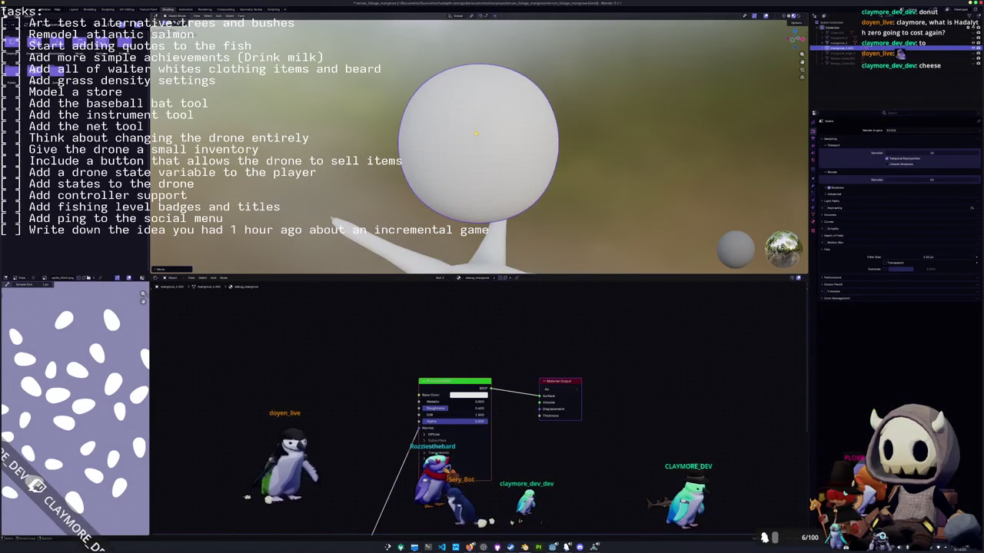
key("ctrl+Page_Up")
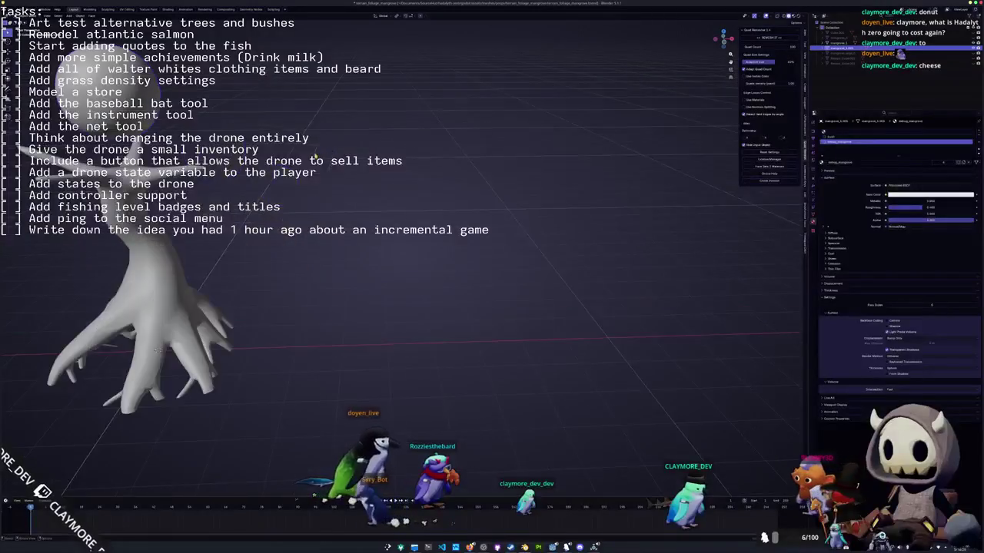
Add an Edge Split modifier to the canopy sphere and check its faceted shading.
key("KP_Decimal")
scroll(404, 255, "down", 3)
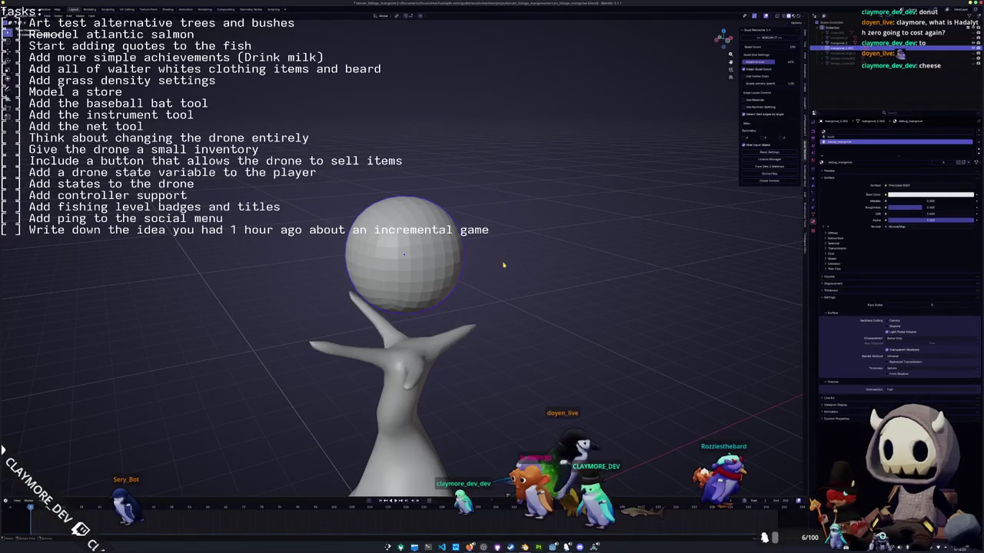
left_click(813, 188)
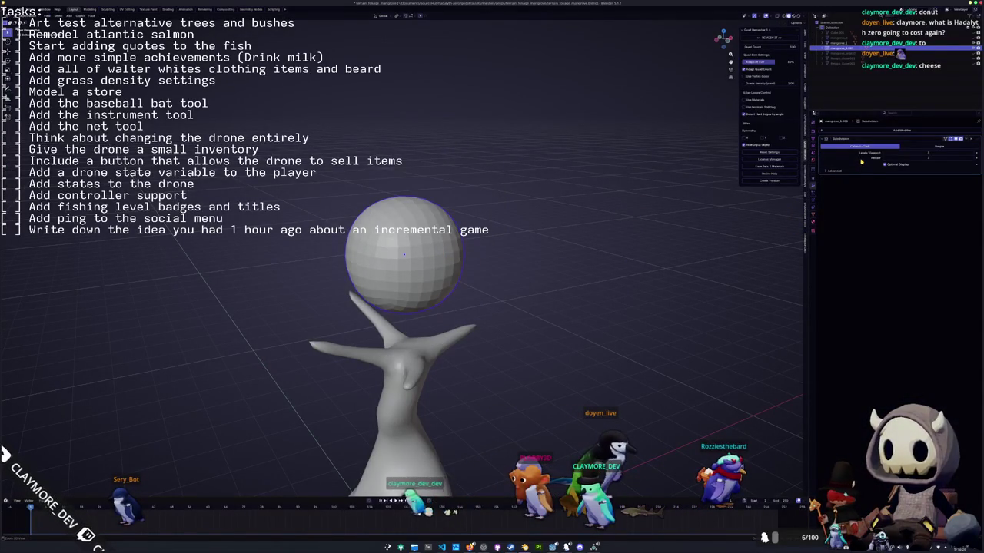
middle_click_drag(464, 273, 427, 254)
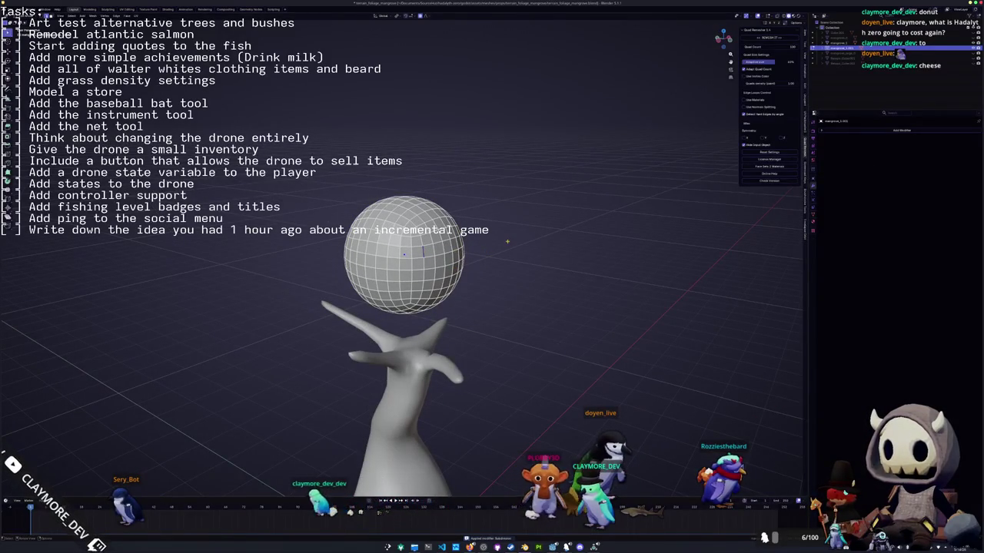
key("ctrl+e")
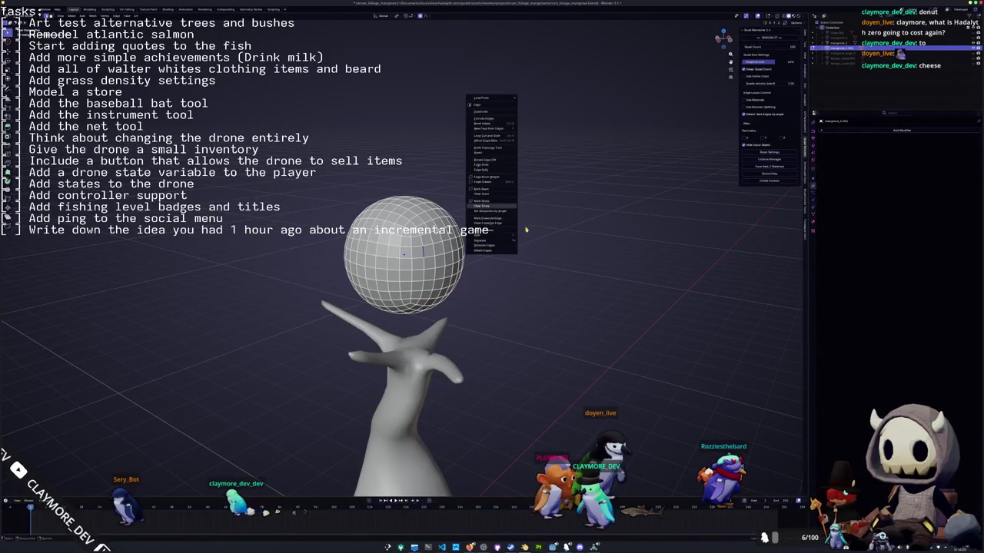
key("Tab")
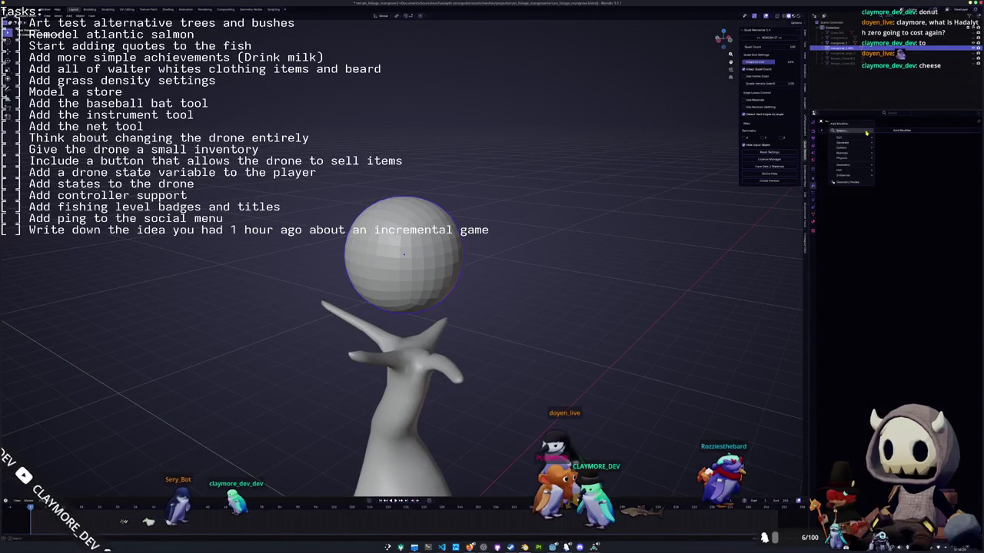
left_click(865, 132)
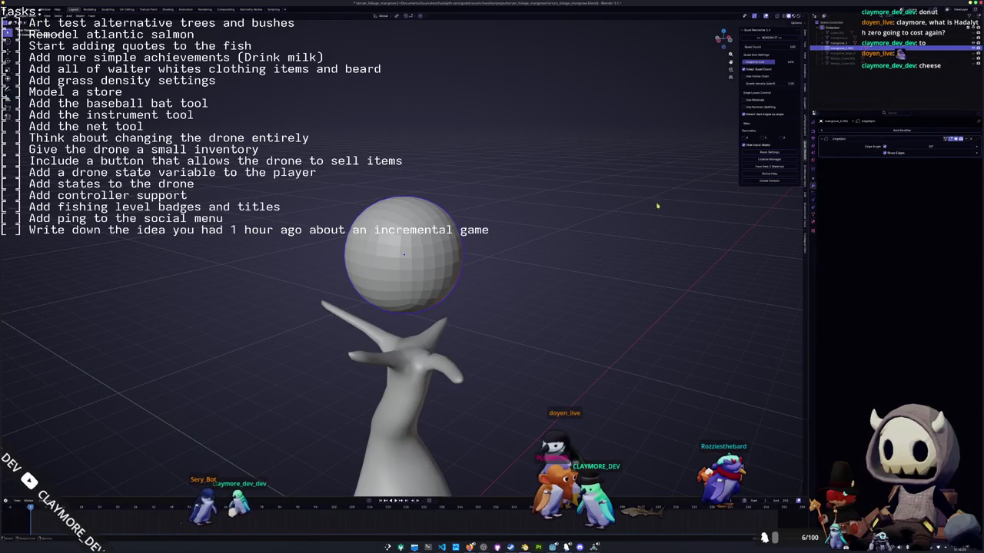
key("Tab")
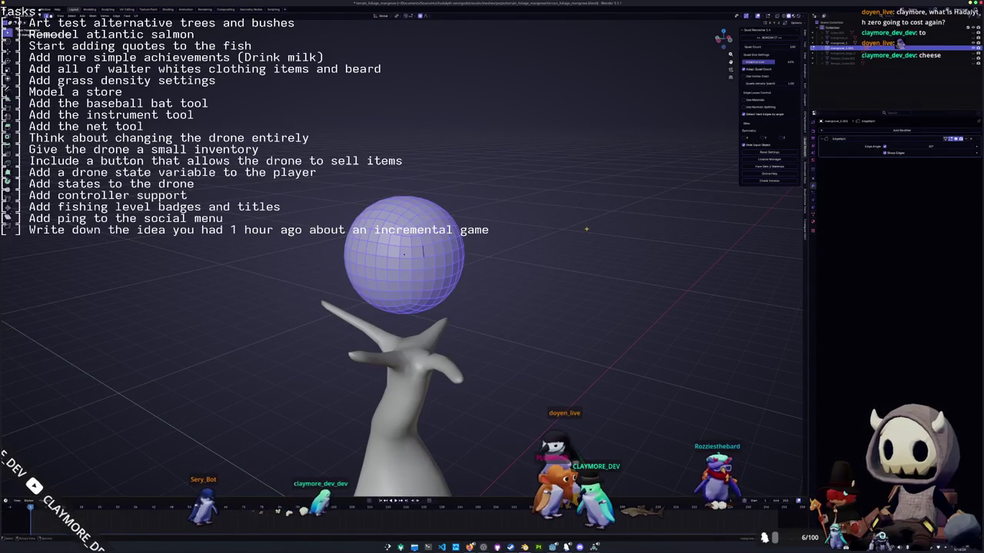
key("Tab")
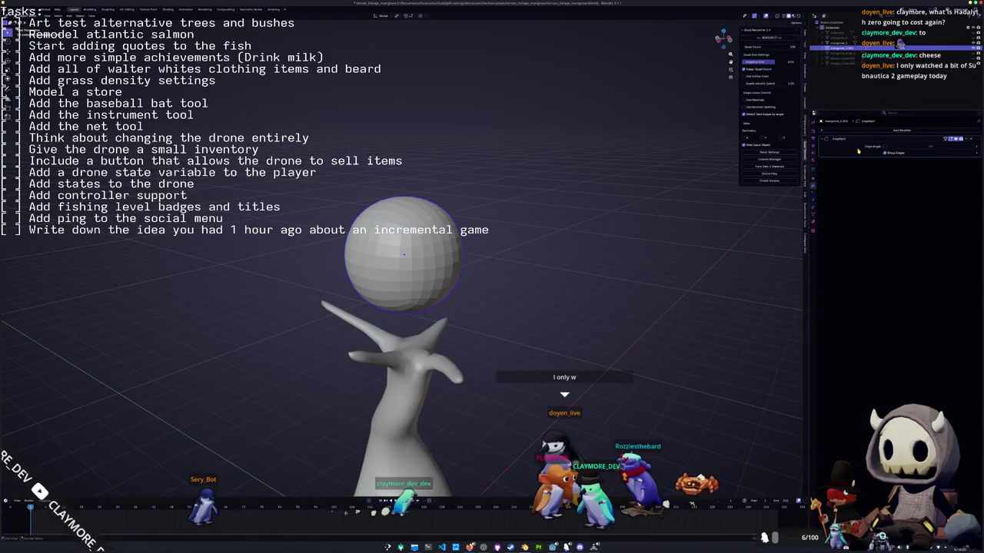
Try scaling the sphere and a soft-falloff vertex pull in Edit Mode, cancelling both.
key("ctrl+a")
key("Tab")
key("s")
key("Escape")
left_click(492, 230)
key("g")
key("Escape")
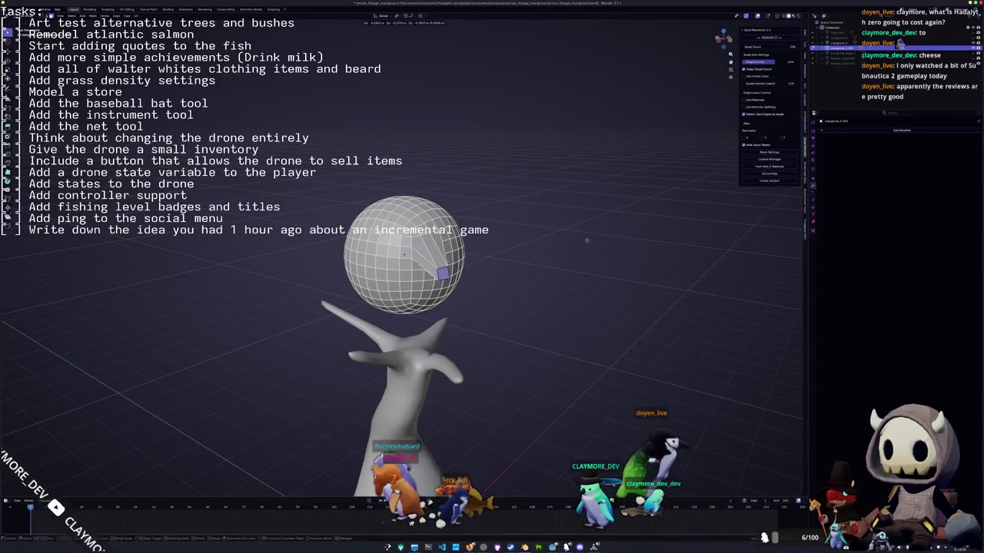
key("Tab")
Re-add the Edge Split modifier, then remove it again.
left_click(892, 131)
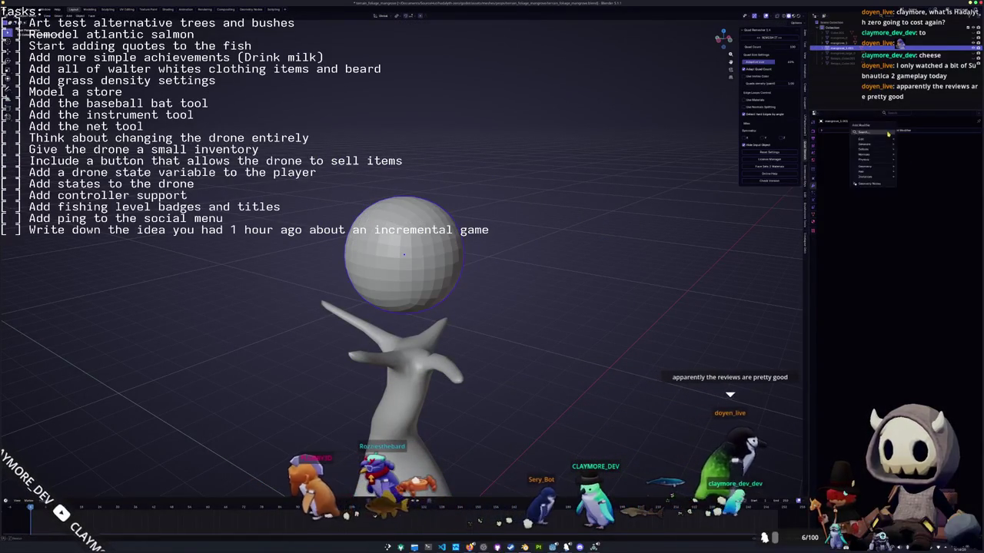
left_click(891, 147)
key("Return")
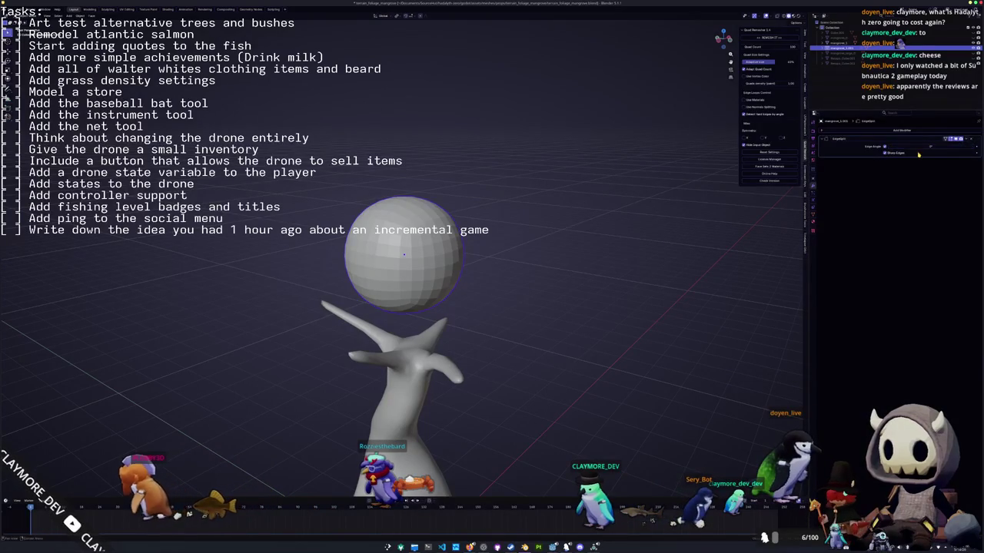
key("ctrl+x")
key("Tab")
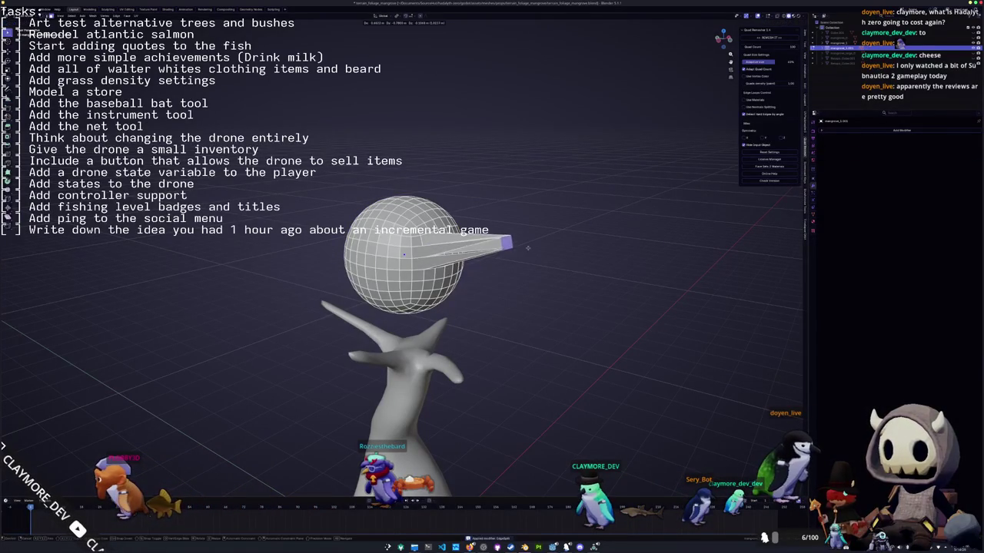
key("Tab")
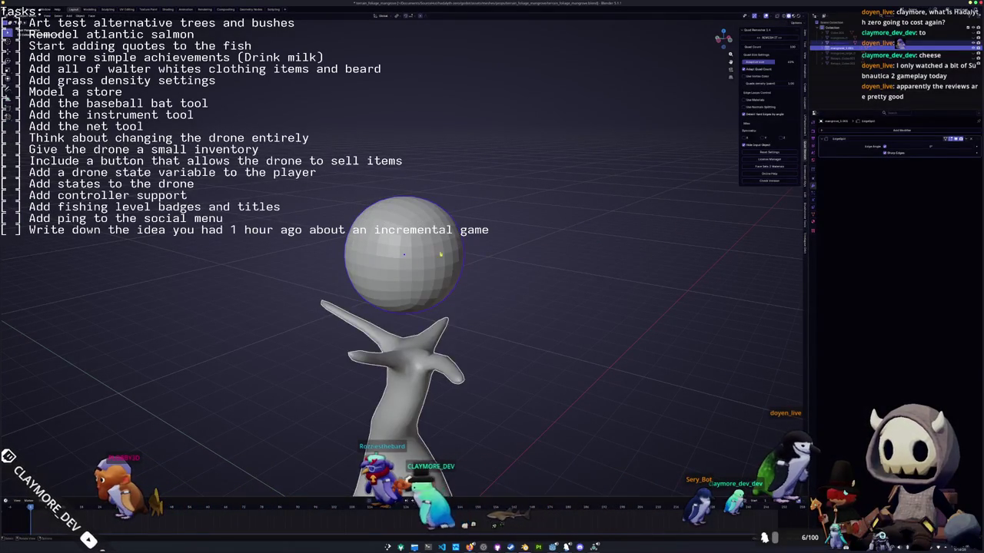
Run a vertex-menu operation on the whole sphere, strip the modifier, and select one face.
key("Tab")
key("a")
right_click(541, 245)
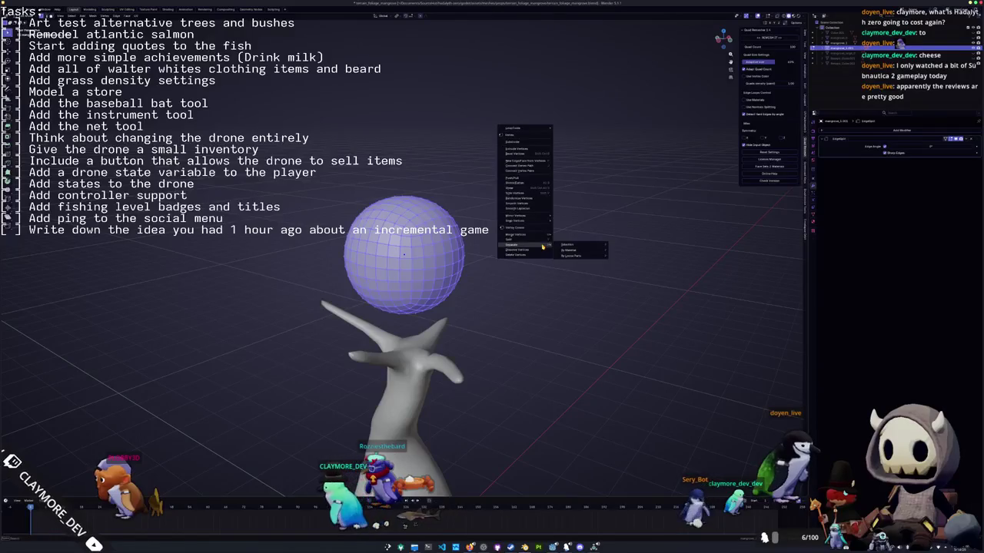
left_click(573, 251)
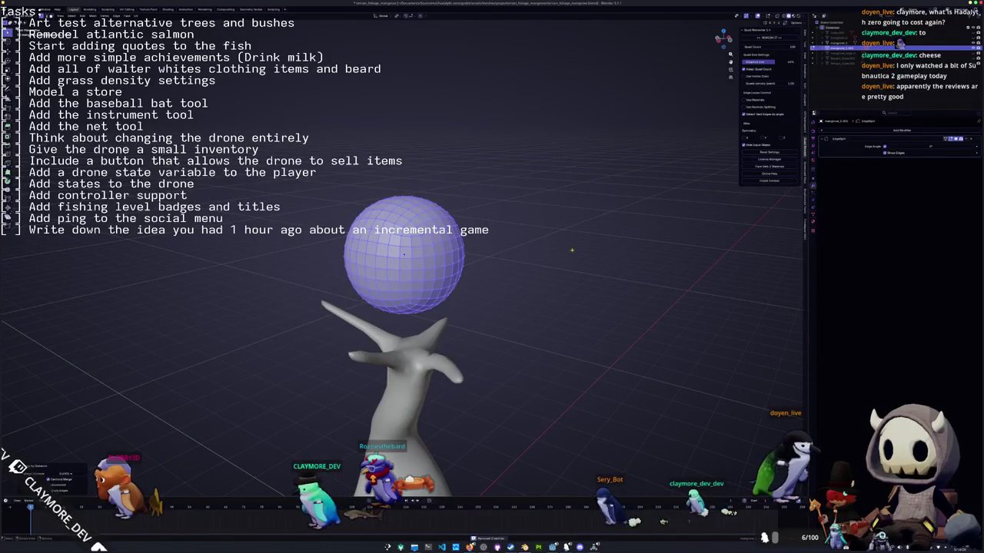
key("Tab")
key("Tab")
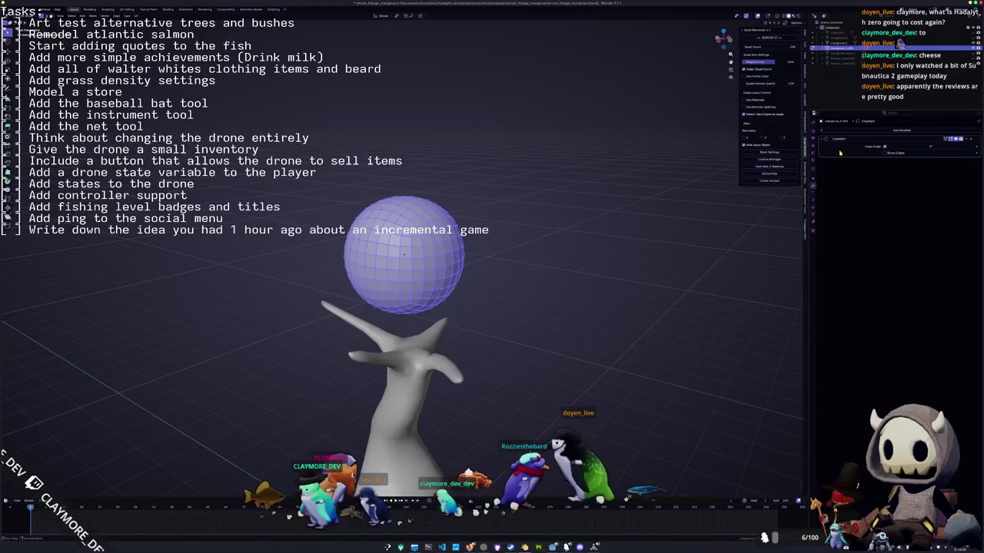
key("Tab")
key("ctrl+a")
key("Tab")
left_click(432, 263)
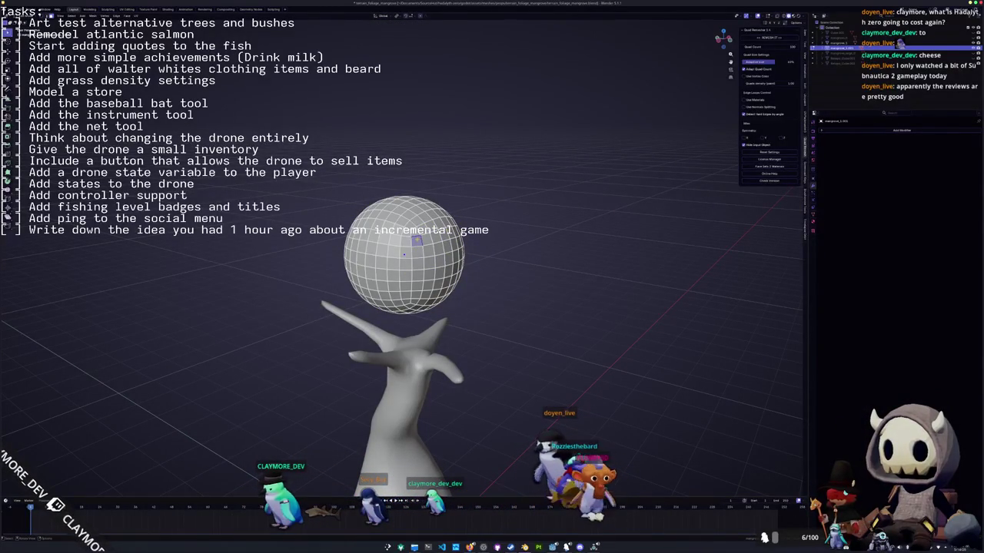
middle_click_drag(404, 254, 449, 277)
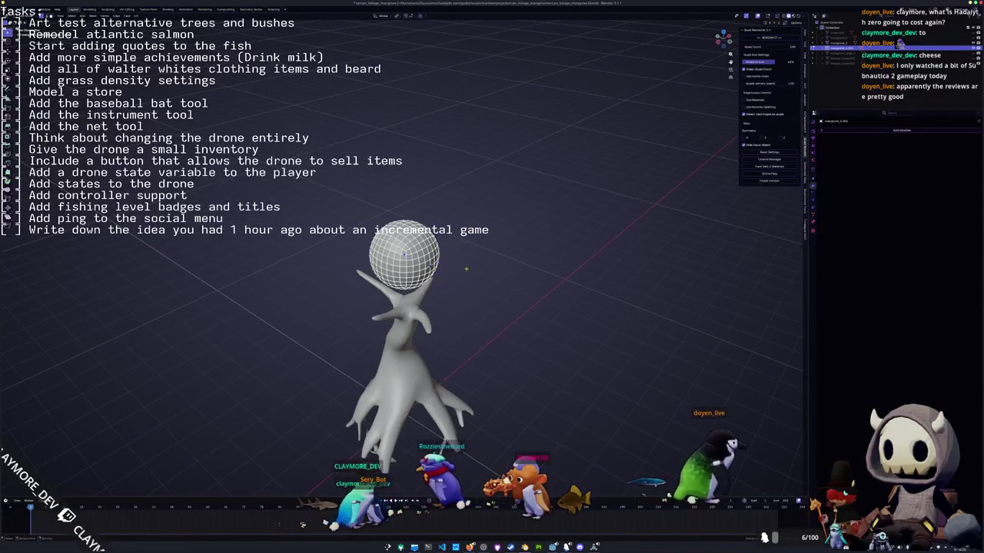
In front view, shift the sphere slightly to the right along X.
key("g")
key("Escape")
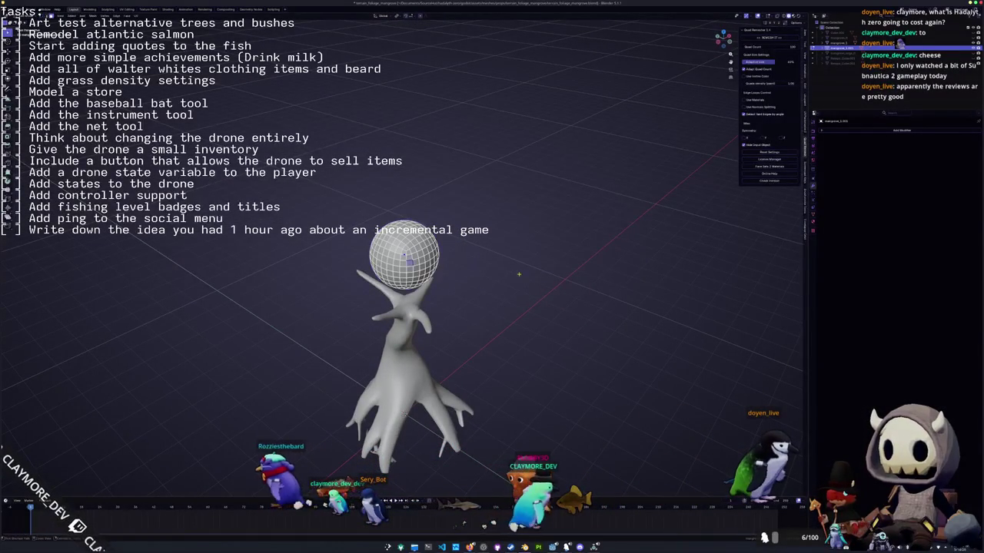
key("a")
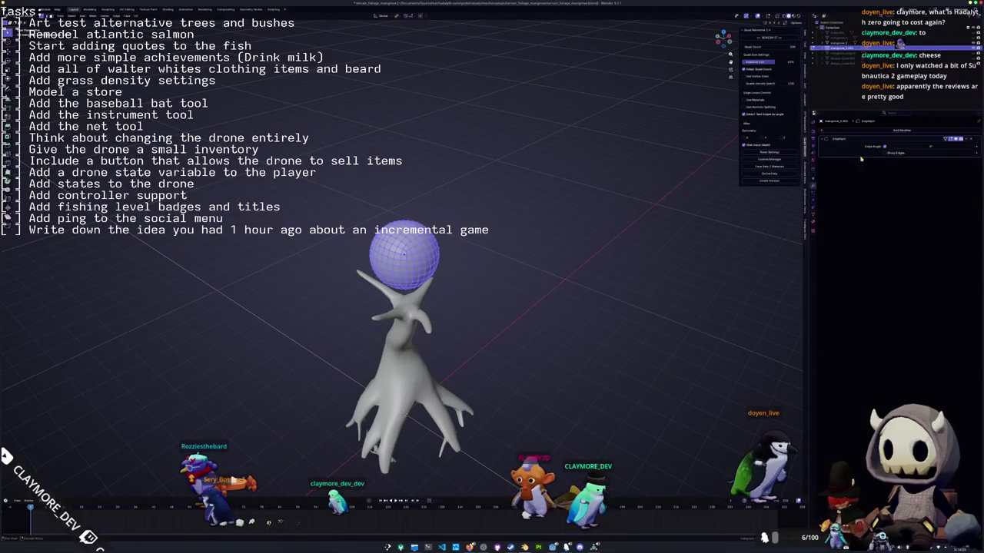
key("alt+a")
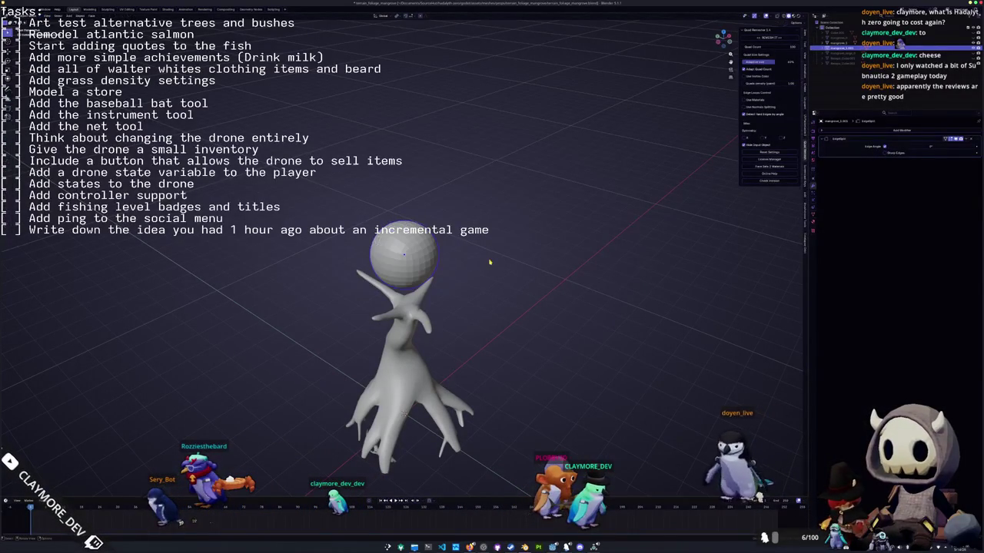
key("KP_1")
key("g")
key("z")
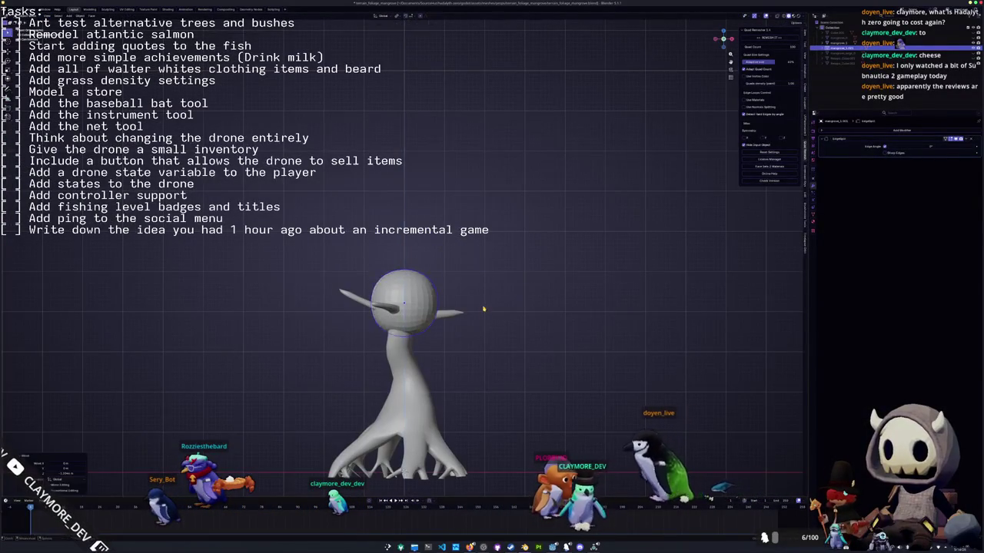
key("x")
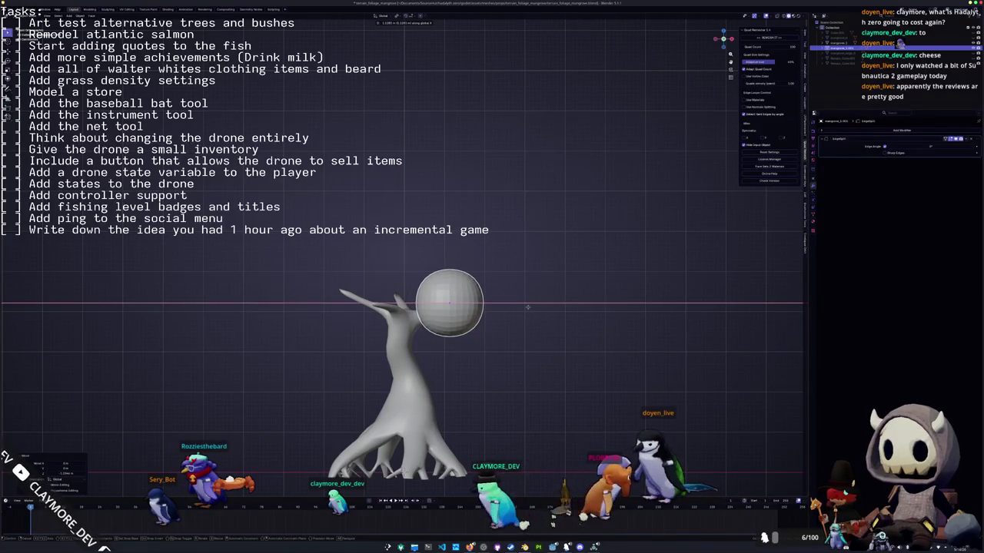
left_click(527, 307)
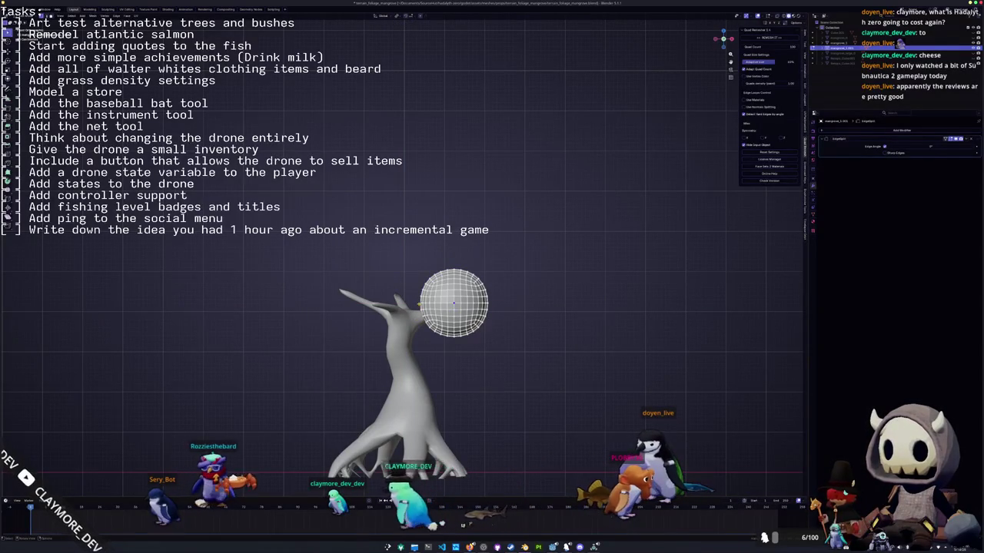
Stretch the sphere lopsidedly along X with proportional falloff.
key("g")
key("x")
key("Escape")
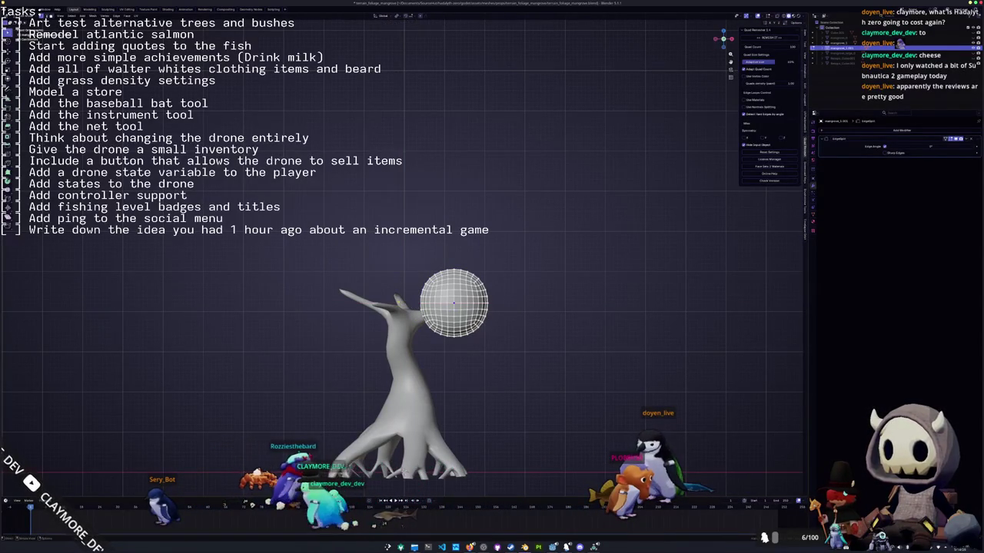
key("g")
key("x")
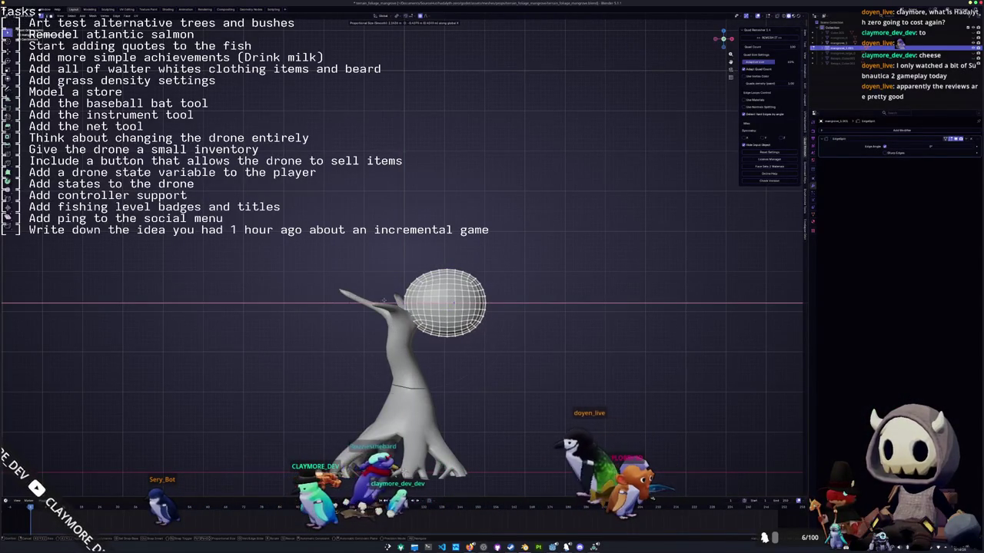
scroll(375, 300, "down", 2)
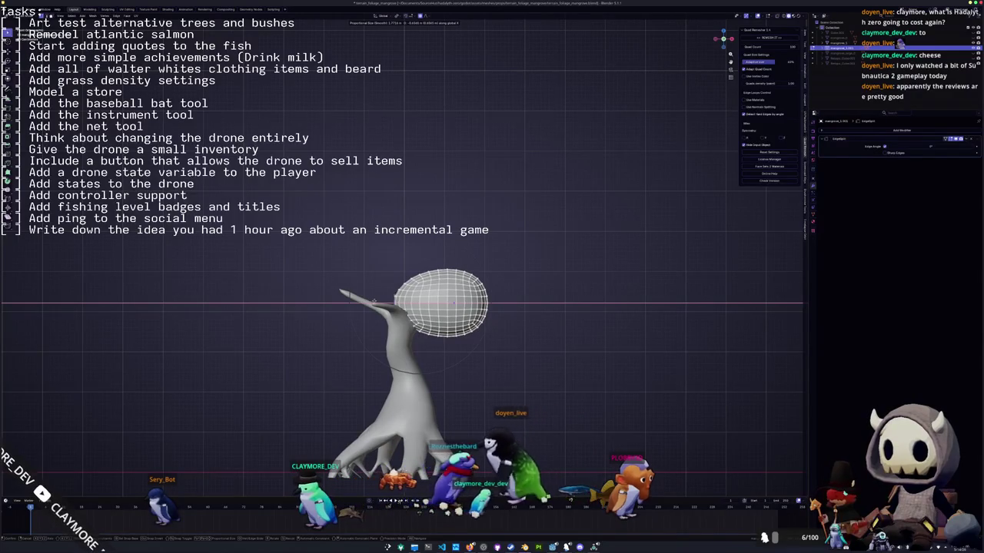
left_click(375, 301)
From top view, pull a right-edge vertex along X to elongate the canopy into an egg shape.
key("KP_7")
left_click(487, 263)
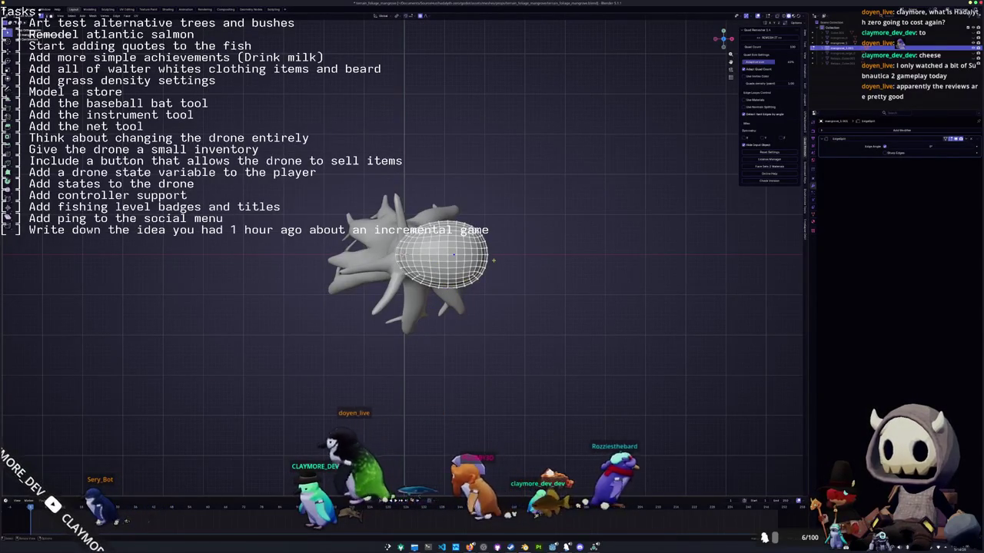
key("x")
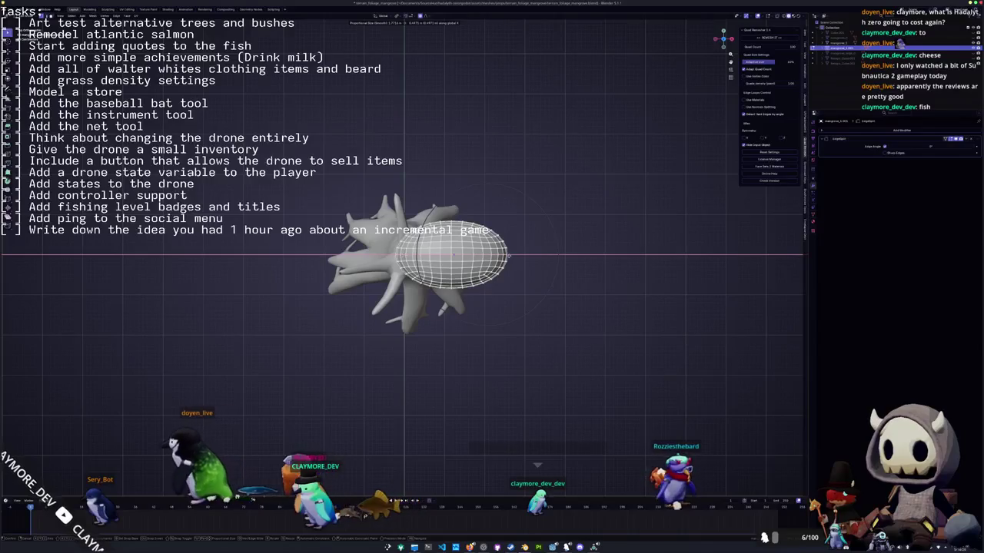
left_click(508, 256)
middle_click_drag(507, 256, 435, 416)
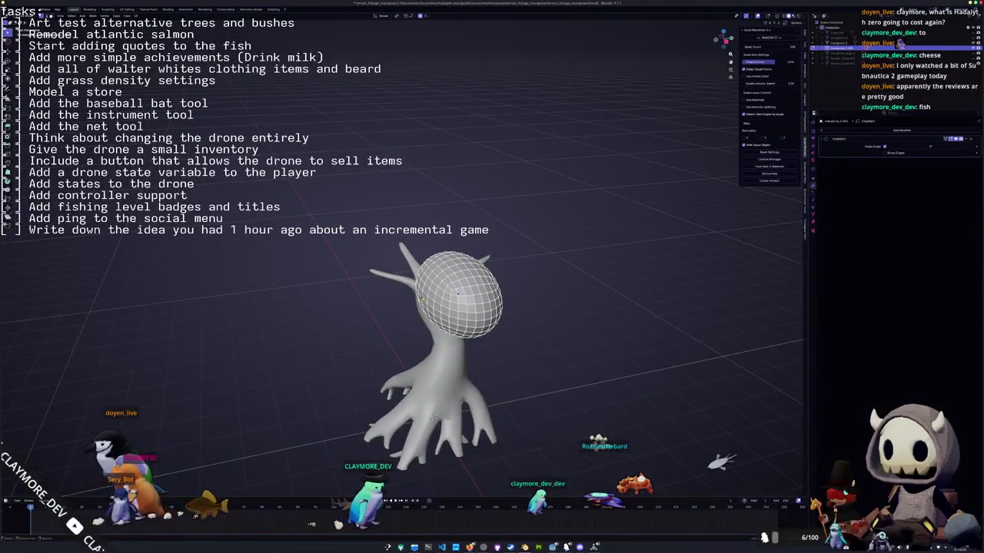
Widen the canopy sphere by scaling it along the X axis.
middle_click_drag(435, 415, 415, 442)
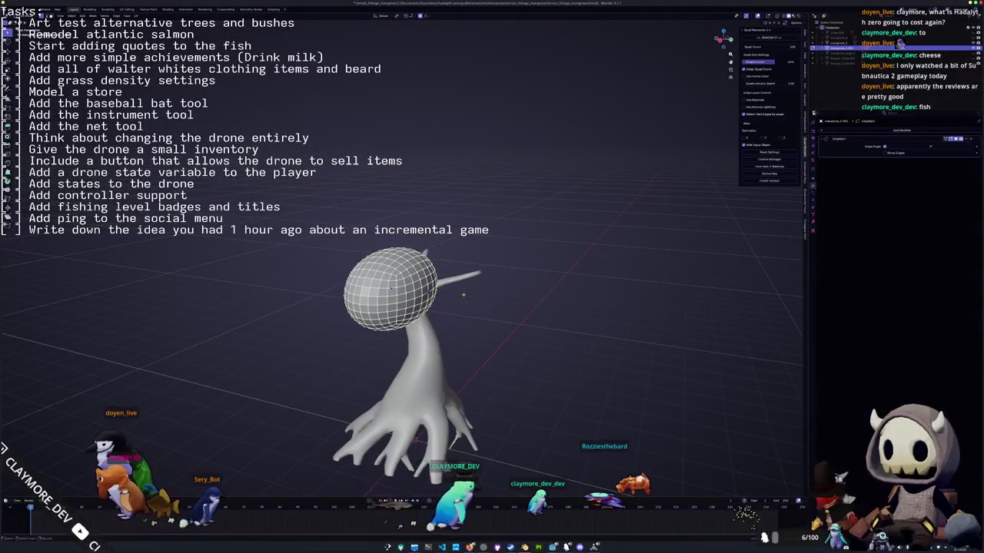
middle_click_drag(453, 294, 492, 313)
key("x")
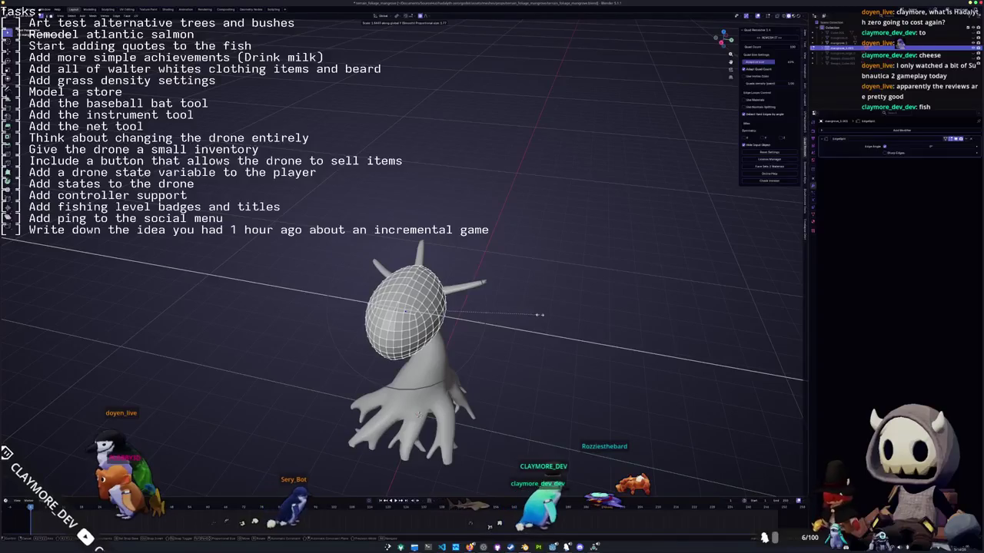
left_click(529, 312)
key("s")
key("x")
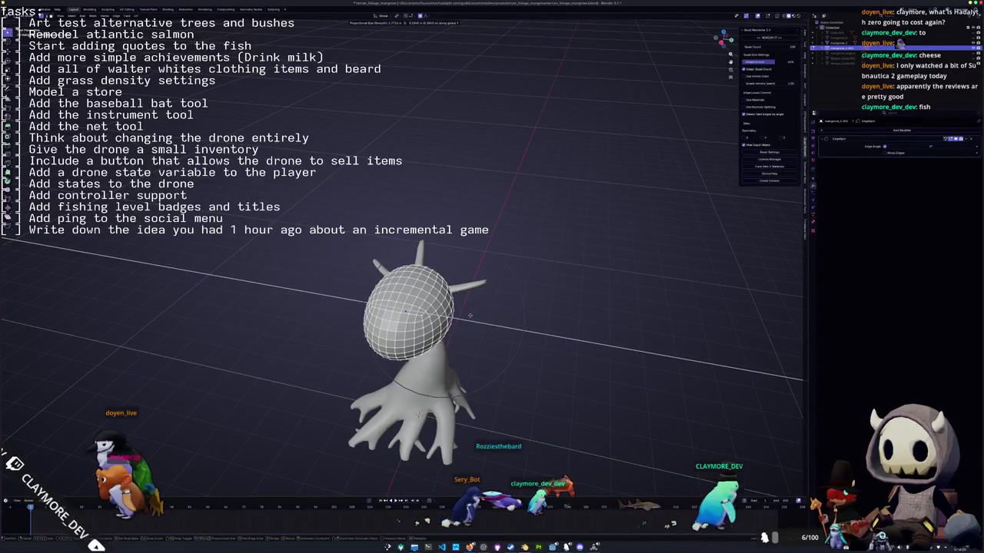
left_click(472, 315)
middle_click_drag(472, 315, 416, 317)
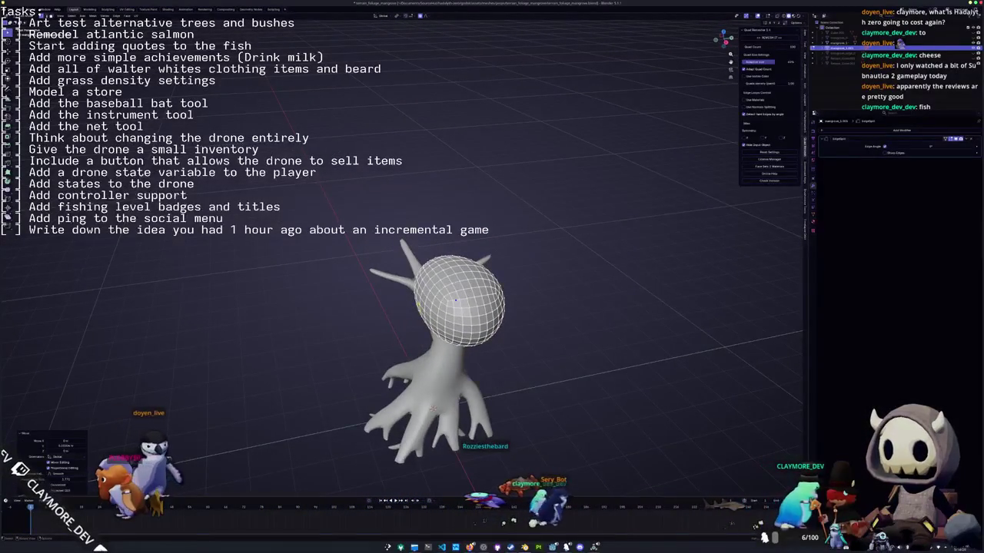
Scale the sphere along Y to narrow and squash it into an ellipsoid.
key("s")
key("y")
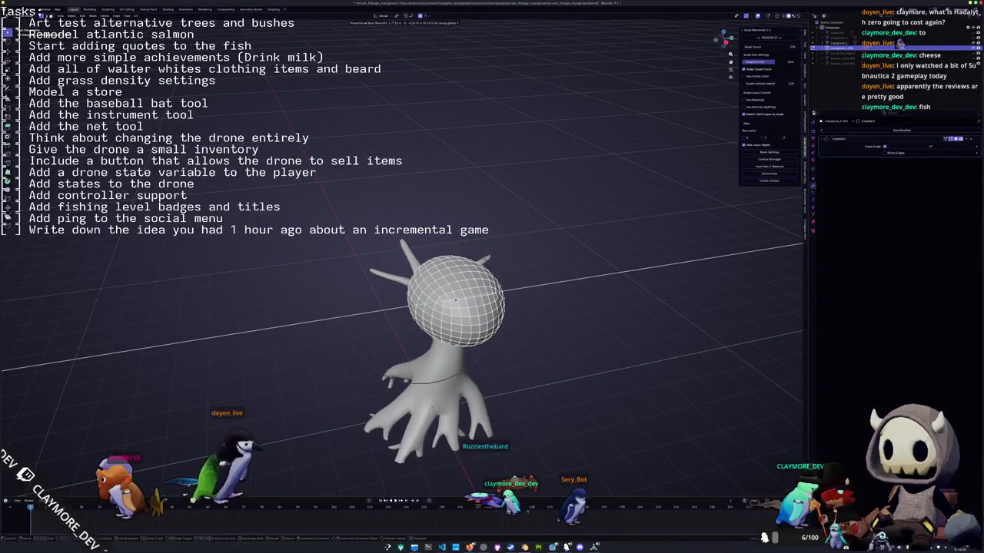
left_click(433, 409)
middle_click_drag(434, 410, 429, 403)
key("s")
key("y")
scroll(427, 403, "up", 6)
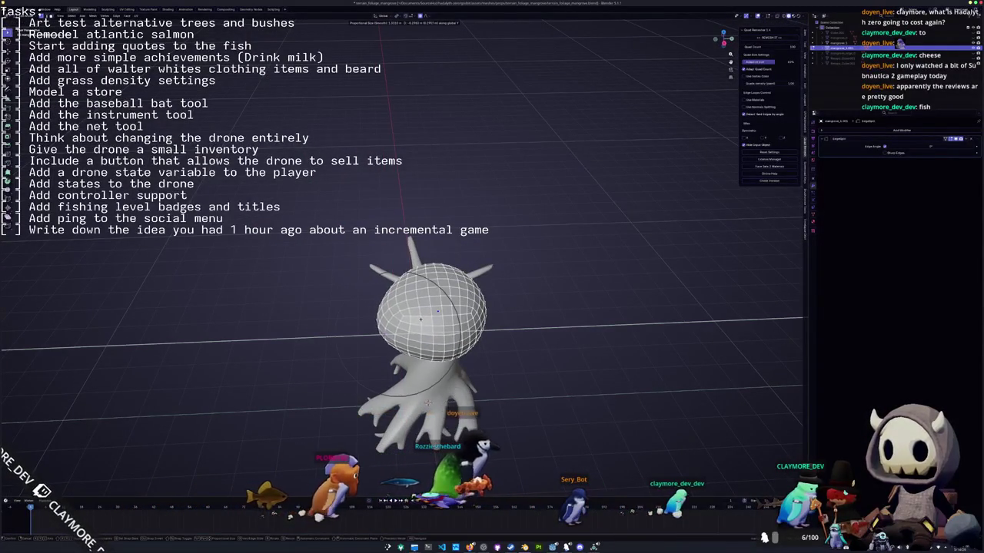
scroll(428, 403, "down", 2)
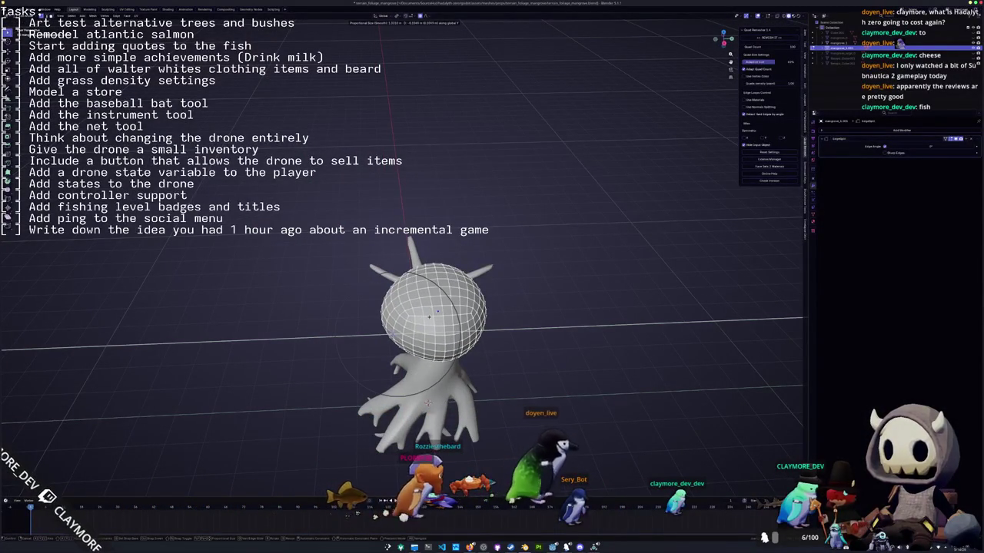
left_click(427, 402)
mouse_move(427, 403)
middle_mouse_down()
mouse_move(432, 372)
mouse_move(426, 423)
mouse_move(445, 423)
mouse_move(431, 380)
mouse_move(438, 421)
middle_mouse_up()
Try lifting the ellipsoid along Z, restore the sphere after deleting it, and scale it narrower.
key("s")
key("Escape")
key("g")
key("z")
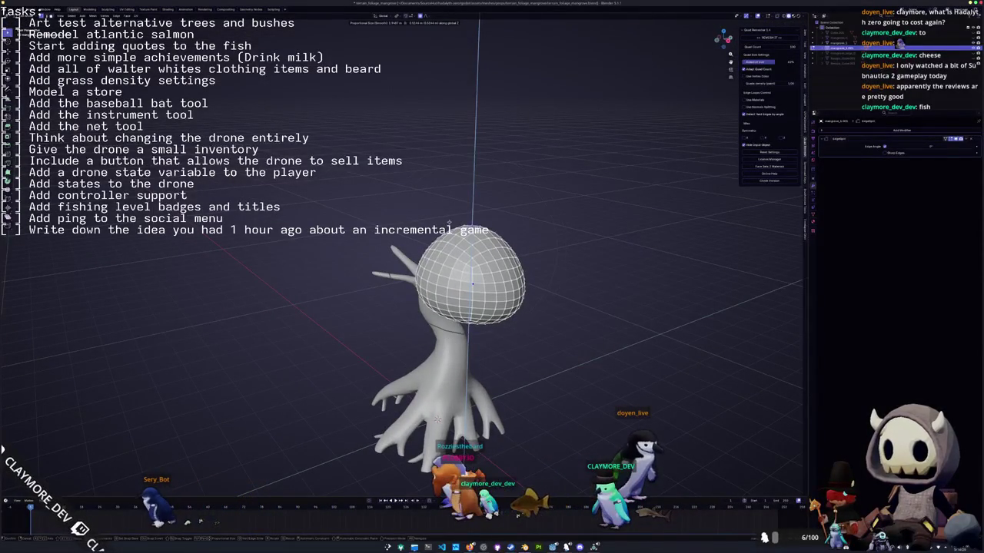
key("Tab")
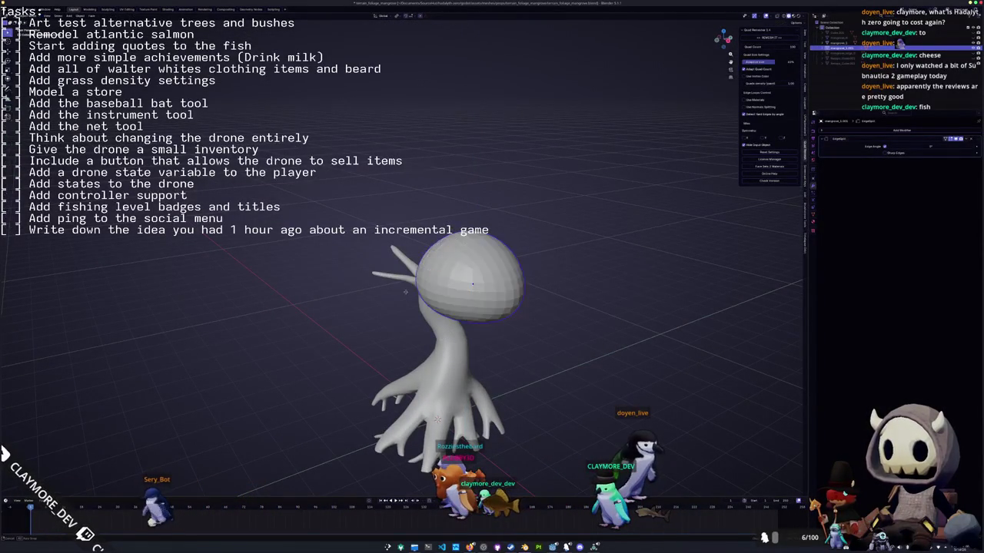
middle_click_drag(438, 419, 408, 307)
key("x")
left_click(415, 287)
key("ctrl+z")
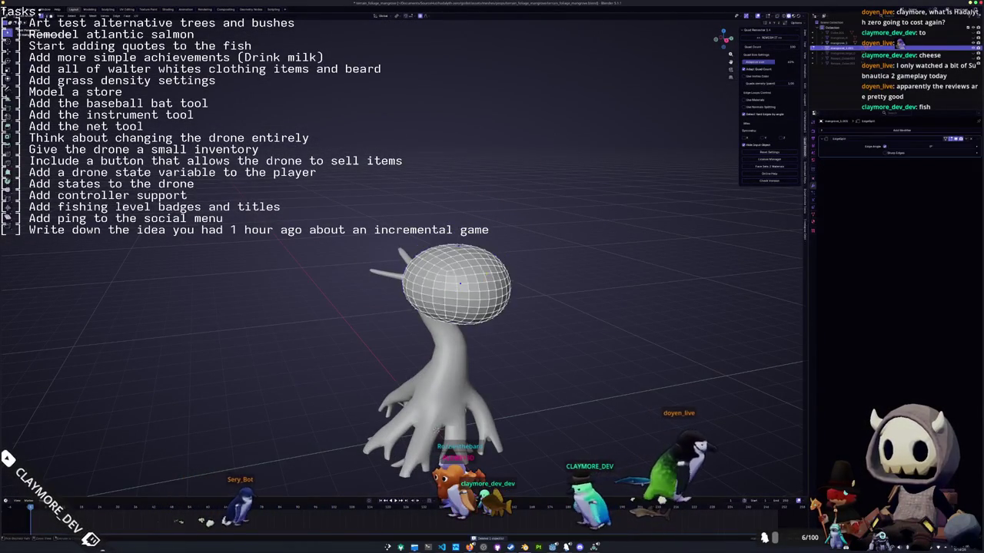
key("s")
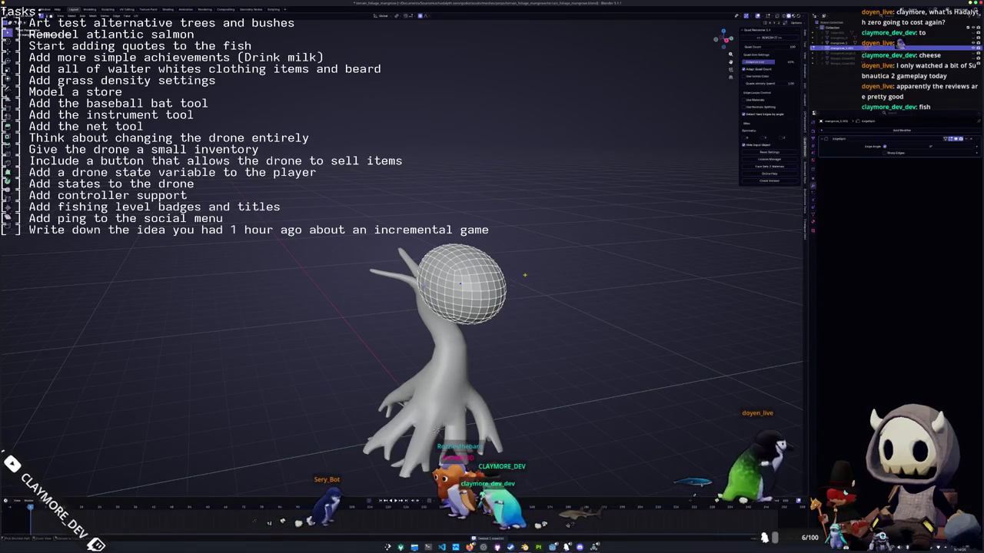
middle_click_drag(437, 430, 438, 412)
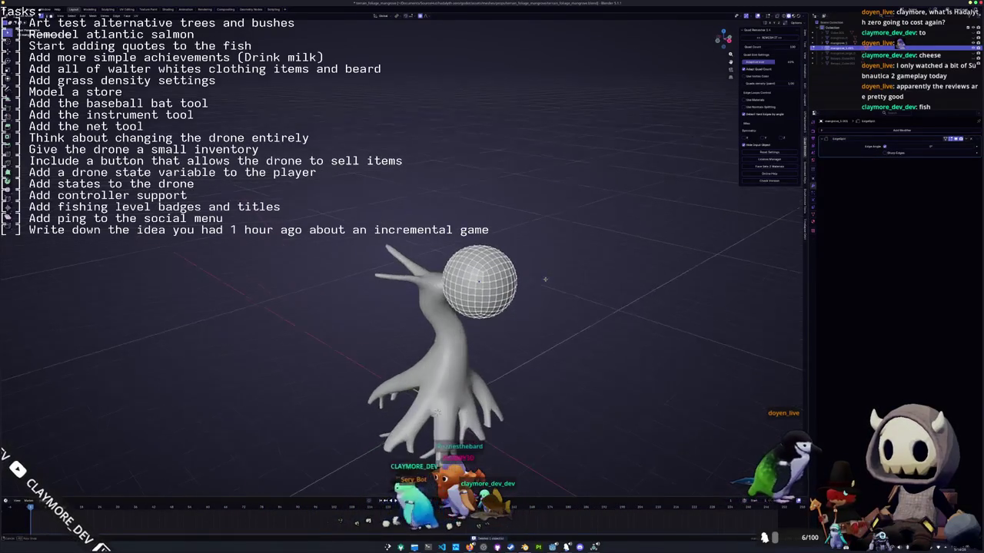
Scale the canopy sphere wider and flatter.
left_click(582, 258)
key("Tab")
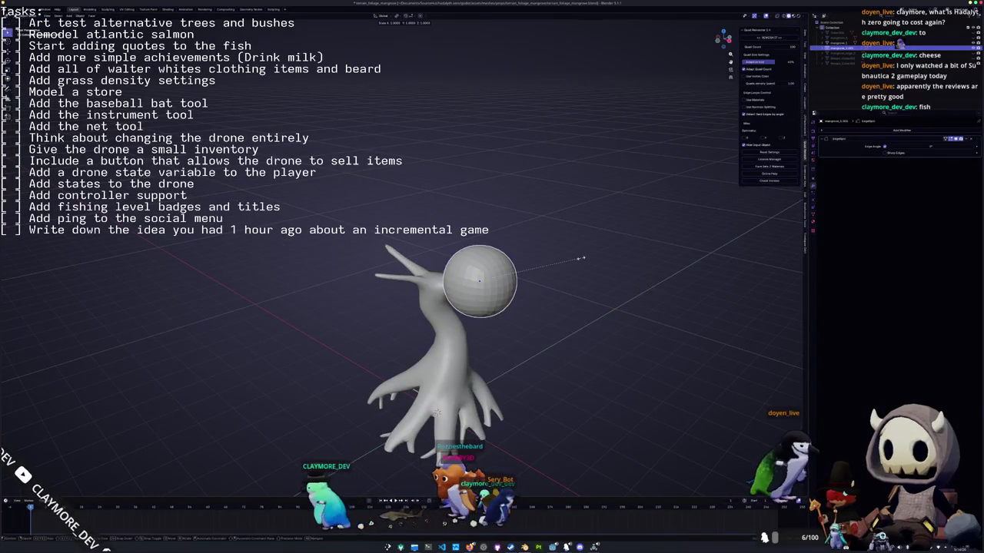
left_click(593, 252)
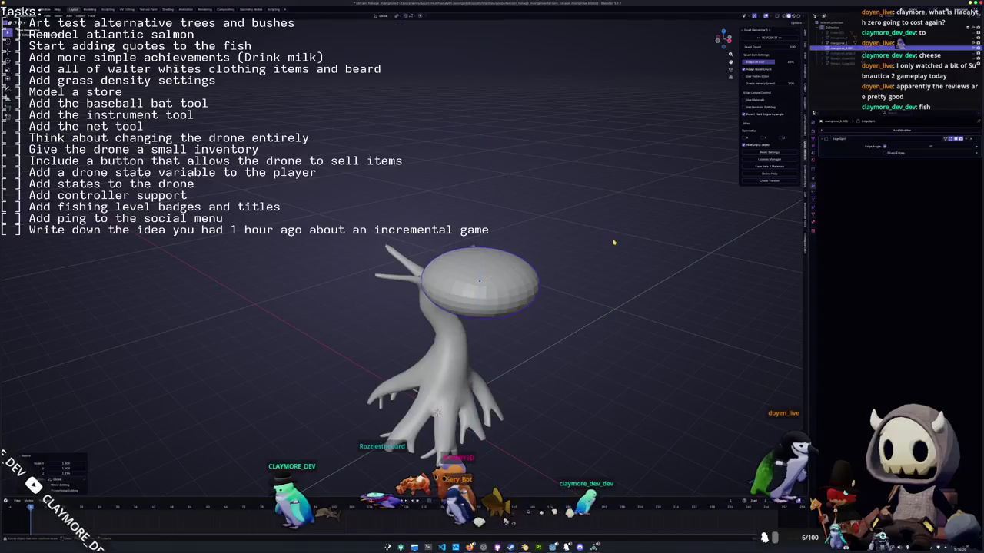
key("Tab")
mouse_move(437, 412)
middle_mouse_down()
mouse_move(435, 361)
mouse_move(437, 392)
middle_mouse_up()
Squash the canopy sphere along the Z axis into a flat cap.
key("s")
key("z")
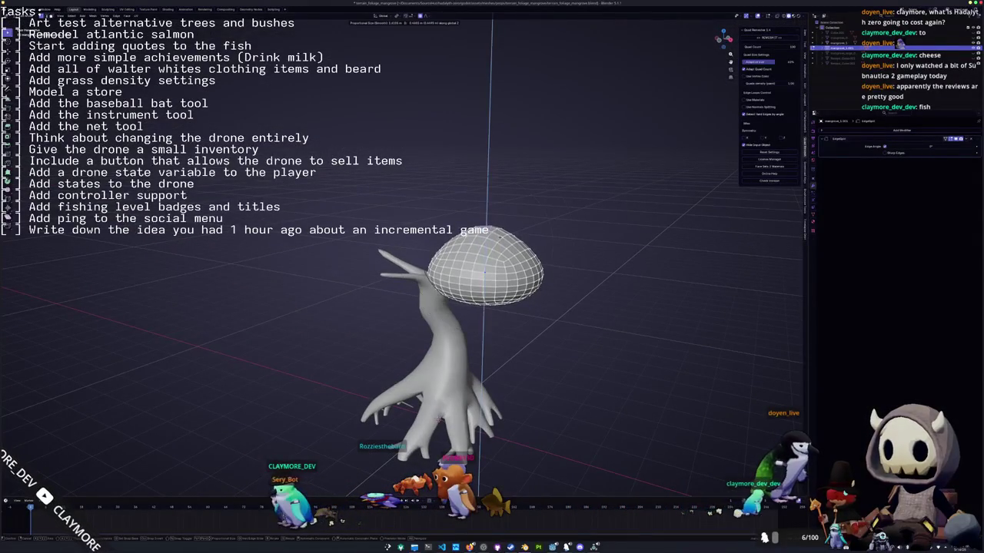
left_click(508, 243)
mouse_move(507, 243)
middle_mouse_down()
mouse_move(445, 448)
mouse_move(450, 469)
middle_mouse_up()
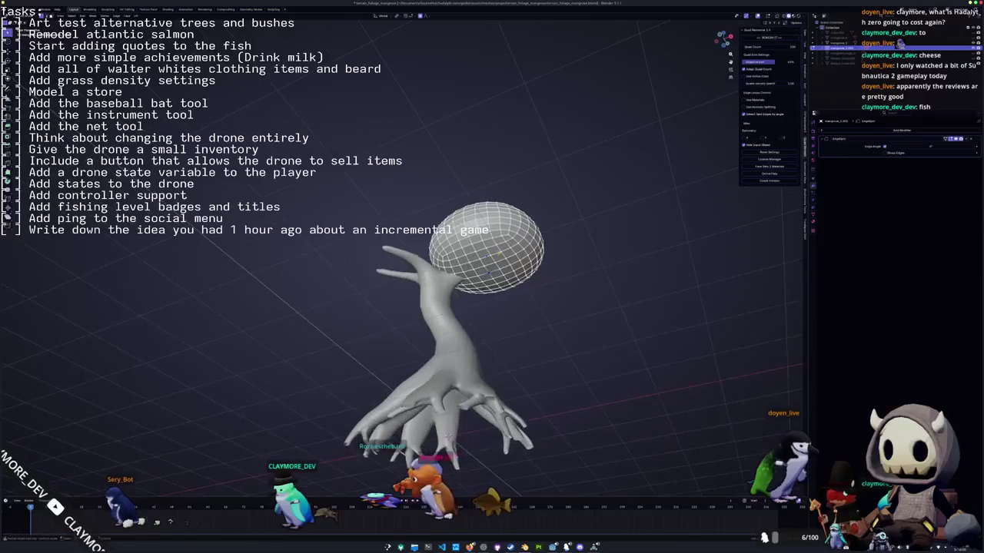
middle_click_drag(448, 435, 461, 369)
left_click(482, 304)
middle_click_drag(482, 305, 476, 253)
Flatten the cap further along Z in Edit Mode, then snap to front orthographic view.
key("Tab")
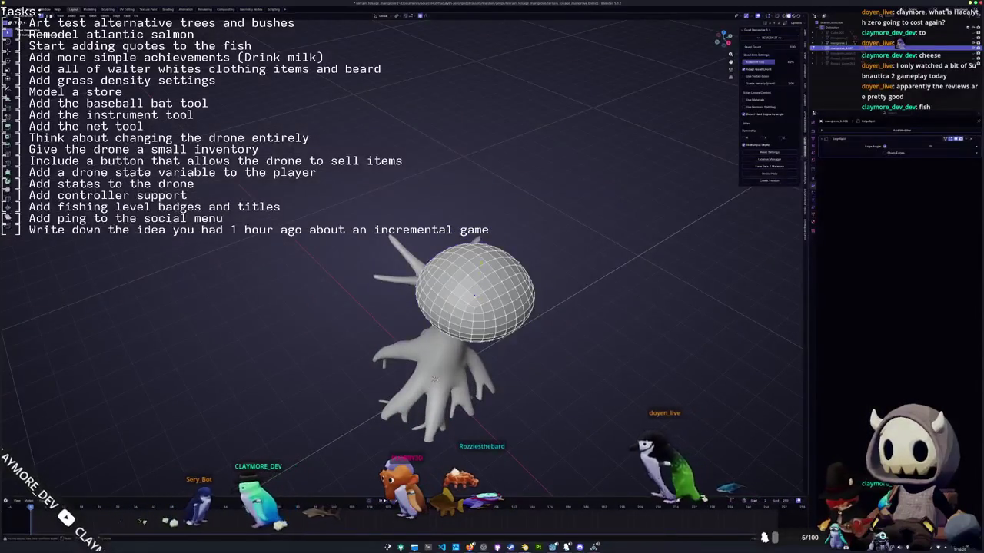
key("s")
key("z")
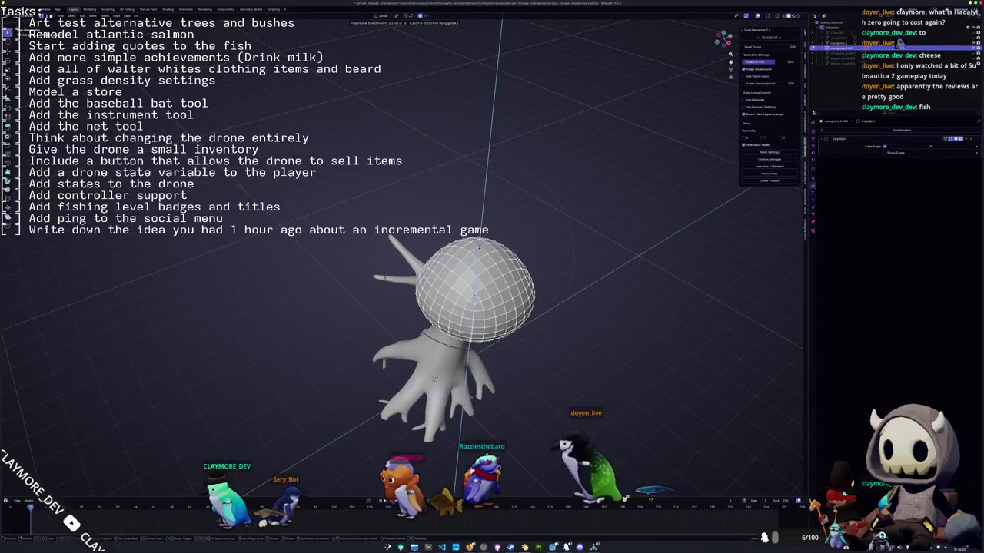
left_click(461, 330)
middle_click_drag(461, 330, 538, 369)
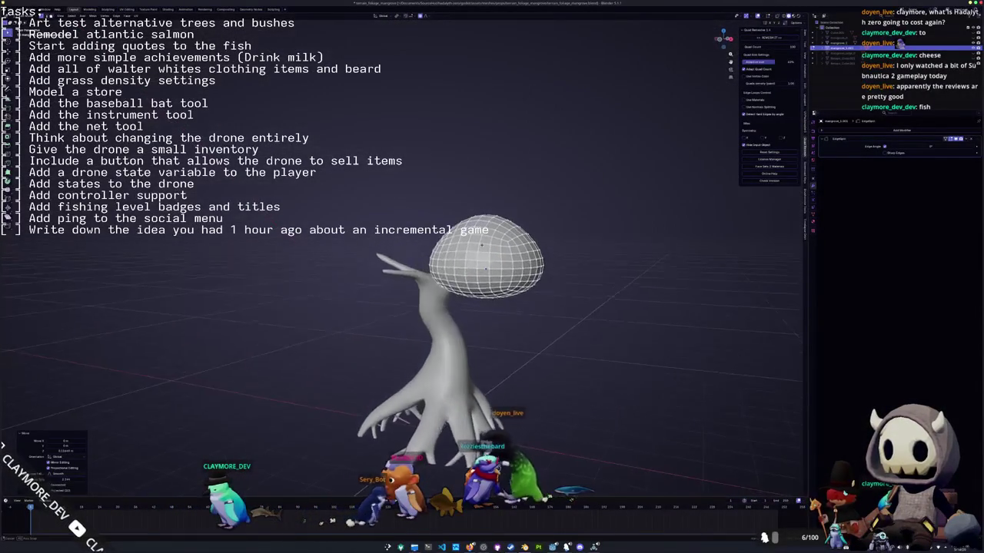
key("Tab")
middle_click_drag(613, 268, 601, 258)
key("KP_1")
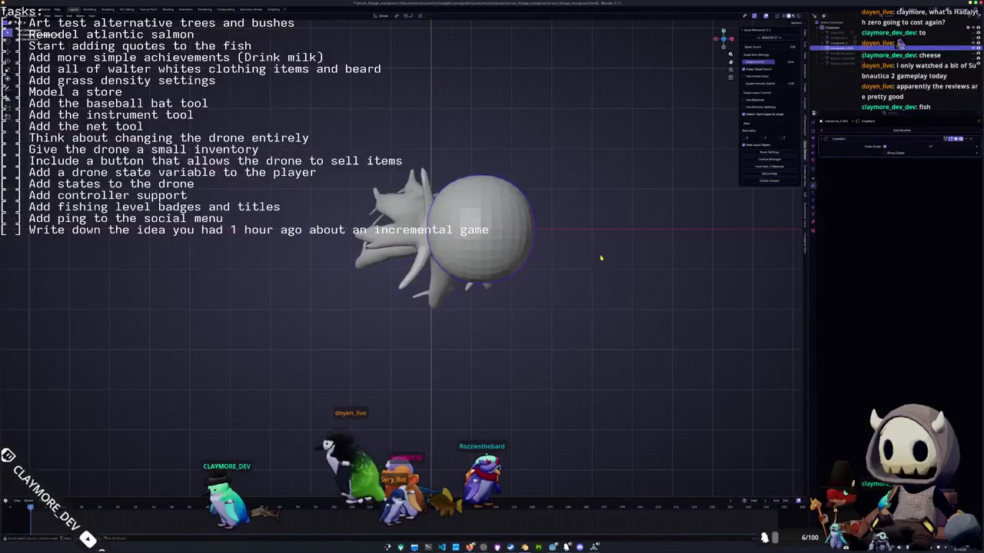
Duplicate the cap into a second, rotated lobe.
key("shift+d")
left_click(538, 175)
key("r")
left_click(527, 148)
Add a third, enlarged lobe below the others.
key("shift+d")
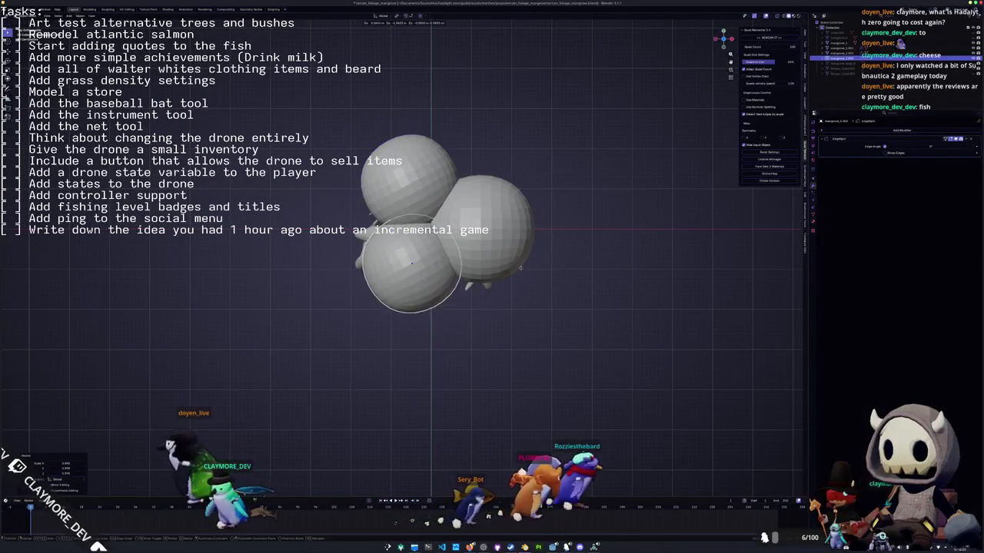
left_click(521, 271)
key("s")
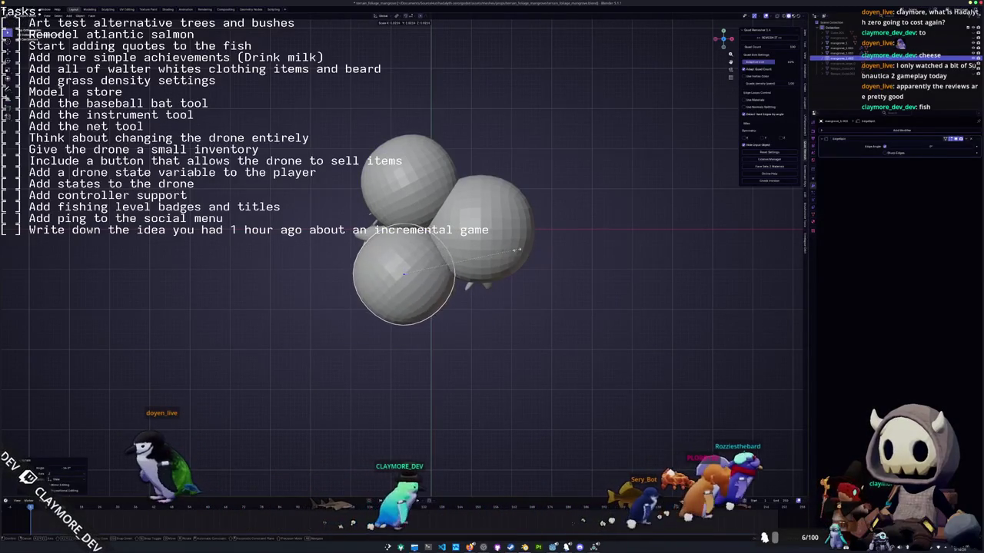
left_click(518, 250)
Place a fourth lobe at the upper left and raise it along Z.
key("shift+d")
left_click(446, 224)
mouse_move(445, 224)
middle_mouse_down()
mouse_move(405, 259)
mouse_move(414, 242)
mouse_move(387, 282)
middle_mouse_up()
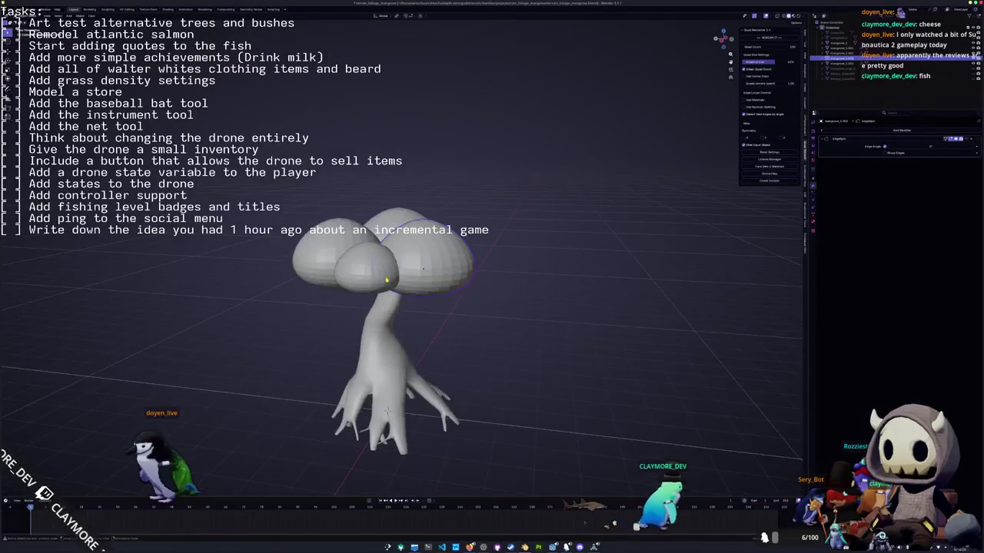
middle_click_drag(389, 411, 393, 431)
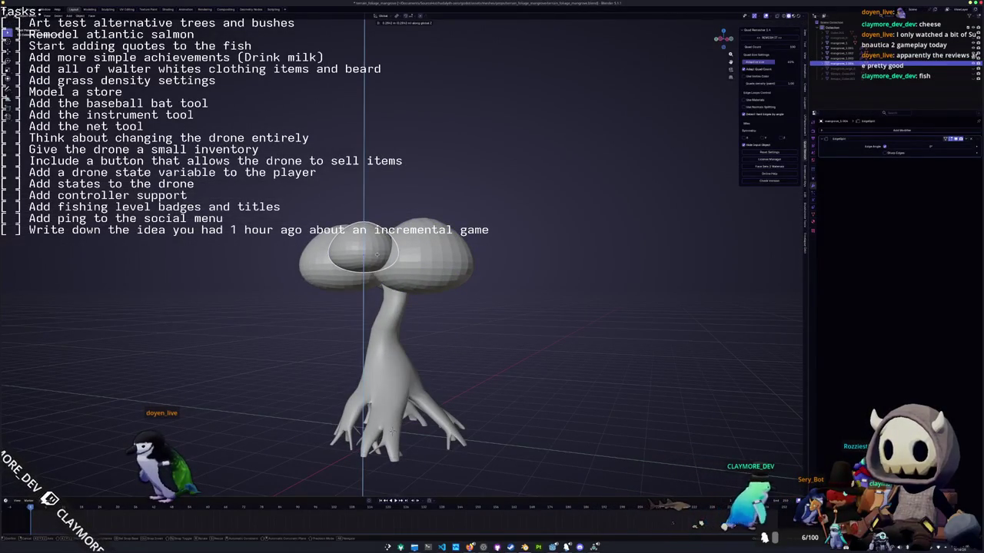
middle_click_drag(378, 257, 361, 292)
key("g")
key("z")
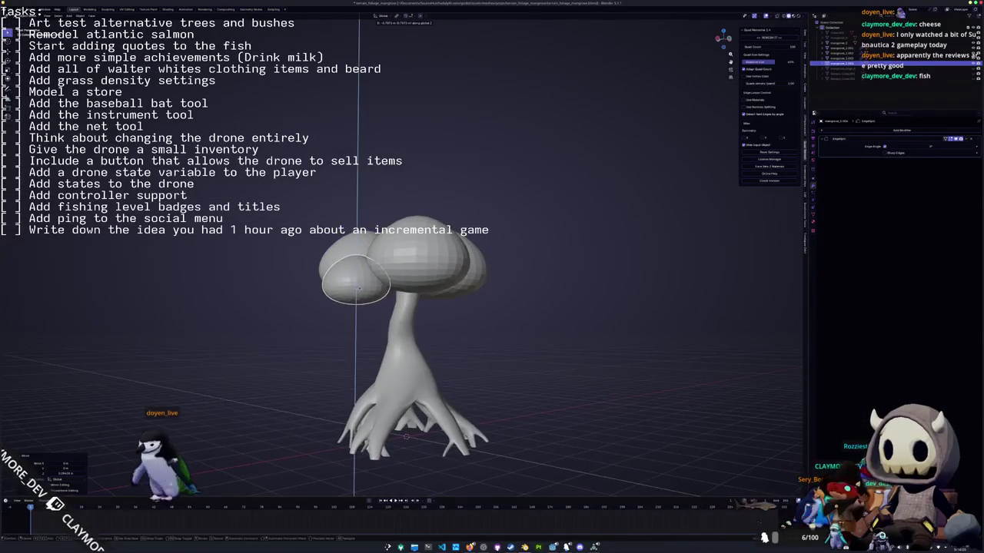
mouse_move(358, 284)
middle_mouse_down()
mouse_move(382, 296)
mouse_move(395, 153)
middle_mouse_up()
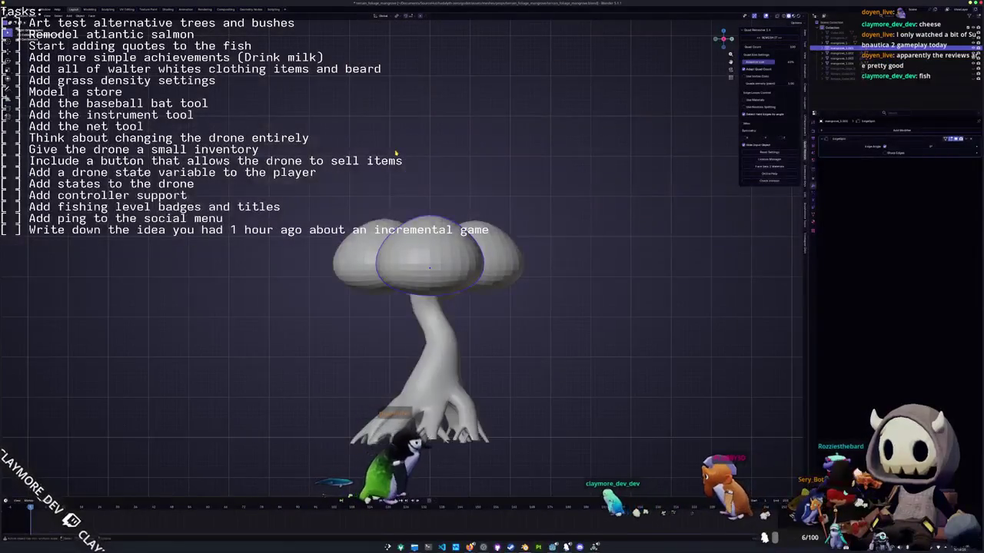
key("KP_1")
Duplicate another lobe, lift it vertically, and select the top lobe.
key("shift+d")
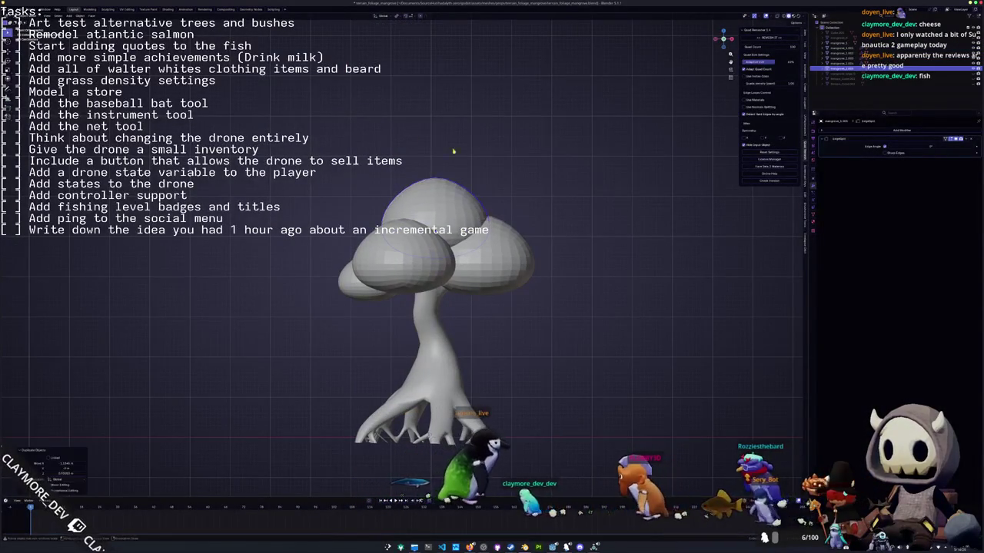
key("z")
left_click(565, 212)
mouse_move(564, 212)
middle_mouse_down()
mouse_move(552, 234)
mouse_move(461, 234)
middle_mouse_up()
left_click(457, 234)
mouse_move(433, 401)
middle_mouse_down()
mouse_move(436, 427)
mouse_move(415, 430)
middle_mouse_up()
middle_click_drag(347, 259, 452, 270)
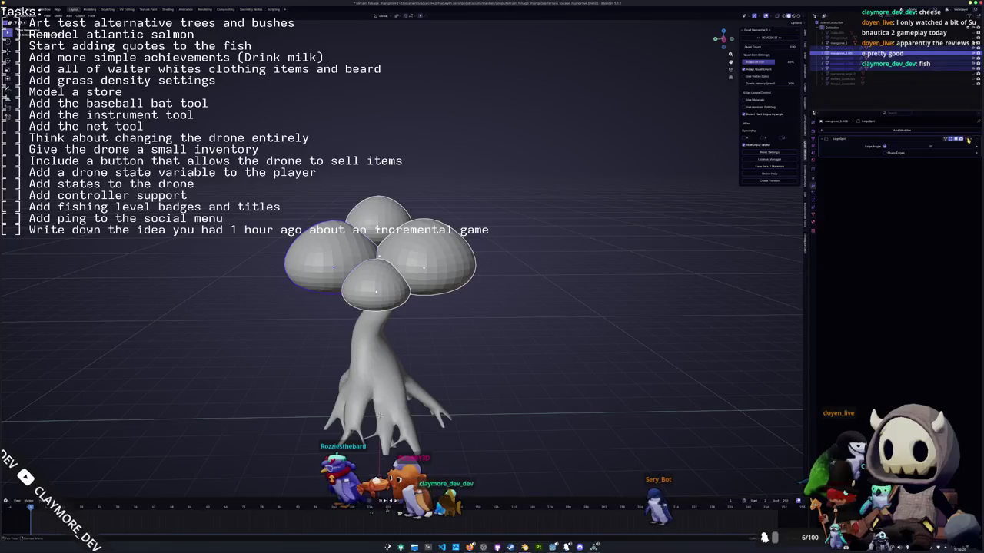
middle_click_drag(599, 229, 596, 233)
Apply Shade Smooth to the canopy.
key("Tab")
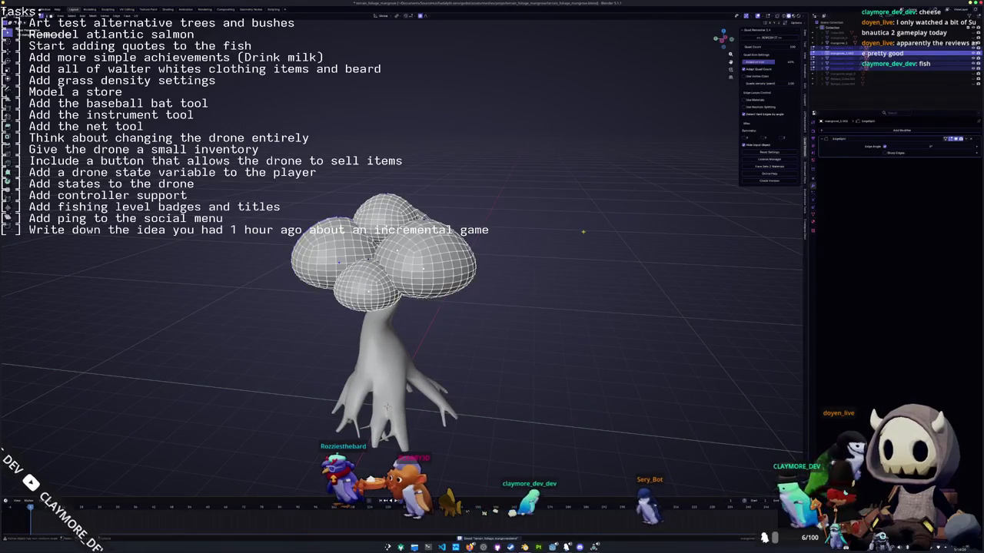
key("a")
right_click(585, 234)
mouse_move(559, 231)
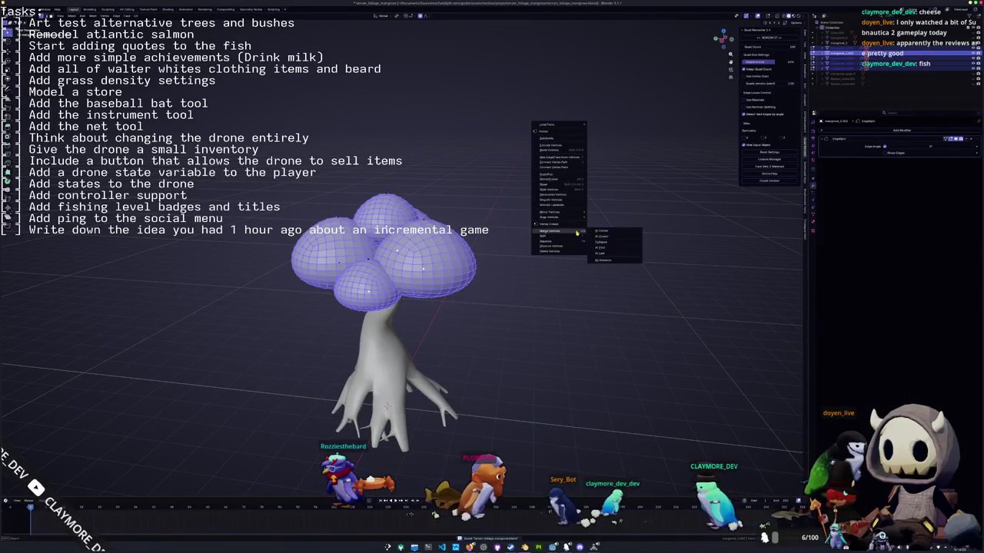
key("Tab")
right_click(521, 224)
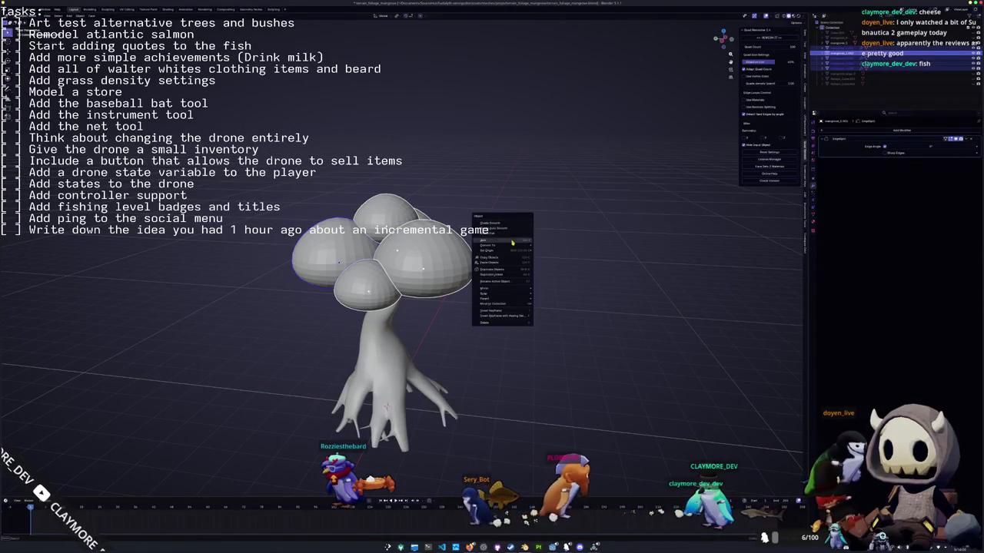
left_click(512, 238)
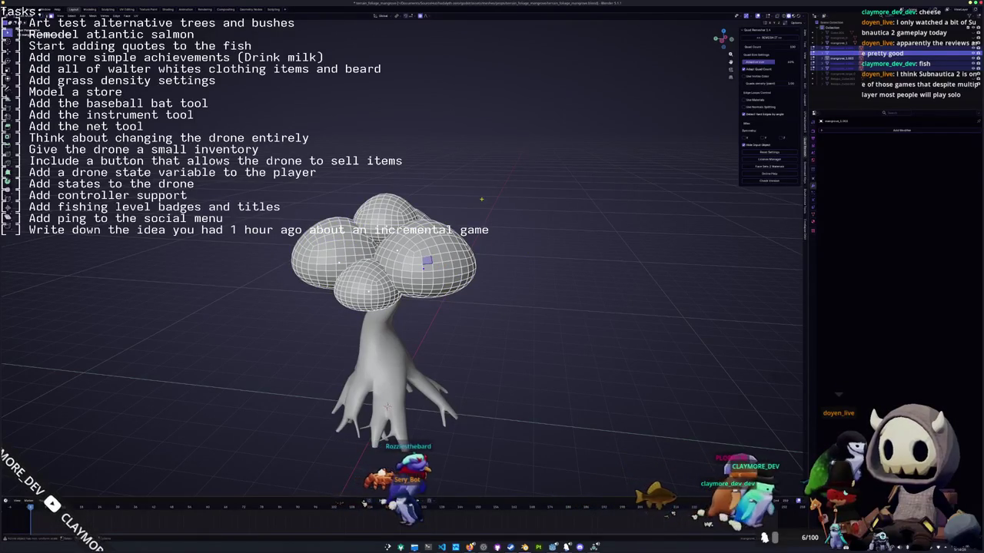
Randomly select scattered canopy faces with Select Random, raising the selection ratio.
key("a")
key("F3")
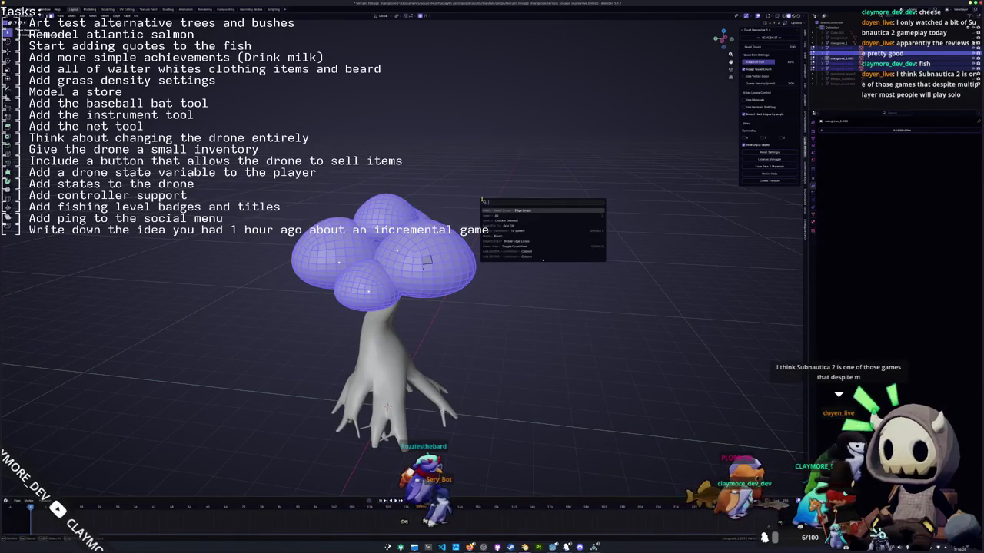
key("BackSpace")
key("BackSpace")
key("BackSpace")
type("se")
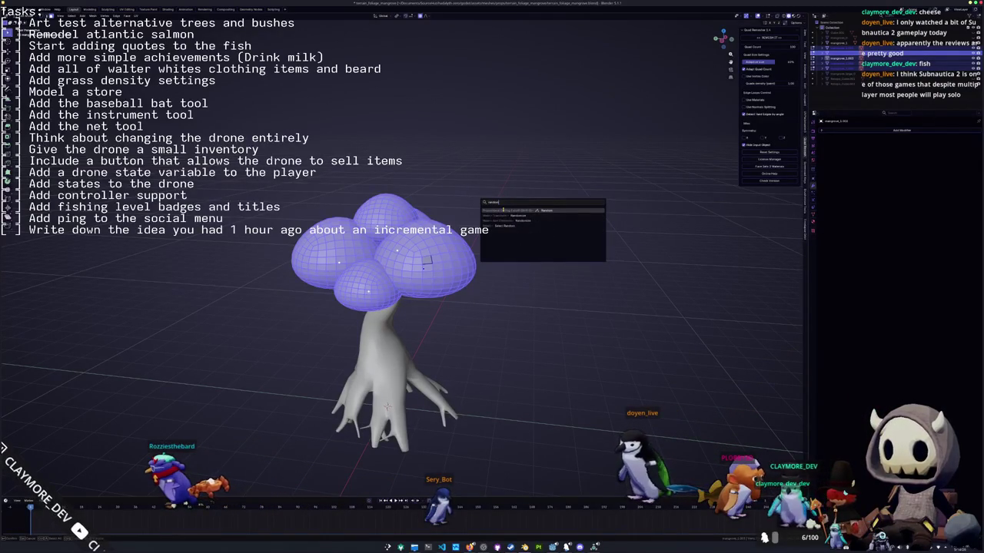
key("Return")
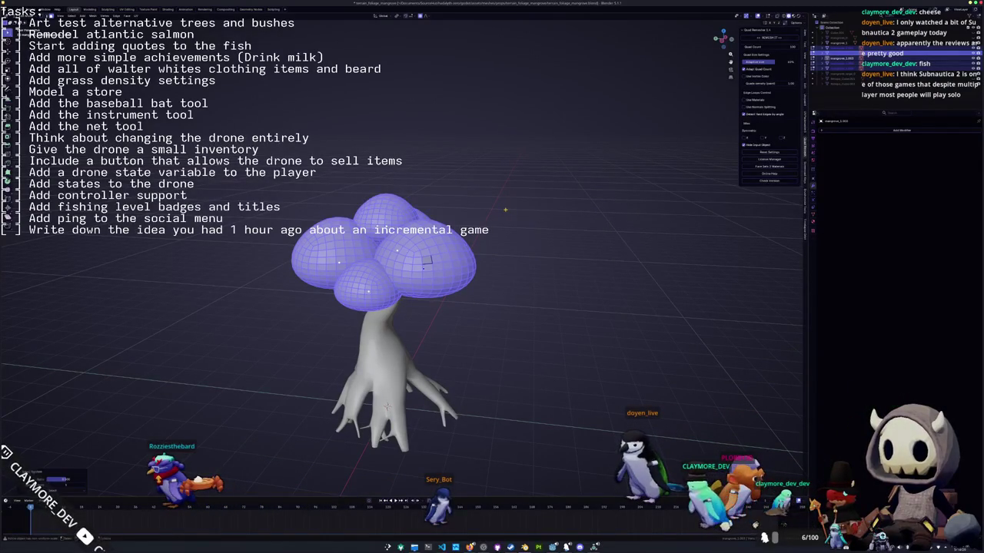
key("alt+a")
key("F3")
key("Return")
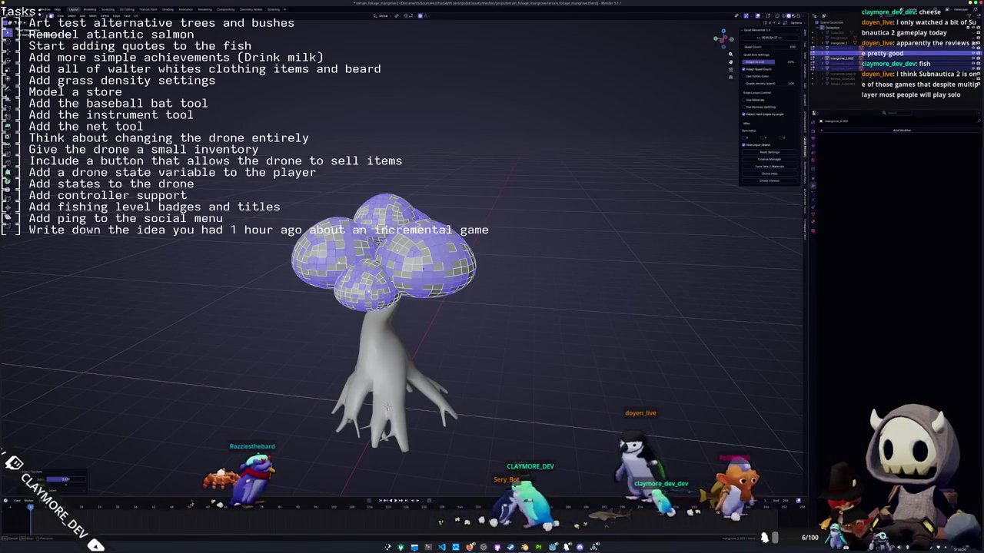
left_click_drag(70, 478, 66, 479)
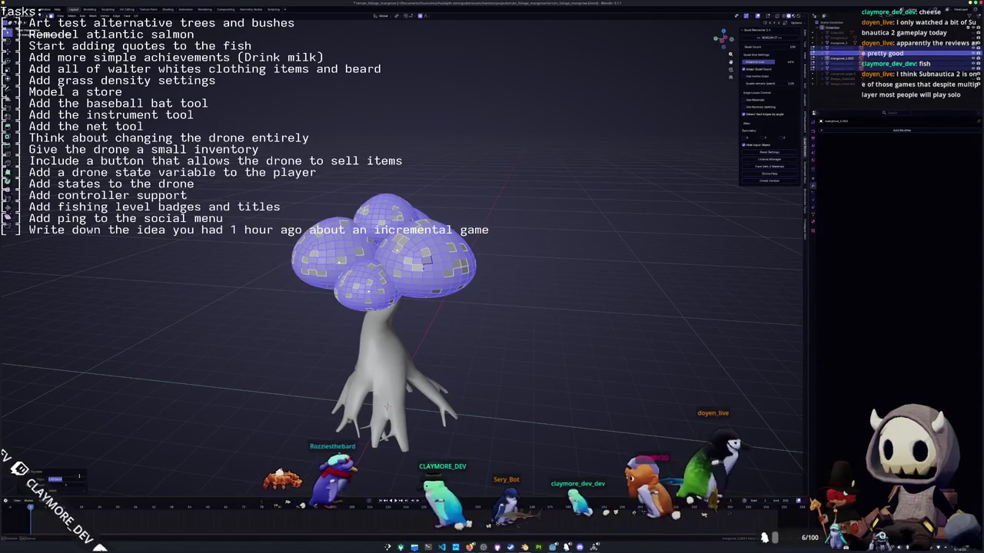
Invert the face selection and delete those faces.
mouse_move(142, 441)
middle_mouse_down()
mouse_move(232, 360)
mouse_move(234, 382)
middle_mouse_up()
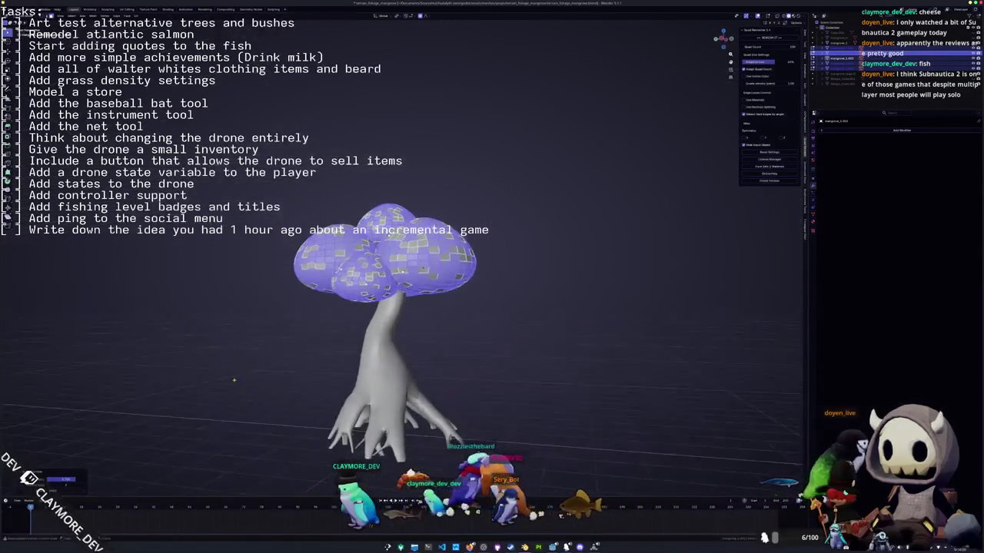
key("ctrl+i")
key("x")
left_click(235, 382)
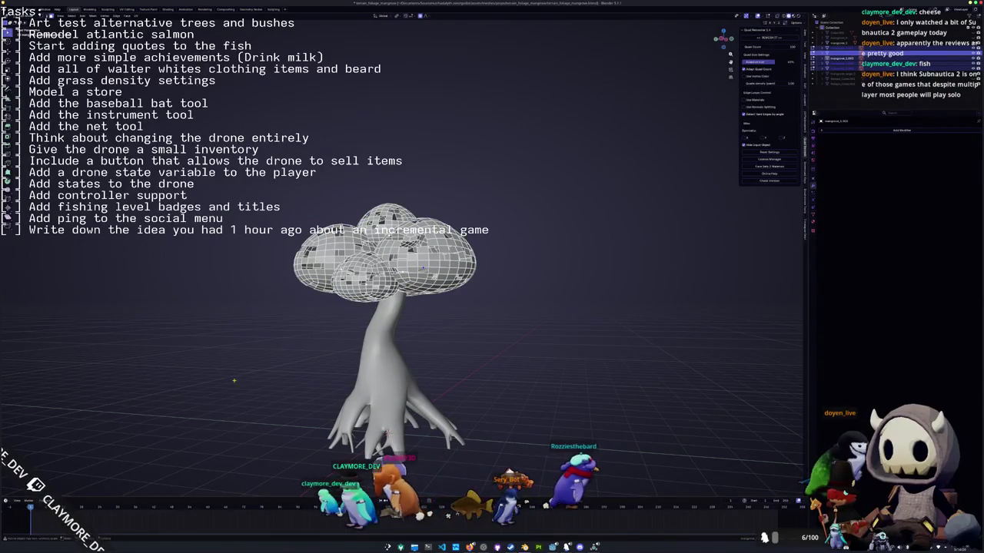
Scale the whole holey canopy mesh, return to Object Mode, and switch to the Shading workspace.
key("a")
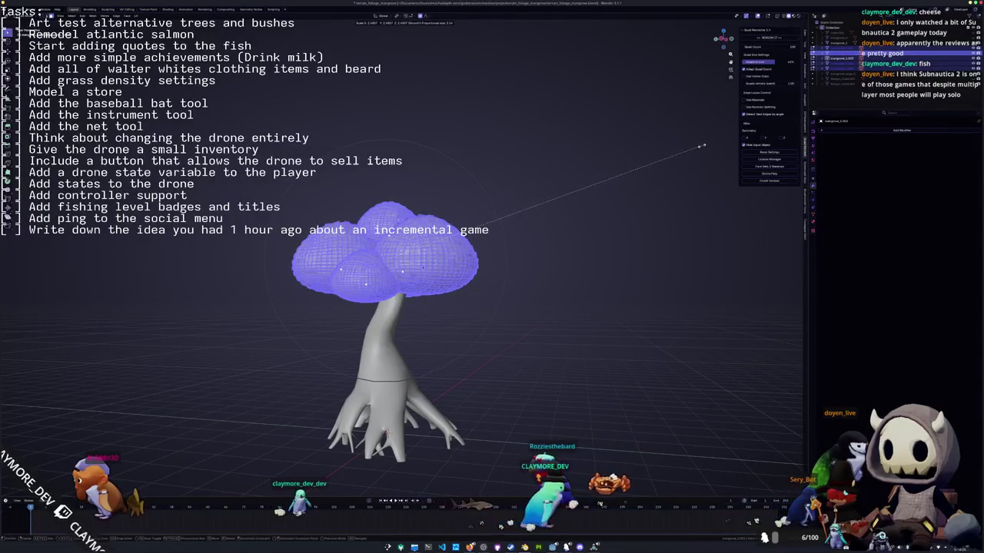
left_click(664, 156)
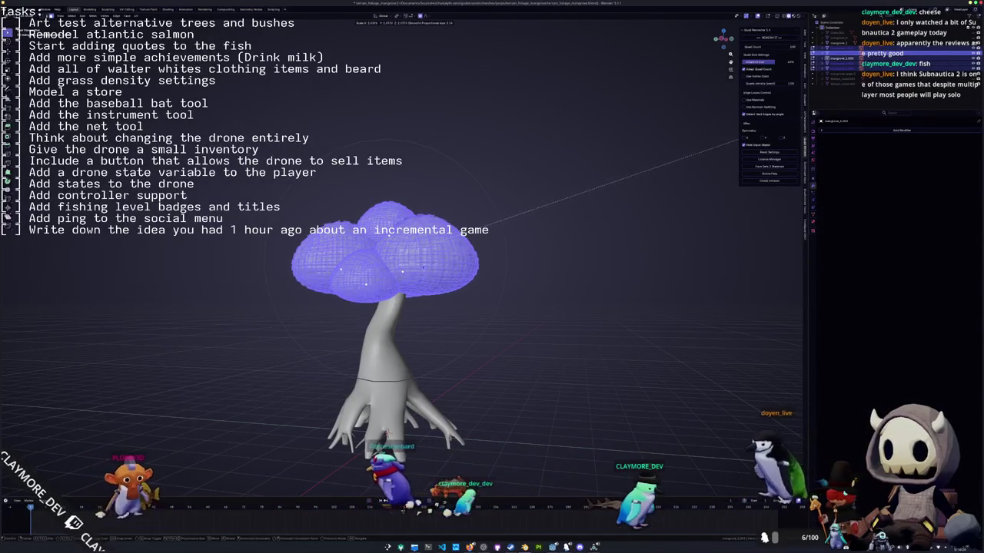
left_click(738, 141)
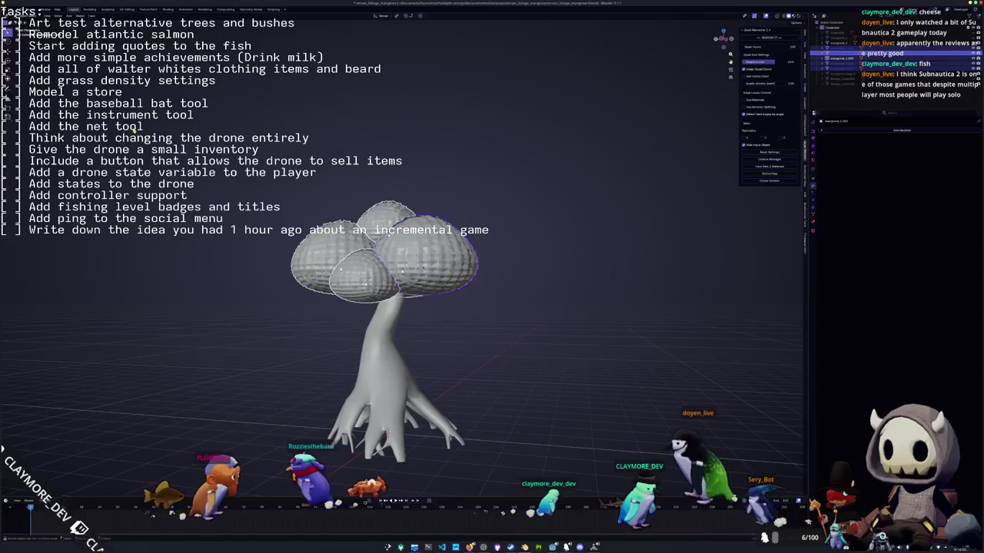
middle_click_drag(737, 141, 133, 125)
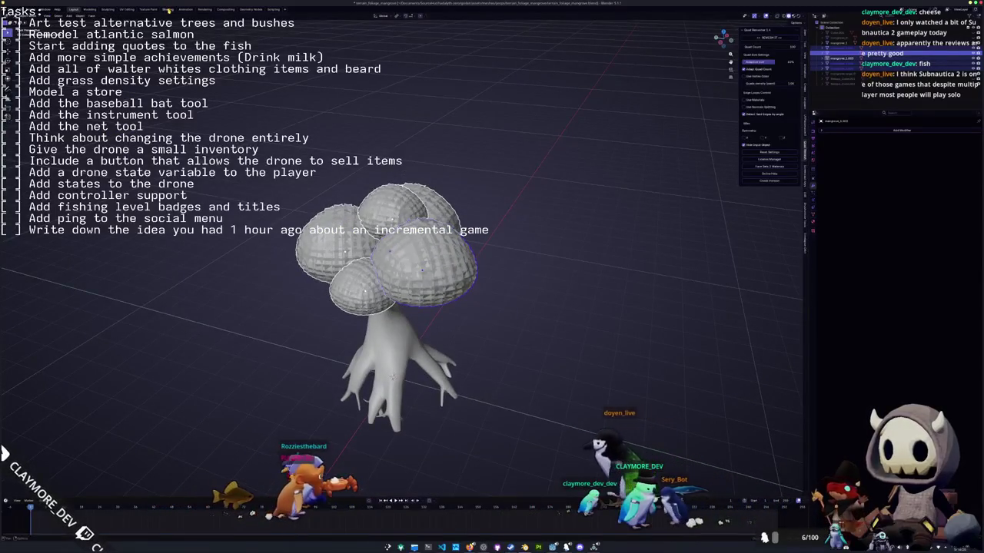
left_click(167, 8)
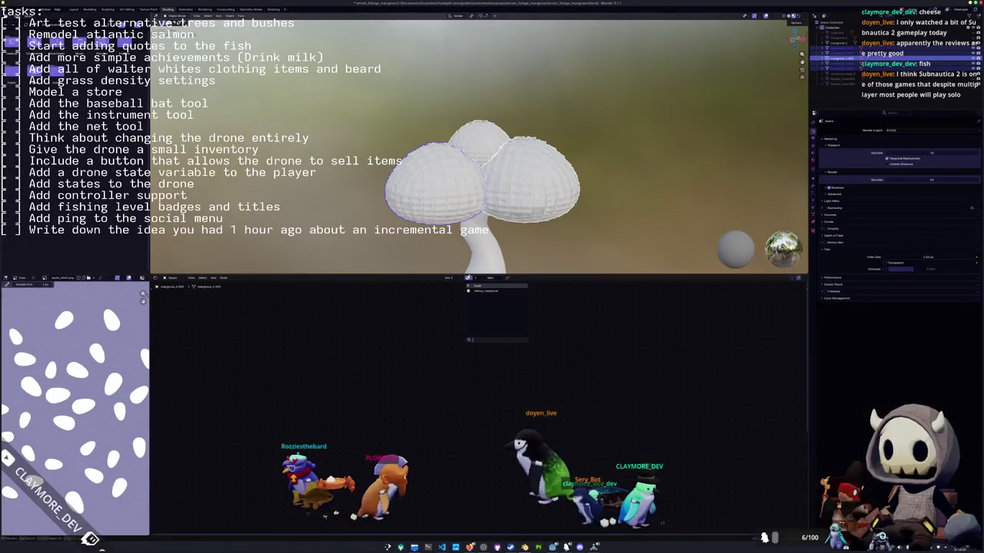
Assign the dotted material to the left cap and reshape it with proportional scaling.
left_click(476, 285)
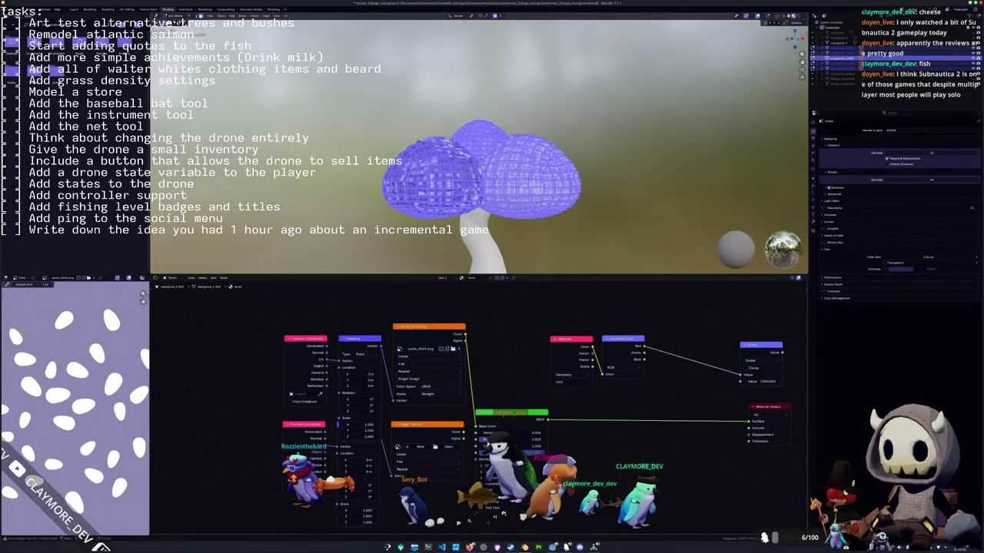
key("F3")
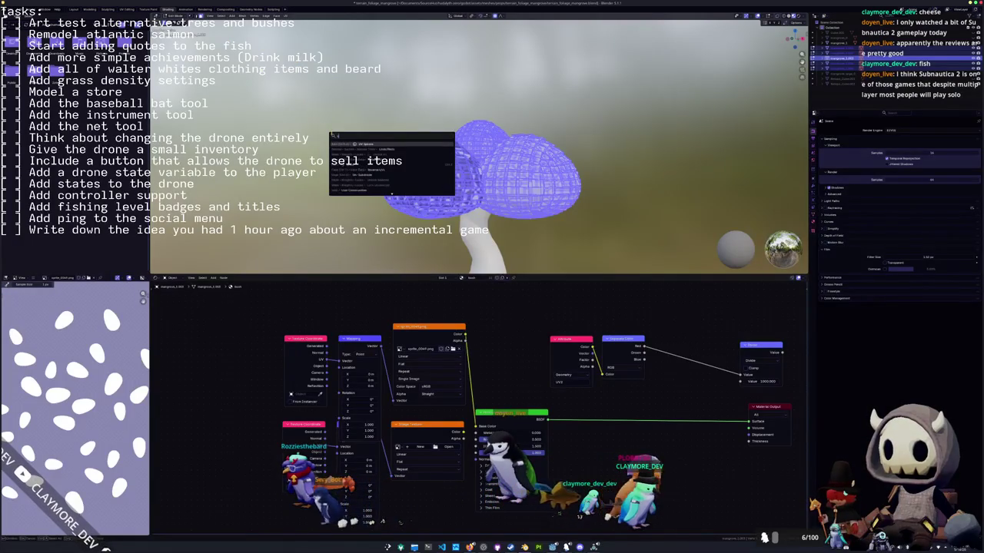
key("Return")
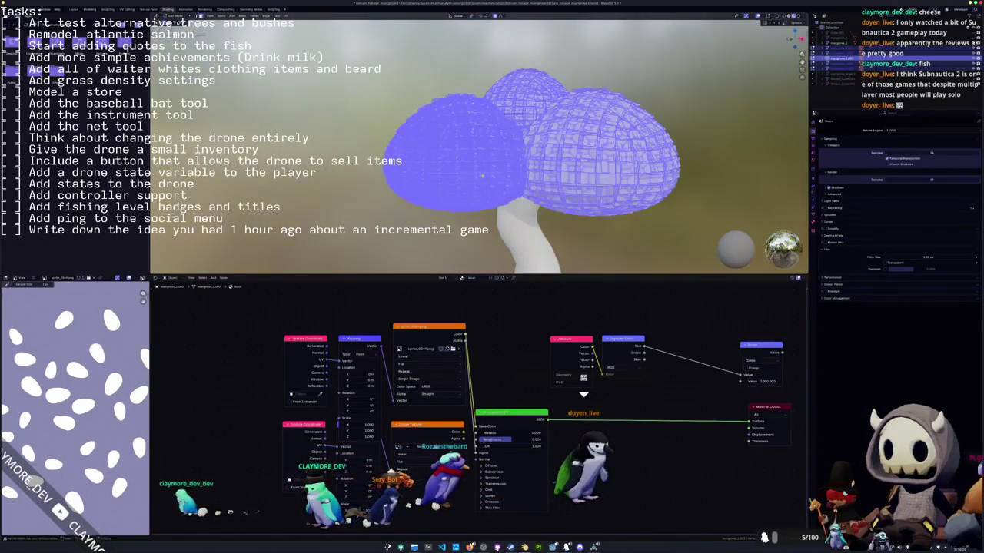
key("s")
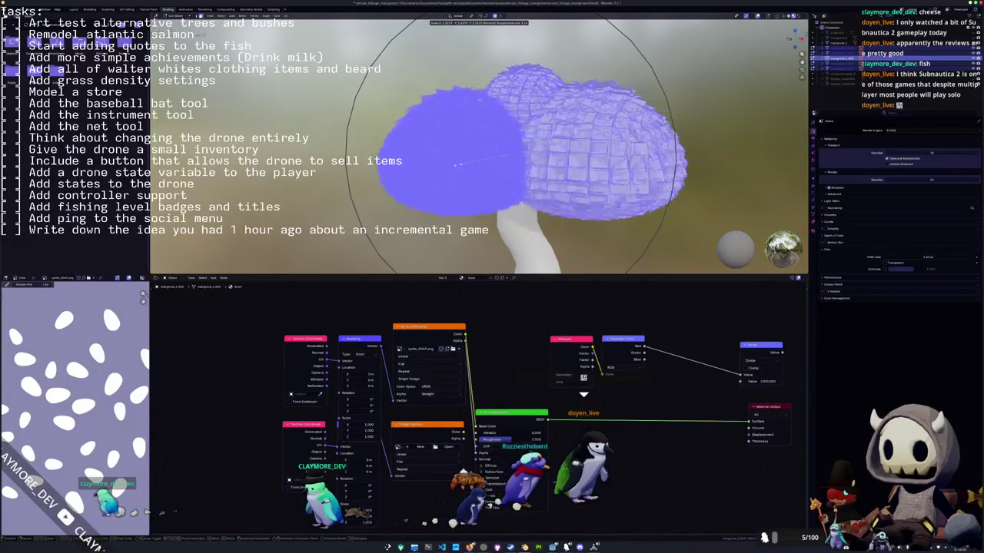
left_click(501, 151)
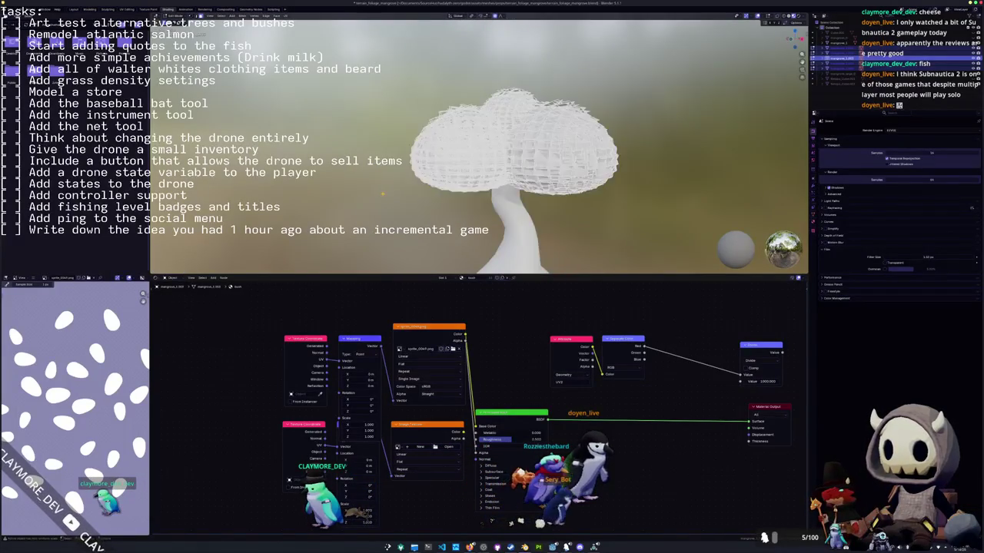
middle_click_drag(501, 154, 515, 177)
mouse_move(453, 181)
middle_mouse_down()
mouse_move(477, 184)
mouse_move(480, 100)
mouse_move(420, 242)
mouse_move(529, 175)
middle_mouse_up()
Select the right cap, then the left cap, to link their data with Ctrl+L.
left_click(528, 175)
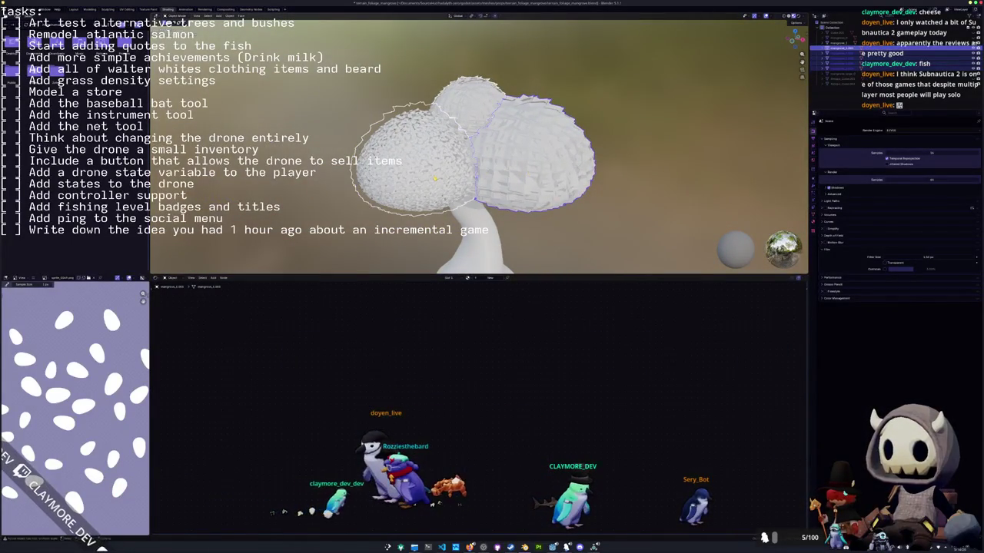
left_click(434, 178)
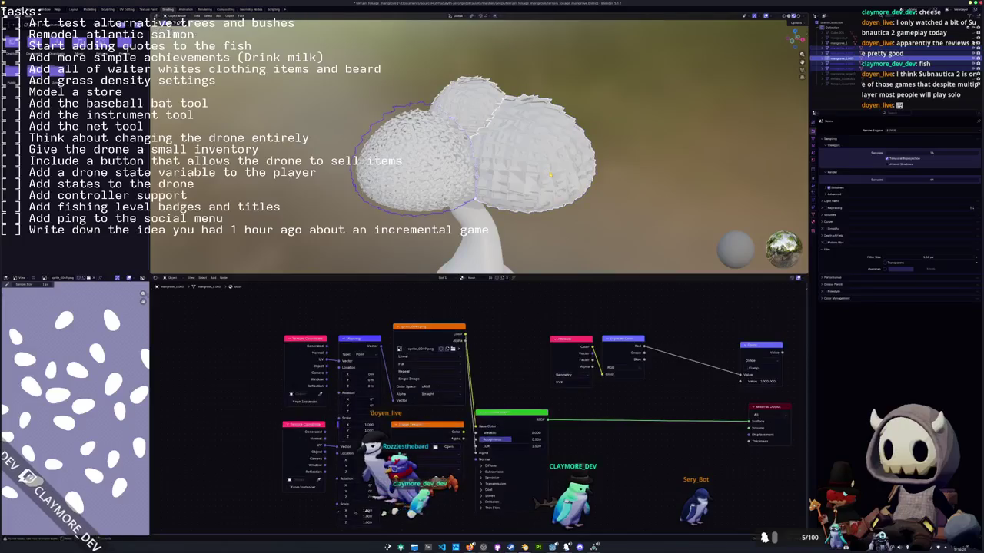
key("Tab")
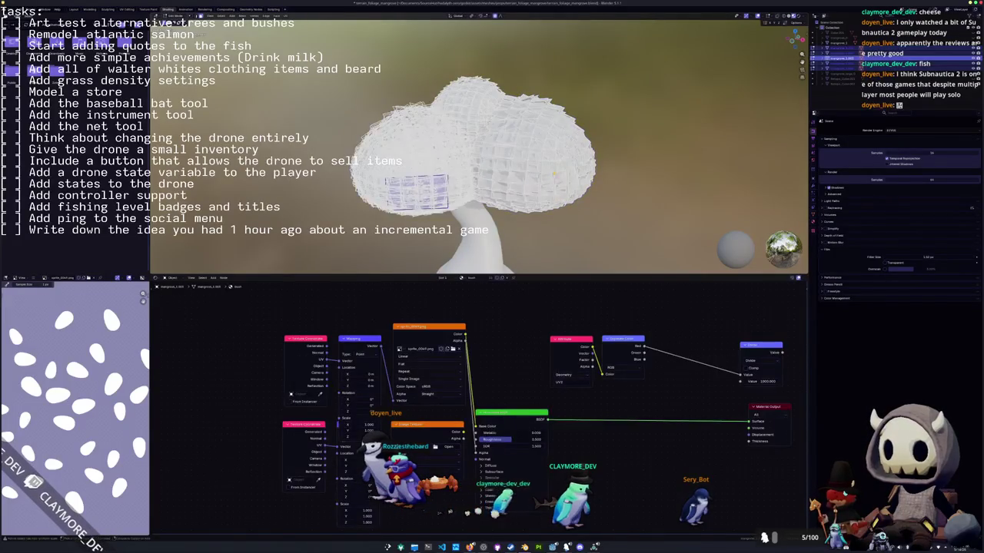
key("Tab")
key("ctrl+l")
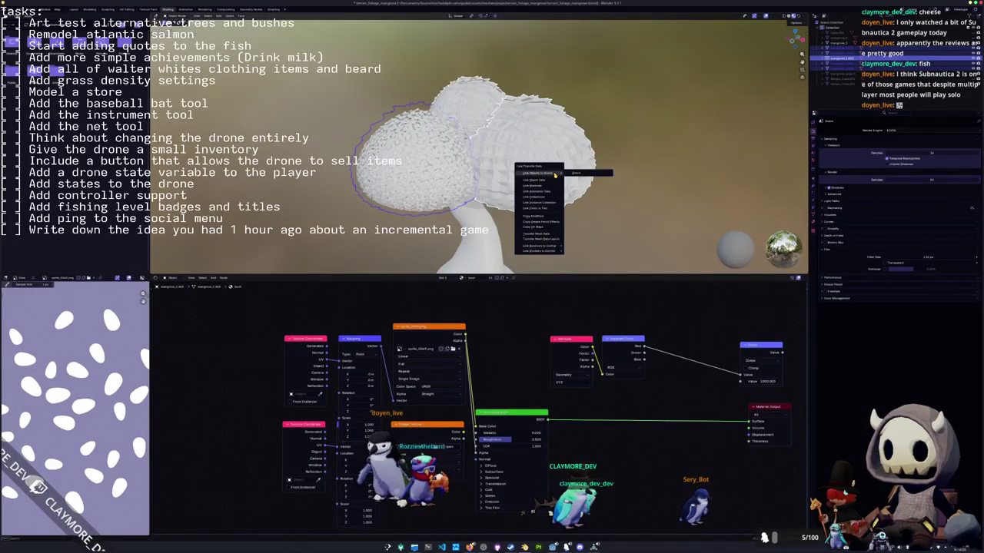
Link the left cap's dotted material to the right cap.
left_click(547, 186)
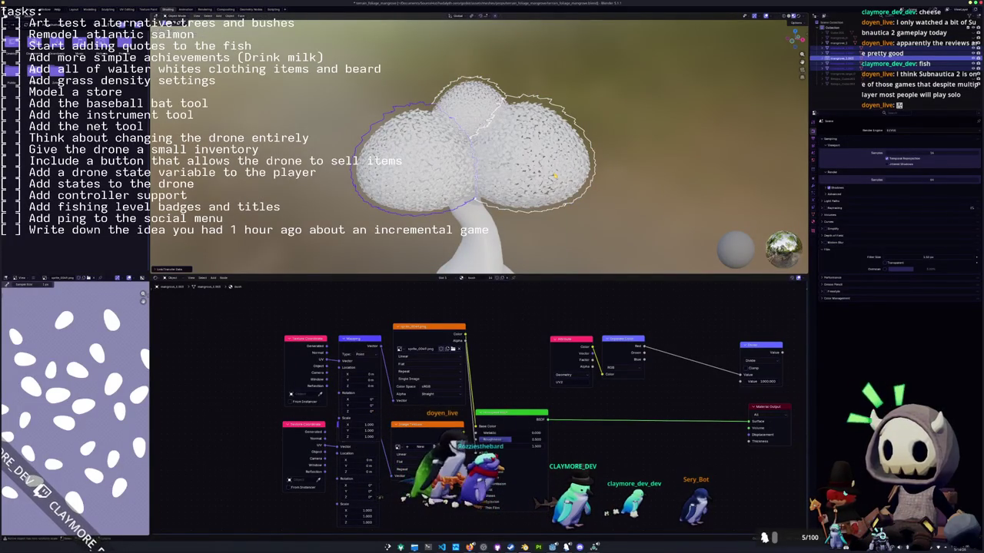
left_click(576, 219)
middle_click_drag(537, 221, 541, 154)
Round the right cap into a sphere with To Sphere in Edit Mode.
left_click(540, 154)
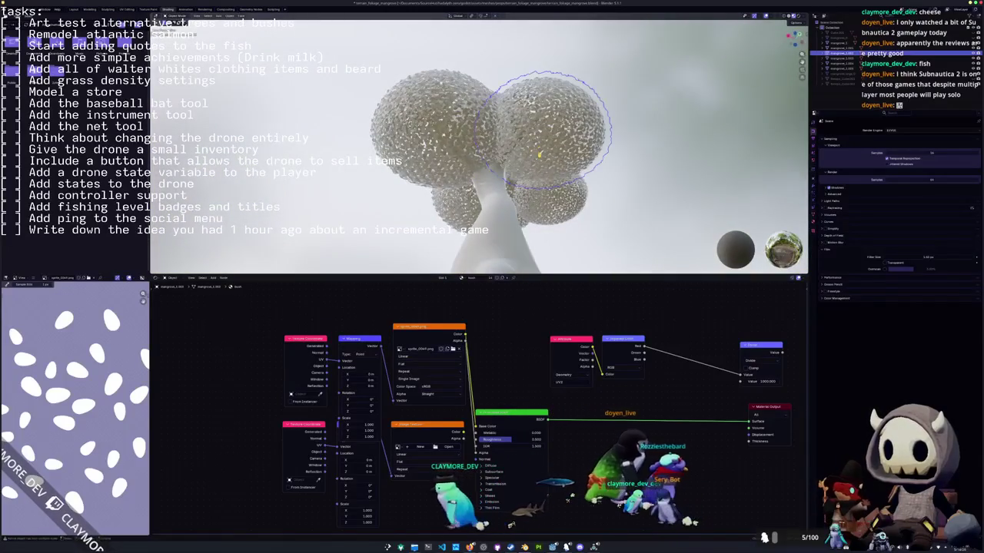
key("Tab")
key("F3")
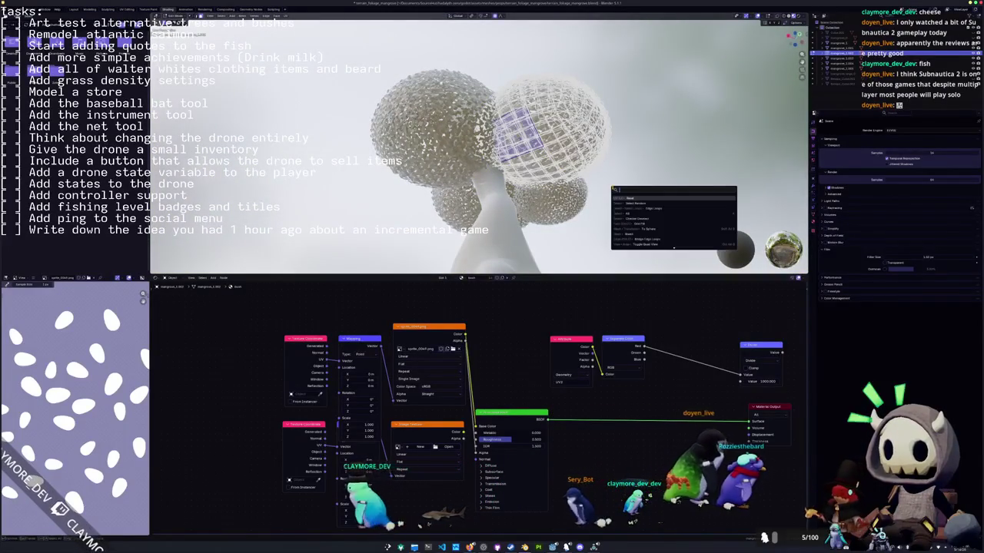
left_click(645, 229)
key("Tab")
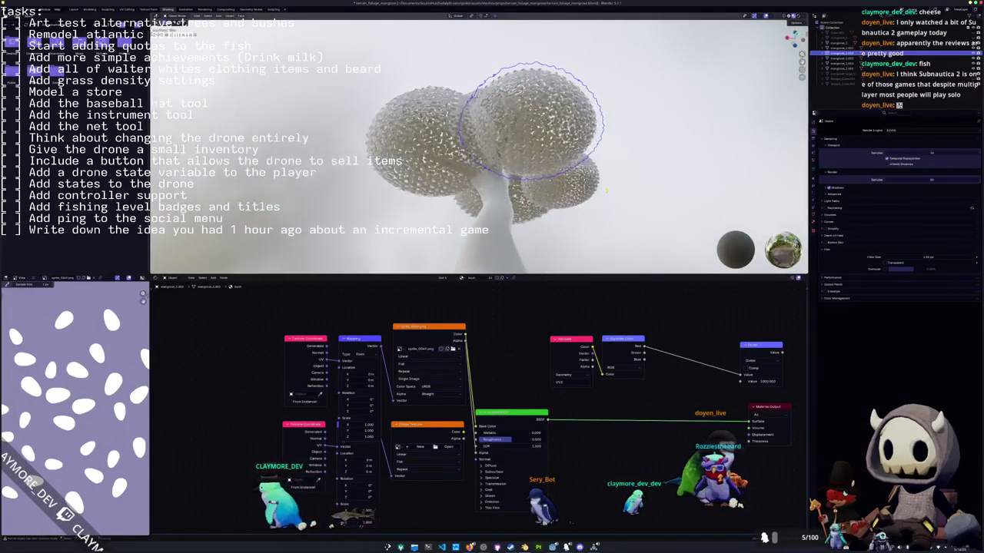
Select a canopy cap from the outliner and randomly select part of its mesh.
left_click(840, 48)
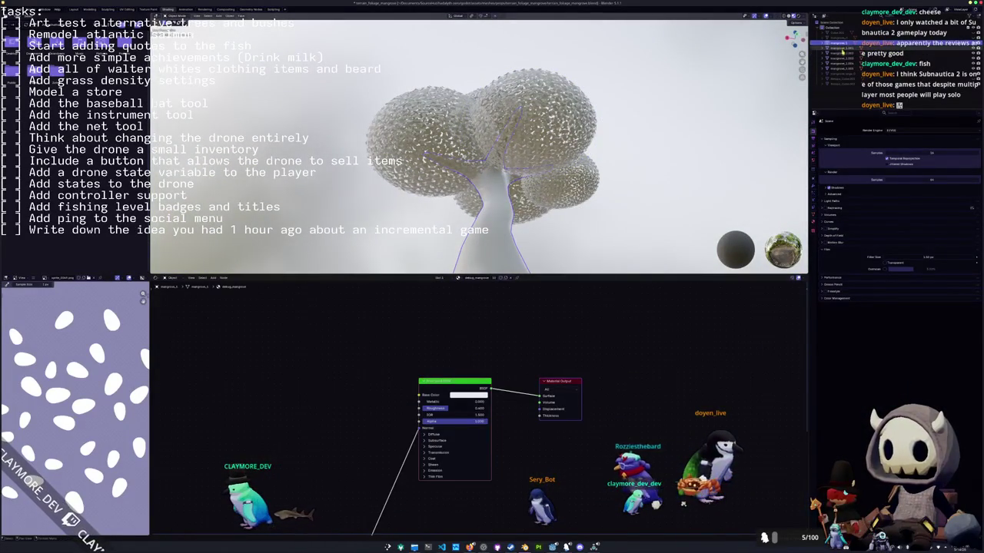
left_click(841, 48)
middle_click_drag(538, 177, 619, 159)
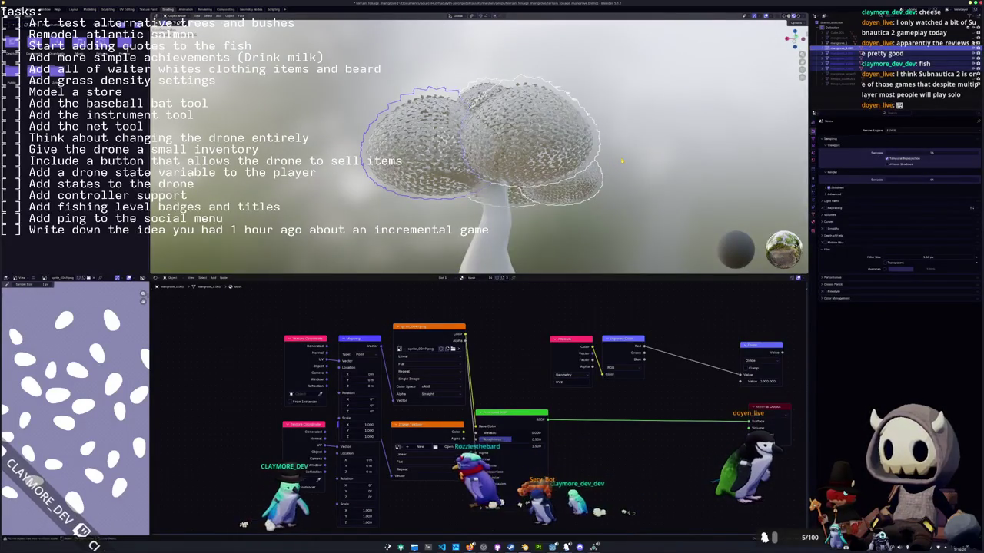
left_click(621, 162)
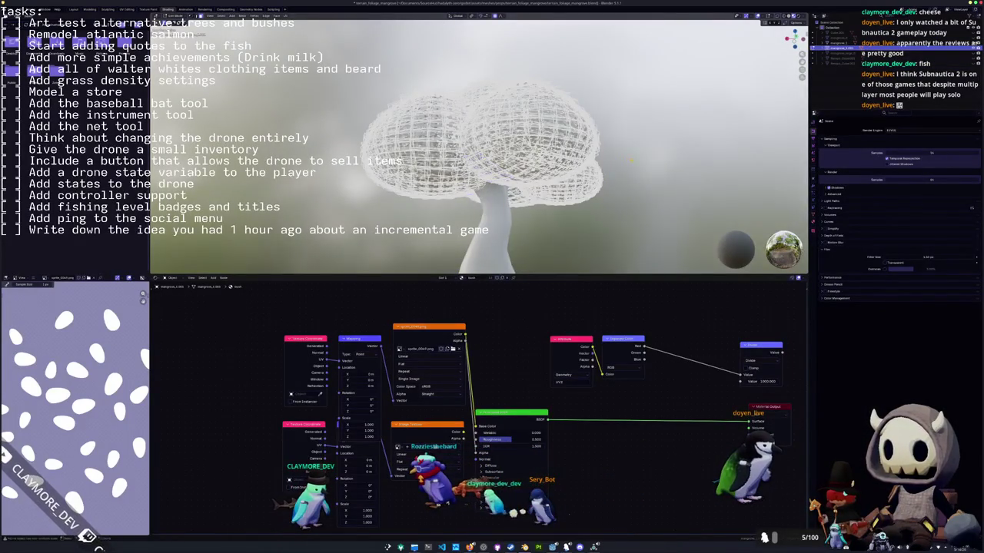
key("F3")
left_click(658, 177)
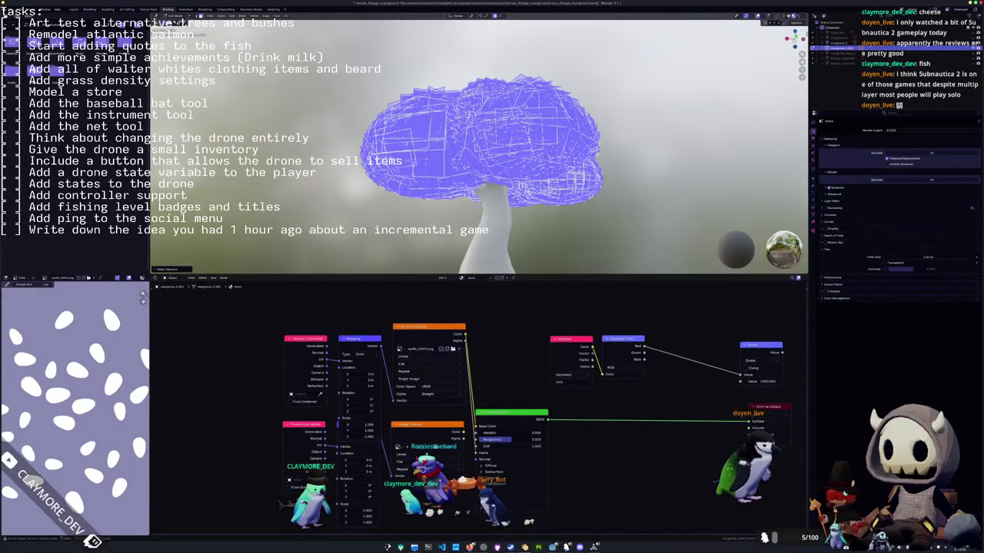
left_click(179, 271)
Delete the randomly selected faces and return the canopy to Object Mode.
middle_click_drag(292, 246, 316, 243)
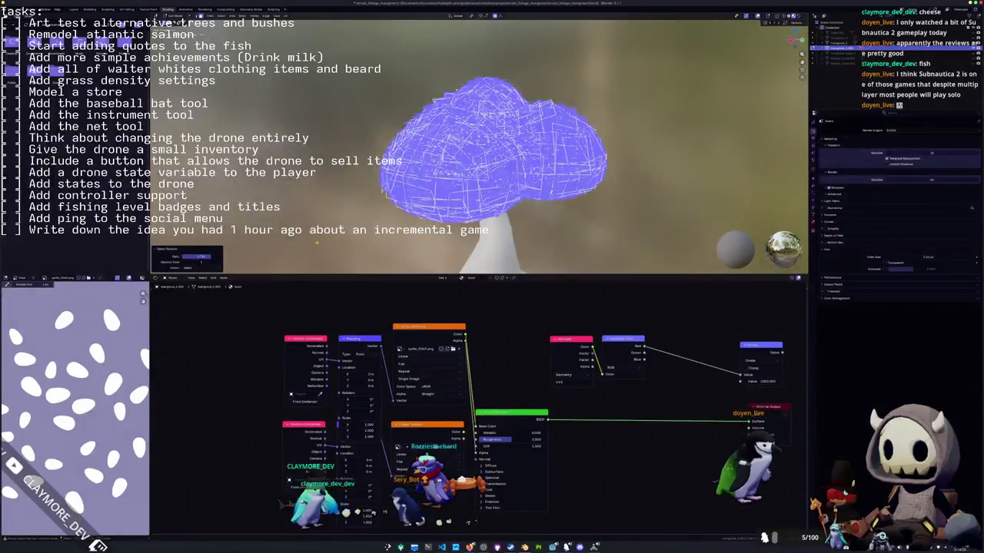
key("x")
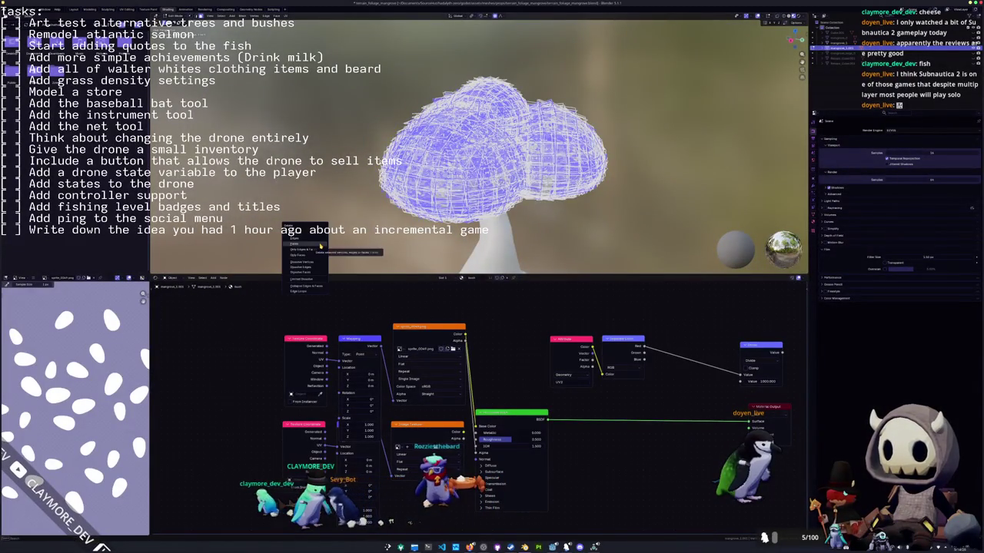
left_click(320, 244)
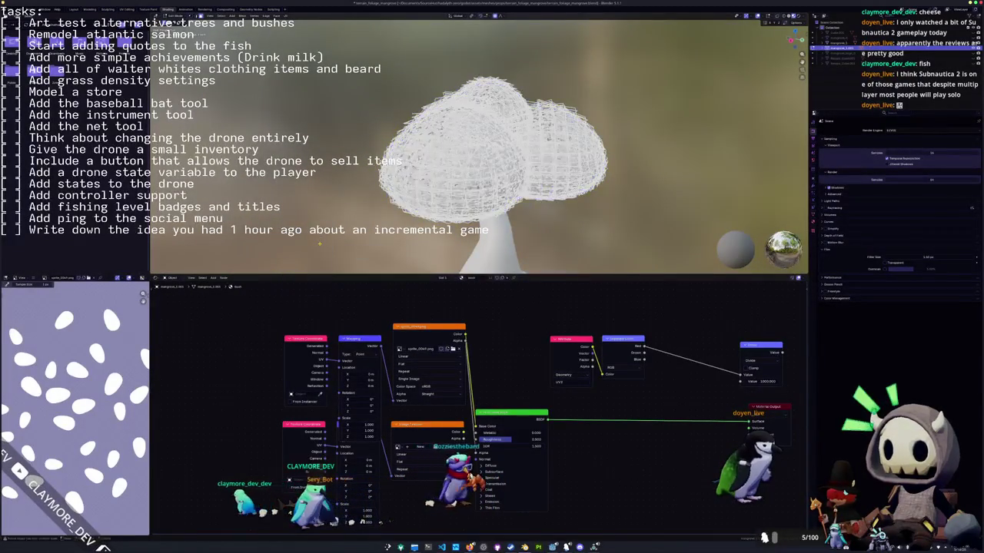
key("Tab")
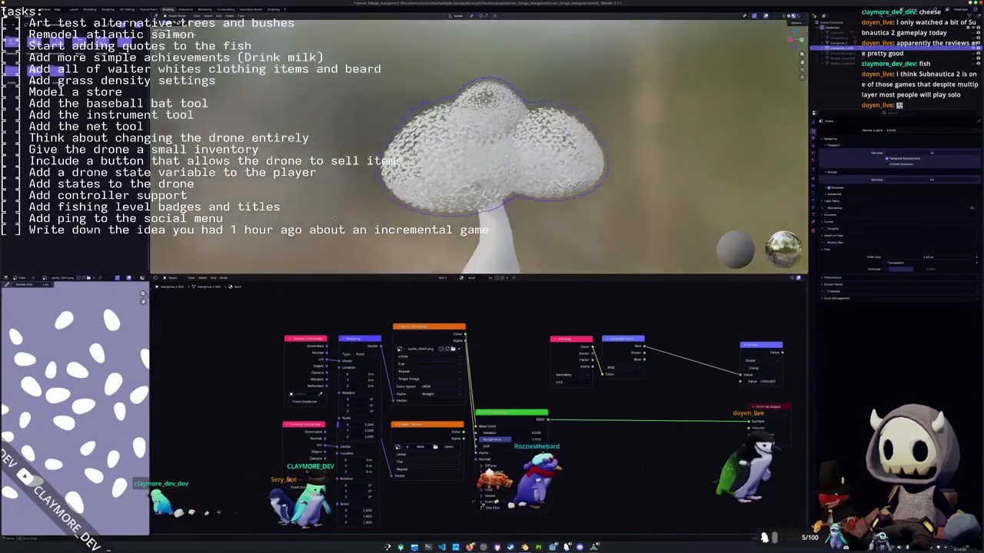
scroll(341, 223, "down", 2)
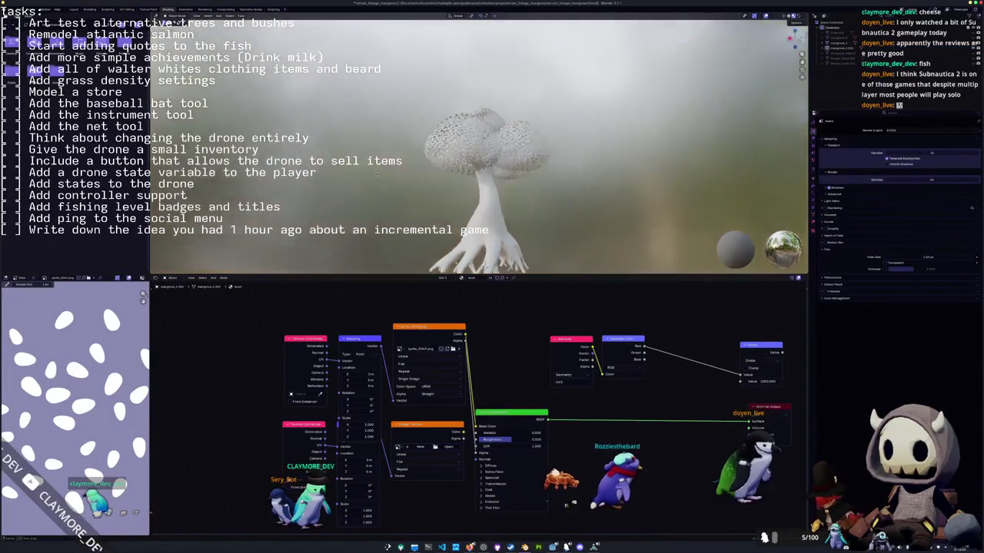
key("shift+a")
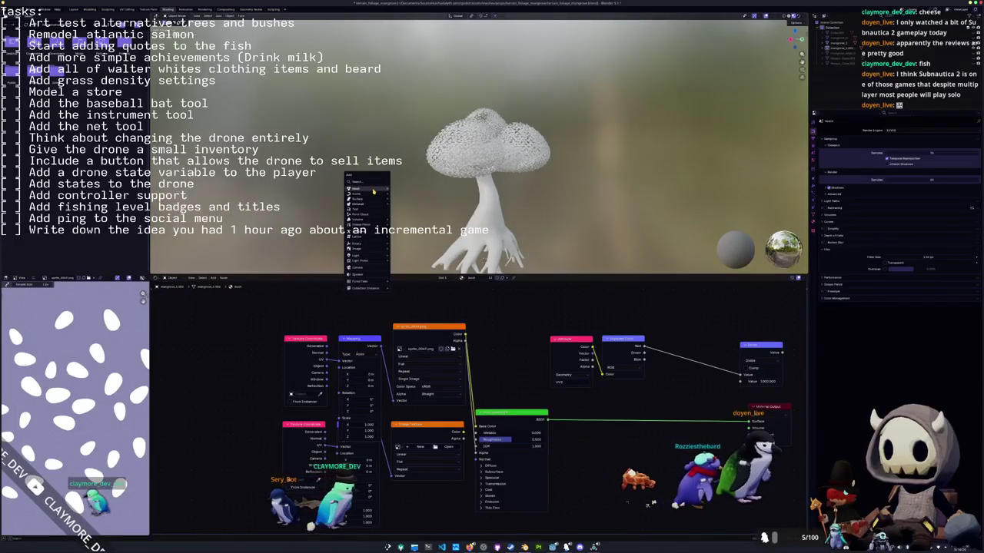
mouse_move(356, 188)
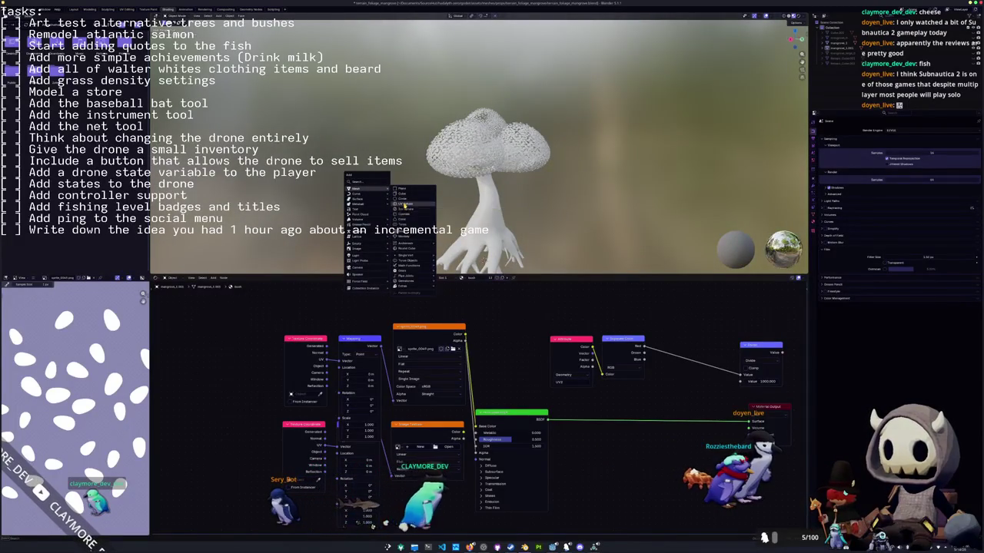
Add a UV sphere, enlarge it, and stretch it horizontally into an ellipsoid.
left_click(405, 203)
key("s")
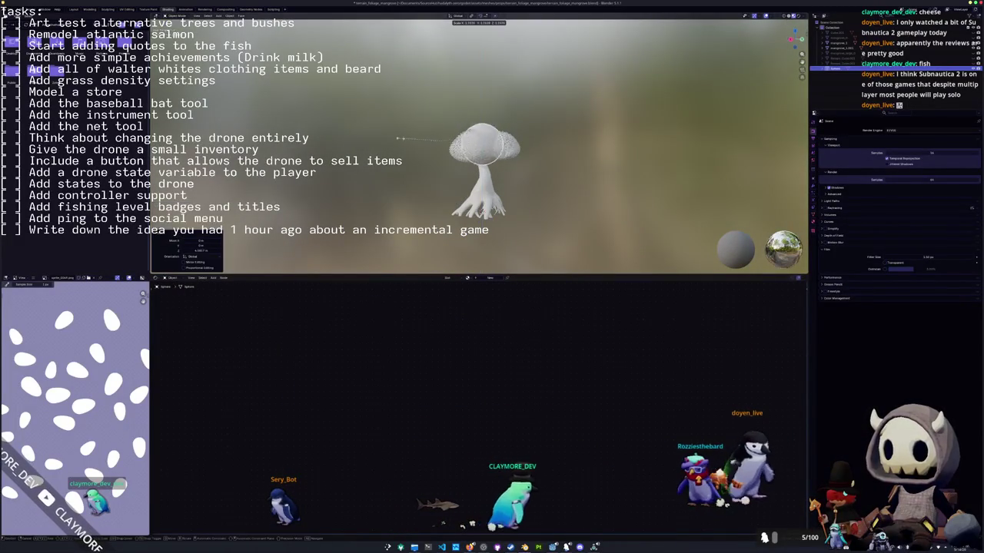
left_click(359, 169)
key("s")
key("x")
left_click(346, 175)
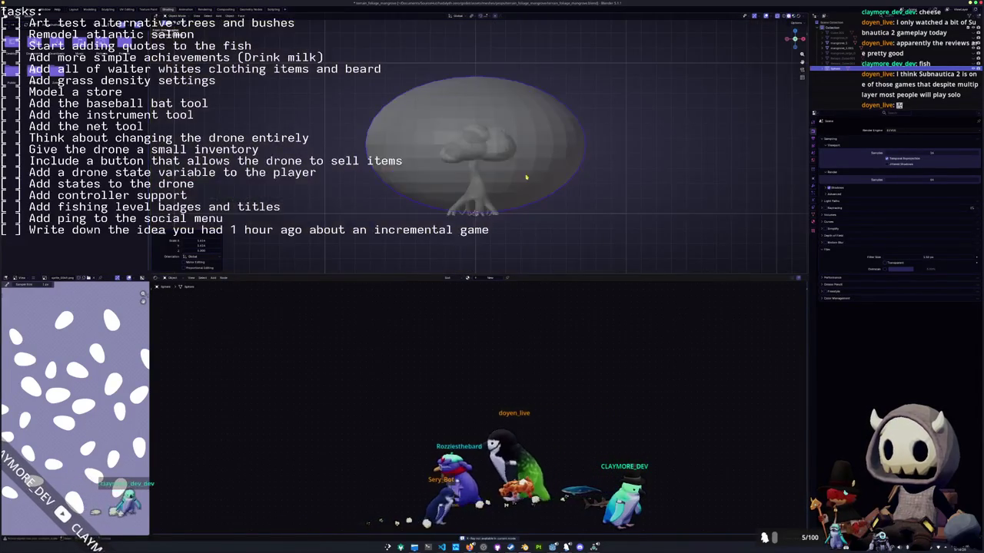
Reshape the dome vertically by moving its vertices on Z with proportional editing.
key("Tab")
key("s")
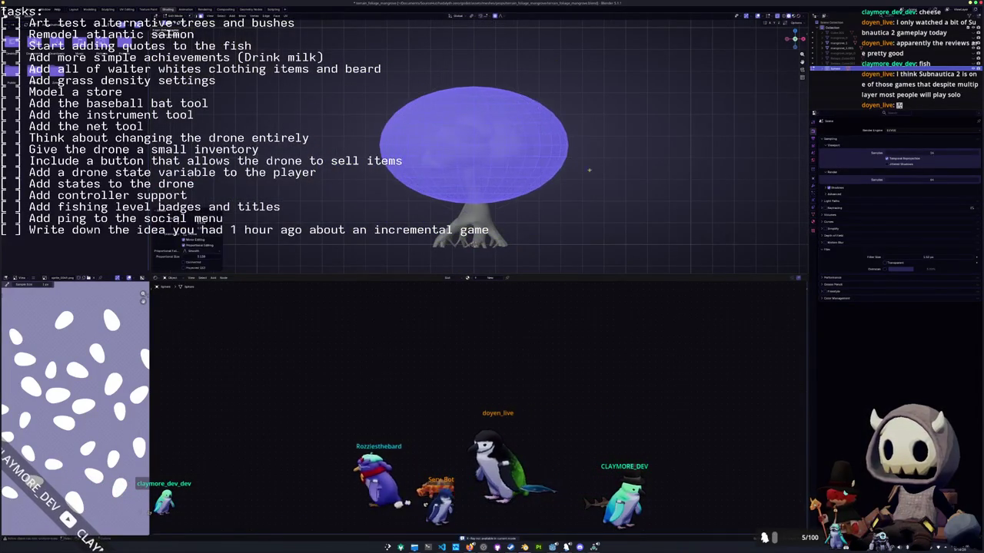
key("g")
key("z")
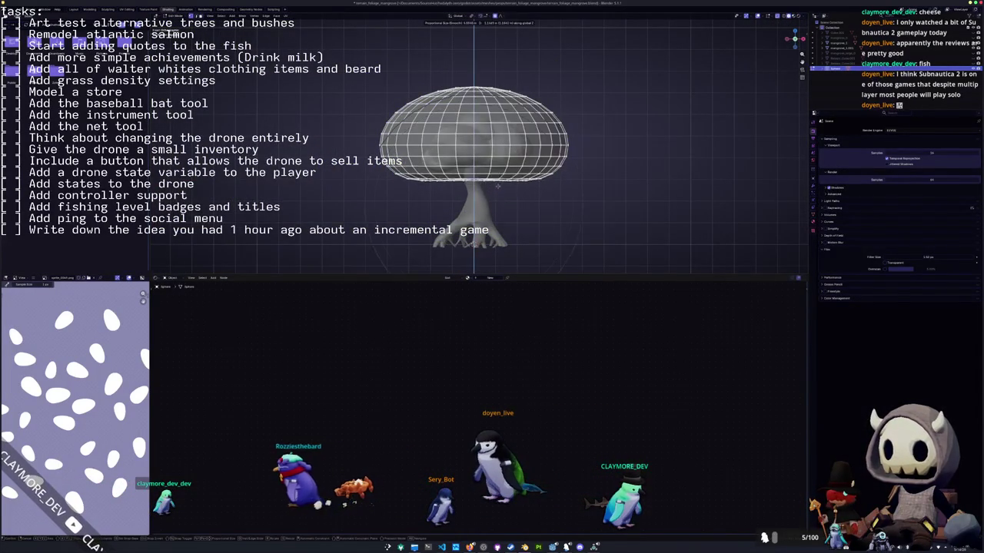
scroll(496, 189, "down", 3)
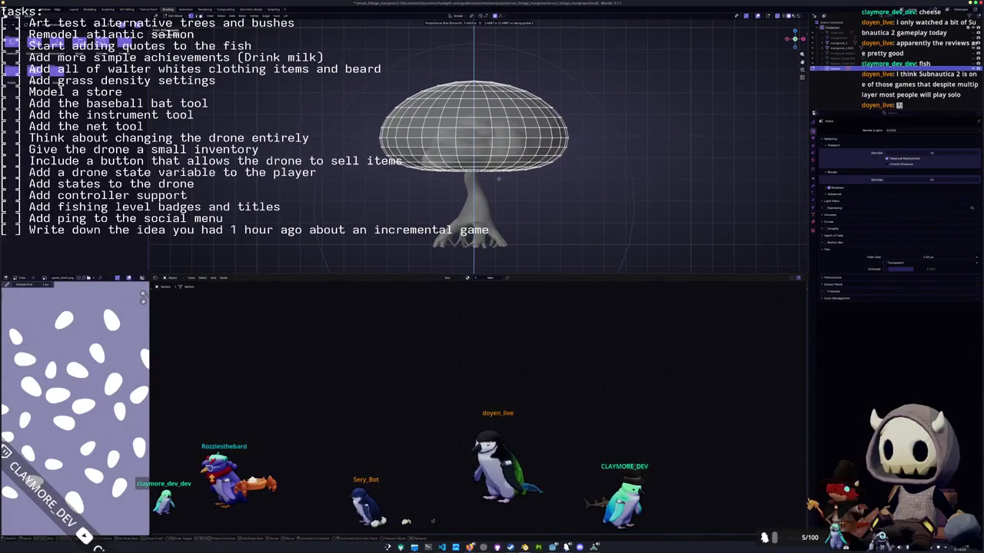
left_click(500, 181)
Scale the dome down slightly in Object Mode.
key("Tab")
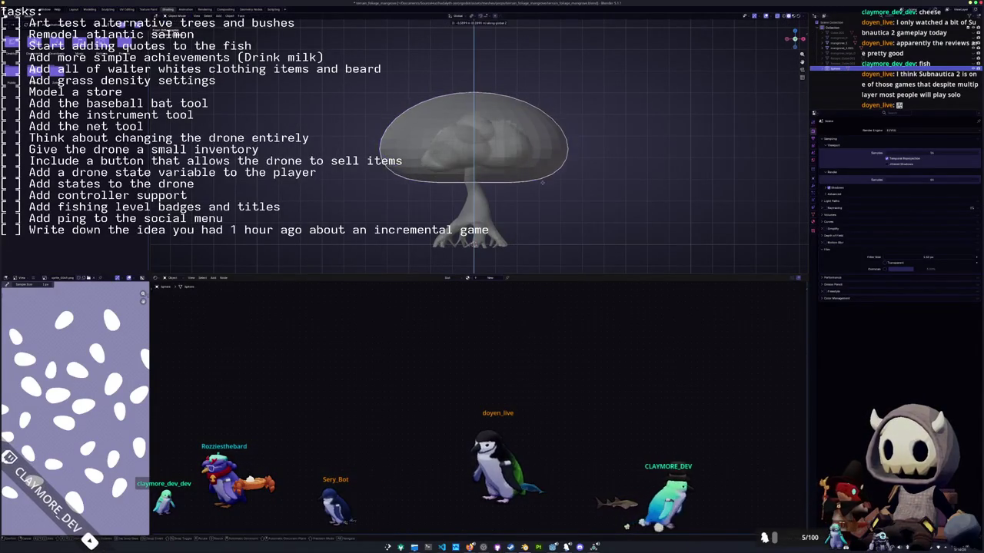
key("s")
left_click(588, 174)
right_click(538, 144)
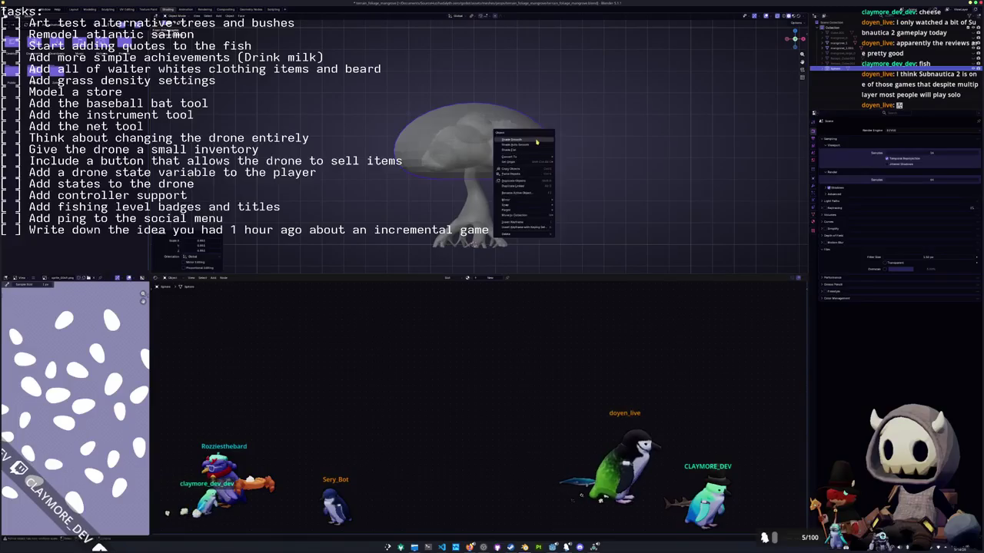
Smooth-shade the dome and add a Normal Edit modifier to the inner canopy.
left_click(537, 140)
left_click(519, 156)
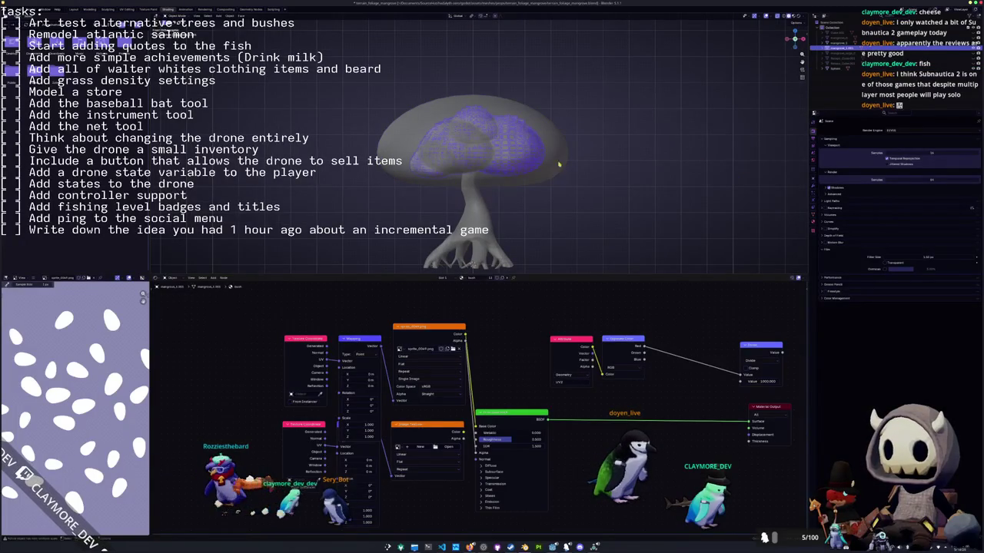
left_click(814, 187)
left_click(845, 131)
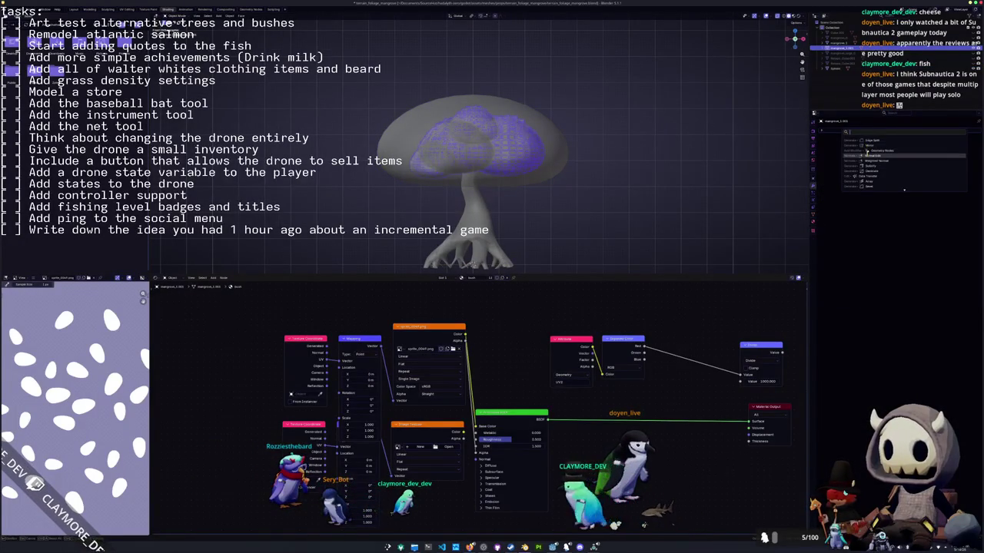
left_click(886, 155)
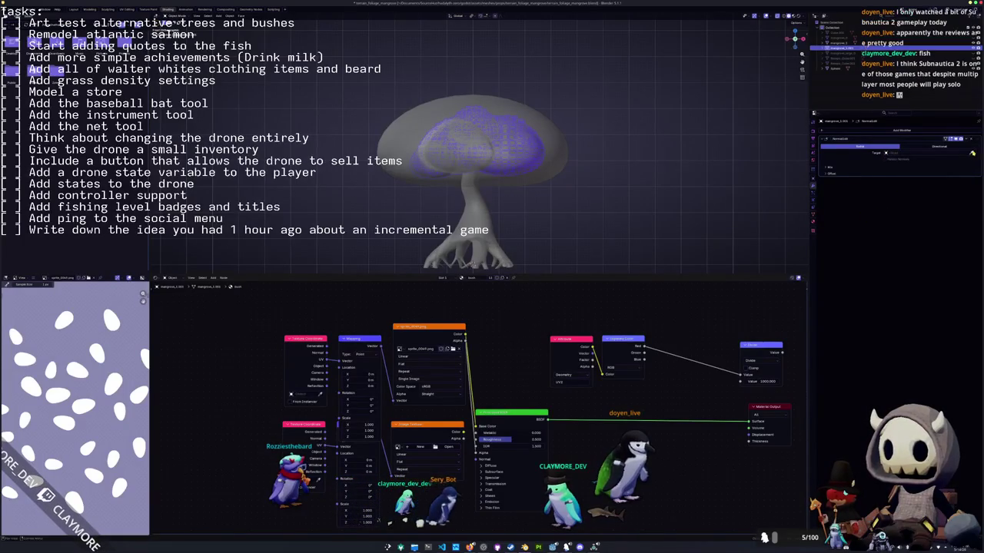
Set the Normal Edit modifier's target to the Sphere object and reselect the canopy.
left_click(562, 139)
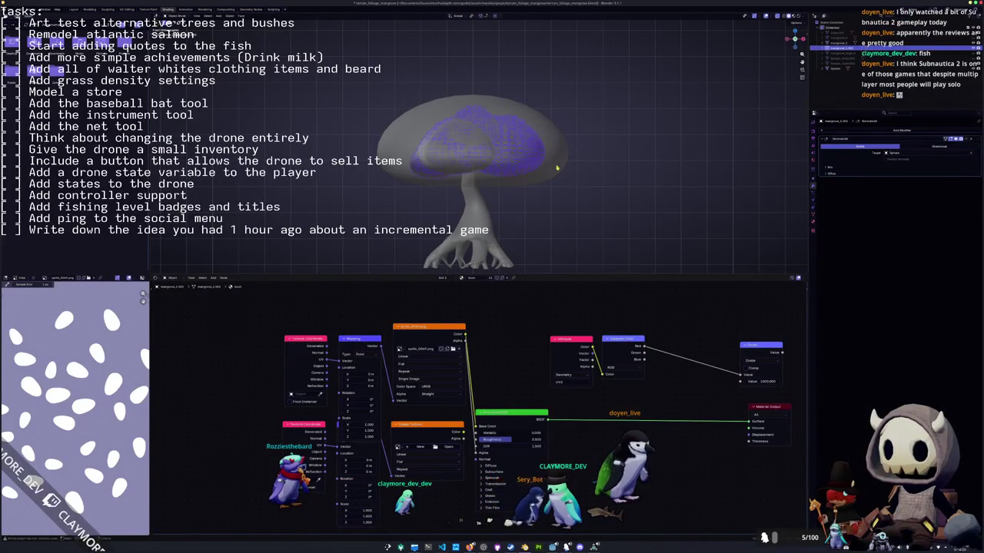
left_click(571, 168)
scroll(423, 179, "up", 3)
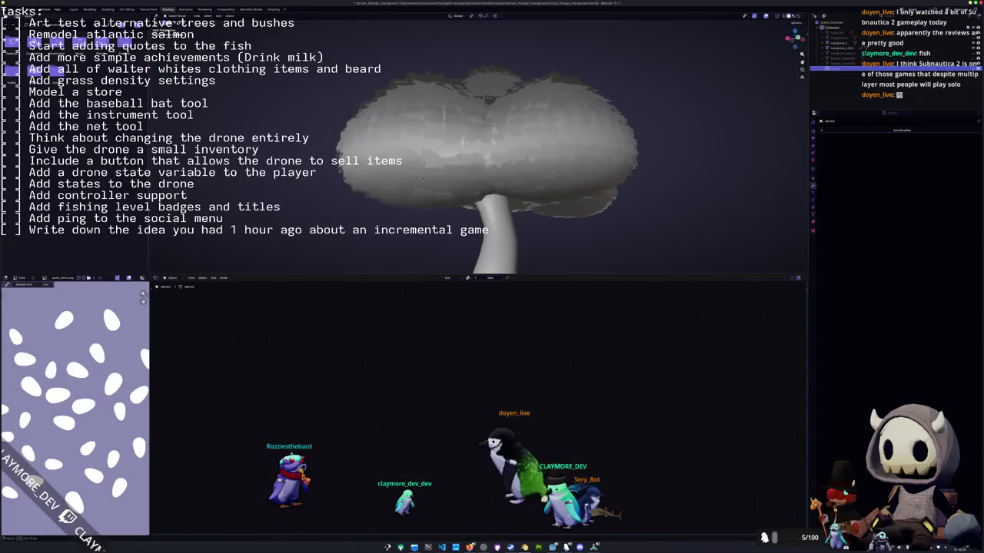
left_click(422, 179)
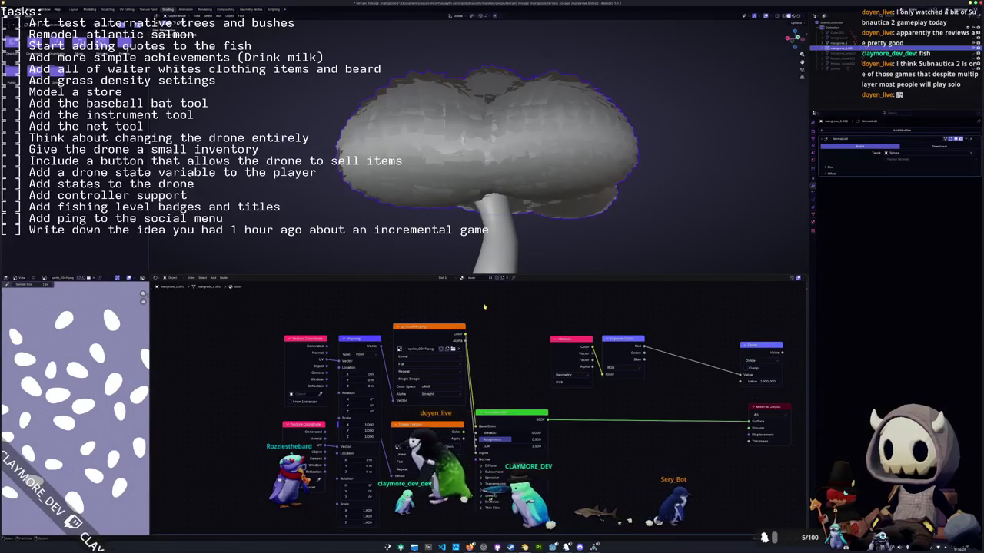
middle_click_drag(484, 306, 467, 338)
key("shift+a")
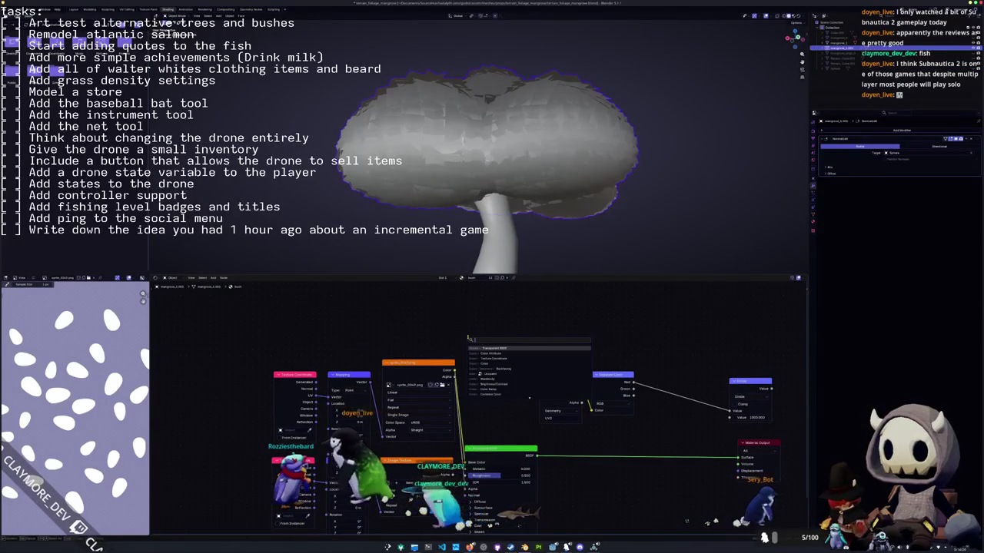
Add a Geometry node whose Backfacing output feeds a Multiply math node set to -1.
left_click(492, 375)
left_click(379, 311)
key("shift+a")
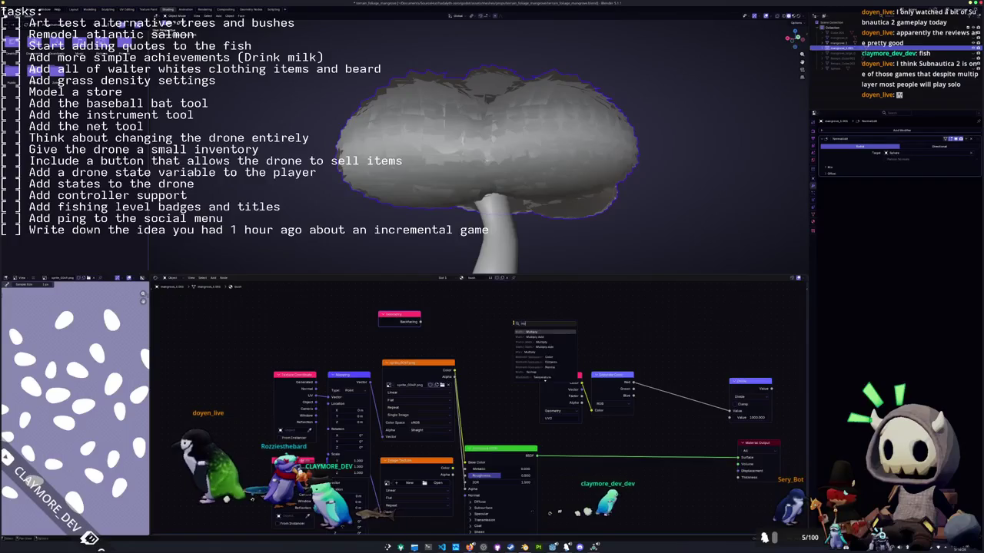
key("Return")
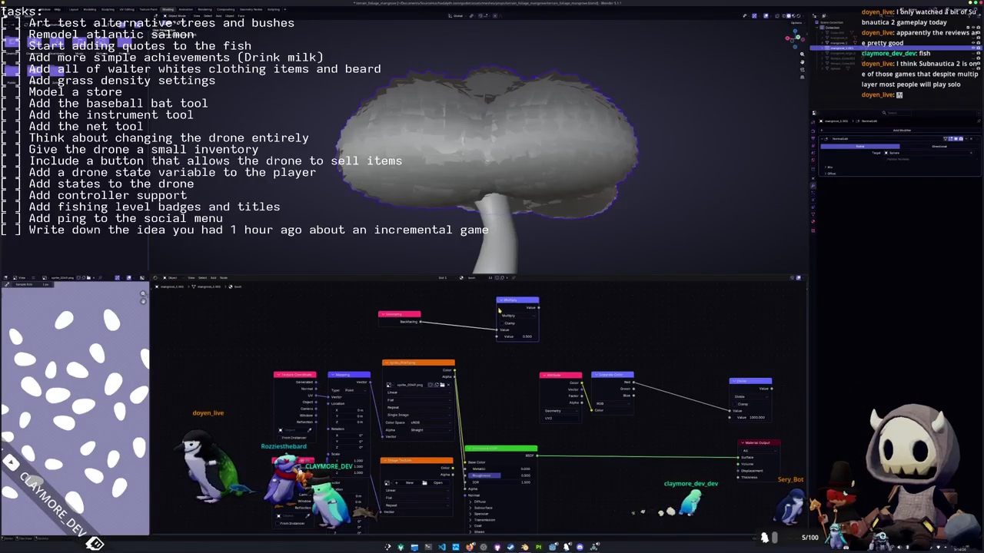
middle_click_drag(485, 343, 447, 356)
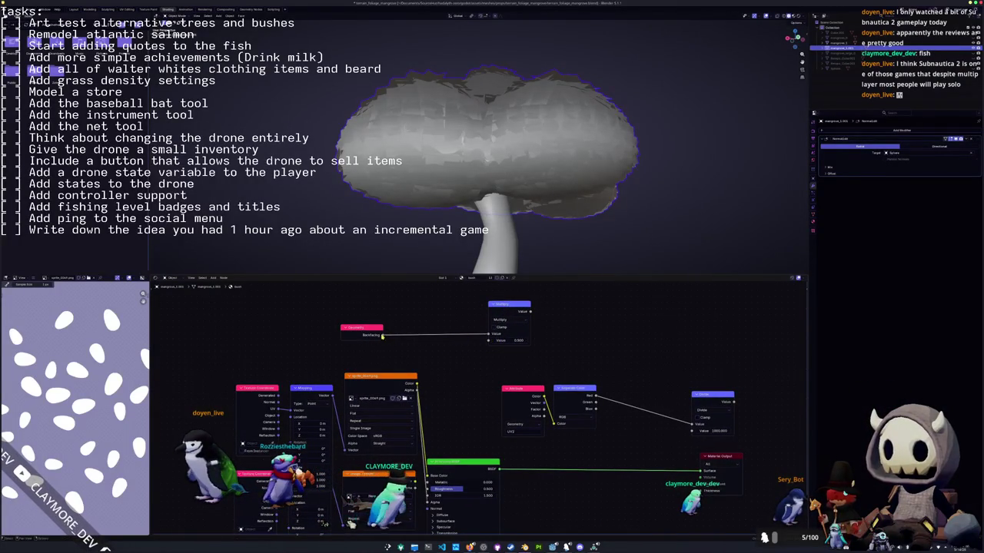
type("-1")
key("Return")
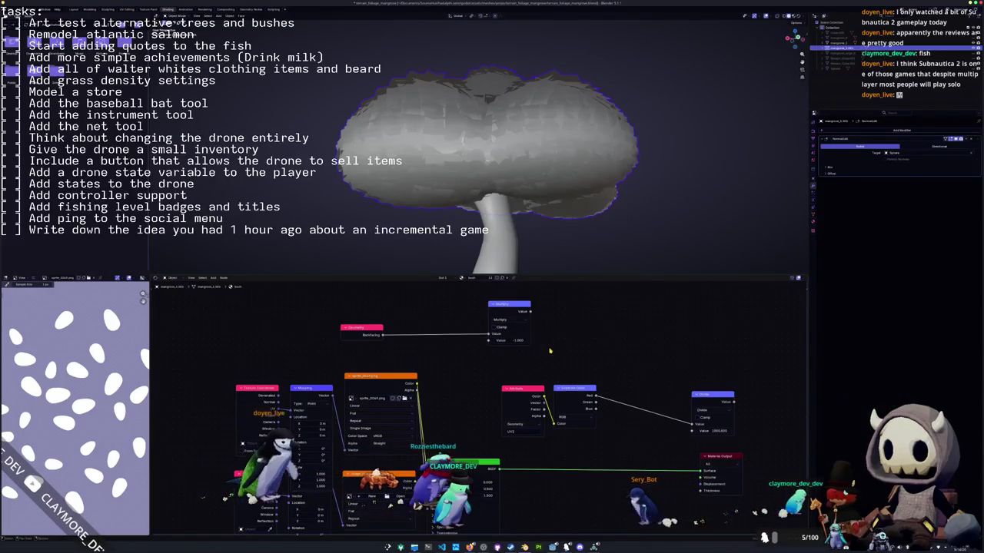
middle_click_drag(549, 351, 518, 376)
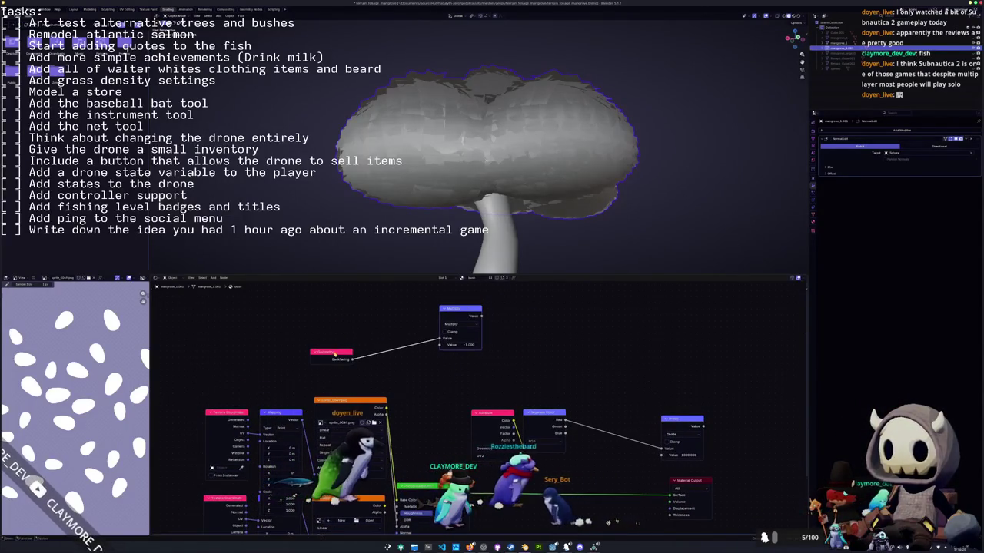
left_click_drag(335, 352, 400, 311)
Pull a new link from the Multiply output, keep the math node on Multiply, and tidy the node positions.
left_click_drag(482, 316, 527, 324)
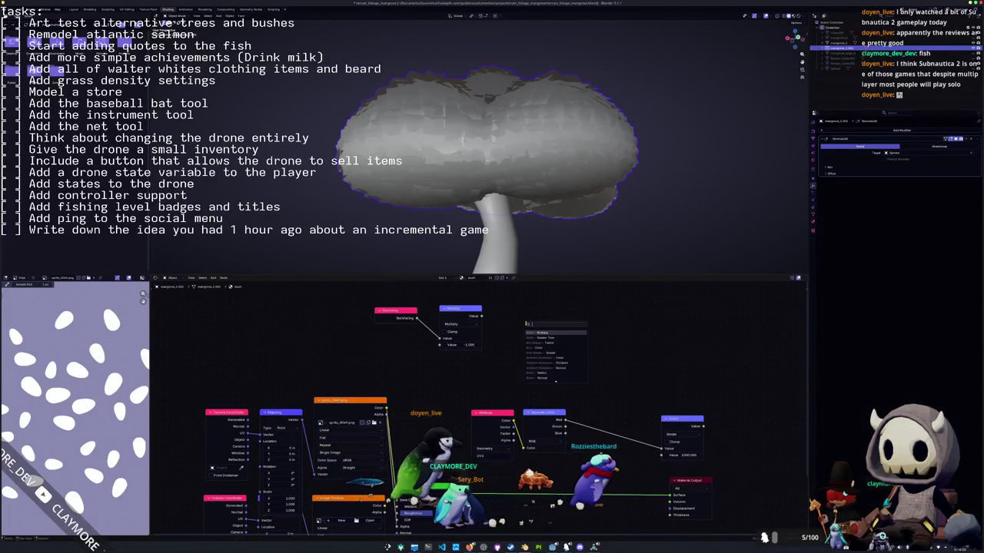
type("c")
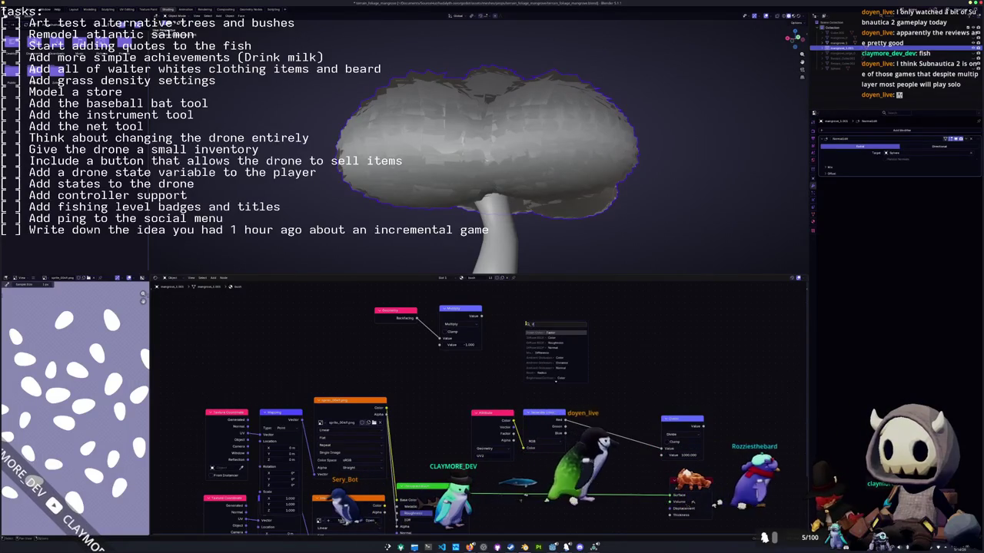
key("Down")
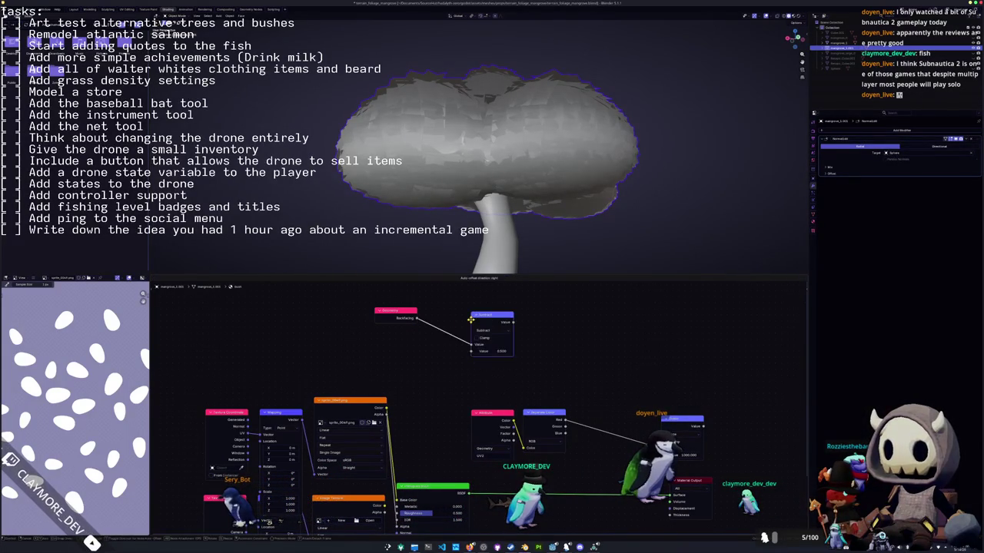
left_click(467, 324)
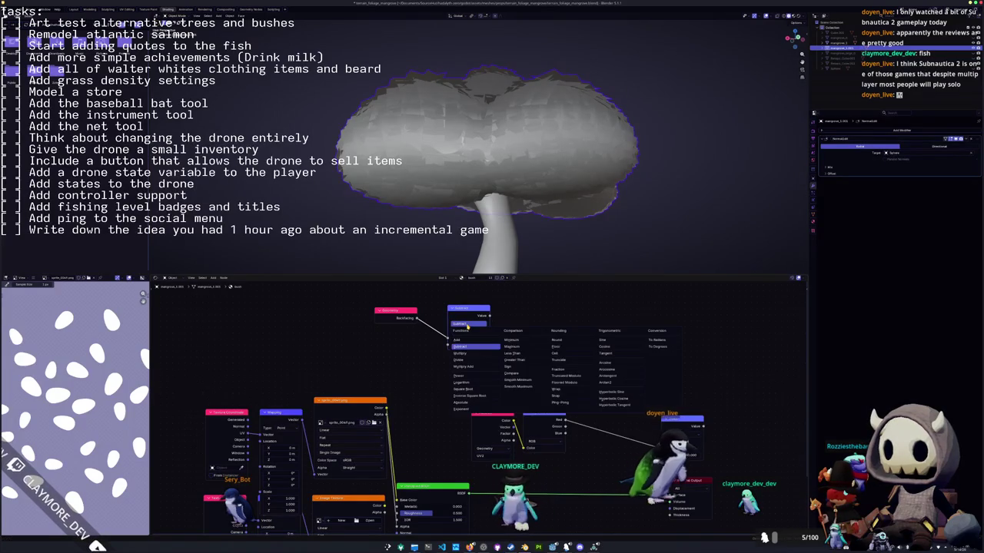
left_click(466, 354)
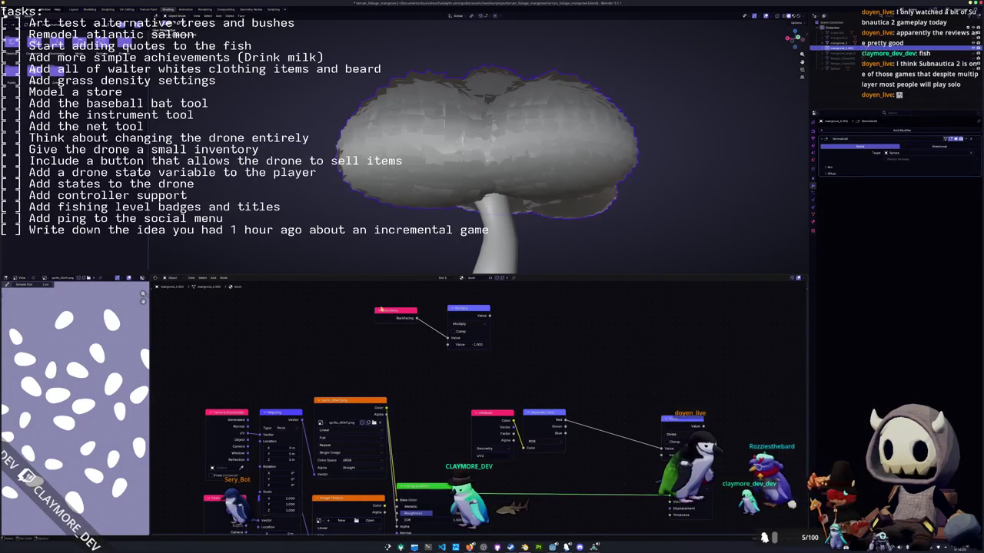
left_click_drag(397, 315, 402, 313)
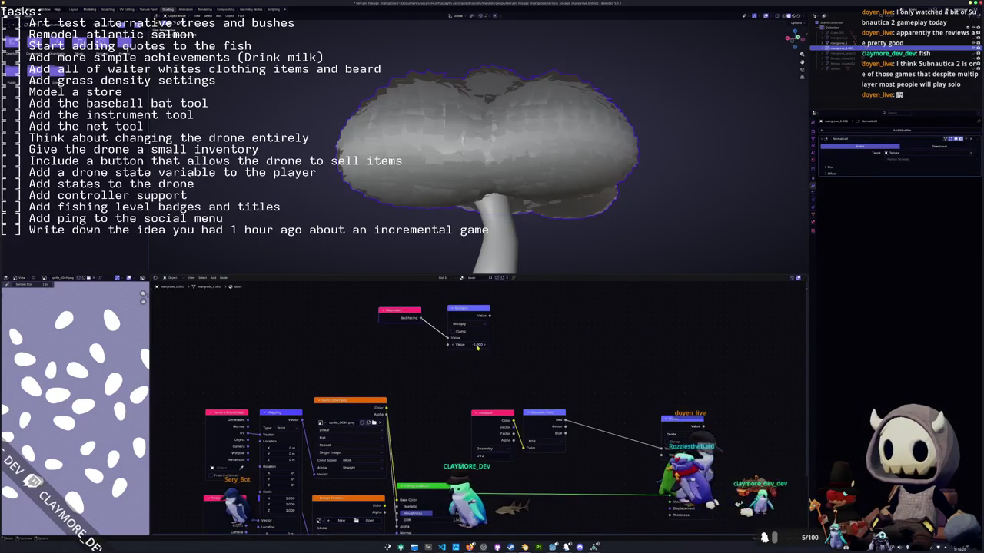
left_click_drag(462, 310, 448, 310)
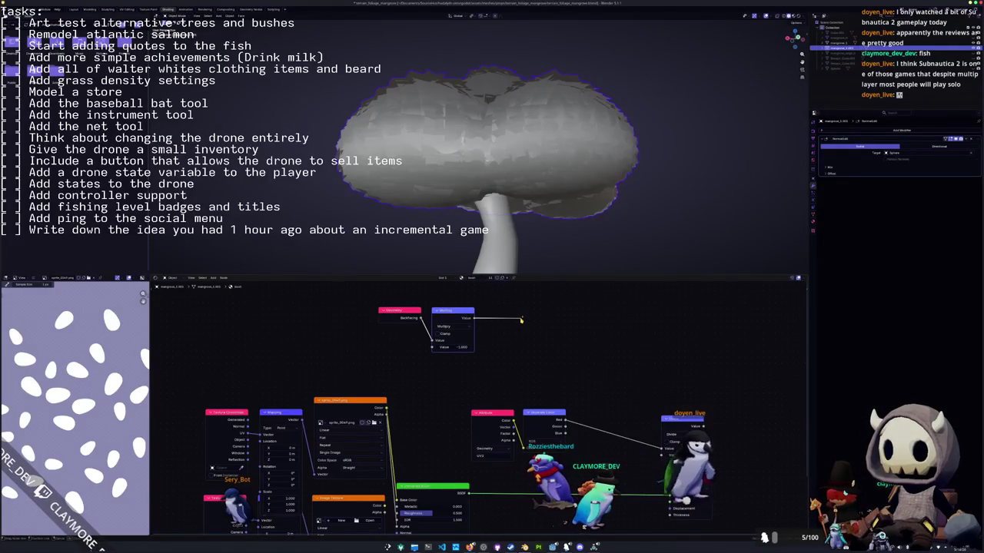
Chain a Subtract 0.500 node after the Multiply, then a second Multiply math node.
key("Return")
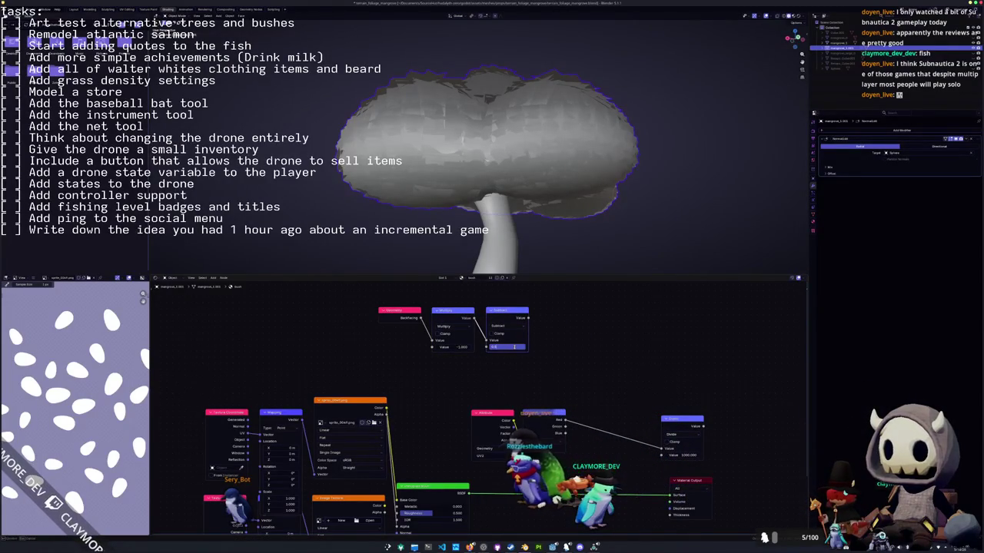
key("Return")
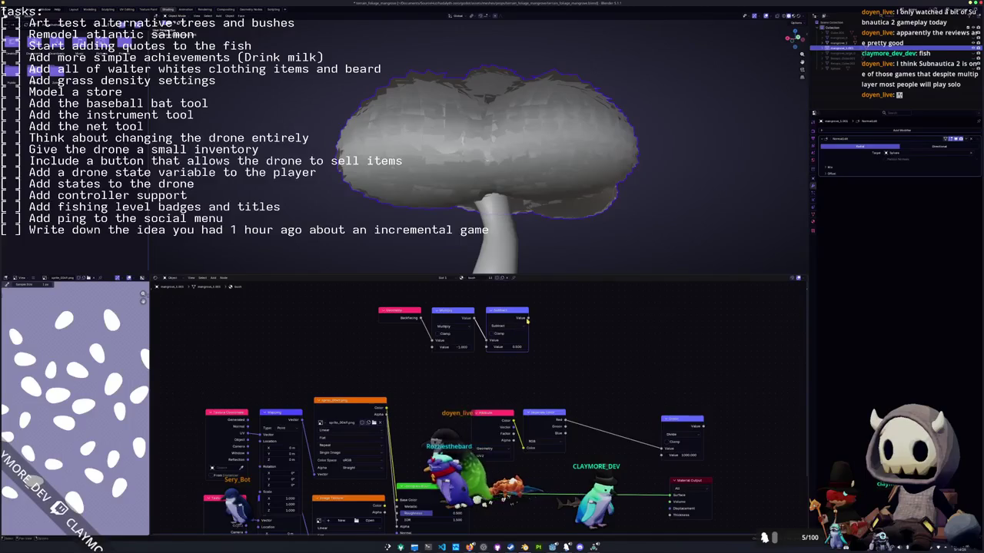
left_click_drag(527, 318, 560, 327)
key("Down")
key("Return")
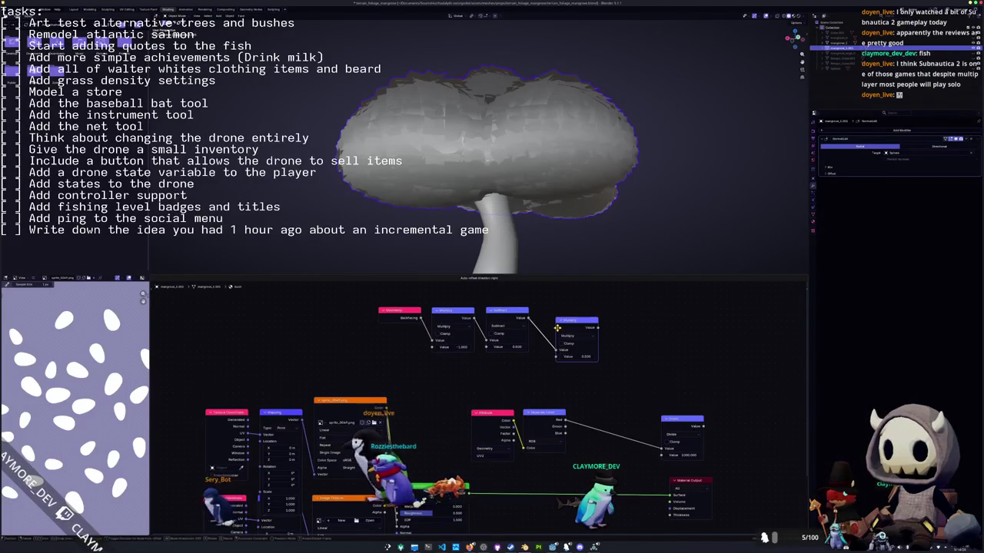
left_click(540, 318)
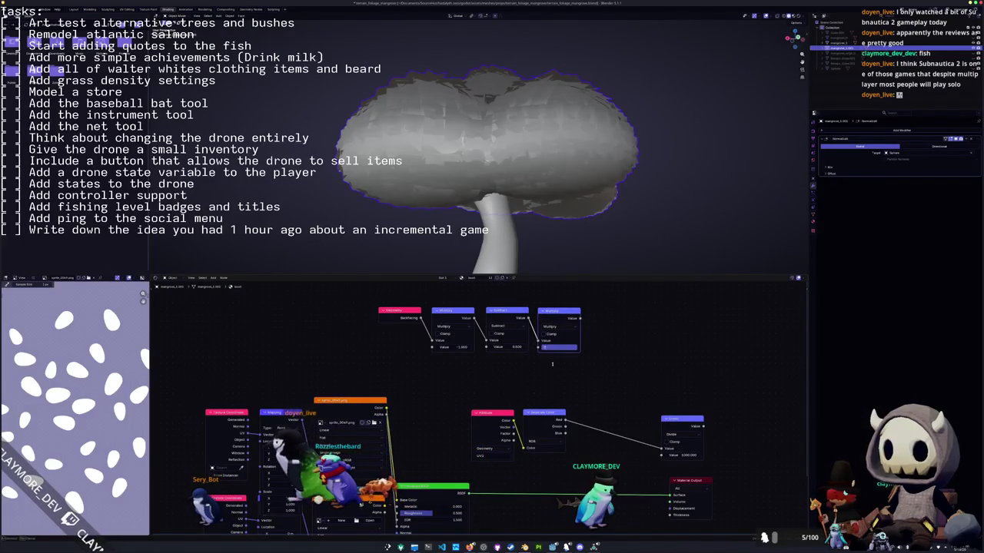
type("2.000")
scroll(585, 369, "down", 2)
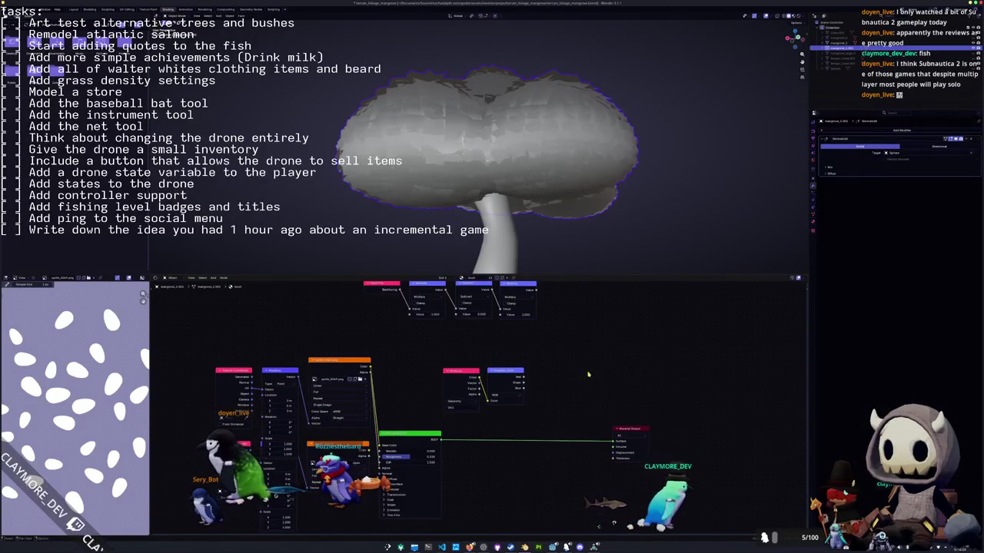
Multiply the Texture Coordinate normals by the backfacing chain in a Vector Math node feeding Principled Normal.
mouse_move(402, 437)
left_mouse_down()
mouse_move(537, 365)
mouse_move(585, 363)
left_mouse_up()
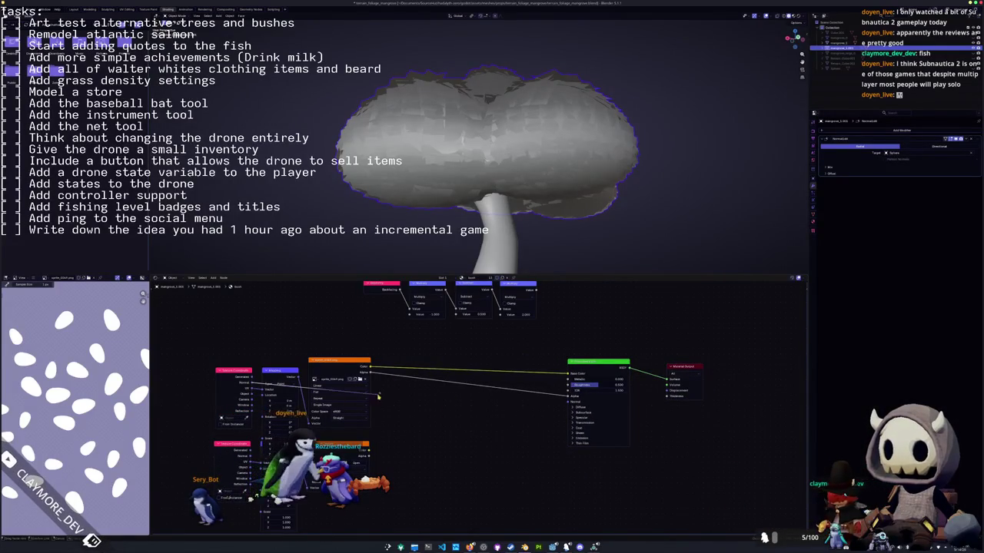
key("shift+a")
left_click(511, 434)
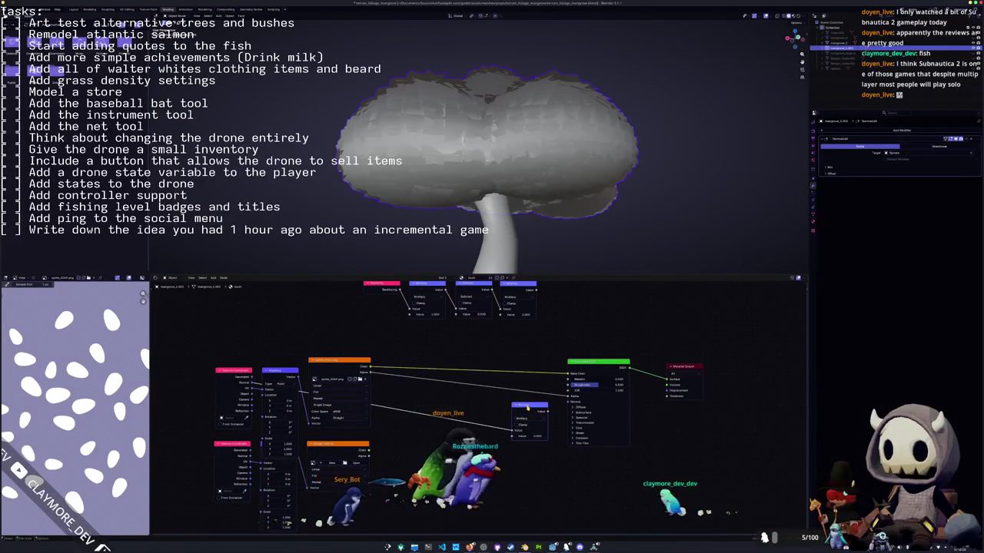
key("shift+a")
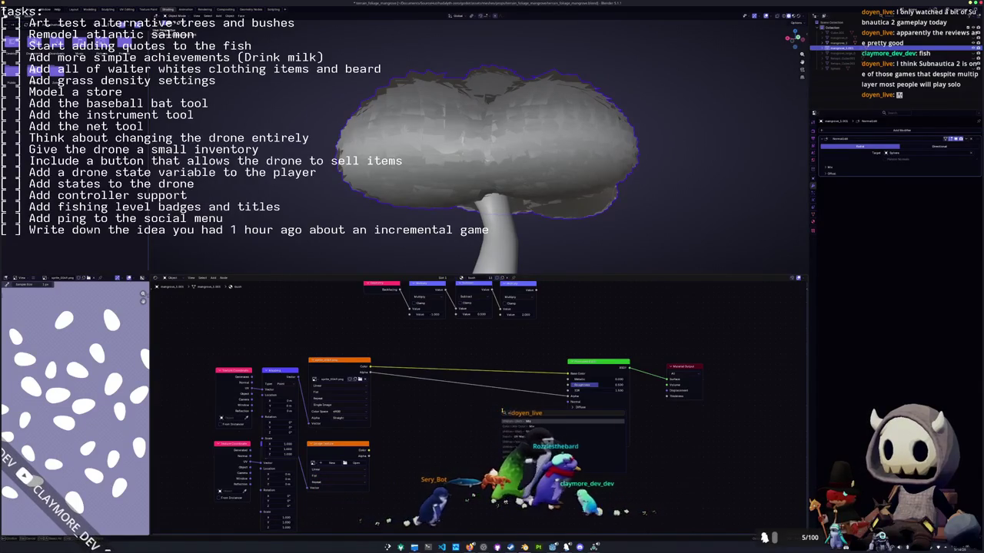
type("multip")
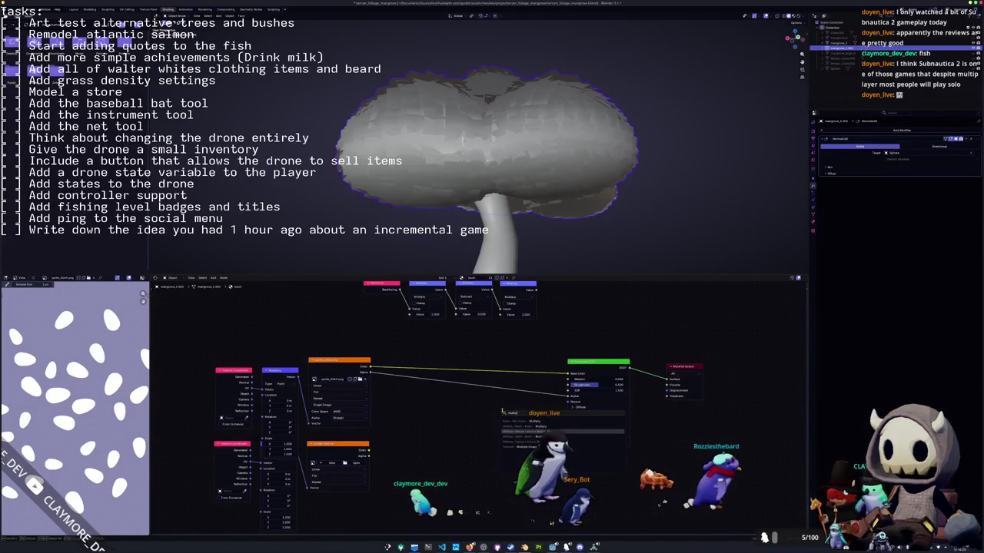
key("Return")
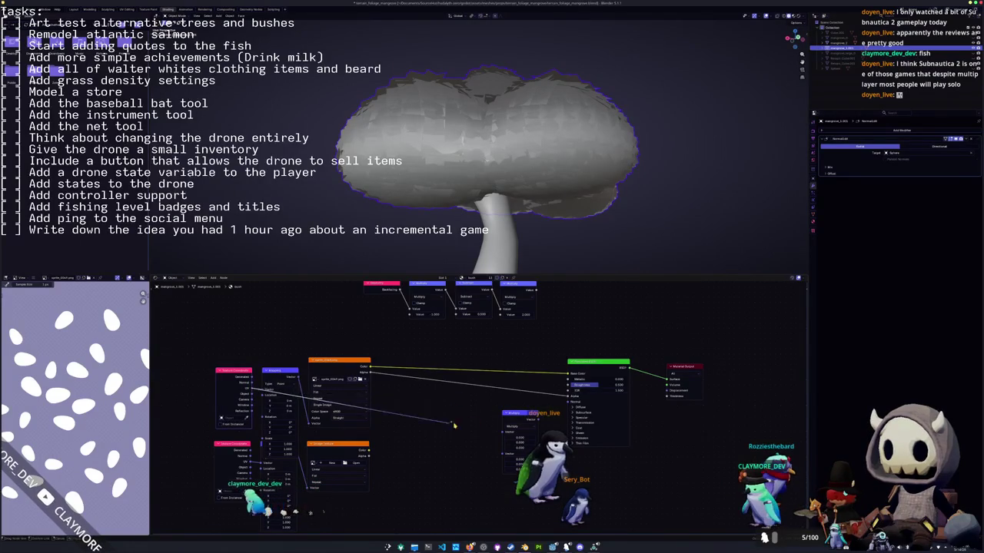
left_click_drag(253, 382, 501, 434)
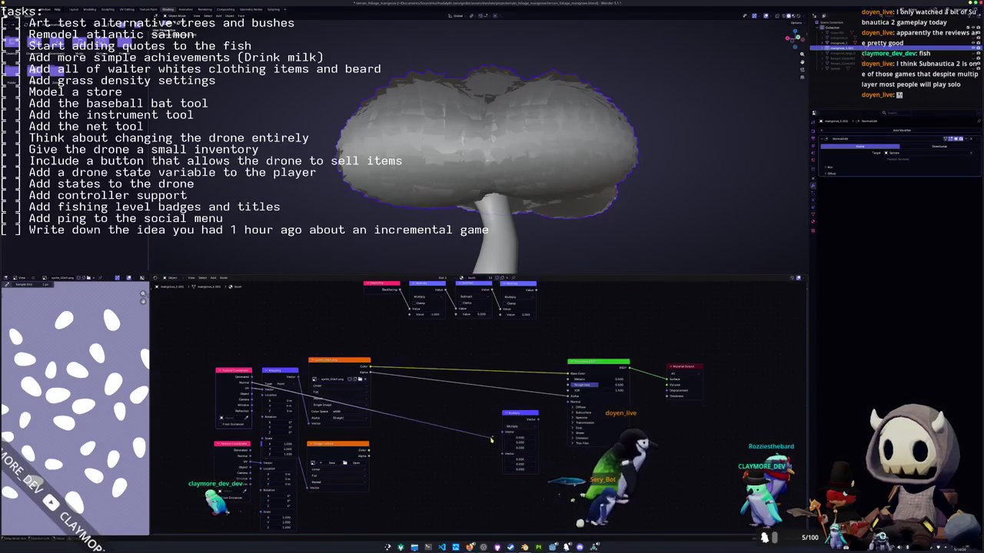
mouse_move(536, 290)
left_mouse_down()
mouse_move(503, 432)
mouse_move(567, 402)
left_mouse_up()
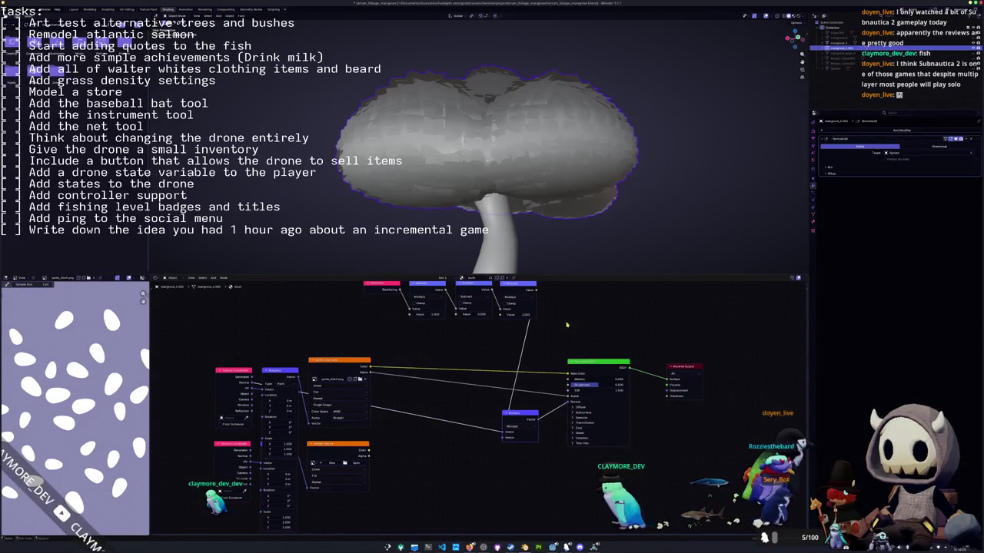
left_click_drag(588, 362, 610, 370)
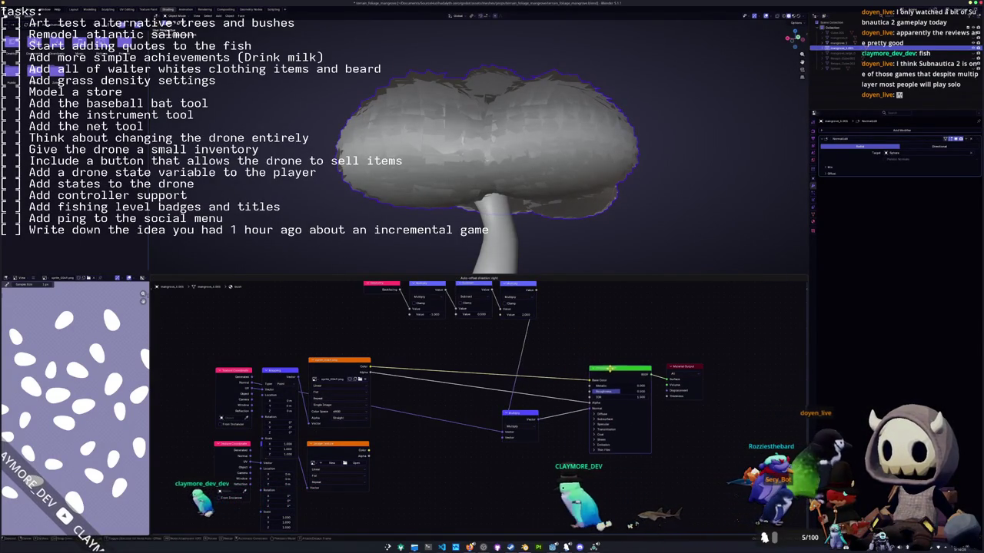
Delete the NormalEdit modifier from the canopy.
left_click(830, 168)
key("ctrl+x")
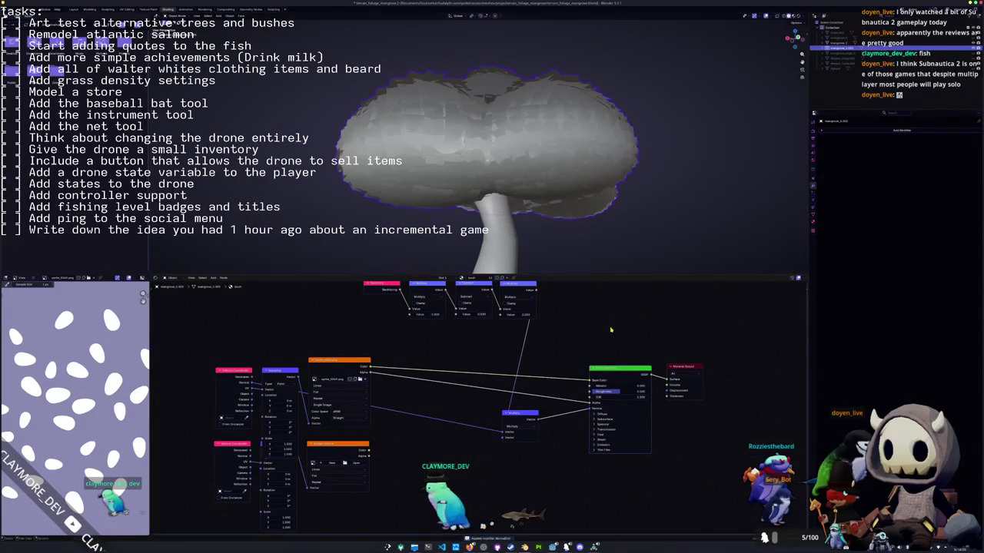
middle_click_drag(550, 355, 550, 384)
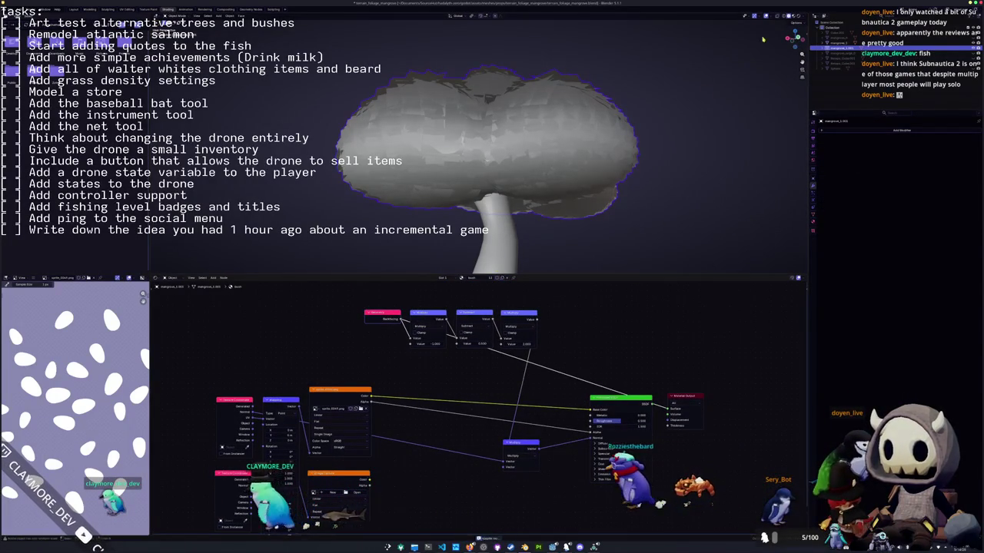
Remove the stray Principled link and inspect the canopy in Material Preview shading.
key("z")
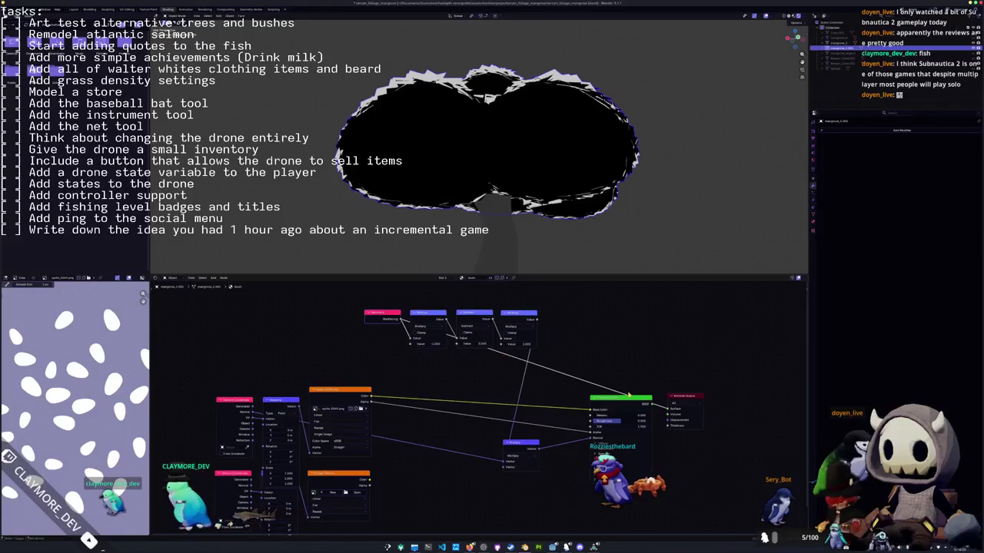
left_click_drag(625, 401, 625, 401)
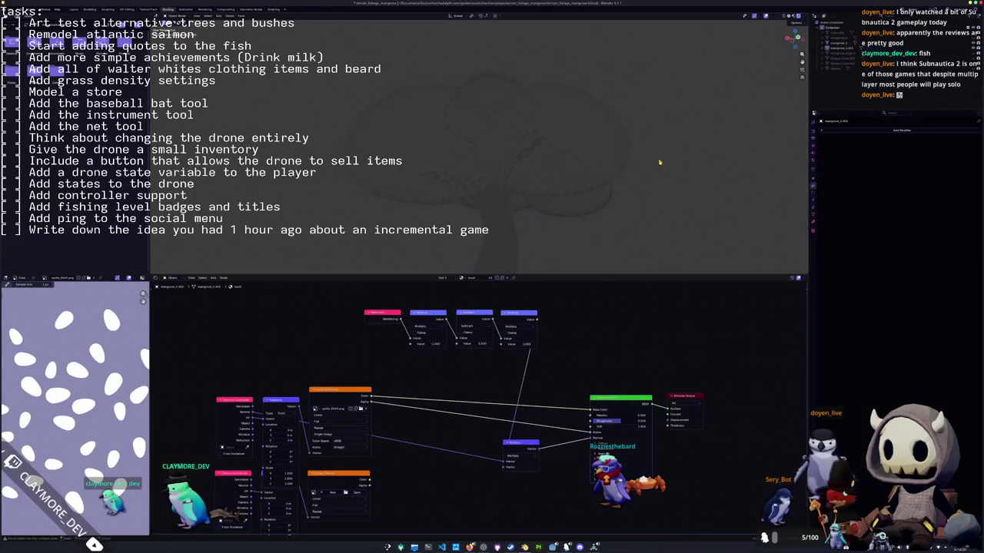
left_click(790, 16)
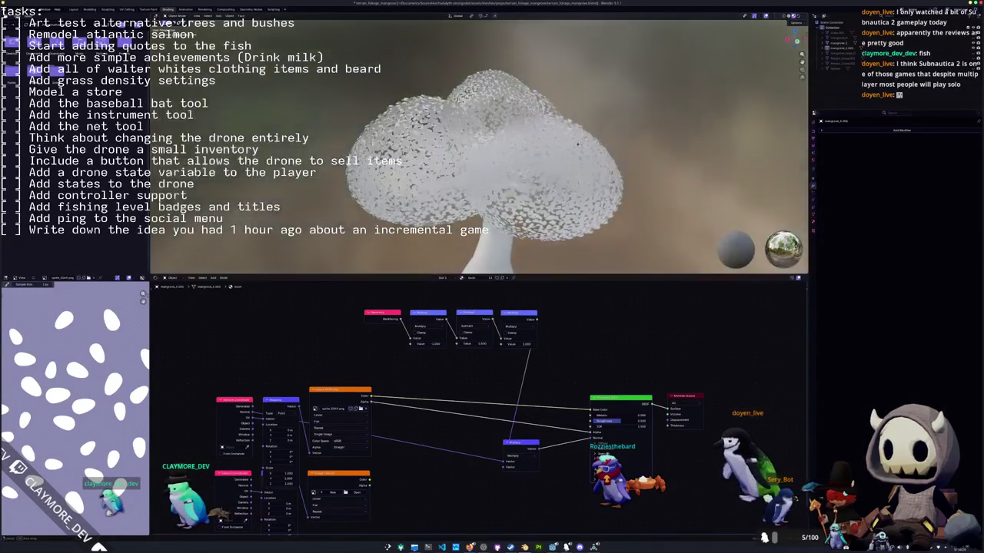
scroll(598, 109, "up", 4)
middle_click_drag(598, 108, 538, 116)
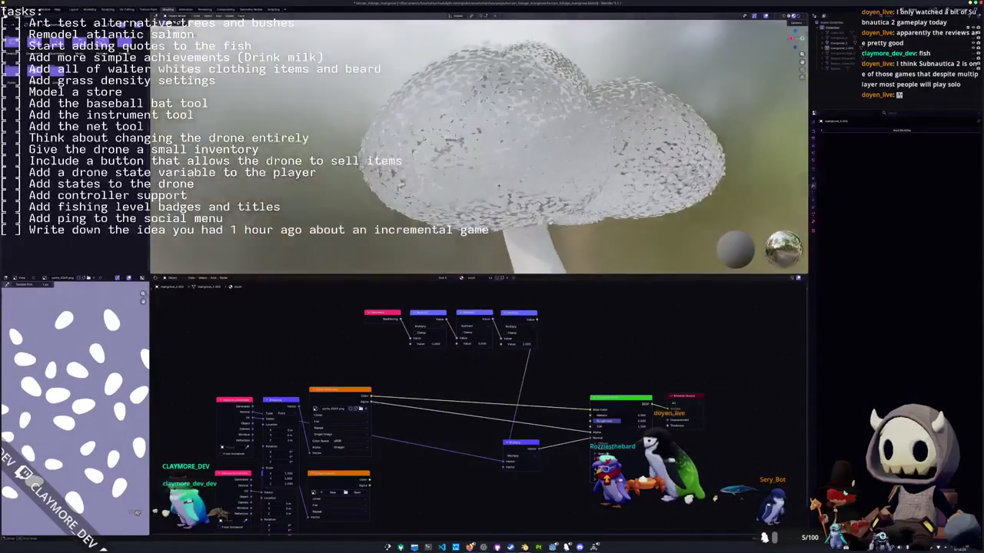
middle_click_drag(500, 202, 486, 199)
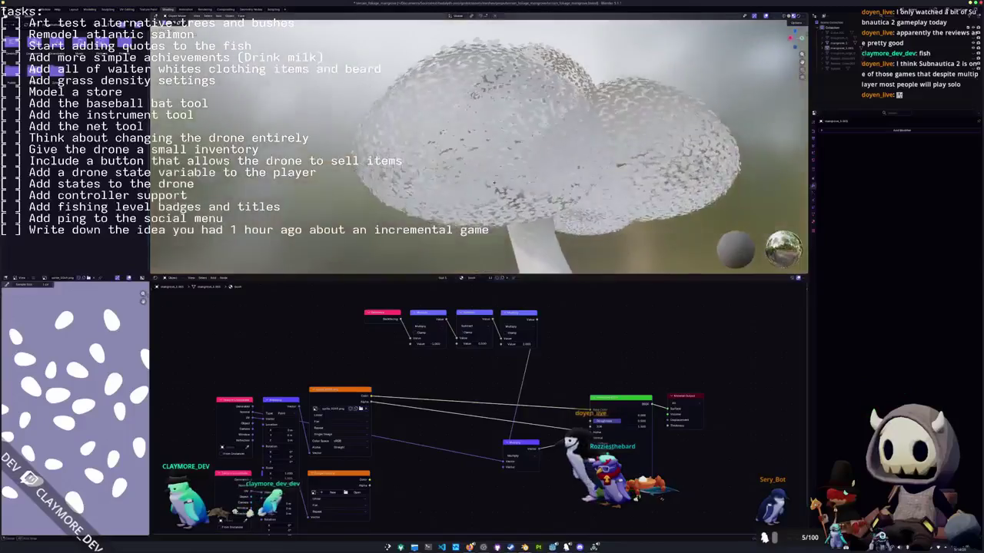
scroll(487, 199, "down", 3)
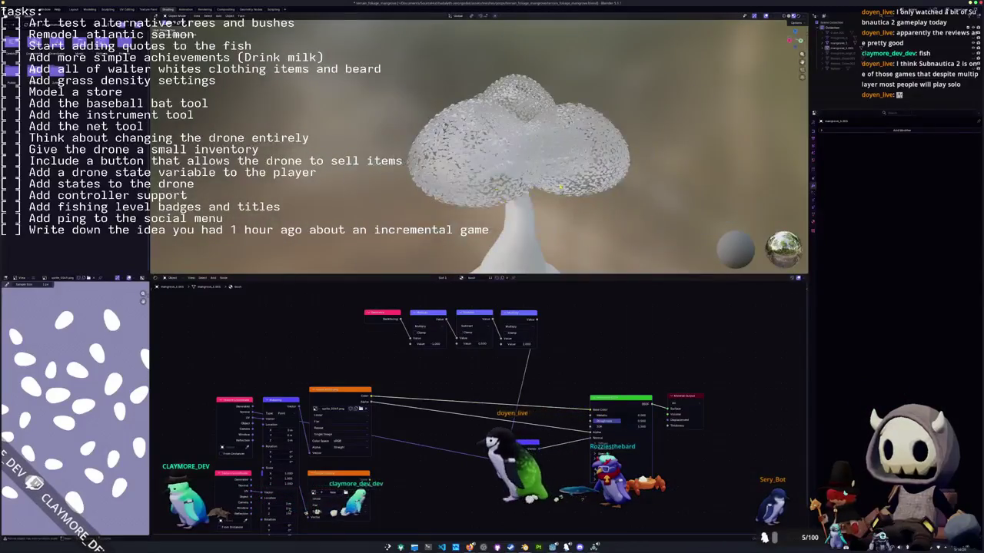
Select the mangrove tree and briefly toggle paint mode, returning to object mode.
left_click(568, 190)
key("ctrl+Tab")
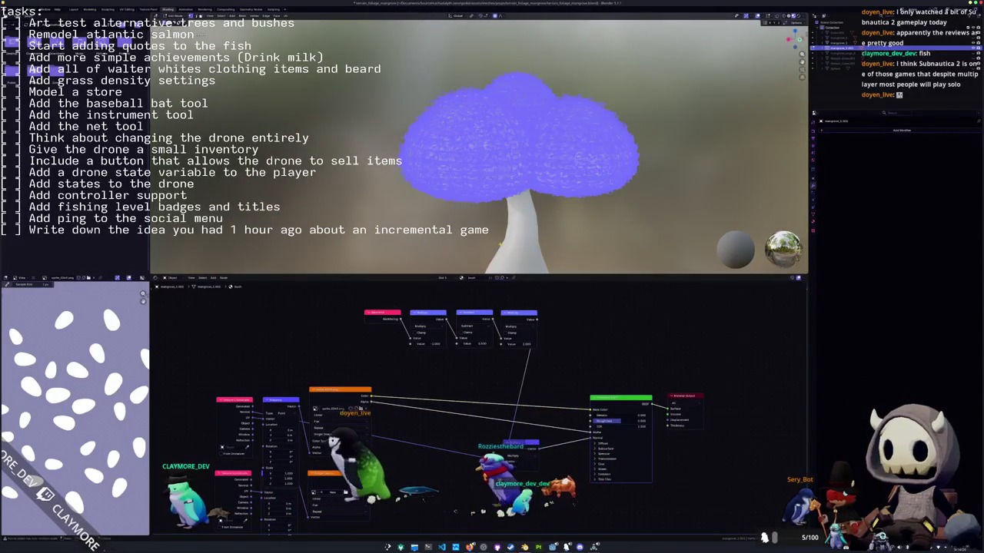
key("ctrl+Tab")
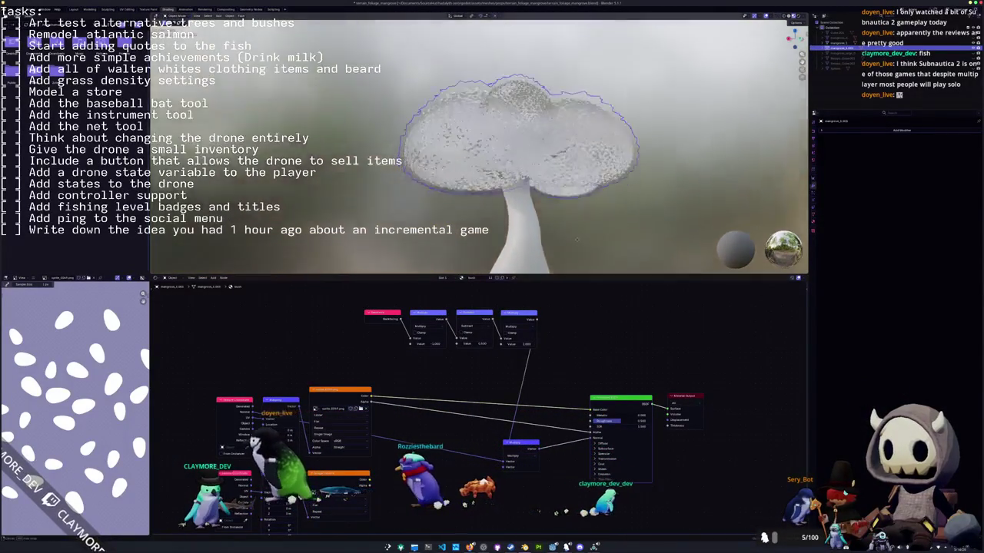
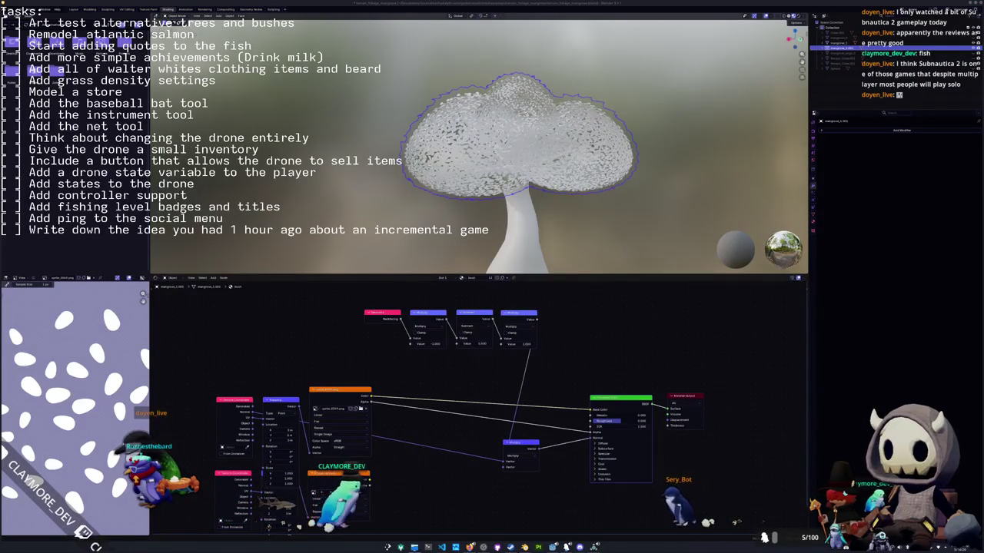
Add a second cloud-leaf Image Texture with copied mapping nodes, feeding Base Color and Alpha.
left_click_drag(445, 390, 308, 313)
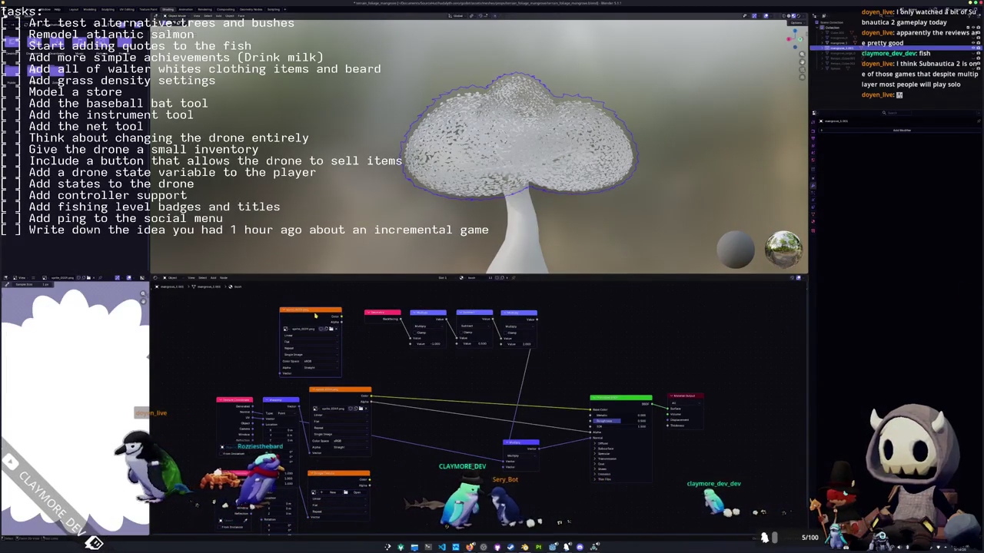
key("ctrl+v")
left_click_drag(342, 317, 592, 409)
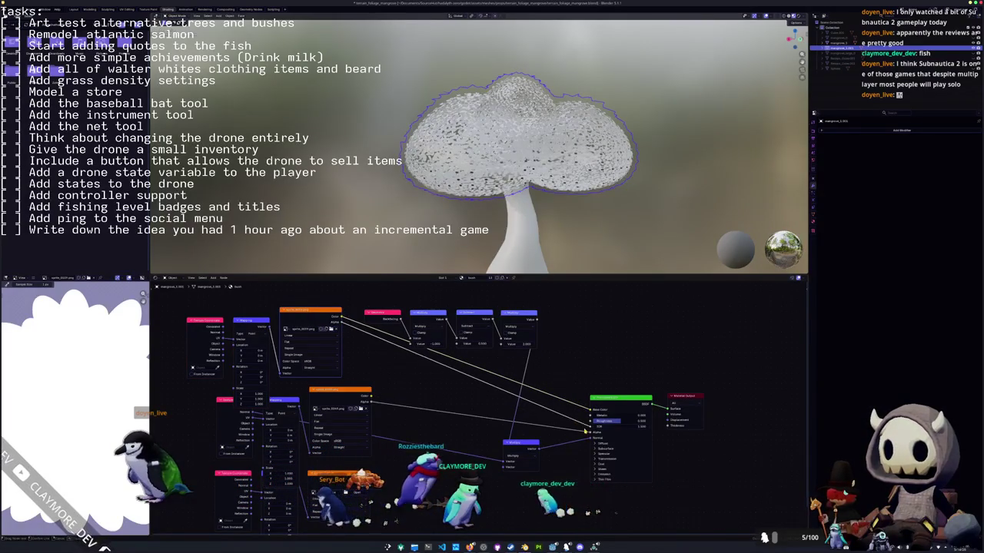
left_click_drag(343, 323, 591, 432)
Move the Multiply node and drop its dangling link so the cap renders opaque white.
scroll(435, 198, "up", 3)
scroll(435, 198, "up", 3)
mouse_move(435, 199)
middle_mouse_down()
mouse_move(399, 218)
mouse_move(416, 223)
mouse_move(420, 257)
mouse_move(455, 221)
middle_mouse_up()
scroll(415, 223, "down", 5)
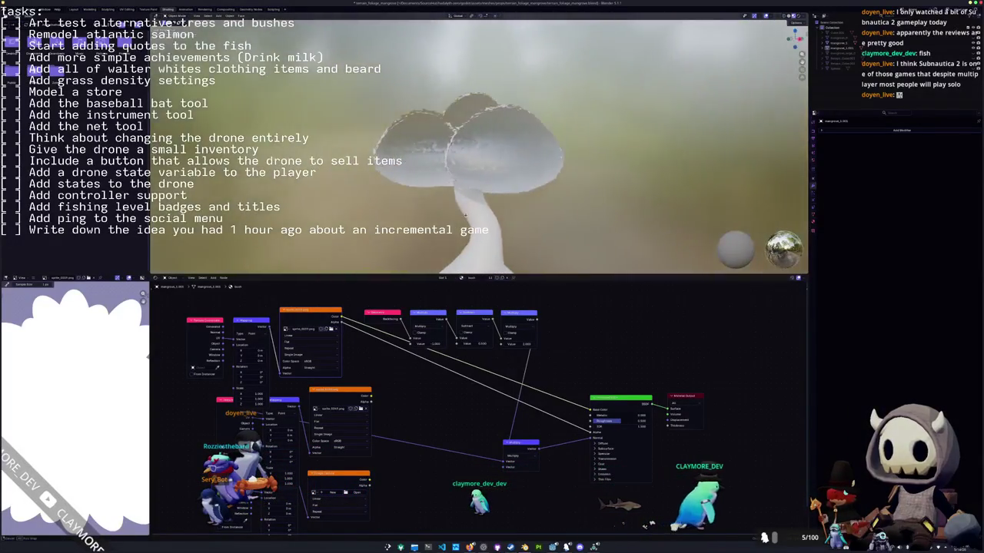
left_click_drag(521, 437, 518, 429)
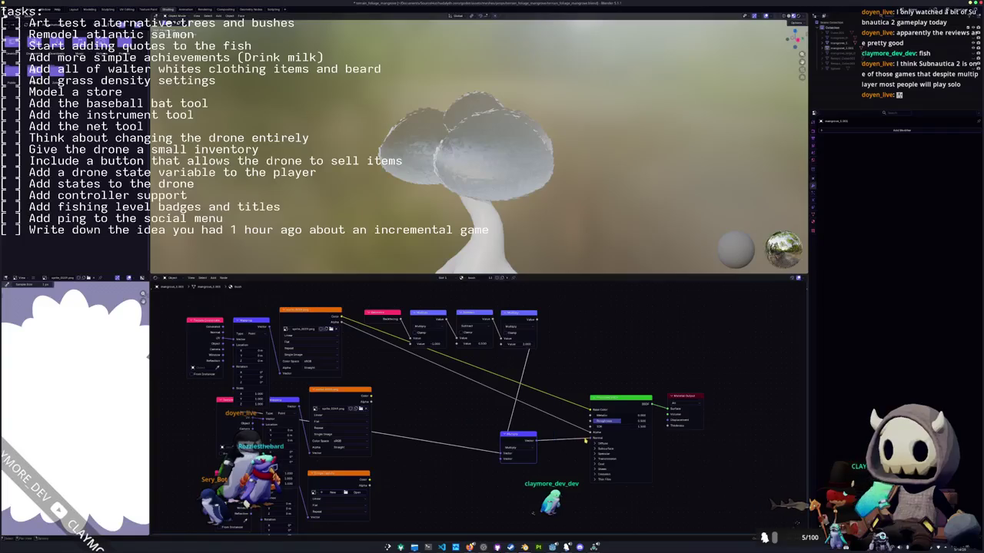
mouse_move(575, 444)
left_mouse_down()
mouse_move(558, 444)
mouse_move(583, 433)
left_mouse_up()
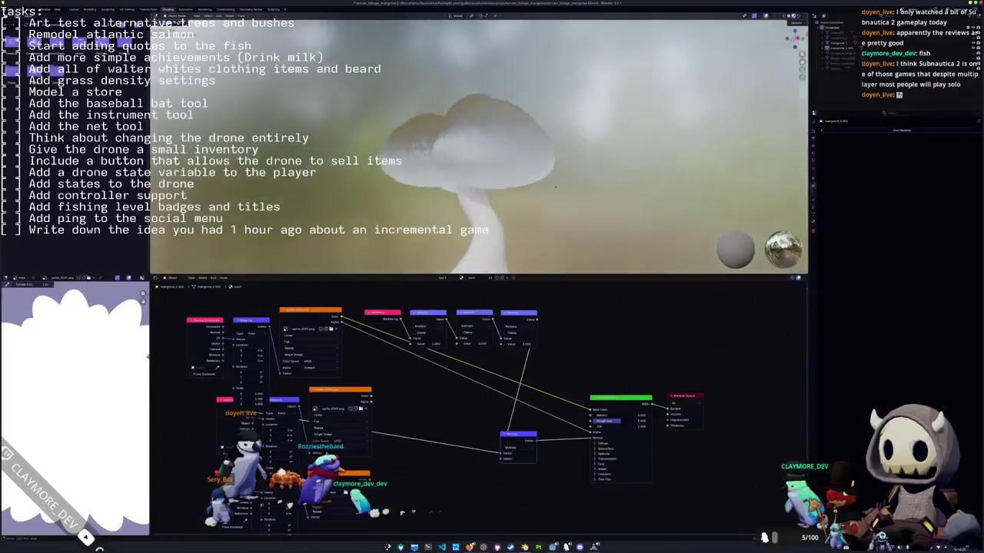
left_click(529, 182)
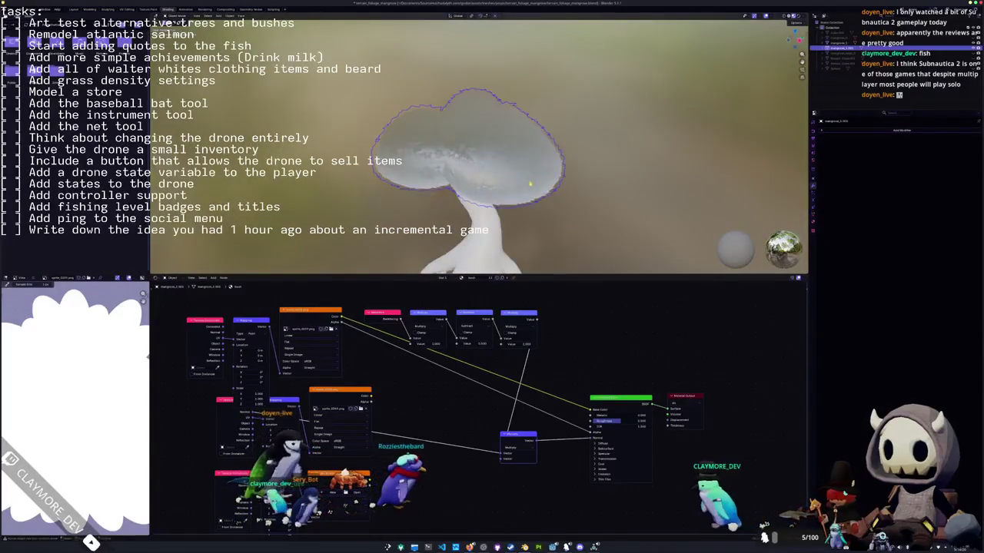
Scale the cap in Edit Mode with proportional falloff into lobes, trying it twice.
scroll(529, 182, "up", 3)
scroll(529, 182, "up", 2)
key("Tab")
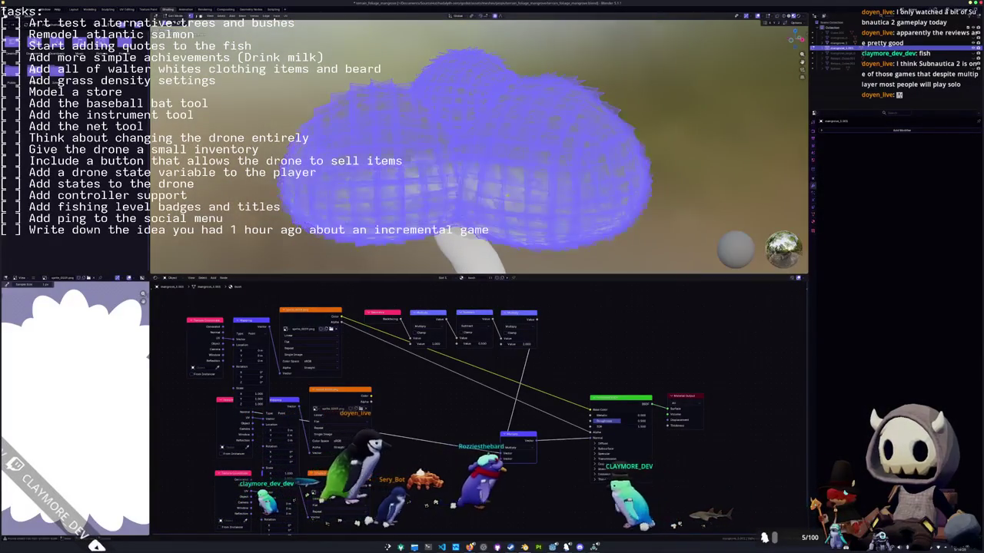
key("s")
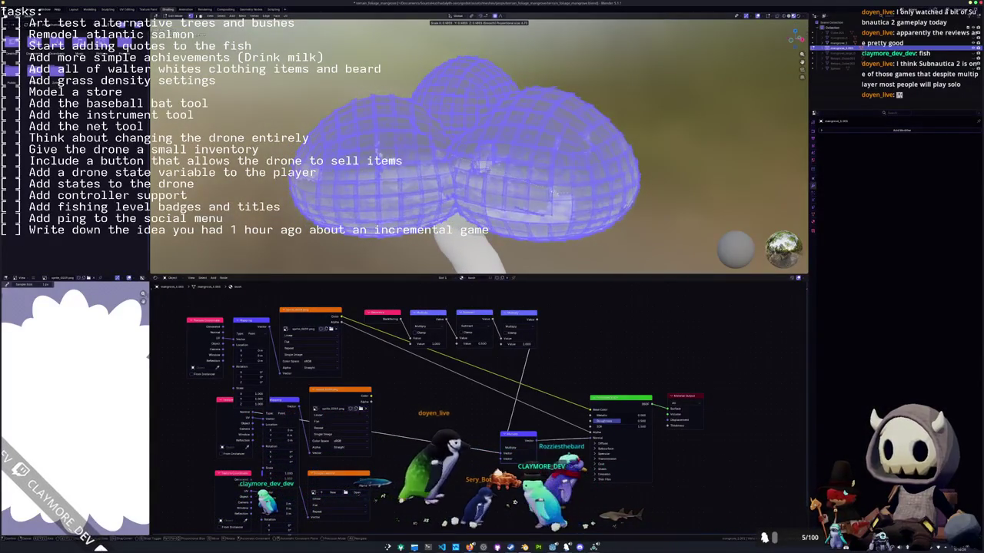
left_click(674, 168)
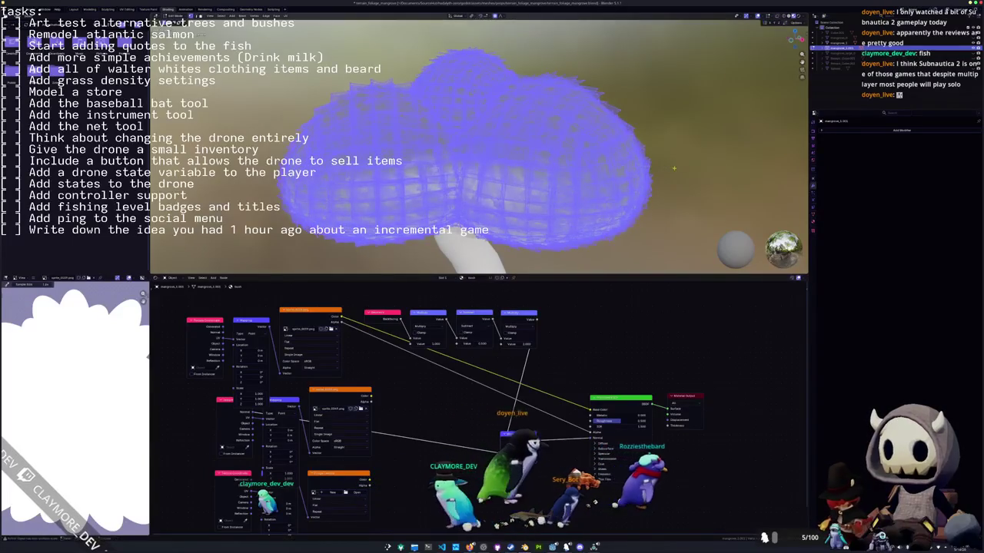
key("s")
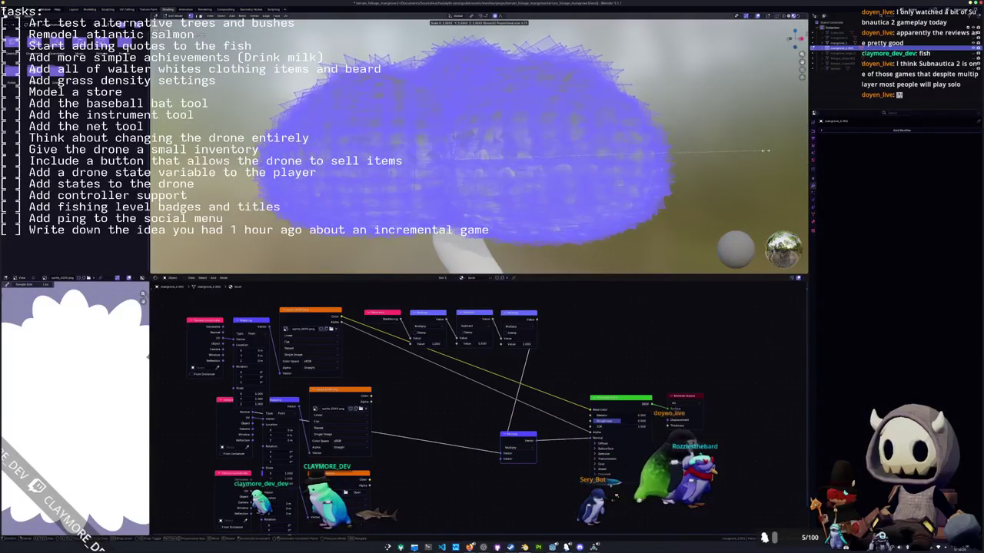
key("Escape")
key("Tab")
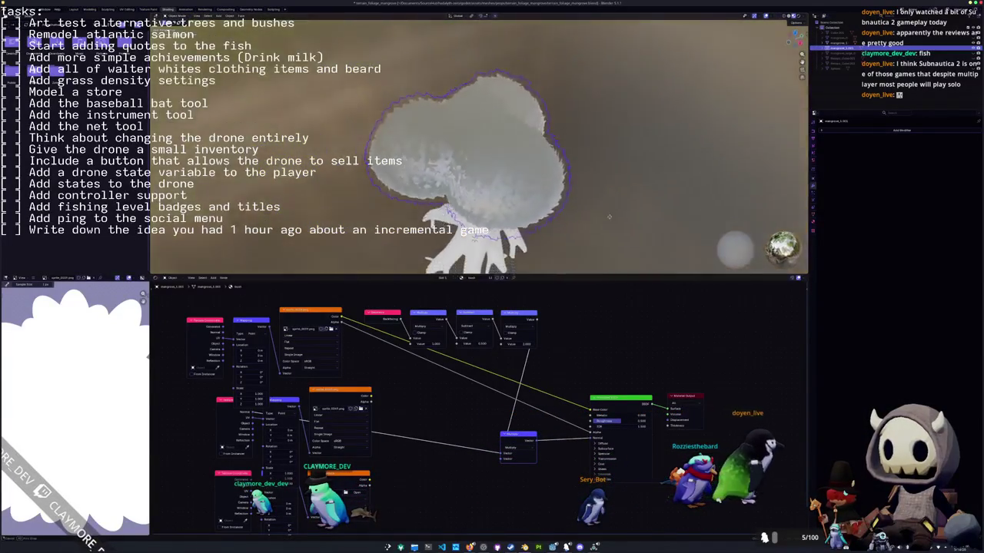
Step through undo history to settle on the larger fuzzy lobed cap.
key("ctrl+z")
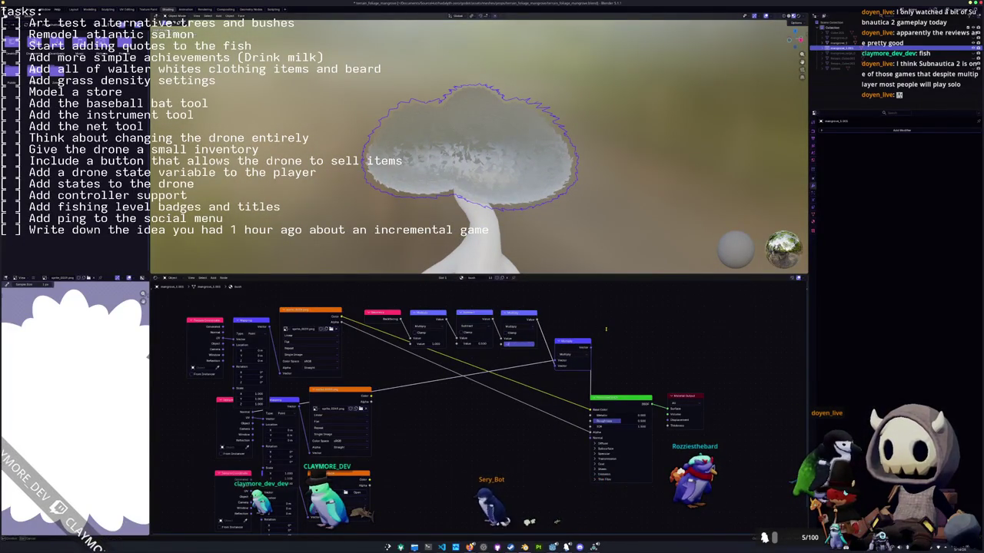
key("ctrl+z")
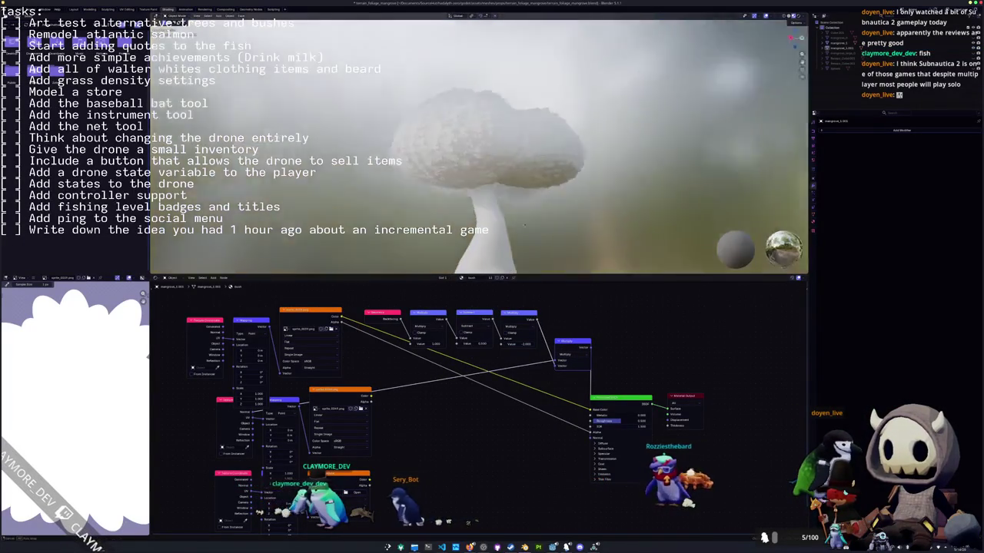
key("ctrl+z")
key("ctrl+z")
key("ctrl+z")
key("ctrl+z")
key("ctrl+z")
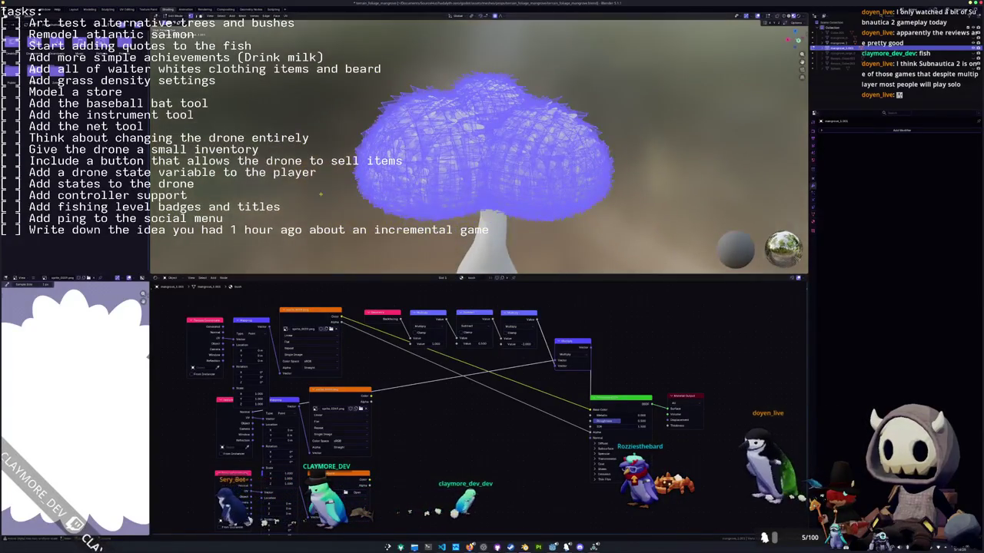
Revert the canopy to the narrower fuzzy cap.
right_click(305, 265)
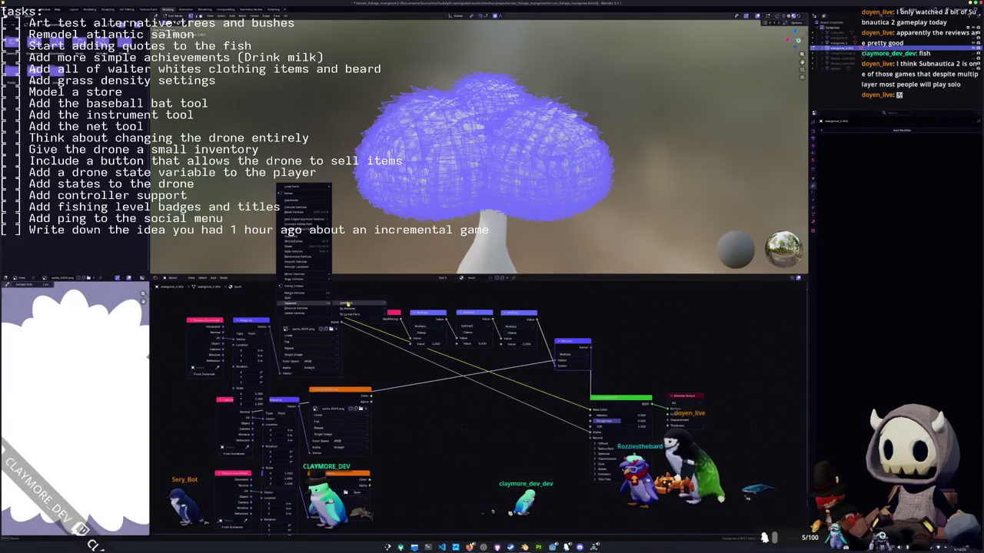
key("Tab")
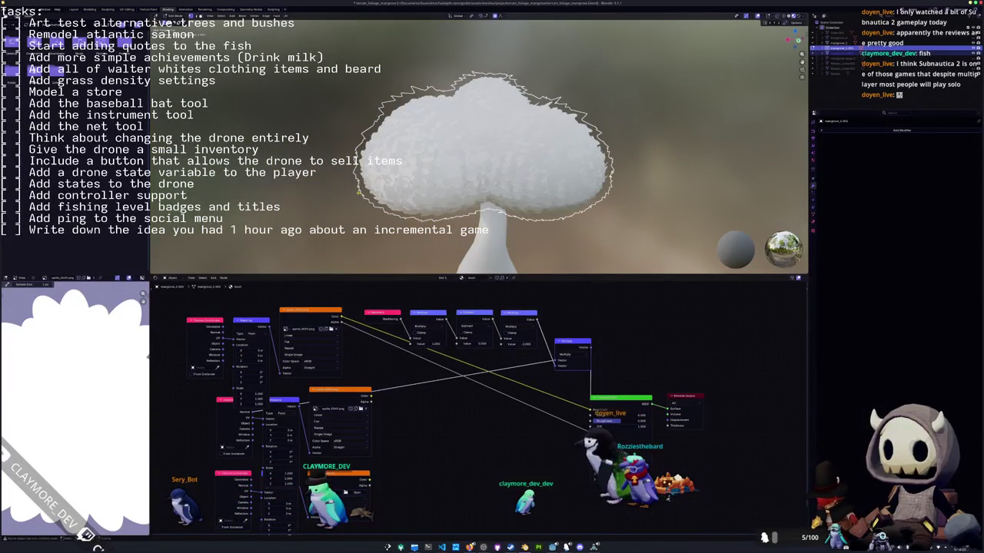
key("ctrl+z")
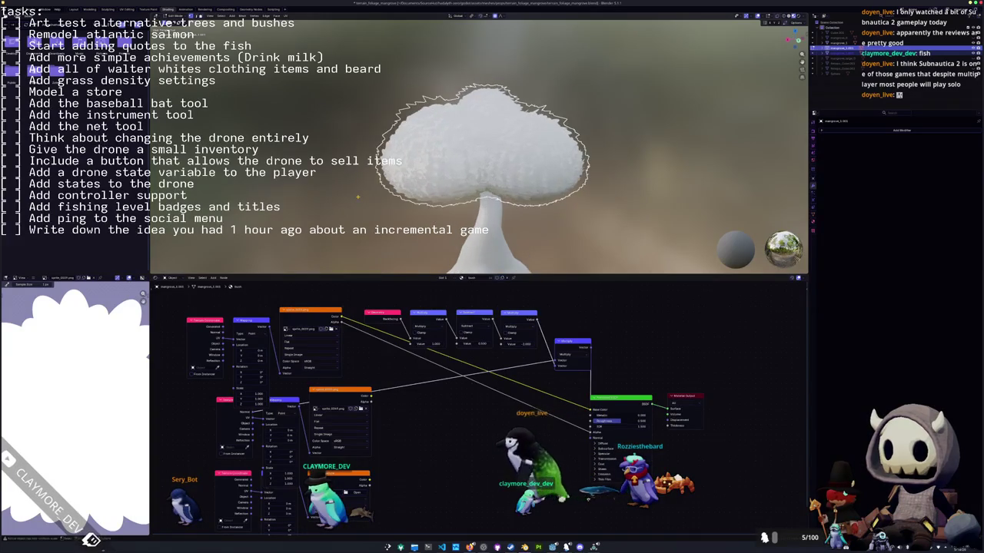
Select all canopy vertices and separate the leaf cards by loose parts.
key("Tab")
key("a")
right_click(338, 186)
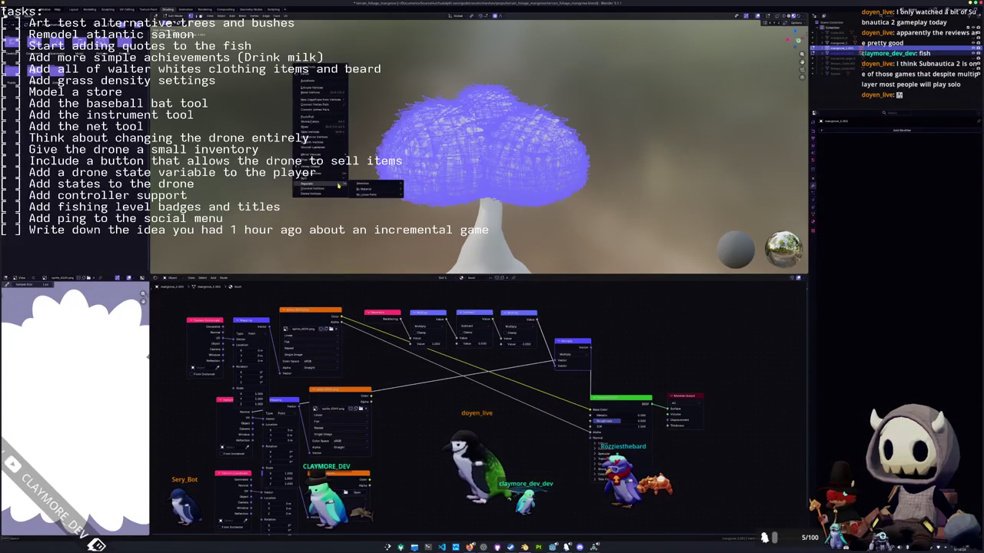
left_click(365, 195)
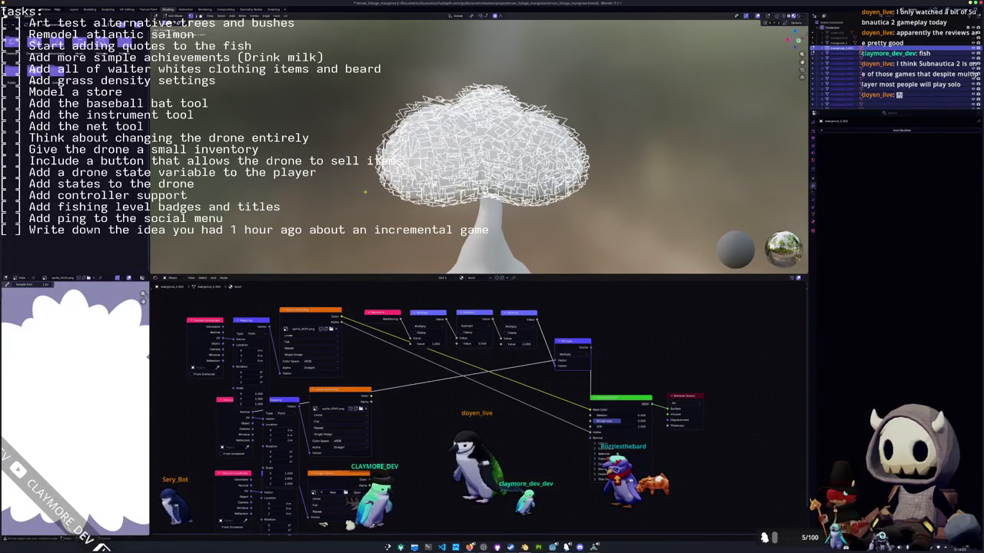
scroll(366, 192, "down", 1)
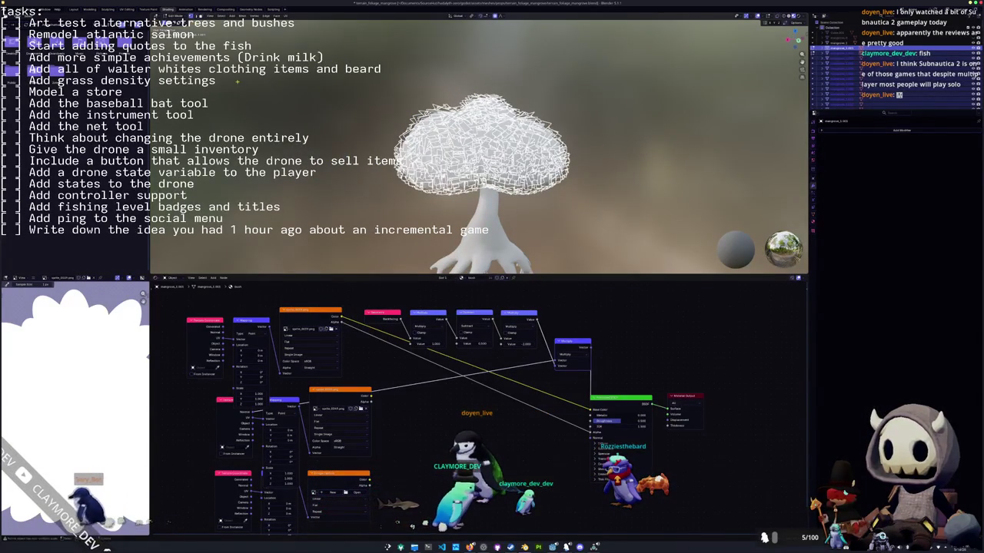
key("F3")
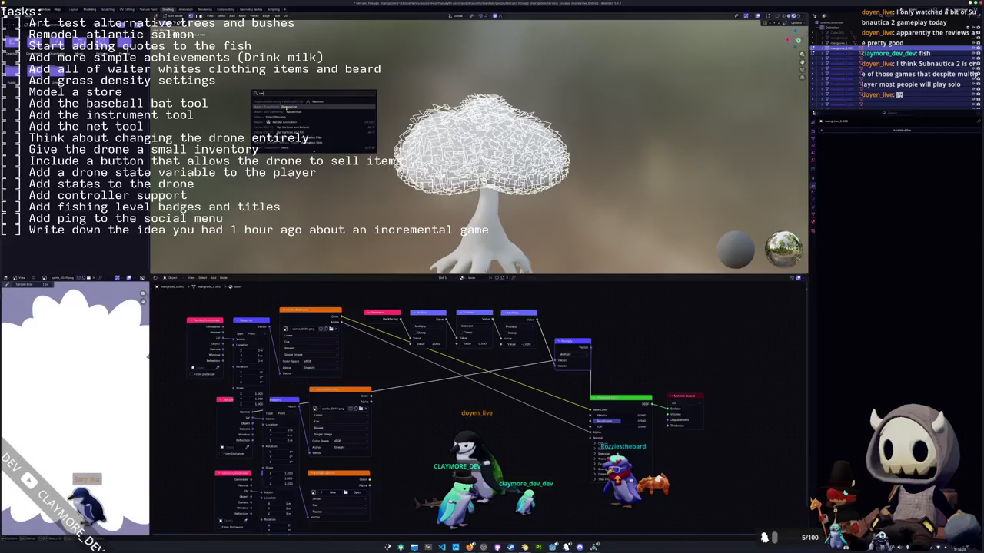
left_click(289, 106)
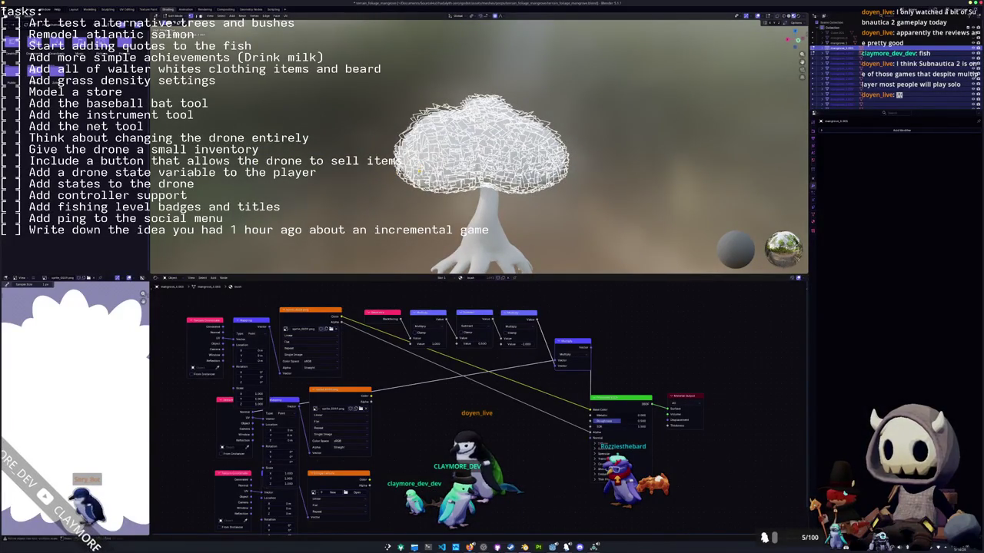
scroll(420, 163, "up", 2)
scroll(422, 163, "up", 2)
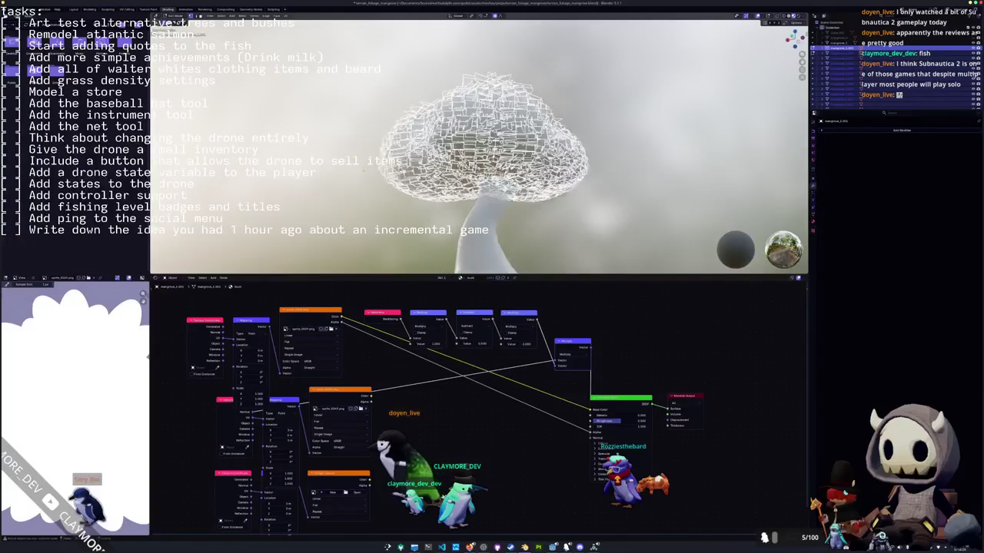
scroll(426, 164, "up", 2)
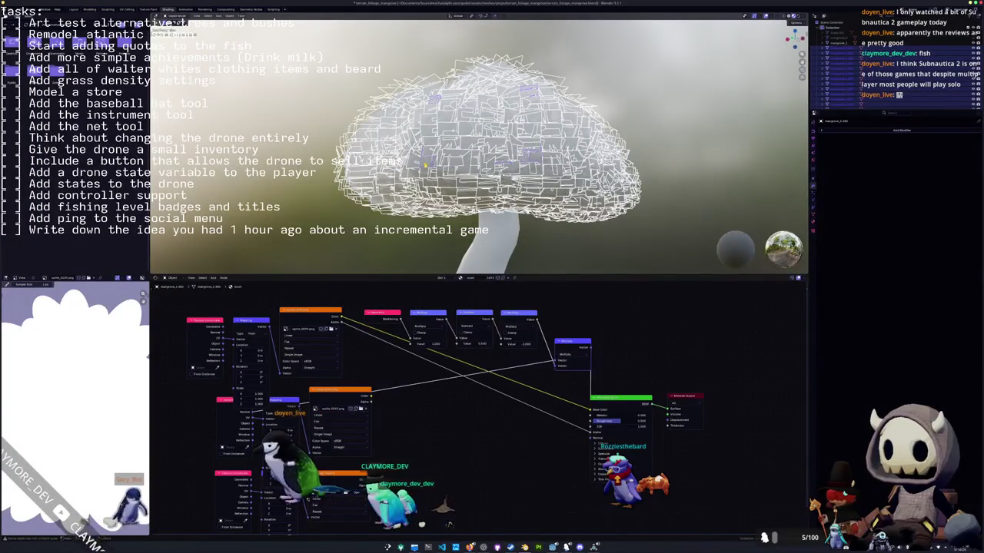
Run Randomize Transform on the leaf cards from the command search.
key("F3")
type("ra")
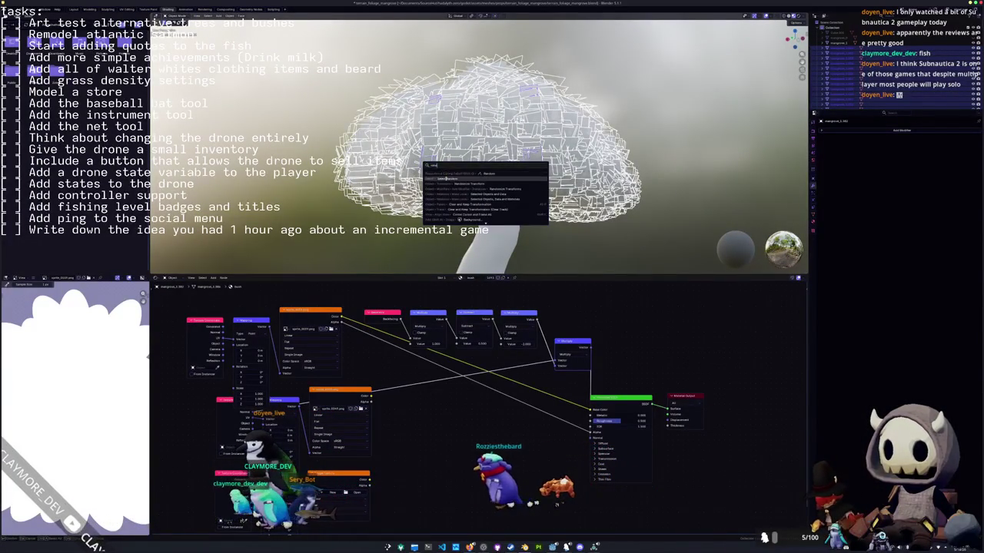
key("Return")
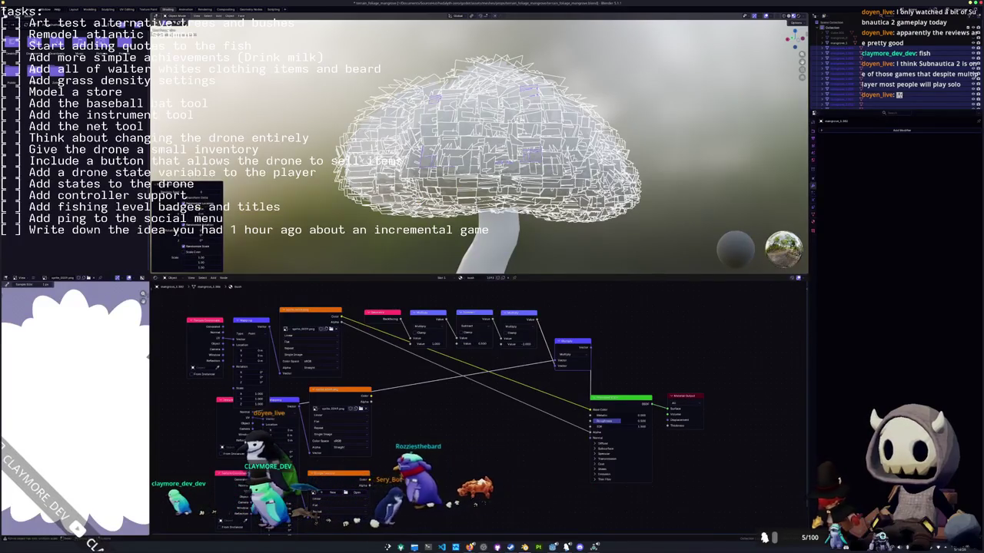
Tune the randomize amounts until the crown looks fuller and ragged.
left_click_drag(184, 198, 201, 199)
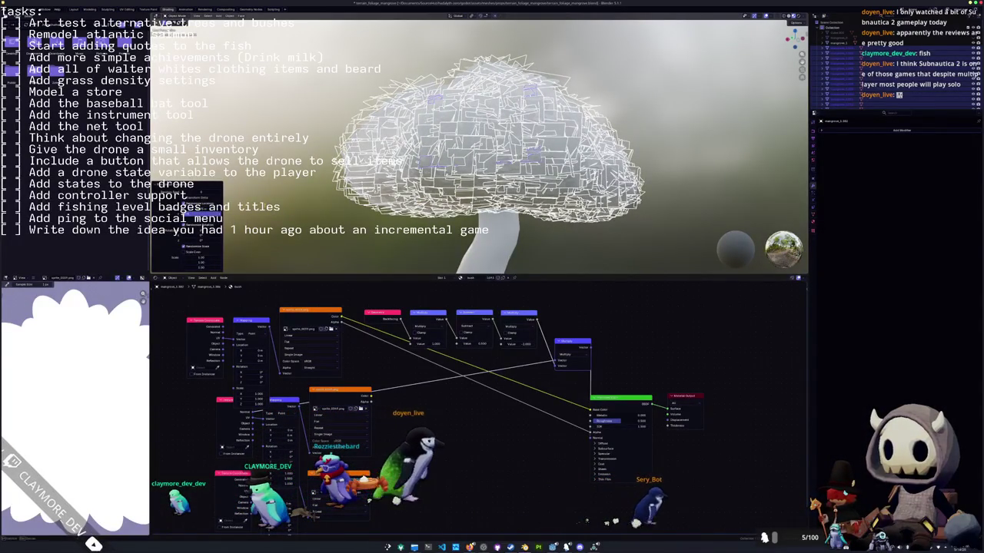
left_click_drag(184, 198, 197, 198)
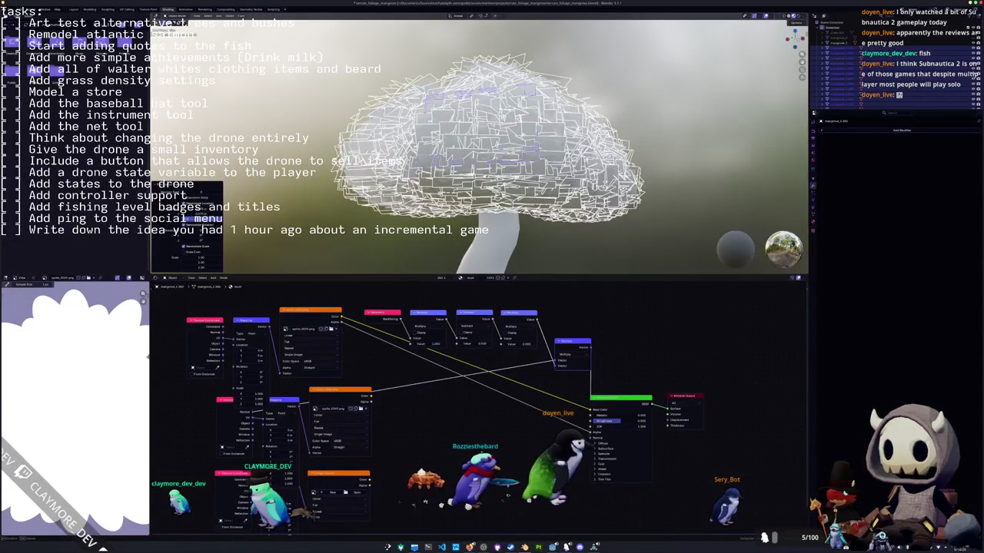
left_click_drag(196, 198, 243, 206)
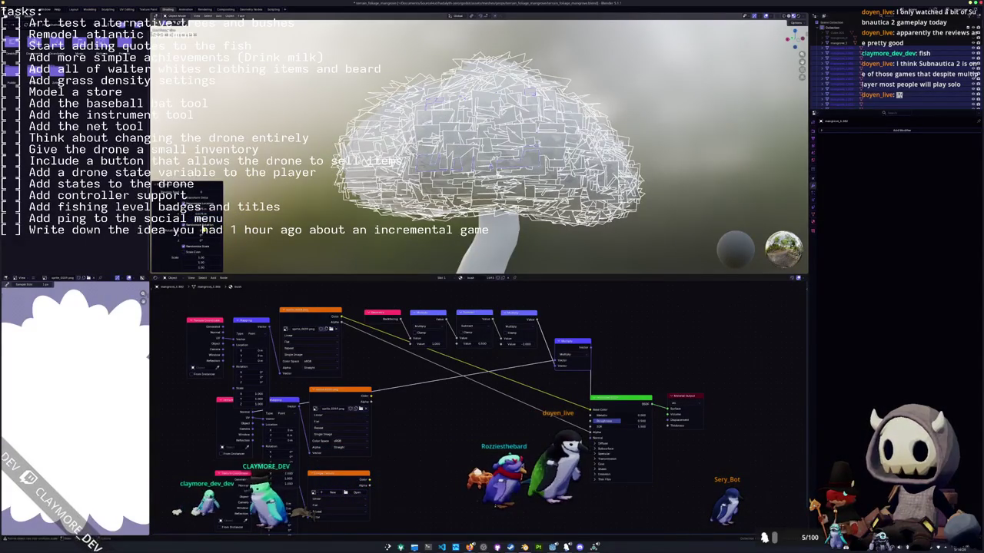
left_click_drag(205, 236, 198, 250)
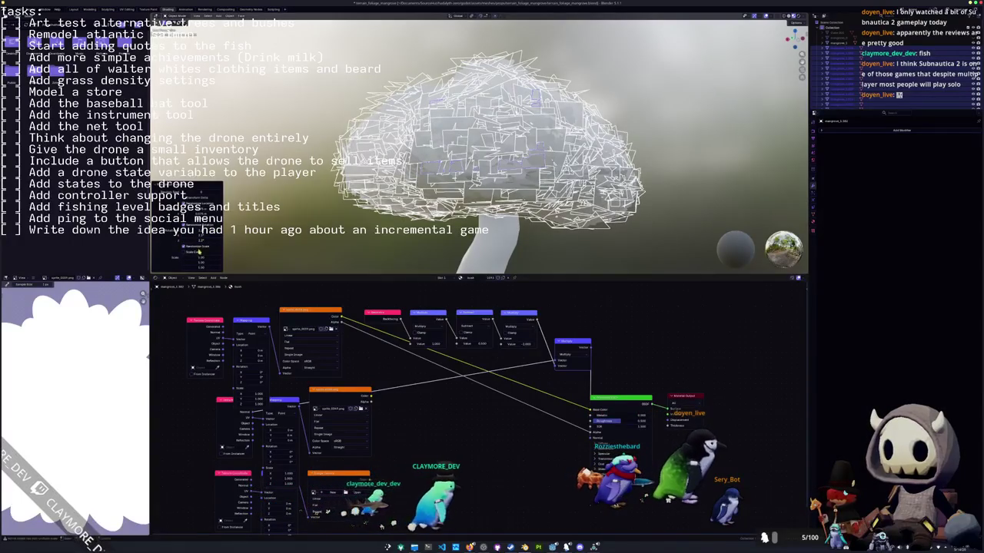
left_click_drag(198, 250, 232, 229)
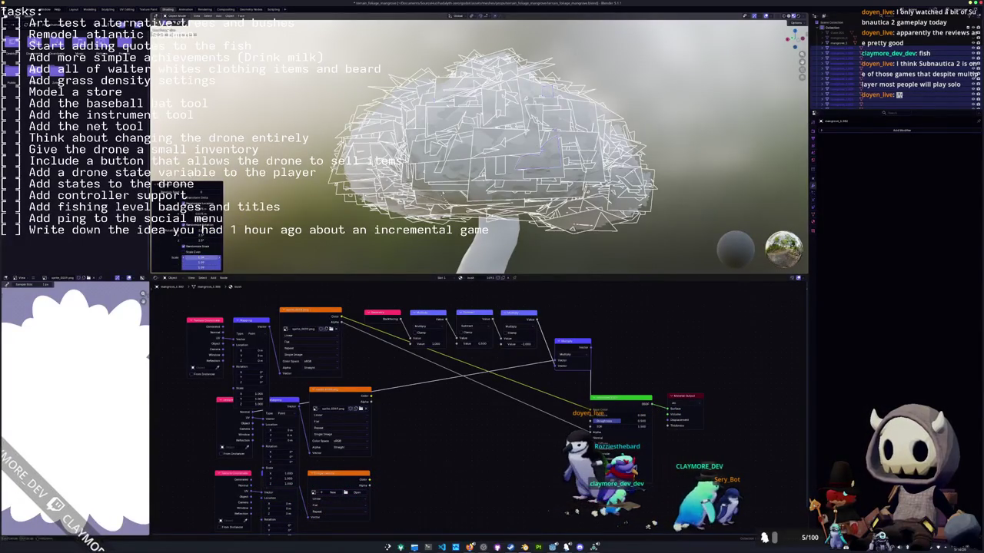
left_click_drag(202, 262, 207, 262)
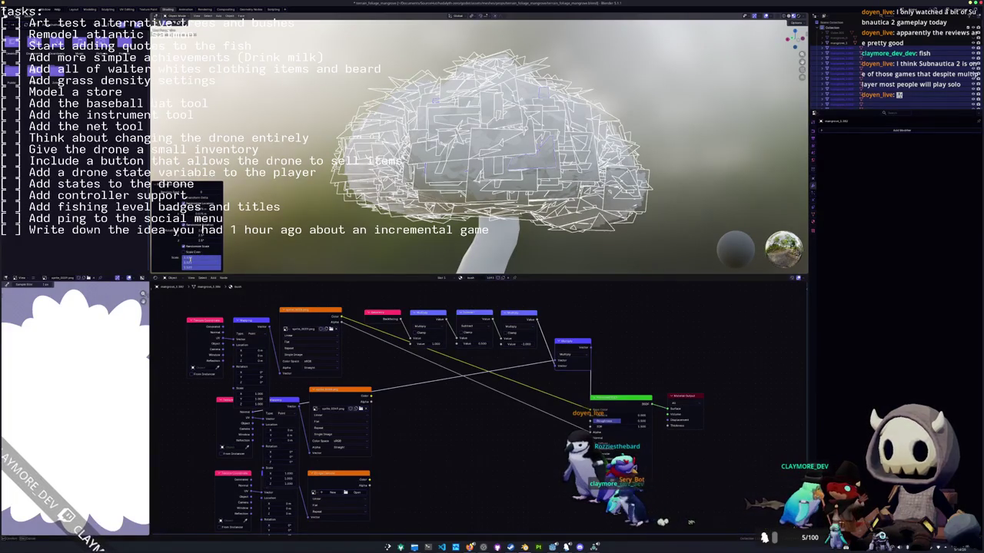
left_click_drag(201, 262, 208, 262)
mouse_move(319, 188)
middle_mouse_down()
mouse_move(367, 194)
mouse_move(359, 200)
mouse_move(367, 185)
mouse_move(422, 163)
mouse_move(367, 184)
mouse_move(370, 134)
middle_mouse_up()
Return to Object Mode with the whole tree framed, after trying Select Random.
key("Tab")
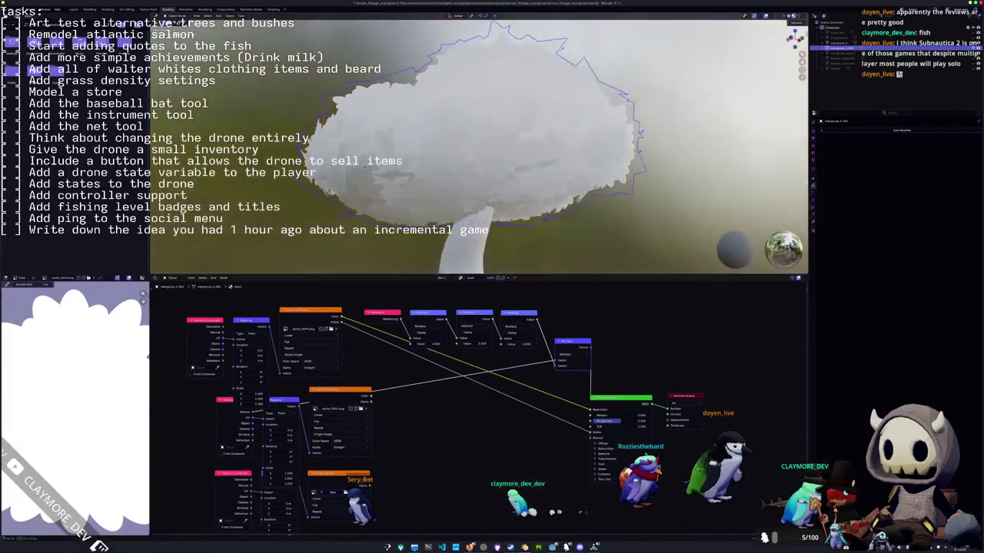
key("KP_Decimal")
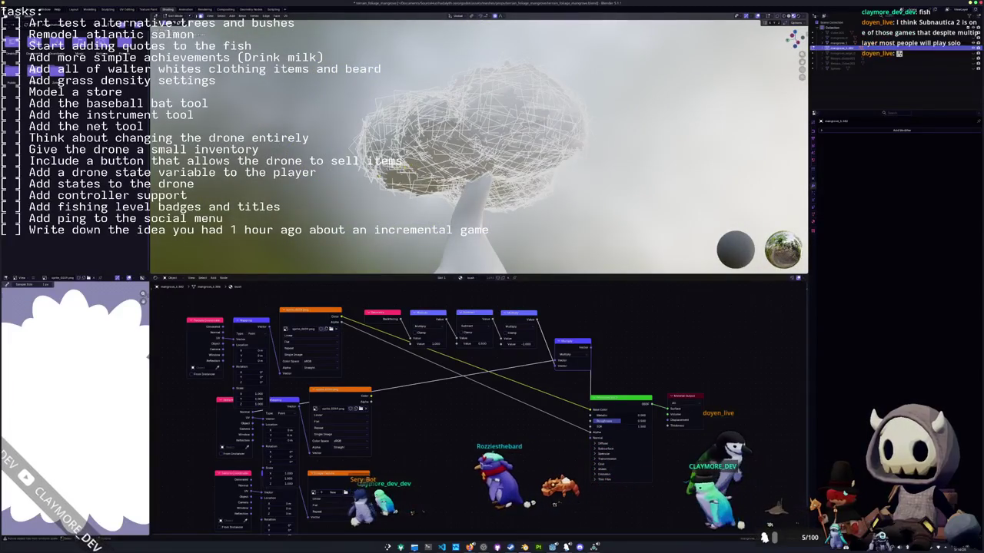
key("F3")
key("Return")
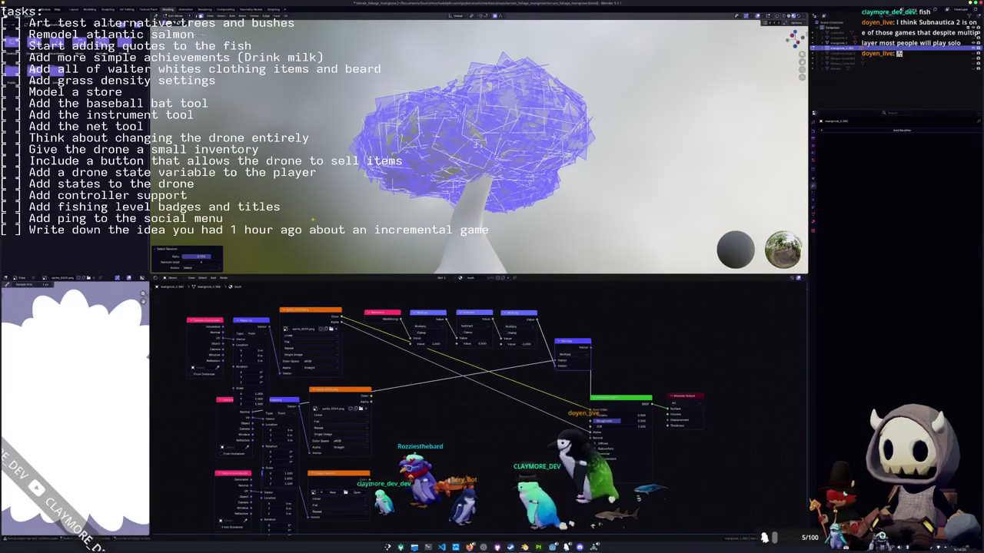
key("Tab")
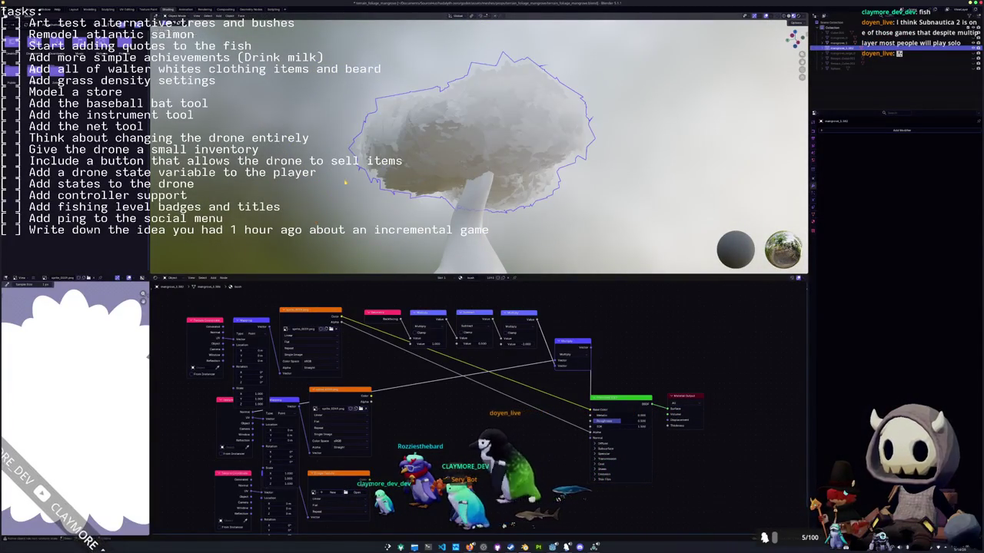
Remove the Multiply node and rewire the Principled BSDF so the foliage turns white.
left_click(353, 393, "ctrl+shift")
left_click(337, 349, "ctrl+shift")
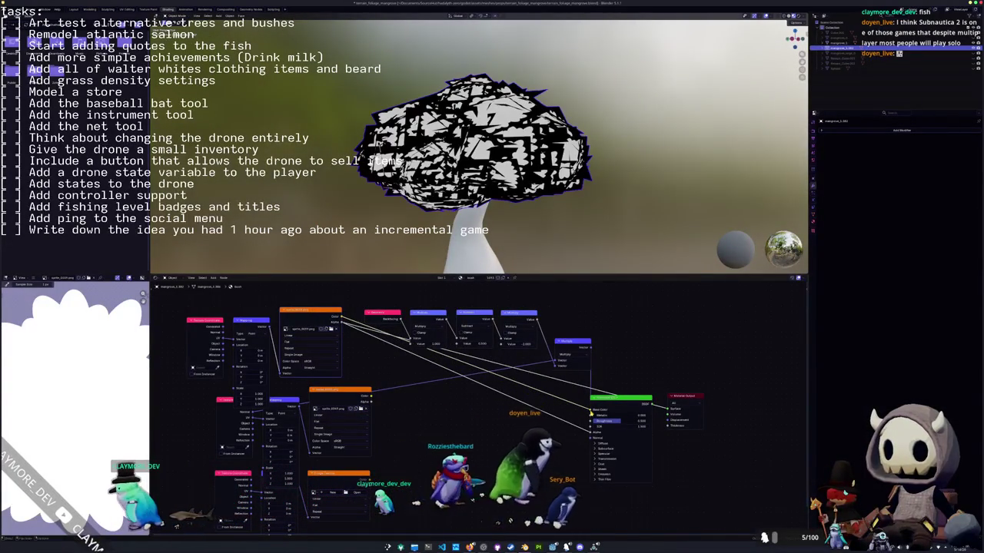
left_click(575, 342)
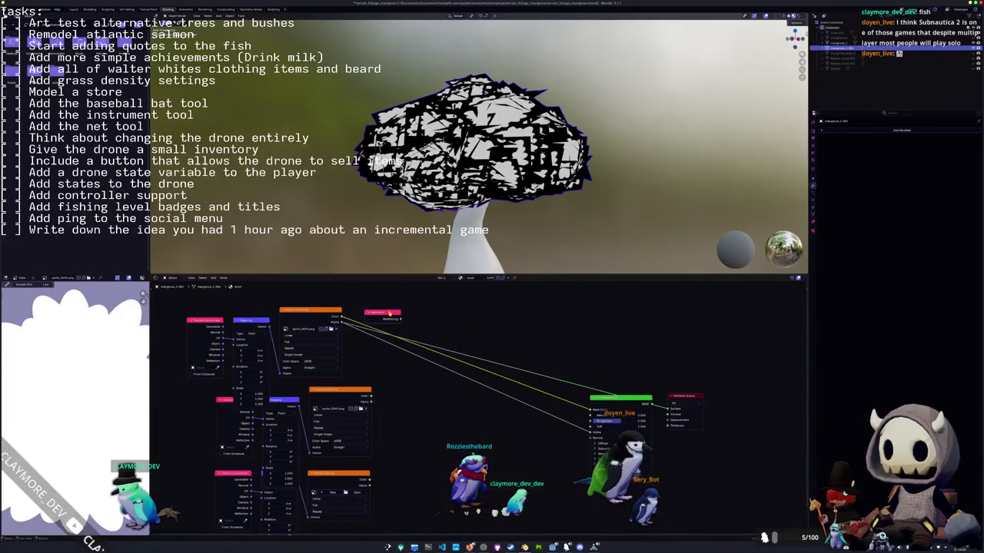
left_click_drag(613, 399, 581, 415)
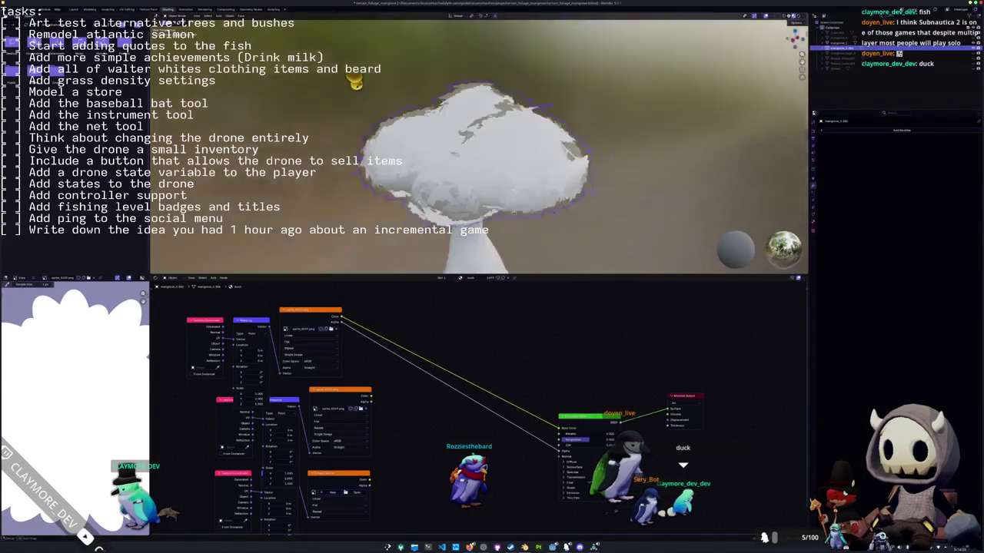
mouse_move(451, 214)
middle_mouse_down()
mouse_move(471, 184)
mouse_move(436, 214)
middle_mouse_up()
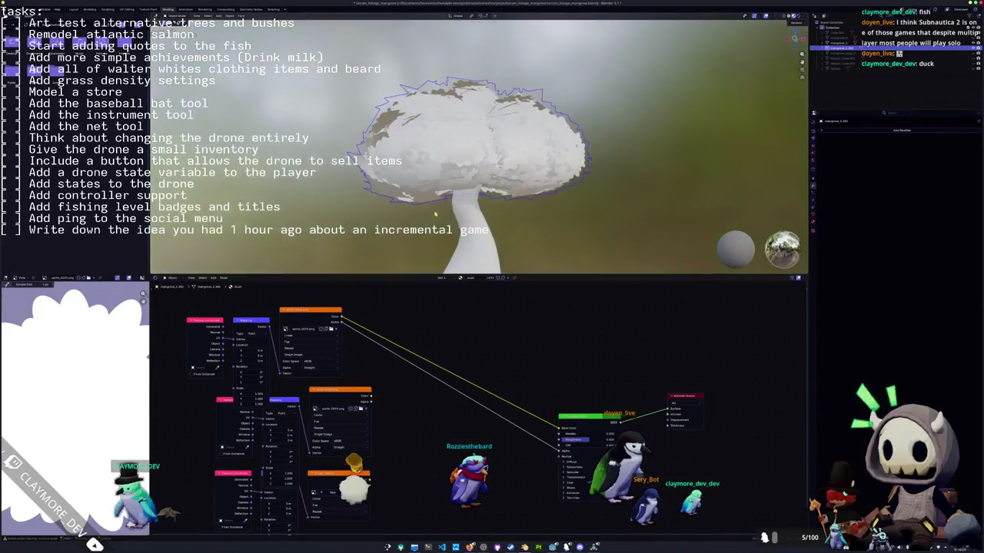
Load the foliage leaf image from the project's textures folder into the Image Texture node.
left_click(332, 329)
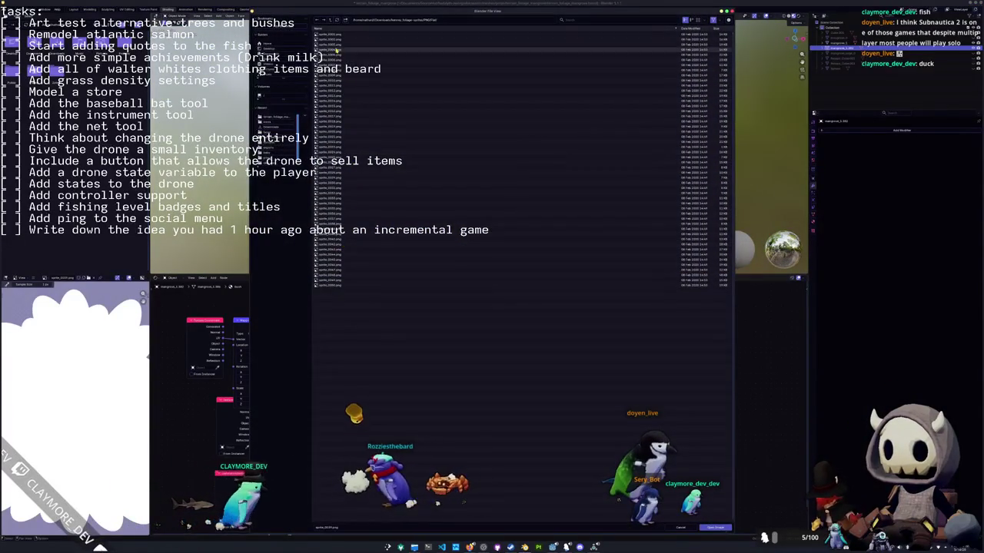
double_click(318, 29)
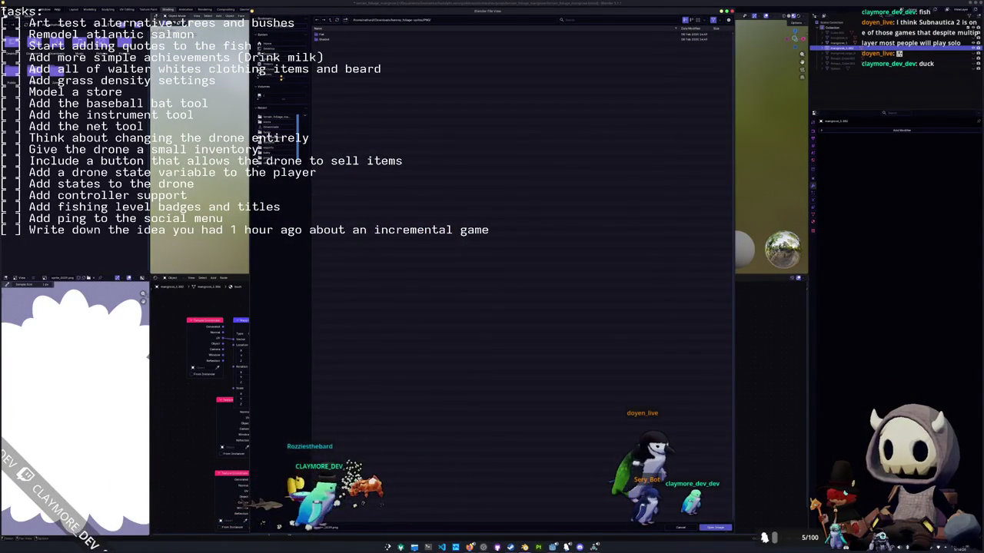
left_click(277, 187)
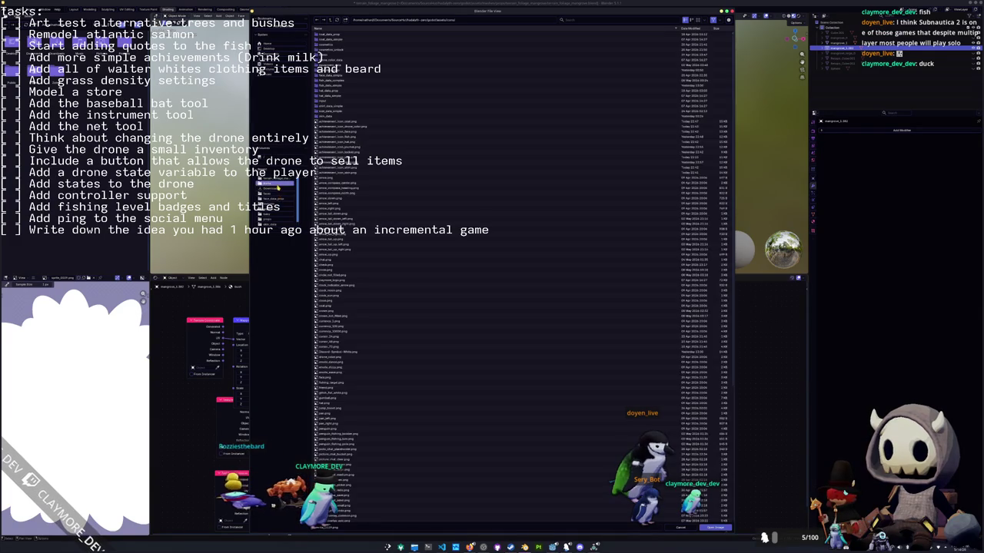
double_click(332, 30)
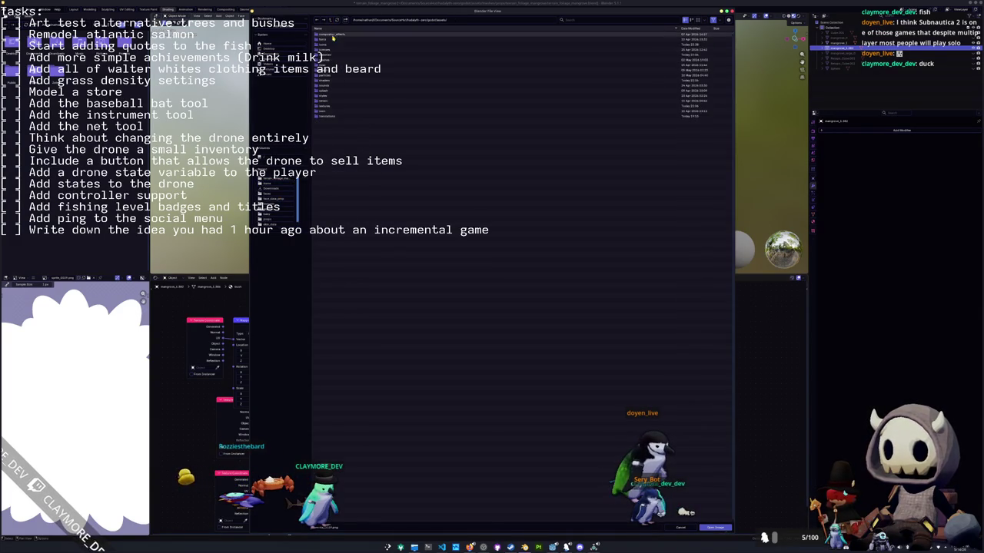
double_click(331, 103)
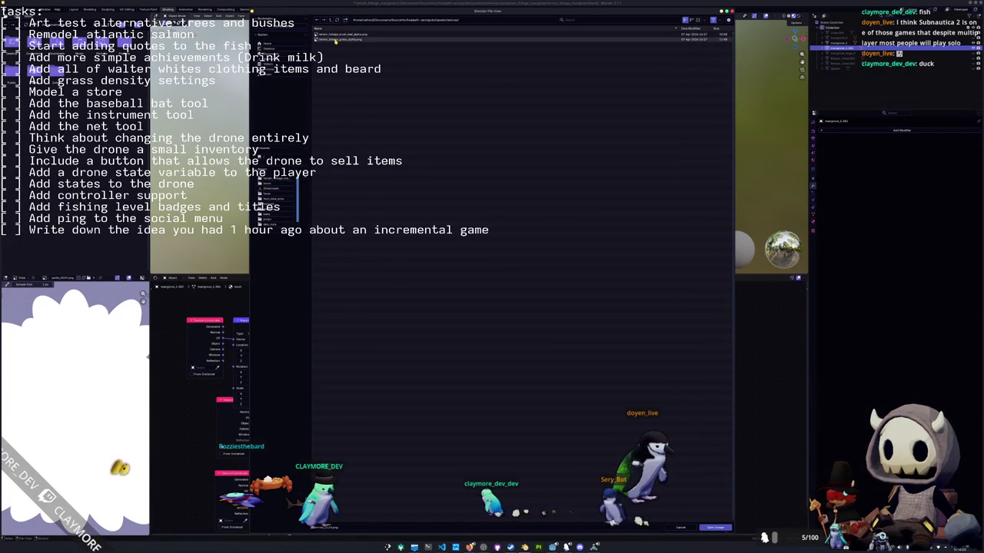
double_click(335, 40)
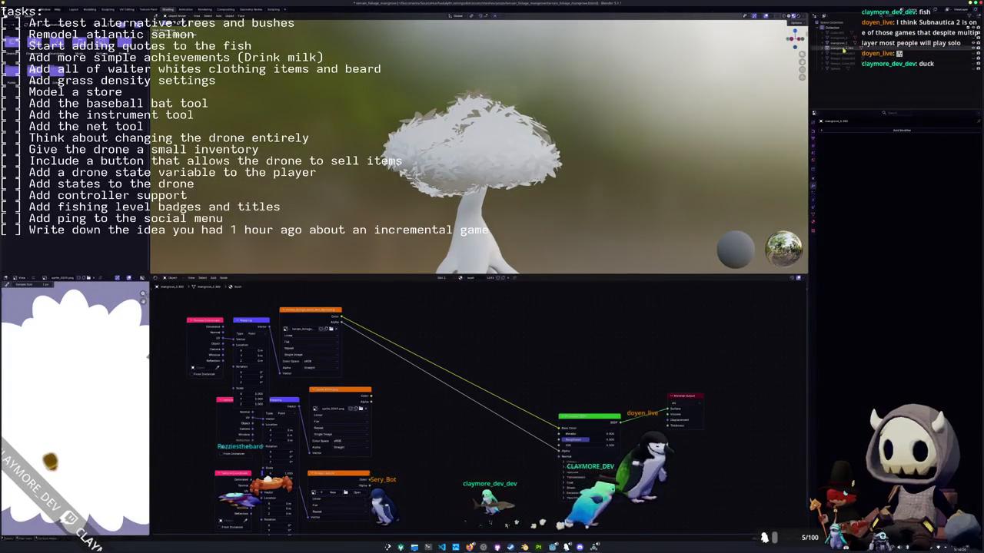
Add a Normal Edit modifier to the crown, inspect its Mix settings, then delete it.
left_click(901, 130)
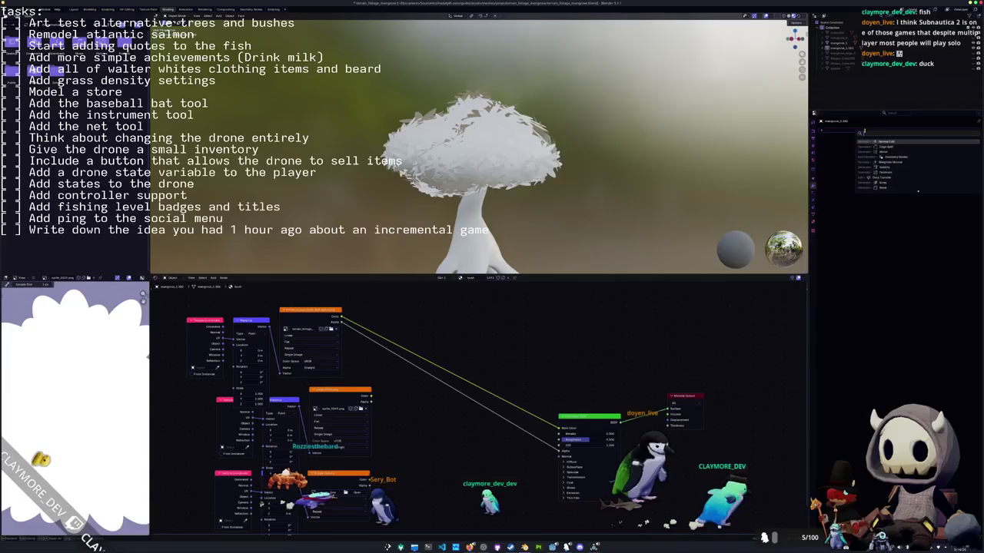
left_click(884, 142)
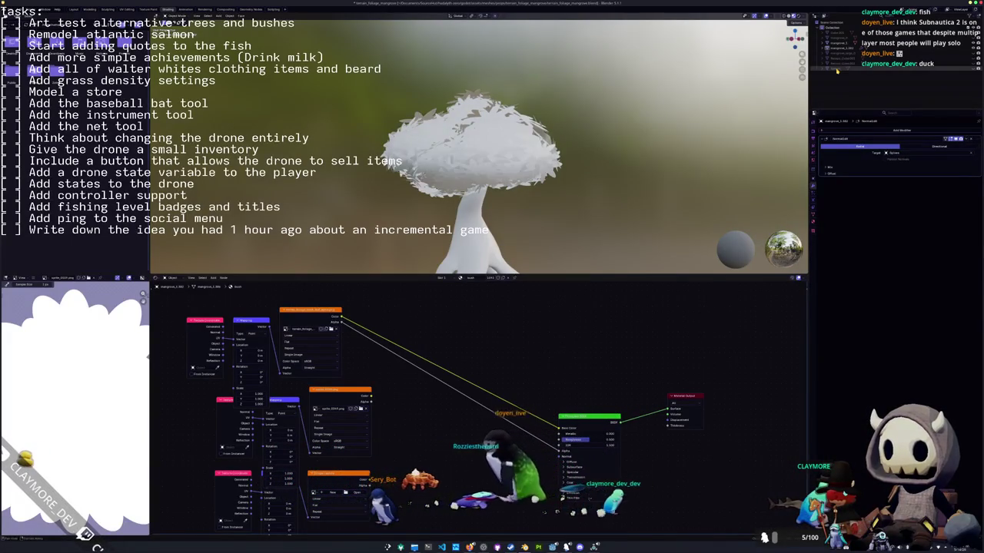
left_click(840, 166)
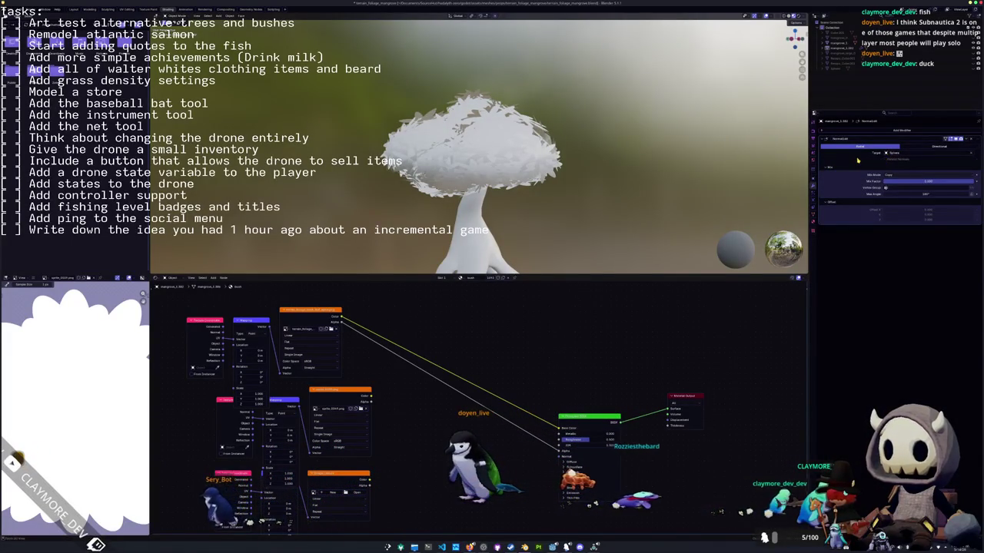
key("ctrl+x")
scroll(516, 160, "down", 2)
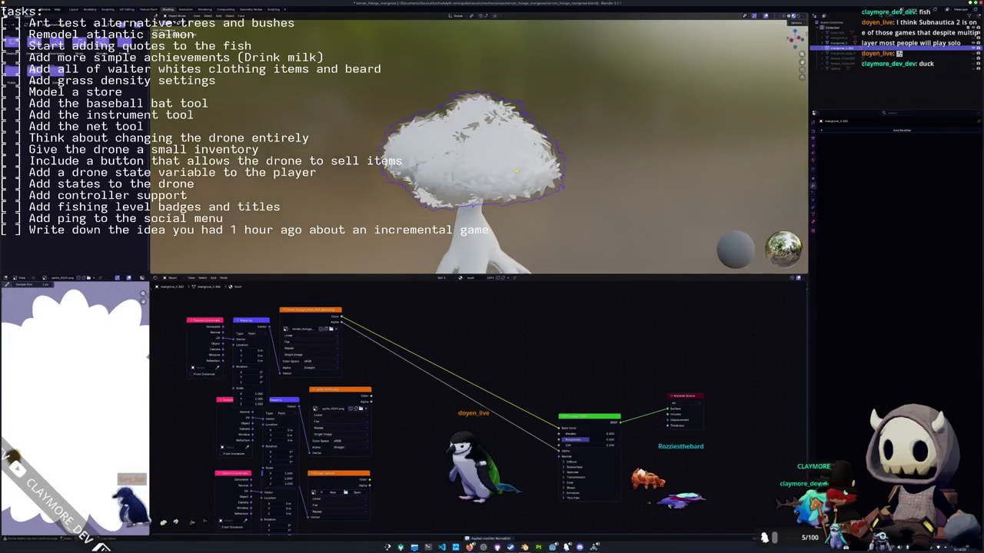
Select the crown, review its material slots, and save the blend file.
left_click(476, 217)
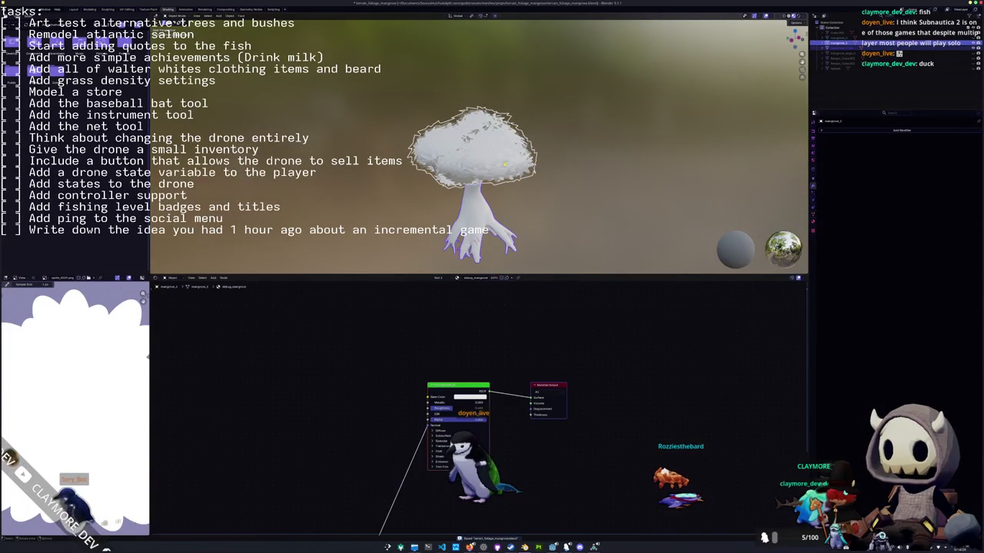
left_click(514, 167)
left_click(814, 222)
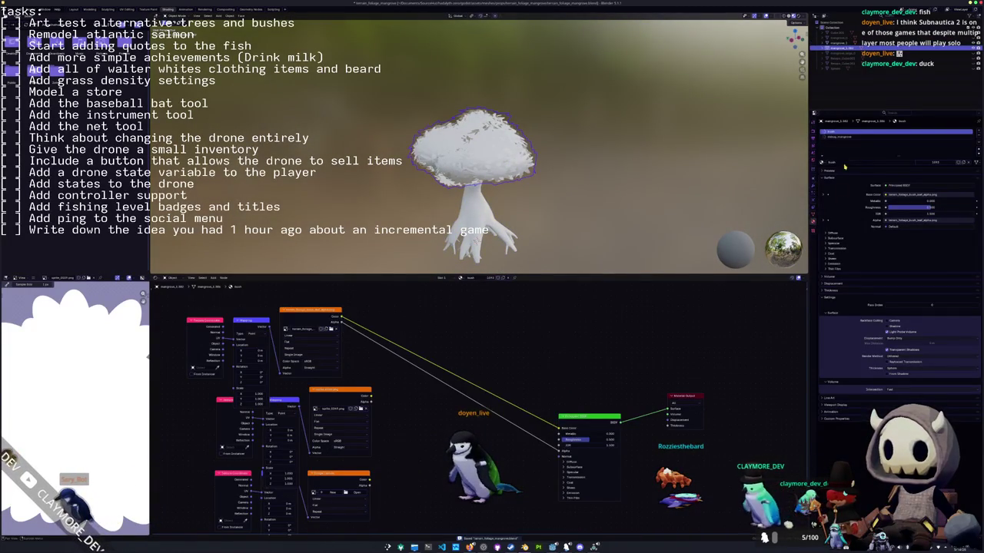
left_click(850, 137)
left_click(846, 132)
left_click(851, 136)
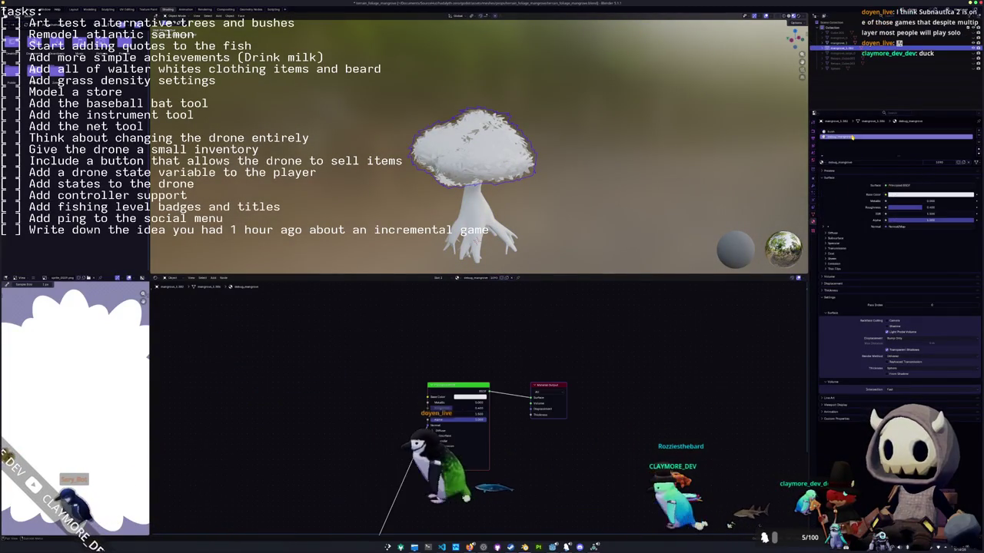
key("ctrl+s")
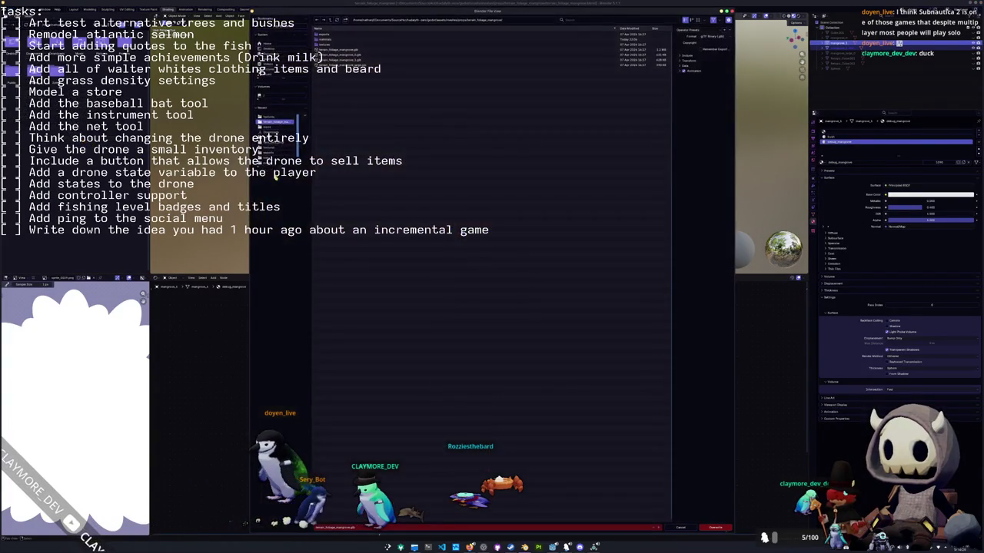
Export the tree over the existing mangrove .glb with the Material Images option set.
left_click(350, 49)
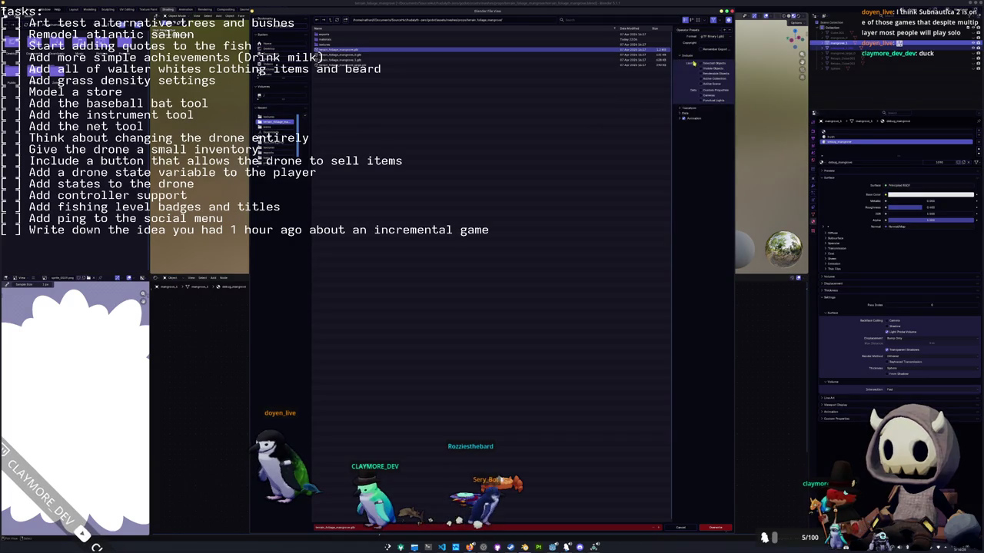
left_click(694, 118)
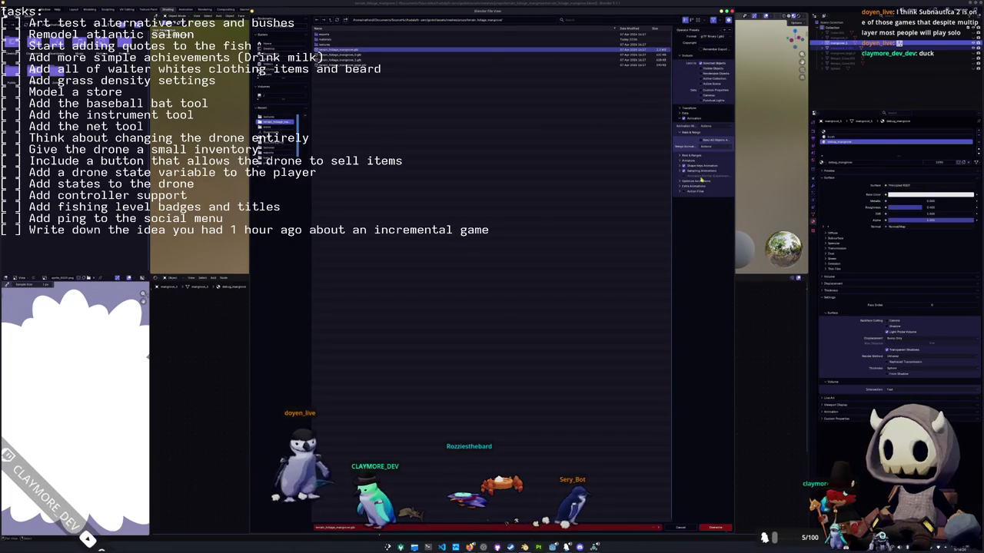
left_click(688, 114)
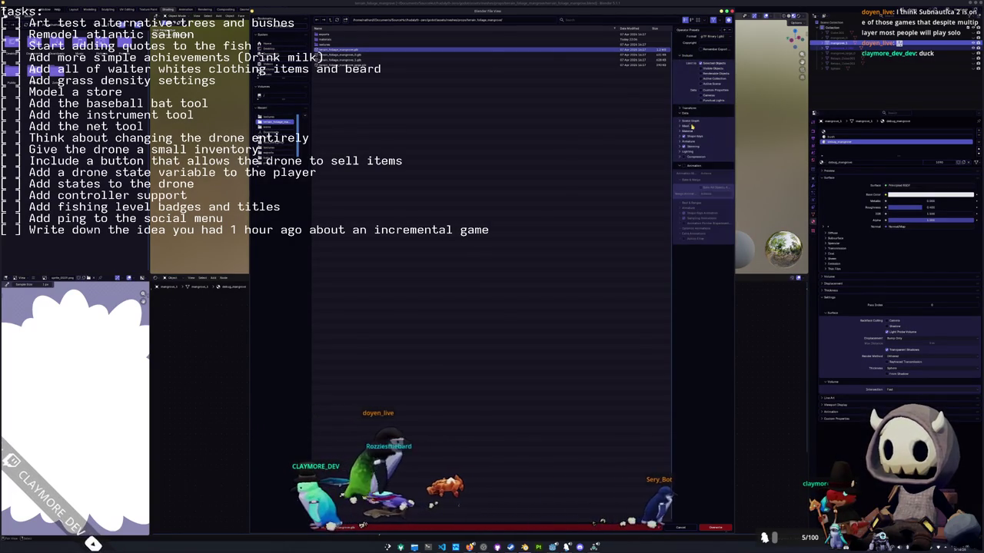
left_click(686, 131)
left_click(701, 169)
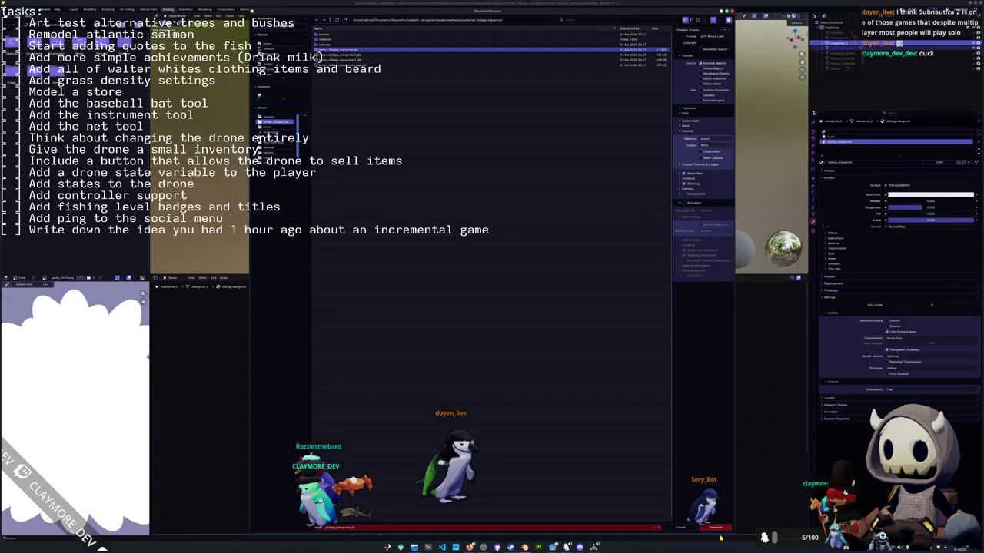
left_click(715, 528)
key("alt+Tab")
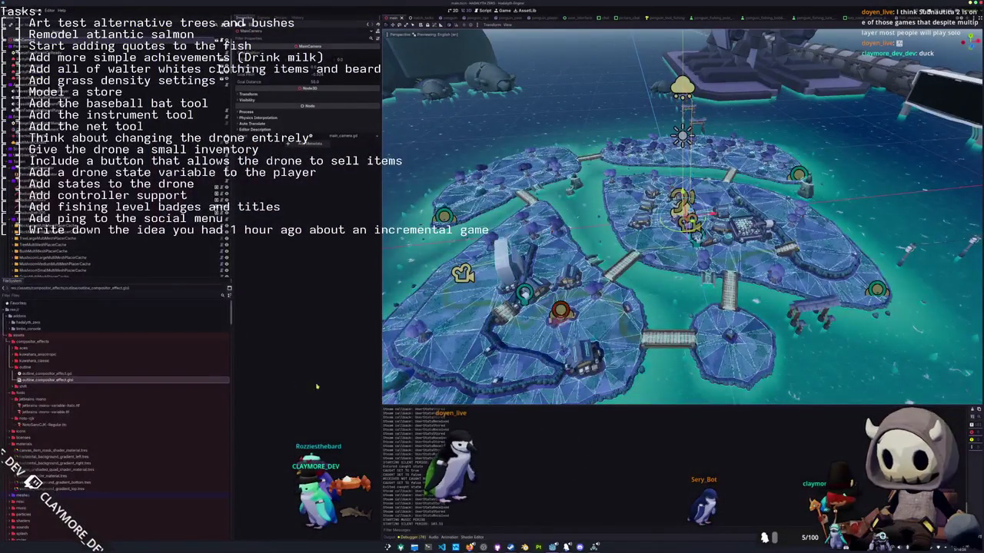
Open the mangrove tree scene and override the trunk's material with the mangrove bark material.
key("shift+alt+o")
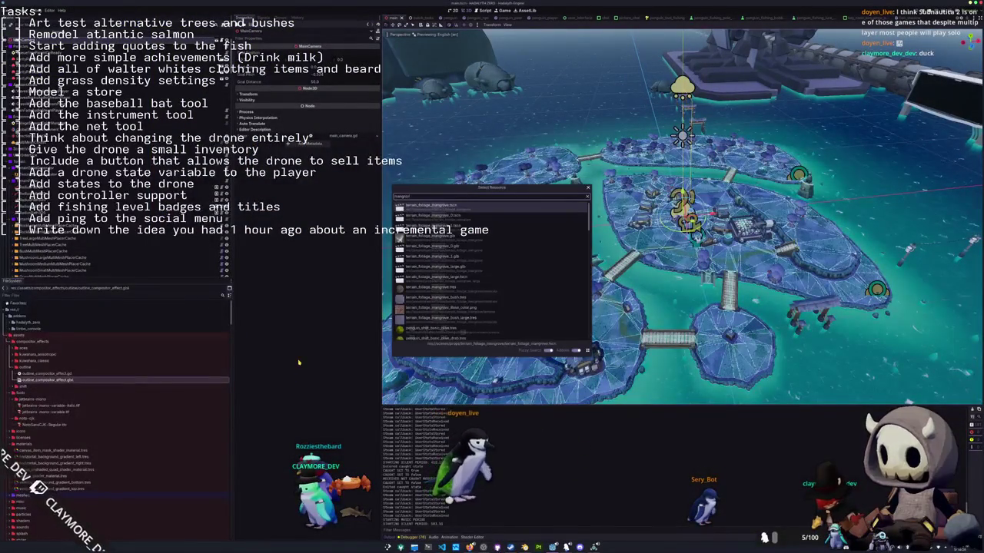
key("Return")
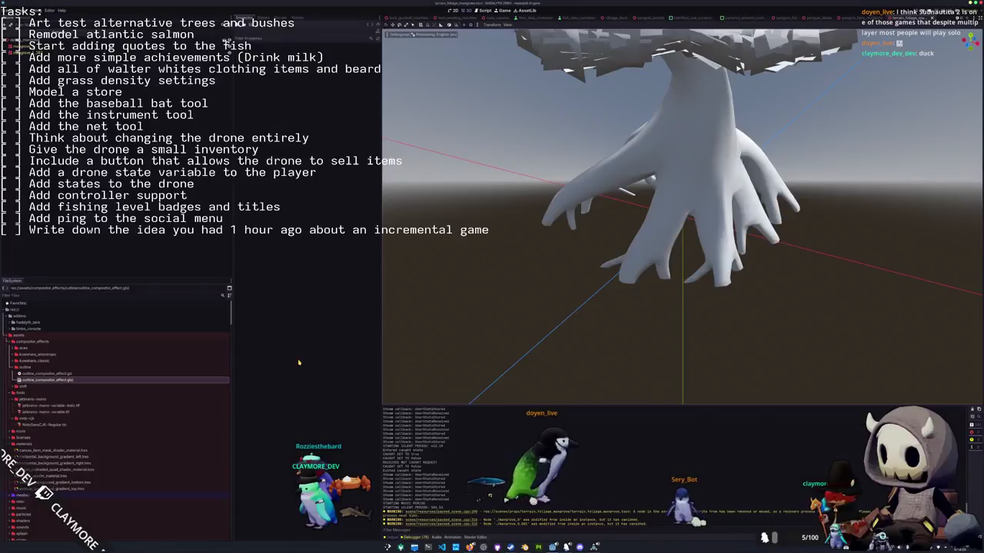
scroll(548, 259, "down", 3)
scroll(548, 259, "up", 3)
mouse_move(548, 259)
middle_mouse_down()
mouse_move(512, 266)
mouse_move(530, 246)
middle_mouse_up()
scroll(513, 267, "down", 3)
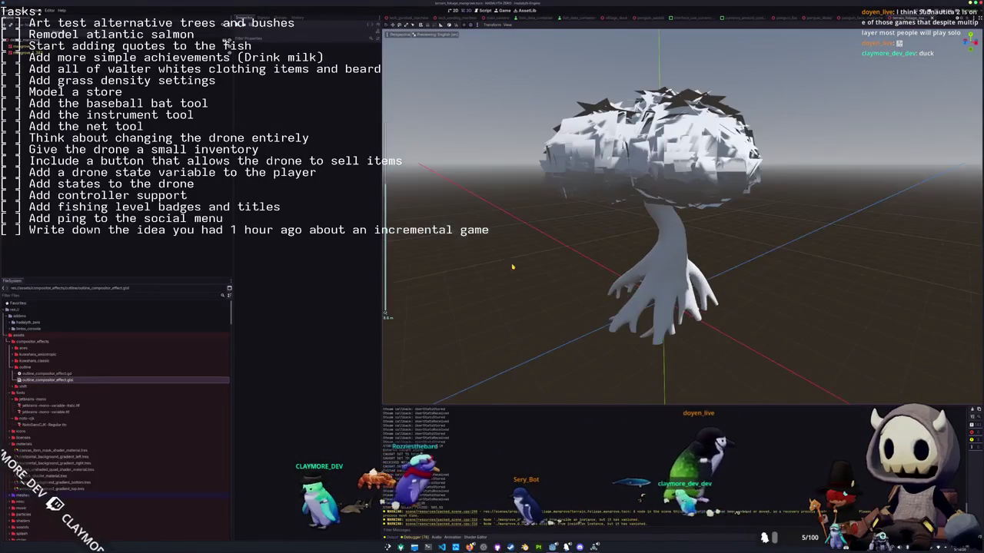
left_click(661, 230)
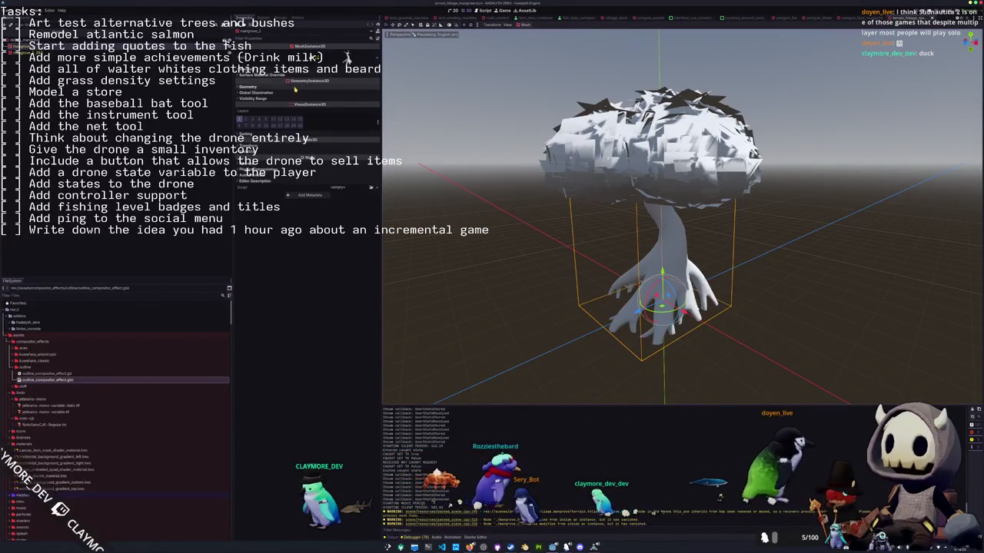
left_click(346, 86)
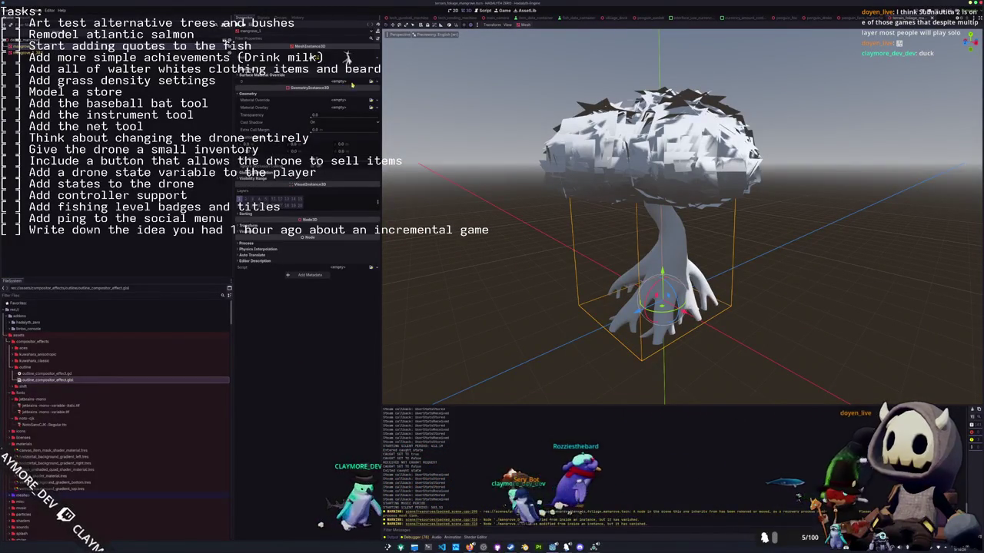
left_click(372, 83)
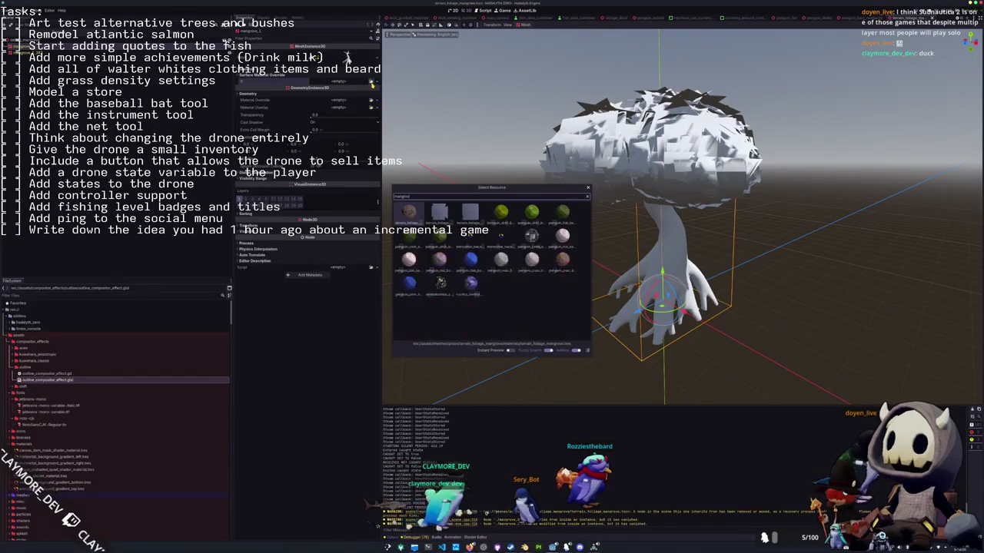
key("Return")
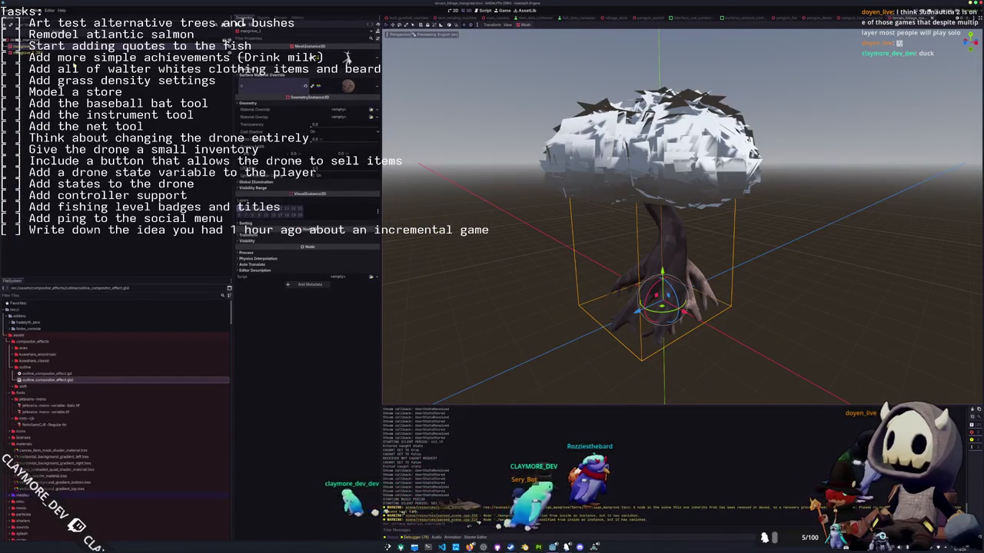
Assign a Material Override to the leafy canopy mesh as well.
left_click(653, 138)
left_click(350, 76)
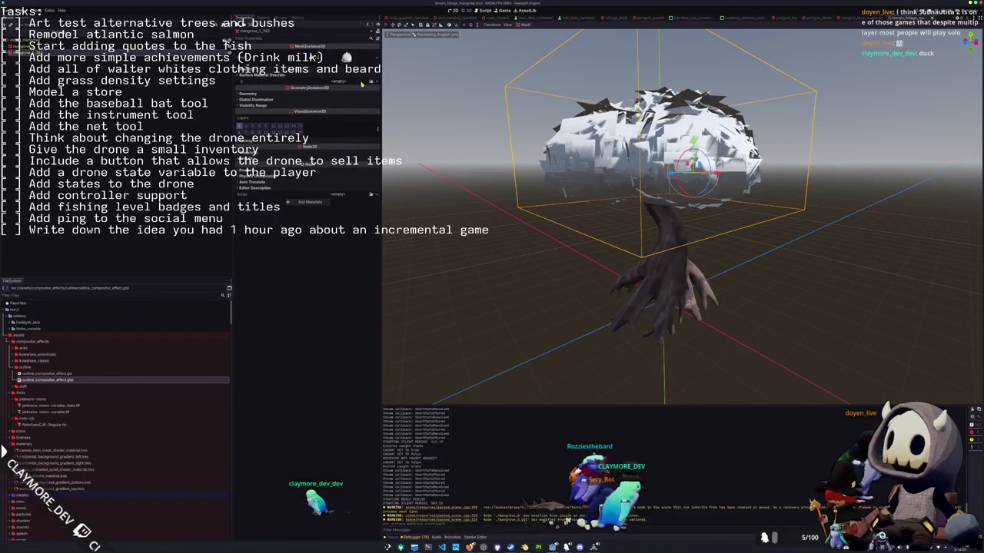
left_click(347, 57)
left_click(431, 231)
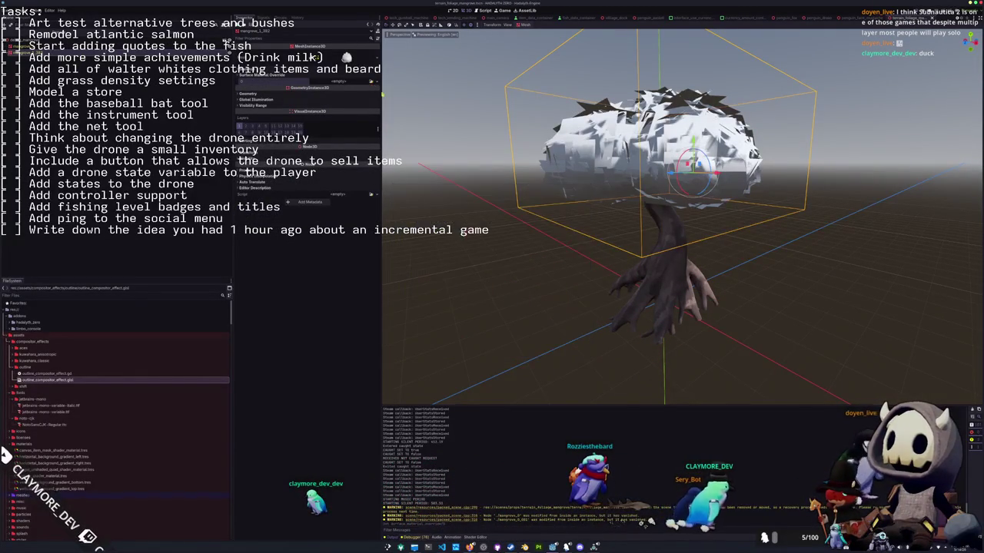
key("alt+Tab")
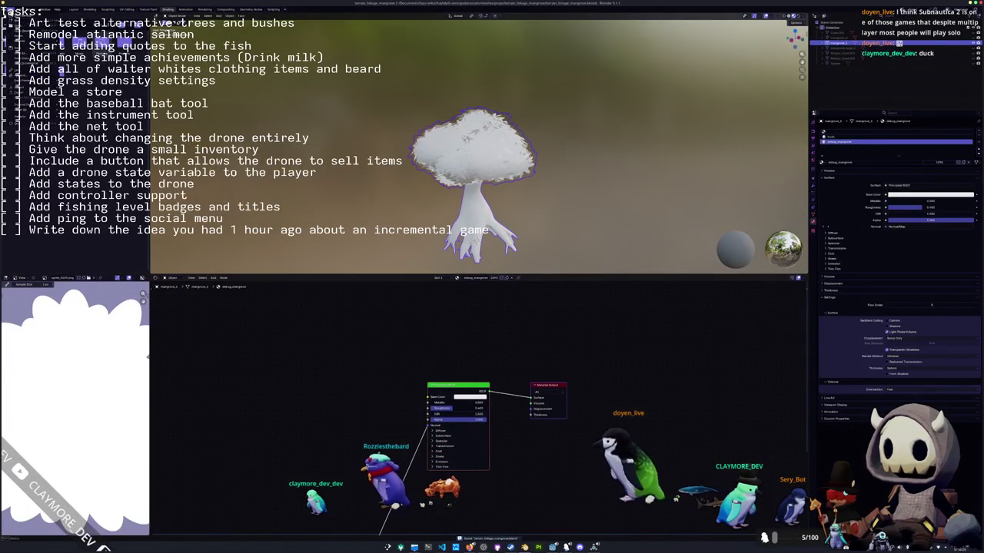
Re-export over terrain_foliage_mangrove.glb and return to Godot to see the reimported tree.
key("ctrl+shift+e")
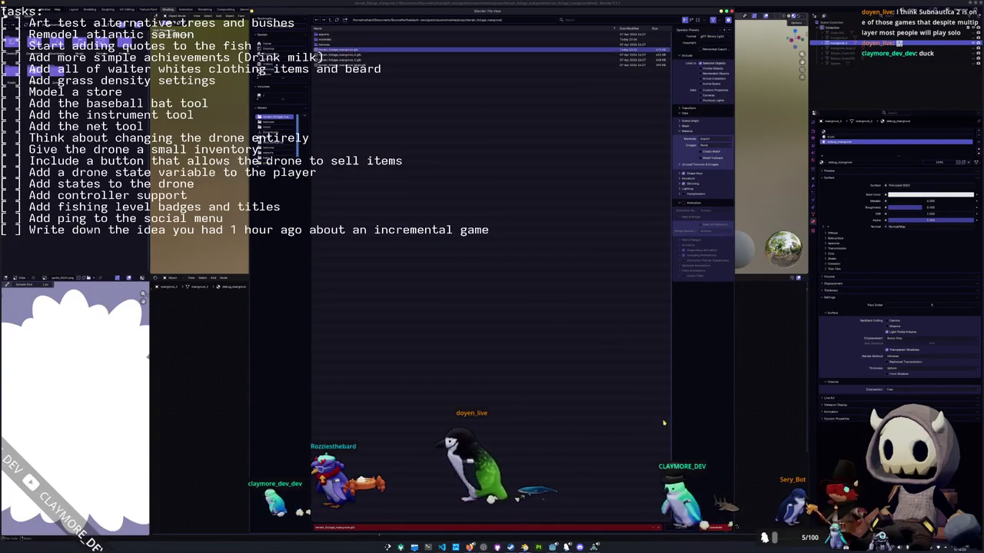
key("Return")
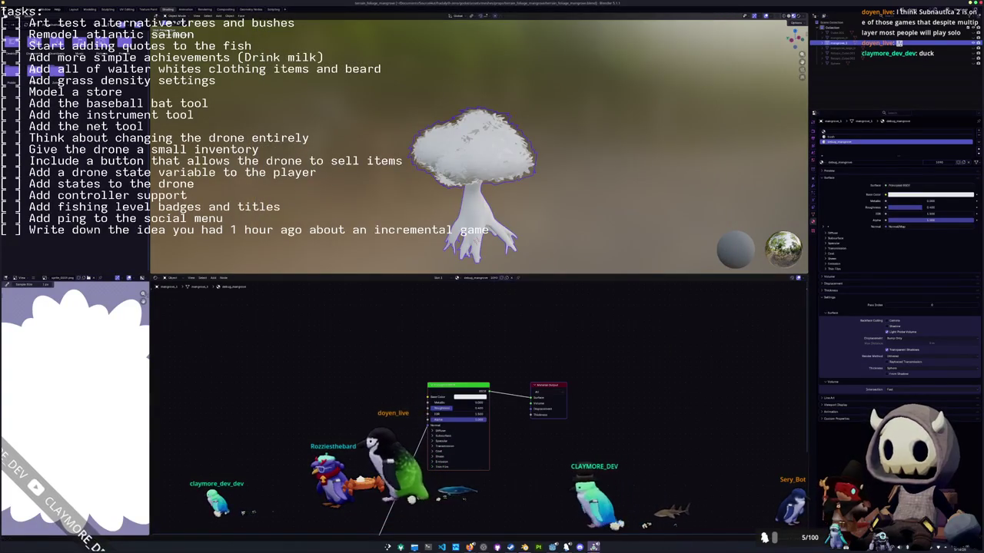
key("alt+Tab")
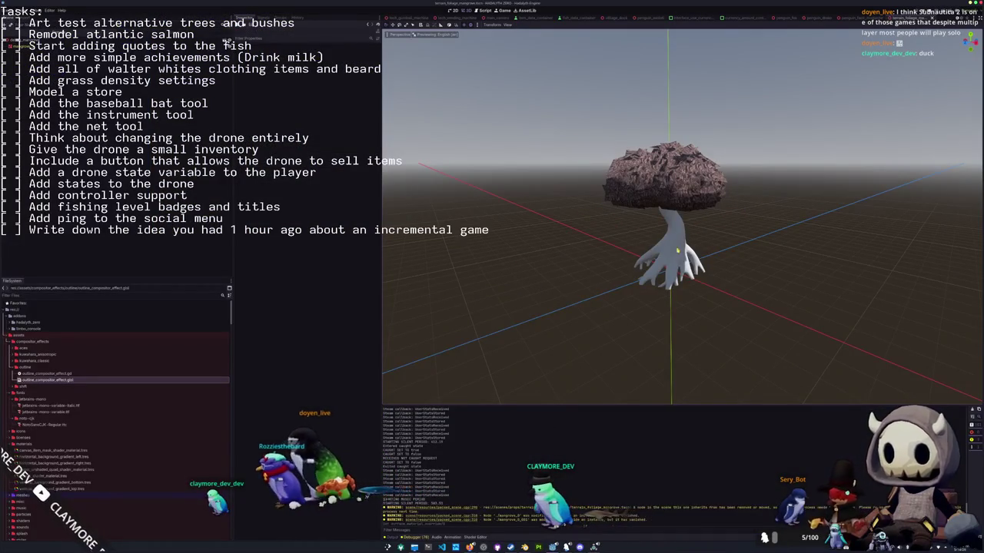
Show the canopy's Surface Material Override and browse the FileSystem into the props folder.
left_click(310, 78)
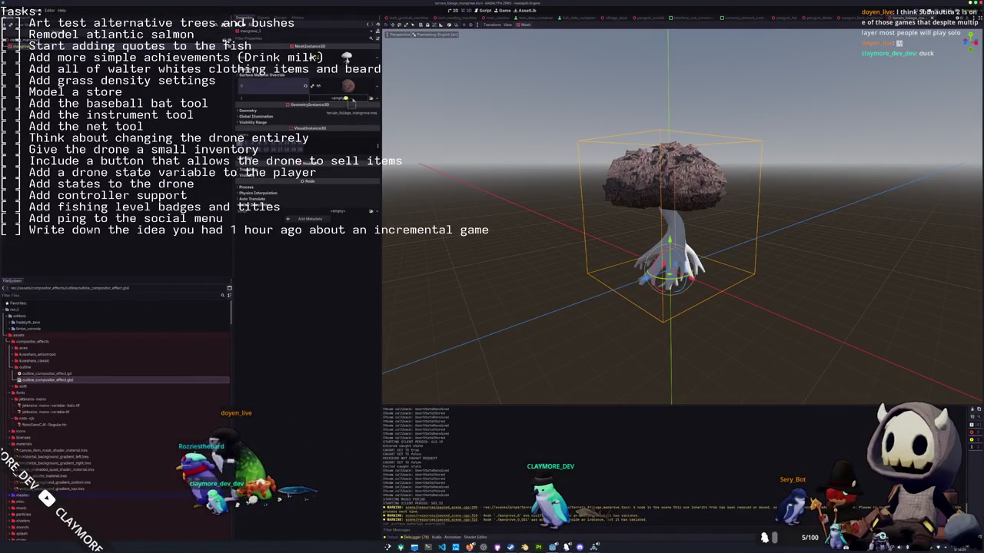
scroll(99, 354, "down", 3)
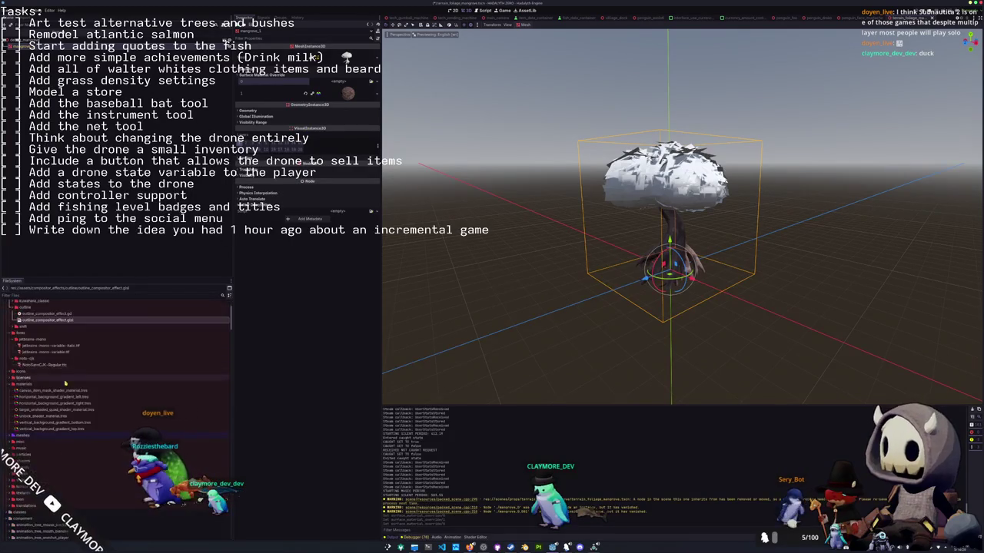
double_click(23, 405)
scroll(45, 399, "down", 2)
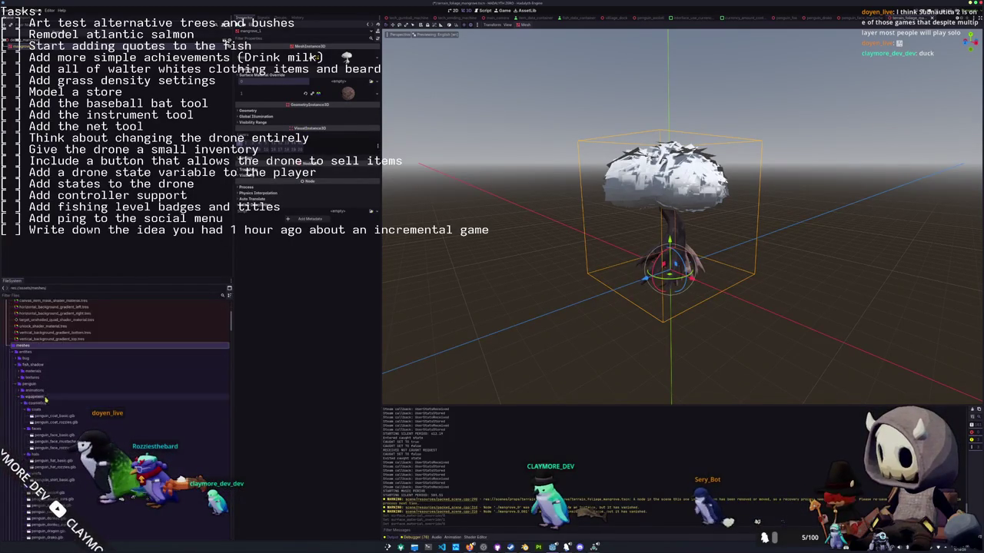
double_click(32, 385)
double_click(25, 449)
scroll(39, 421, "down", 5)
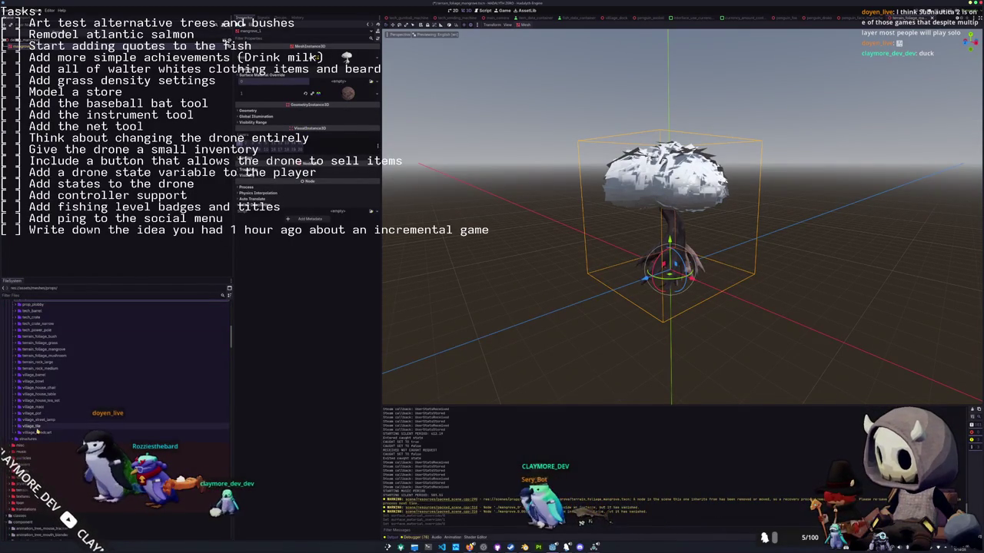
Drag terrain_foliage_mangrove_bush.tres from terrain_foliage_mangrove/materials onto the canopy's override slot.
double_click(52, 336)
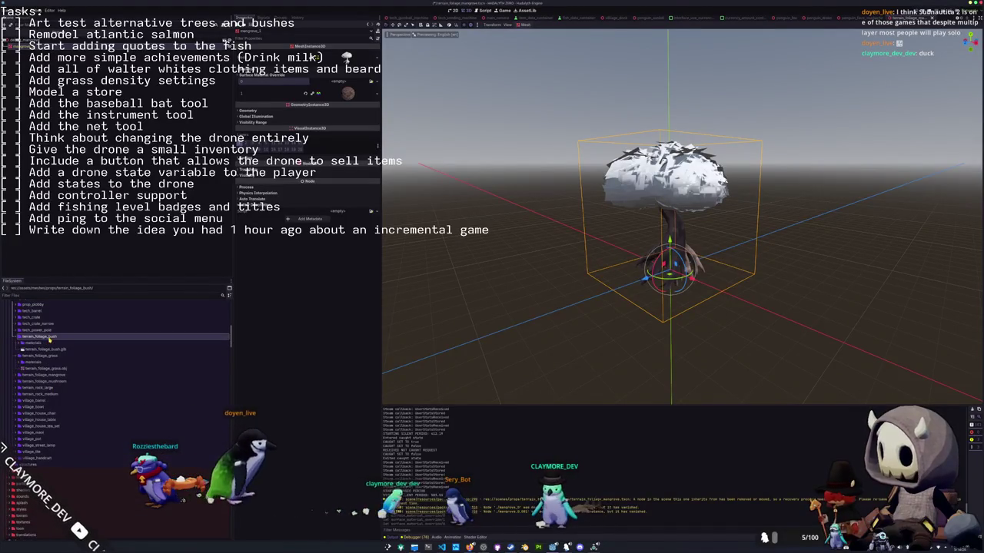
double_click(44, 348)
double_click(34, 369)
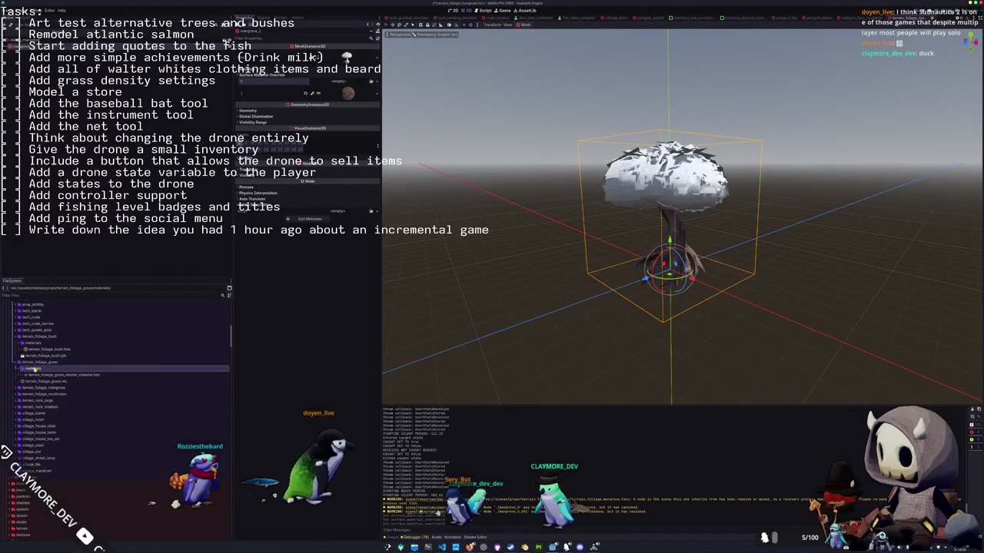
double_click(32, 388)
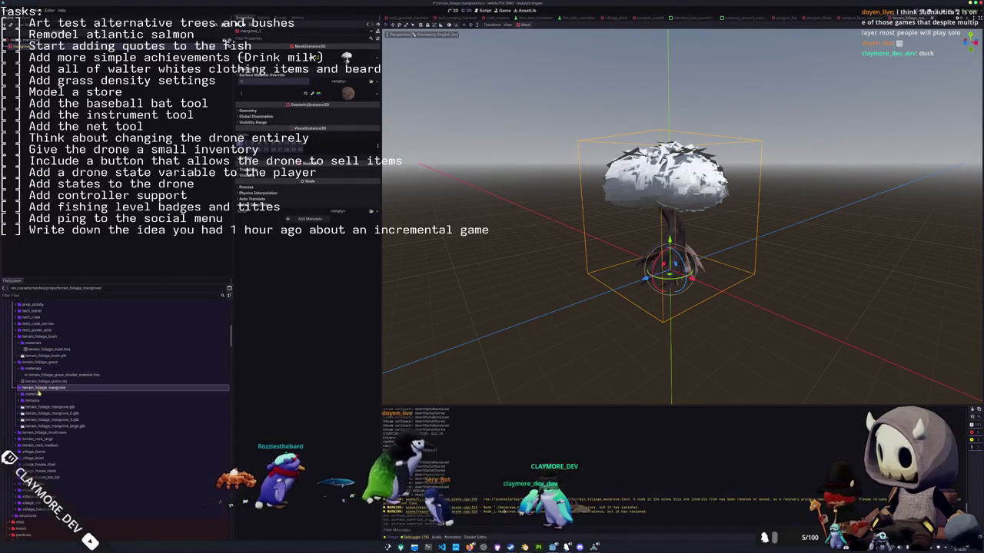
double_click(37, 395)
scroll(46, 384, "down", 1)
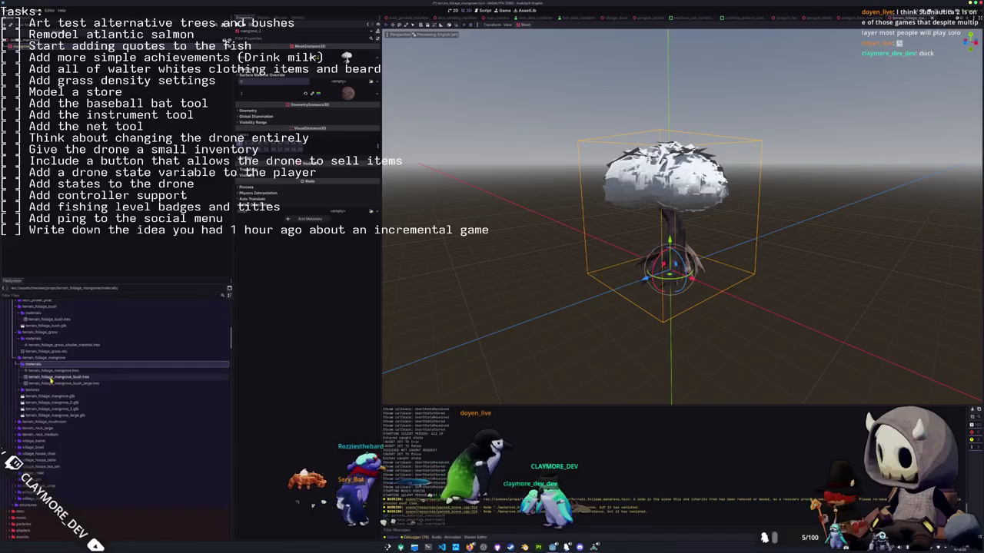
left_click(65, 379)
left_click_drag(64, 382, 340, 91)
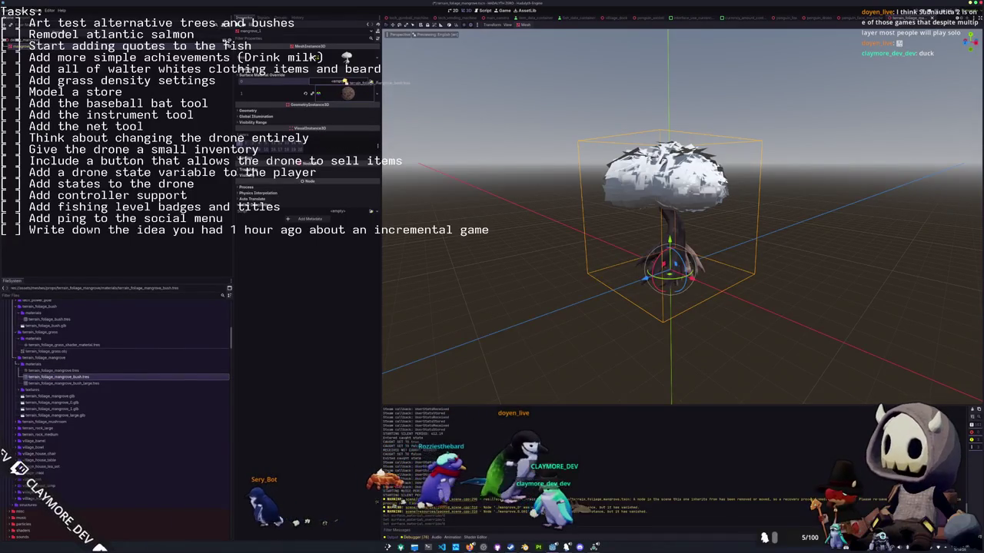
mouse_move(538, 231)
middle_mouse_down()
mouse_move(405, 235)
mouse_move(485, 217)
mouse_move(386, 314)
middle_mouse_up()
Open the bush material's shader code in the shader editor.
left_click(347, 86)
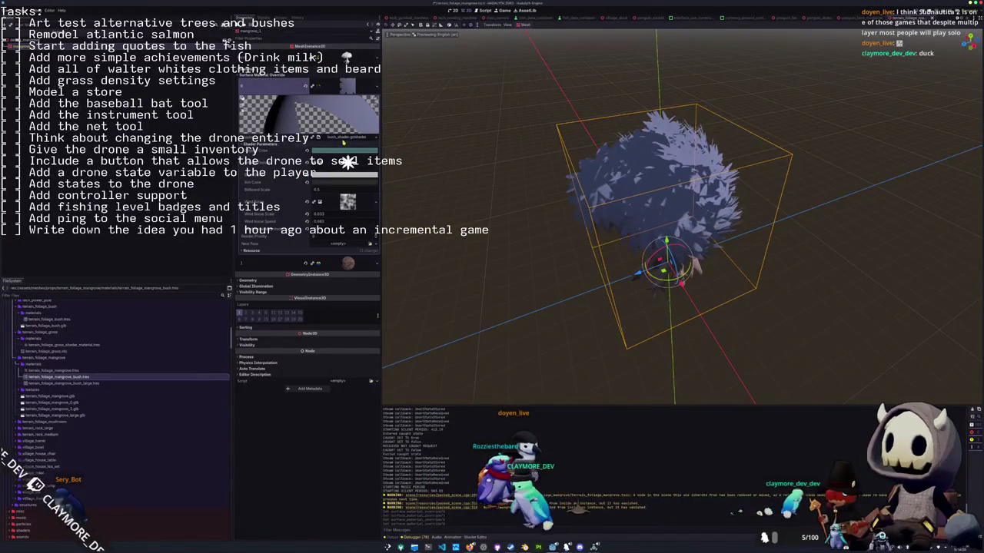
left_click(348, 162)
left_click(707, 322)
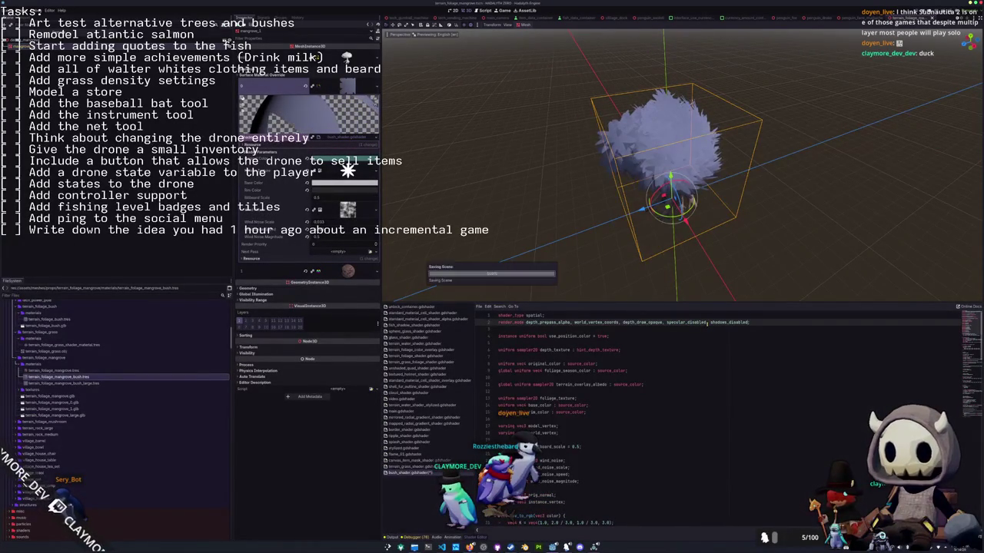
middle_click_drag(668, 192, 669, 170)
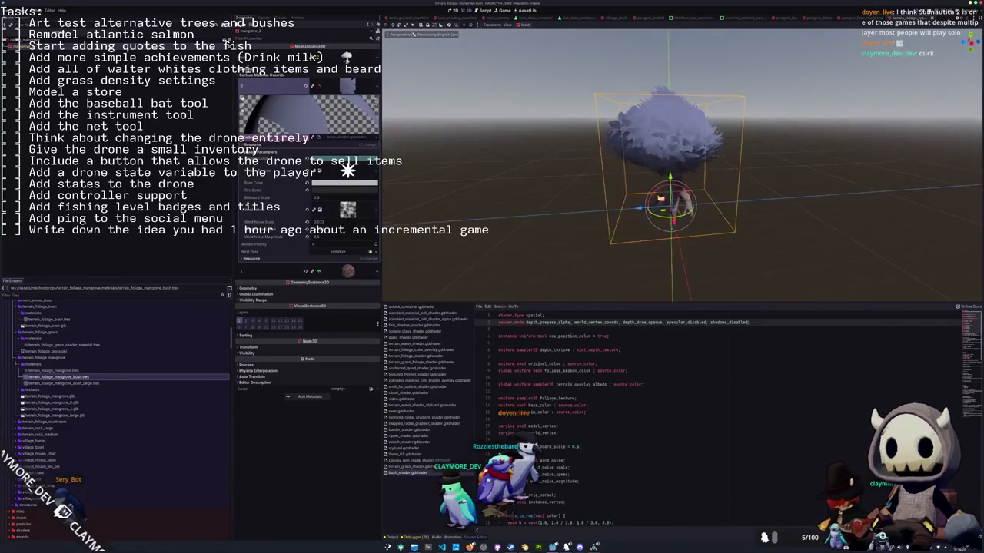
scroll(591, 196, "up", 5)
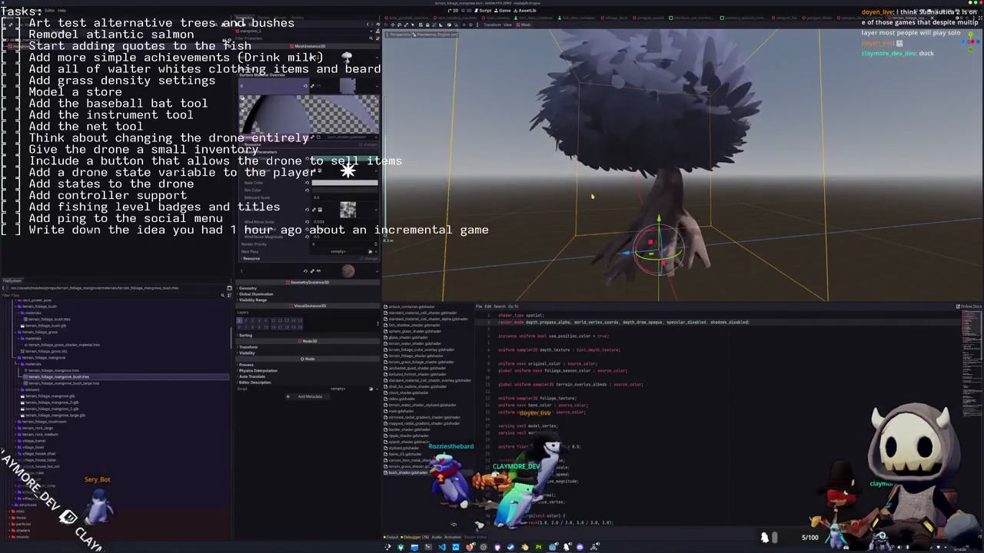
scroll(591, 196, "down", 4)
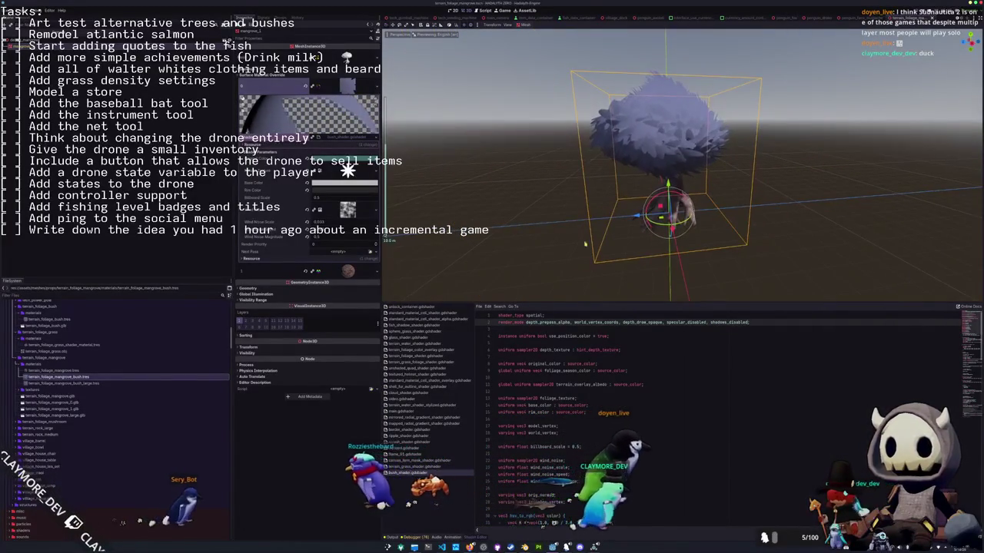
scroll(540, 372, "down", 1)
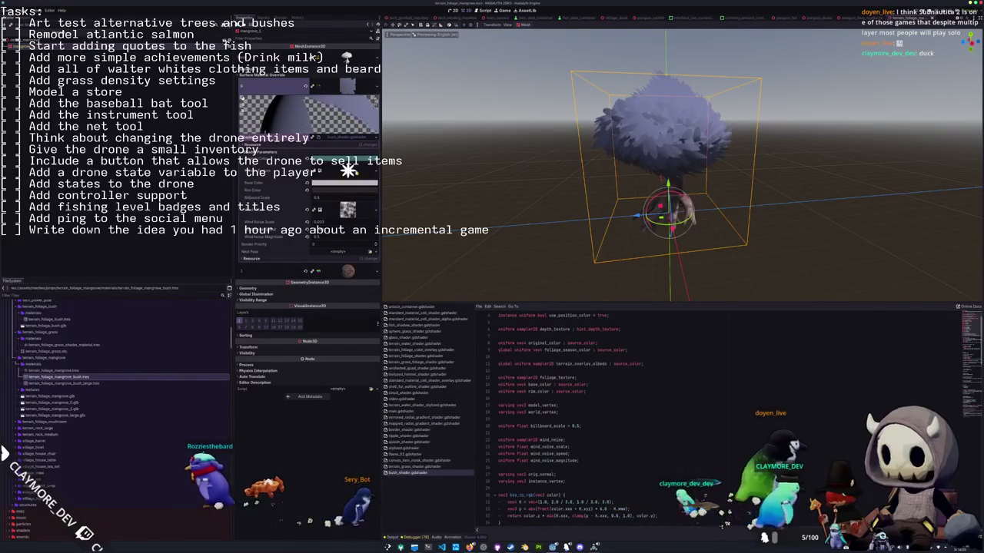
Make a separate unique copy of the bush shader for the mangrove material.
left_click(372, 139)
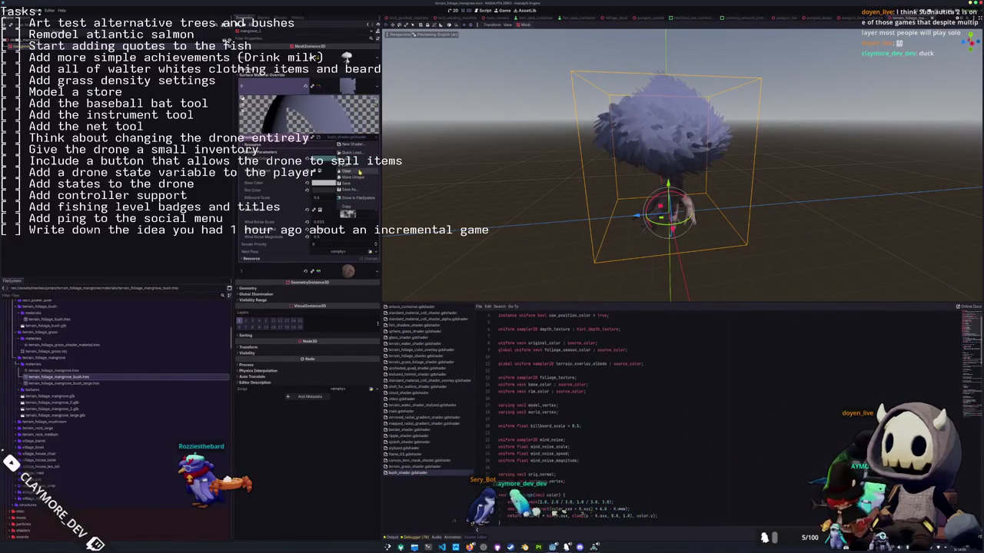
left_click(358, 178)
left_click(523, 329)
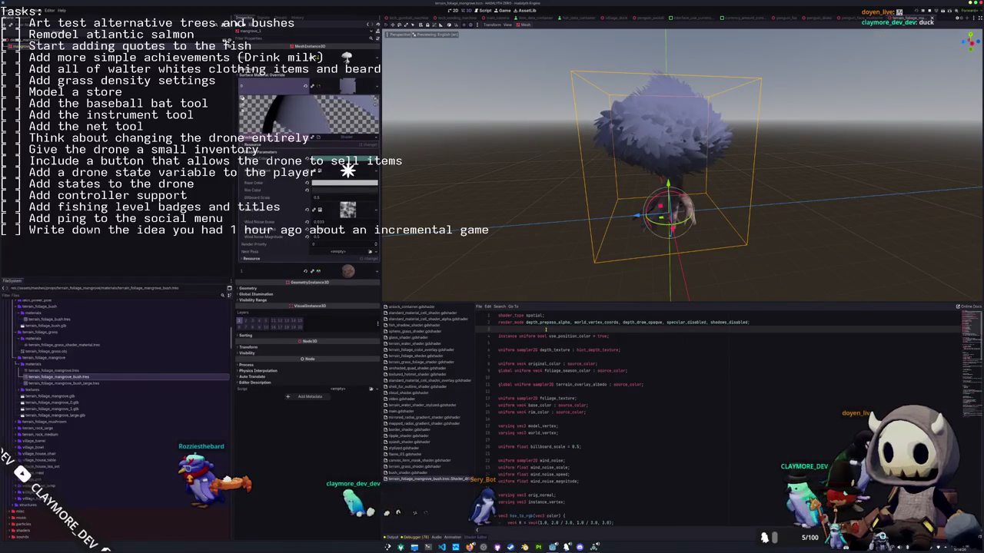
scroll(548, 328, "down", 1)
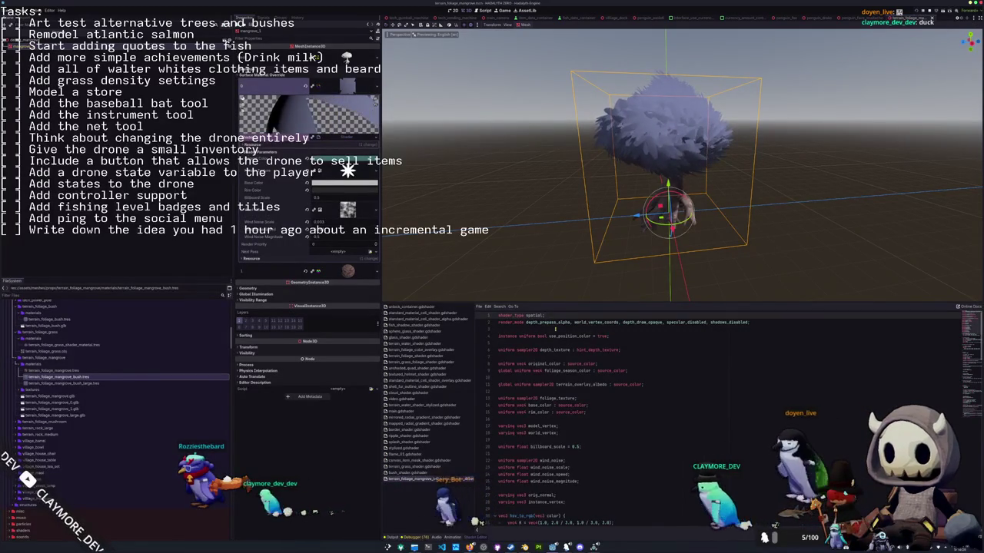
scroll(555, 330, "down", 1)
scroll(554, 331, "up", 1)
scroll(553, 338, "up", 1)
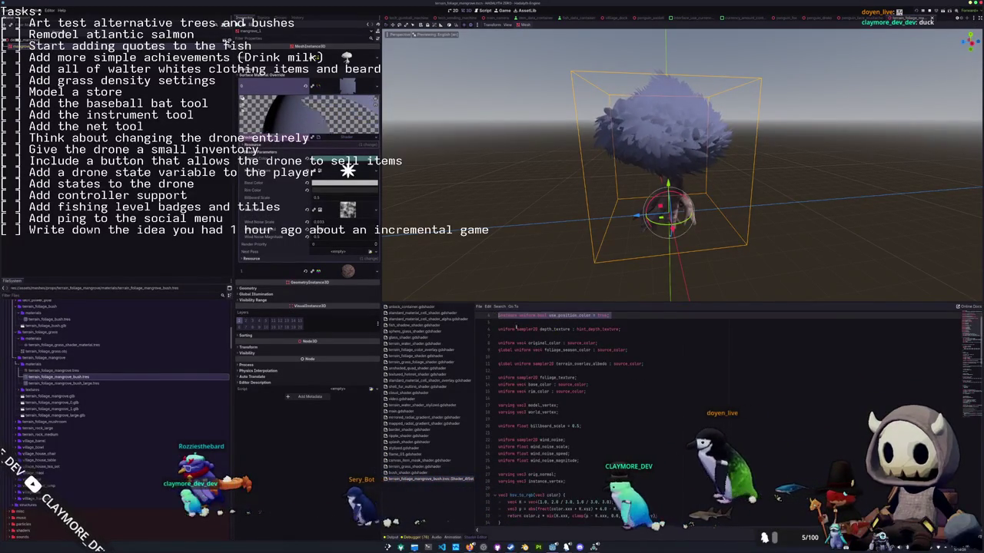
scroll(550, 350, "up", 1)
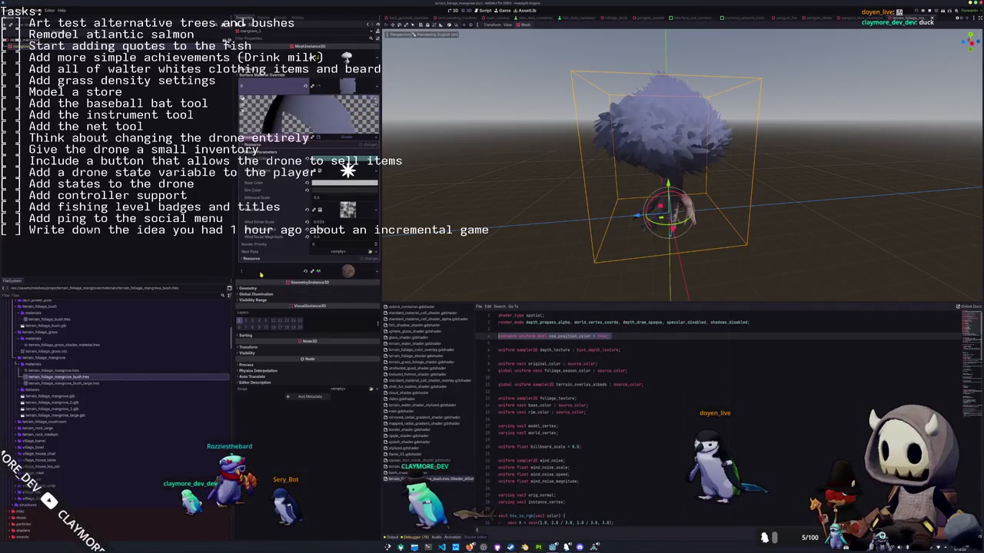
key("Delete")
key("Delete")
key("ctrl+z")
Scroll down to vertex() and select the remapped_uv and rotation lines.
scroll(514, 336, "down", 1)
scroll(518, 342, "down", 1)
scroll(527, 347, "down", 1)
scroll(554, 353, "down", 1)
scroll(588, 357, "down", 1)
scroll(611, 359, "down", 1)
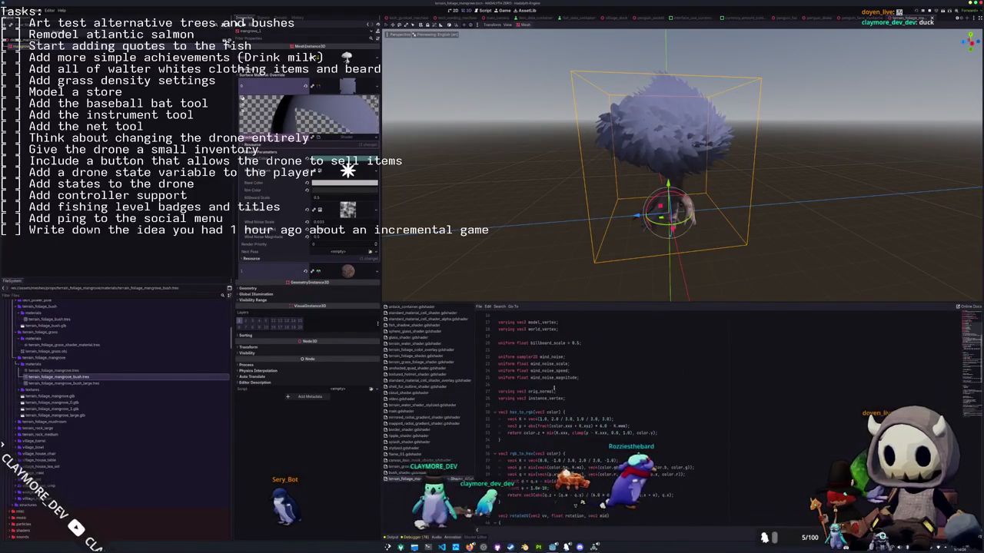
scroll(568, 386, "down", 3)
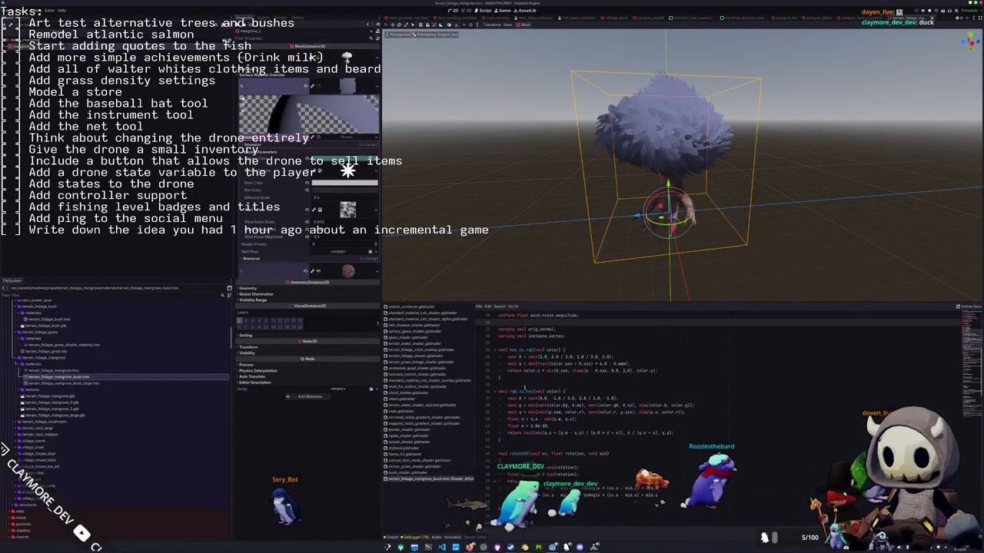
scroll(564, 388, "down", 3)
scroll(545, 394, "down", 2)
scroll(527, 400, "down", 3)
scroll(515, 403, "down", 1)
scroll(509, 404, "down", 2)
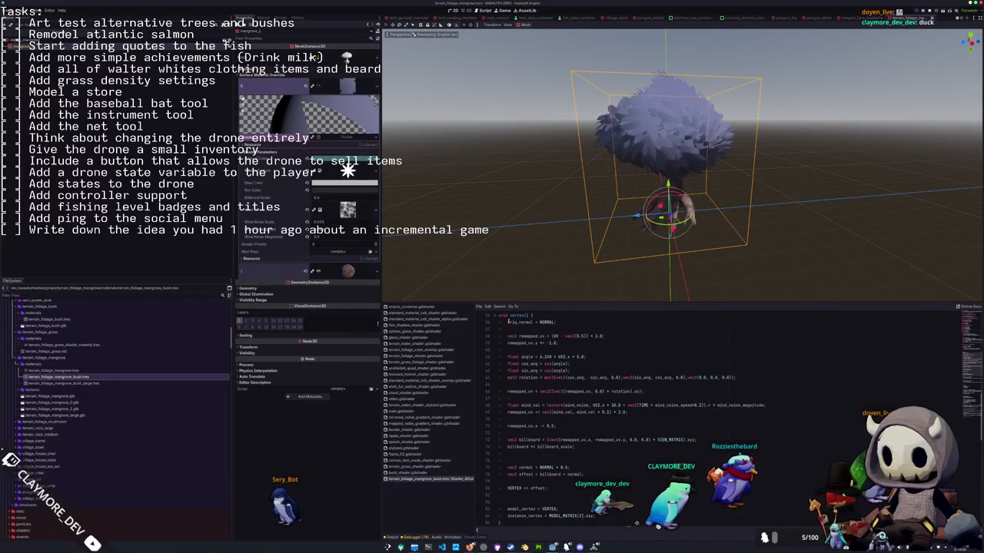
mouse_move(508, 335)
left_mouse_down()
mouse_move(603, 405)
mouse_move(644, 392)
left_mouse_up()
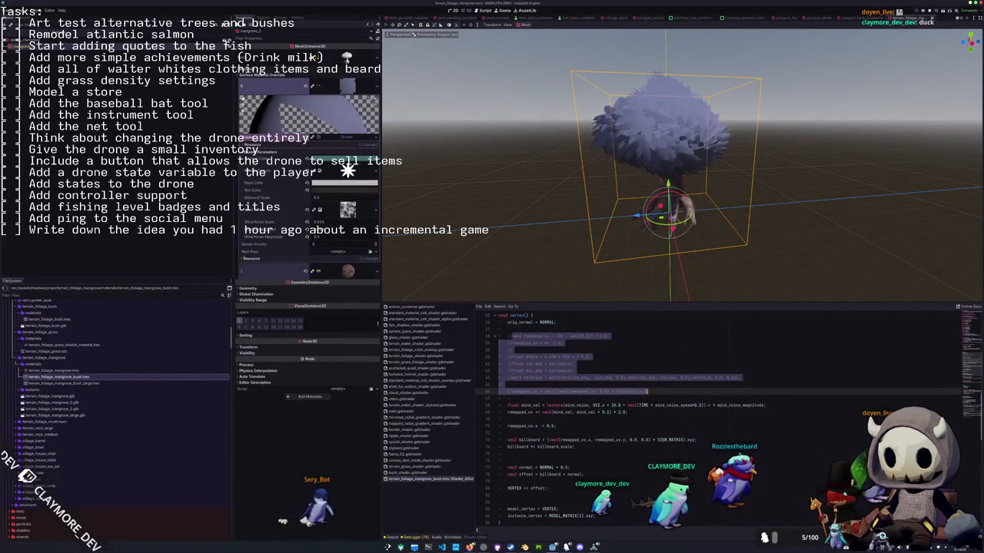
Comment out the remaining remapped_uv lines and the vec3 billboard line.
left_click(646, 392)
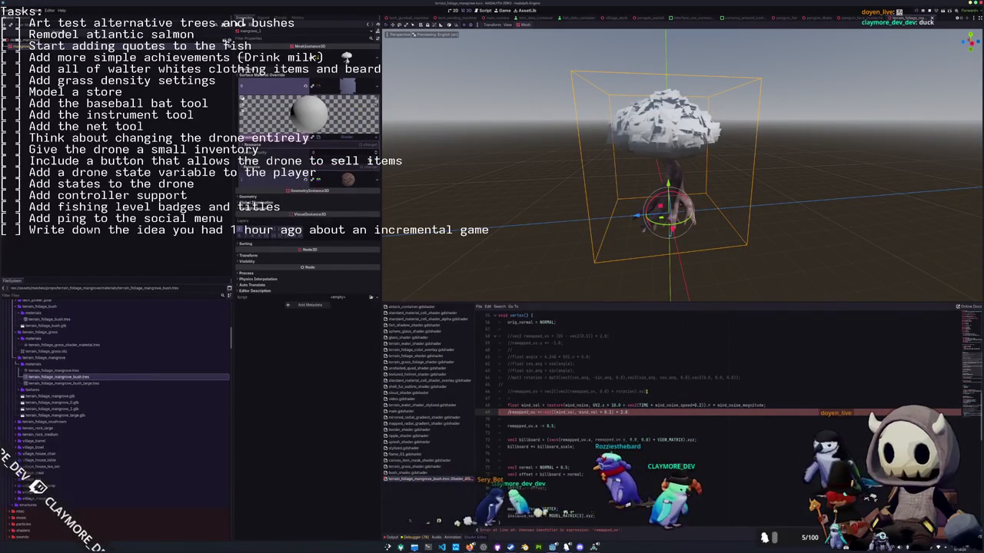
key("ctrl+k")
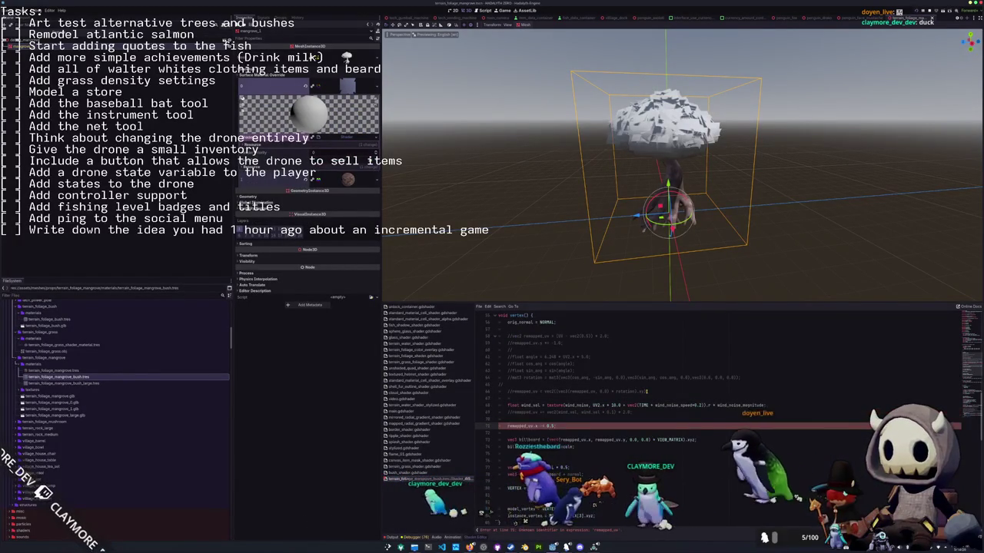
key("ctrl+k")
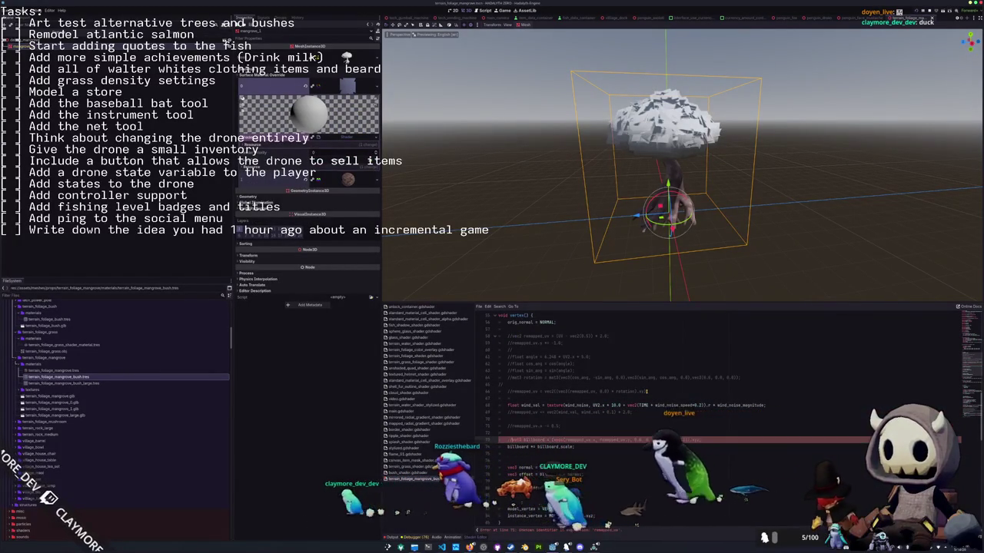
key("Up")
key("Up")
key("Up")
key("Up")
key("Up")
key("Up")
key("Up")
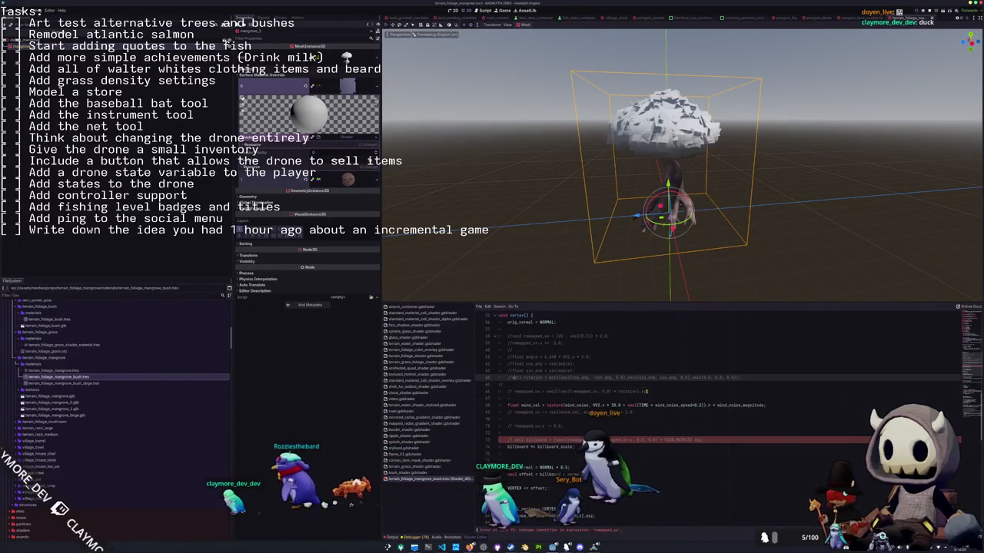
key("shift+Up")
key("shift+Up")
key("shift+Up")
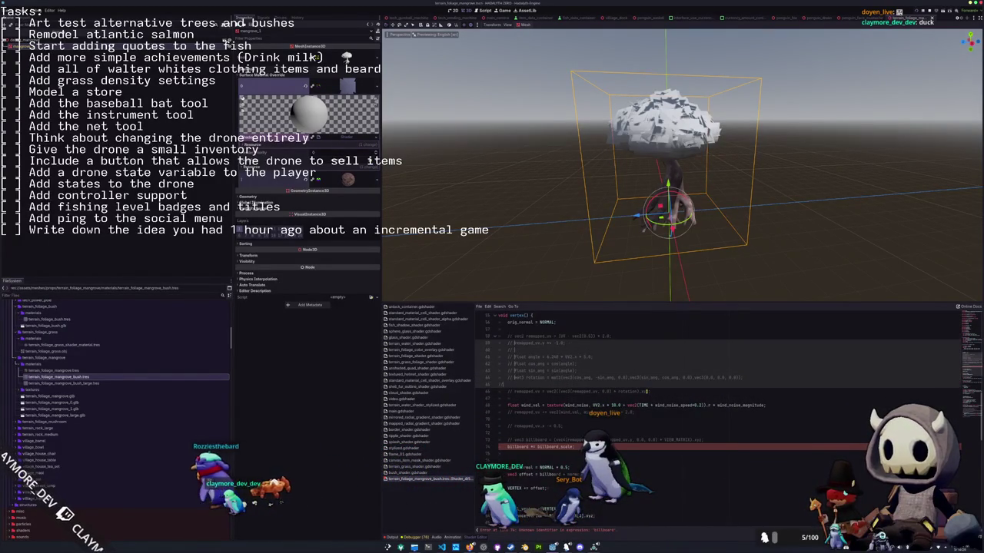
key("ctrl+k")
Comment out the billboard scaling line and move down toward the offset lines.
left_click(646, 391)
key("Down")
key("Down")
key("Down")
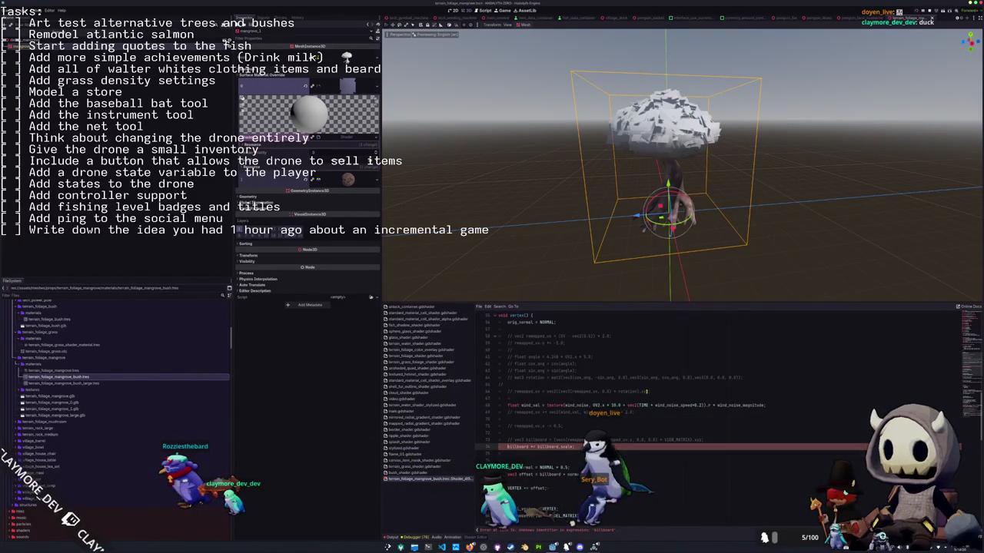
key("Down")
key("Down")
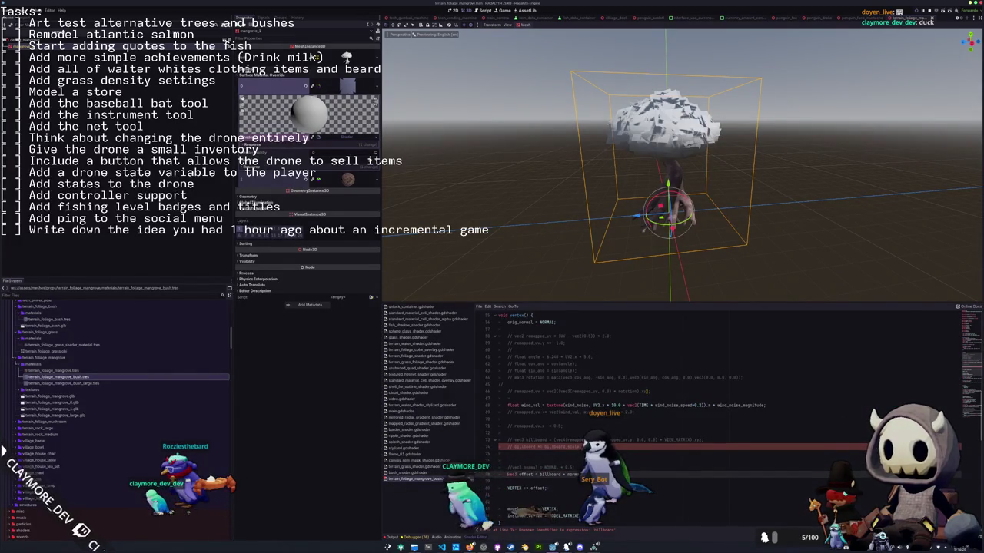
key("ctrl+k")
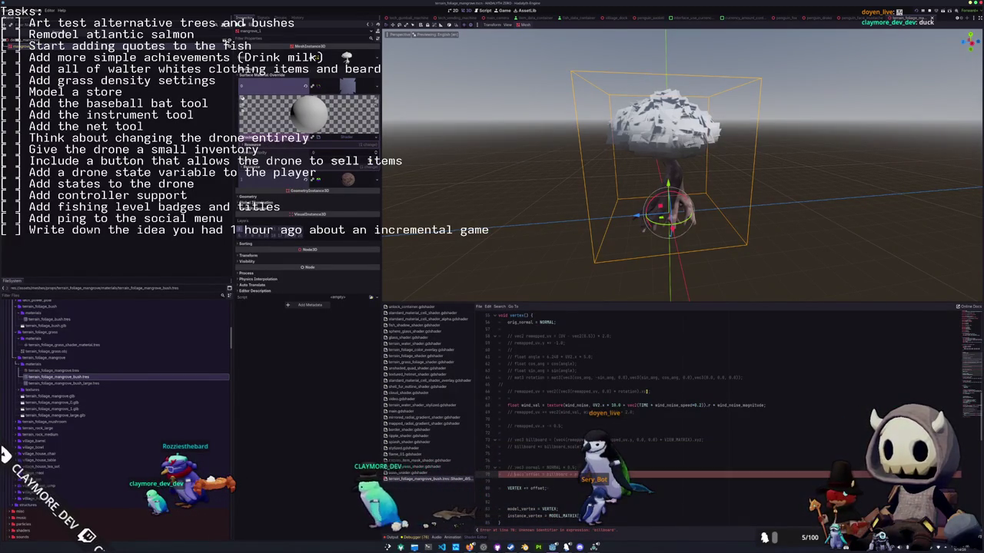
scroll(646, 392, "down", 2)
scroll(647, 392, "down", 3)
scroll(646, 392, "down", 2)
scroll(646, 392, "down", 5)
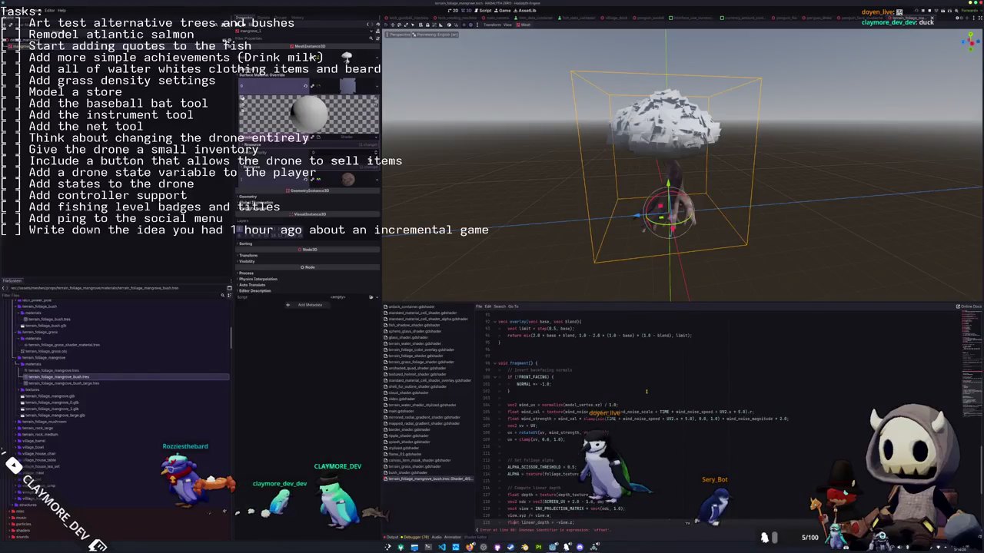
Comment out the wind_uv distortion lines in fragment().
key("Up")
key("Up")
key("Up")
key("Up")
key("shift+Down")
key("shift+Down")
key("shift+Down")
key("shift+Down")
key("shift+Down")
key("shift+Down")
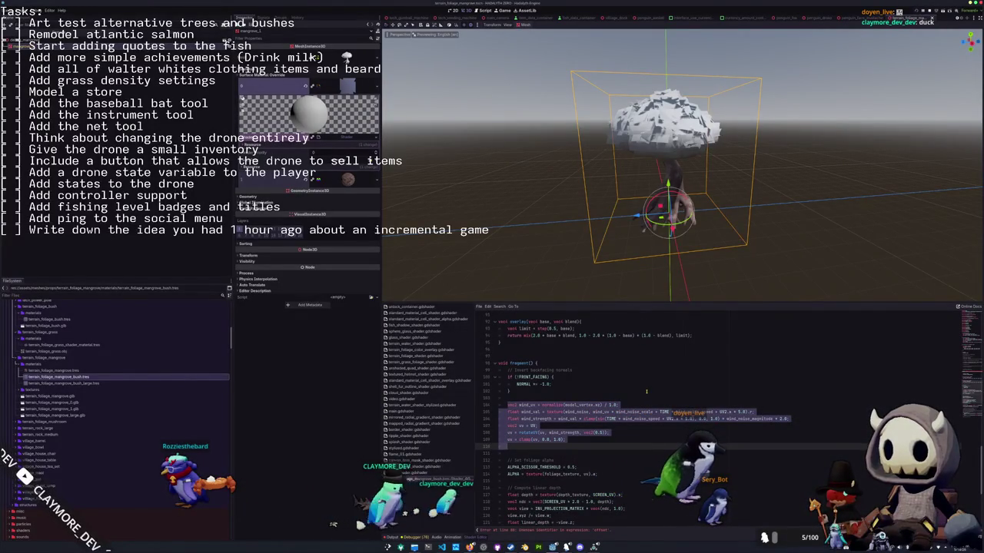
key("shift+Left")
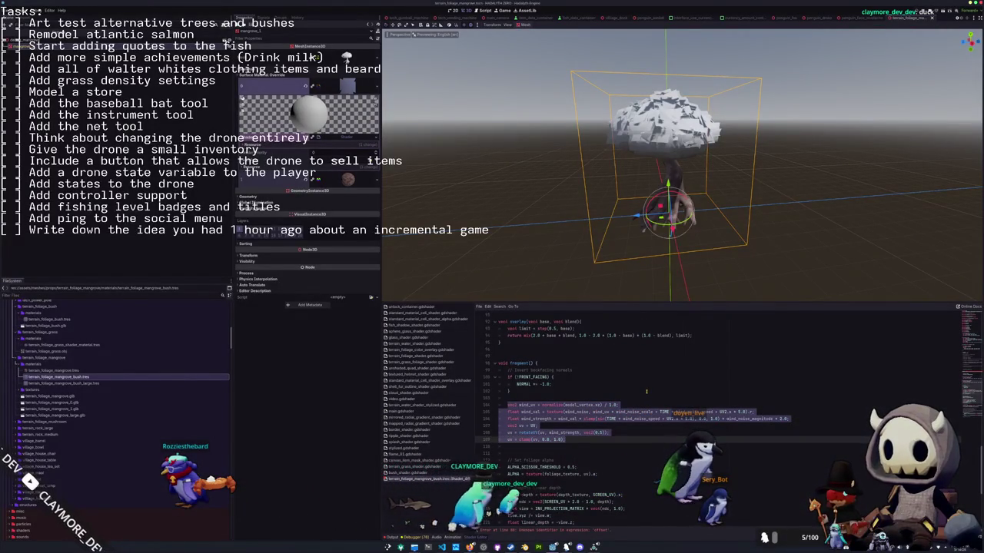
left_click(647, 391)
scroll(646, 391, "down", 2)
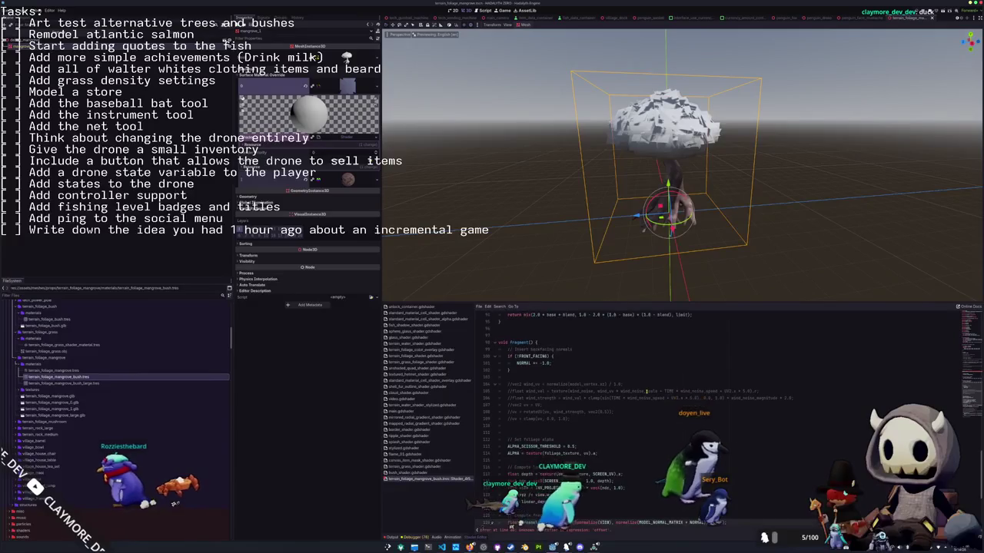
scroll(646, 391, "down", 3)
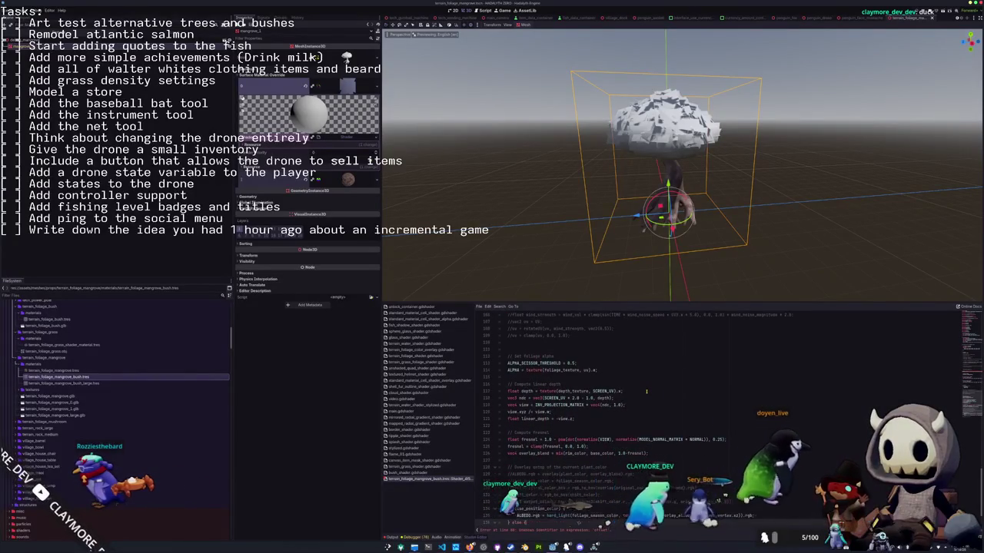
scroll(646, 392, "down", 1)
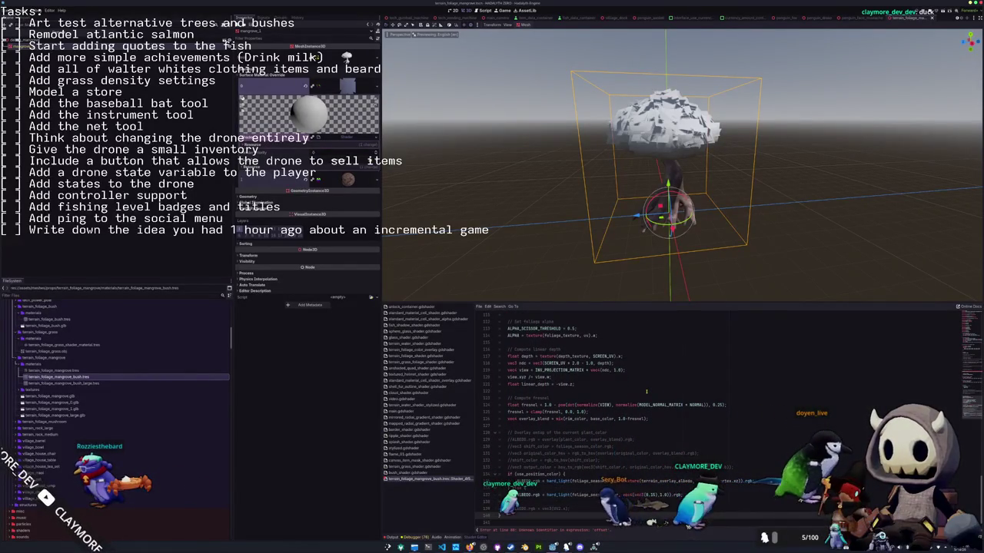
scroll(646, 392, "up", 3)
scroll(647, 391, "up", 3)
scroll(646, 391, "up", 4)
scroll(646, 391, "up", 3)
scroll(647, 391, "down", 3)
scroll(646, 391, "up", 3)
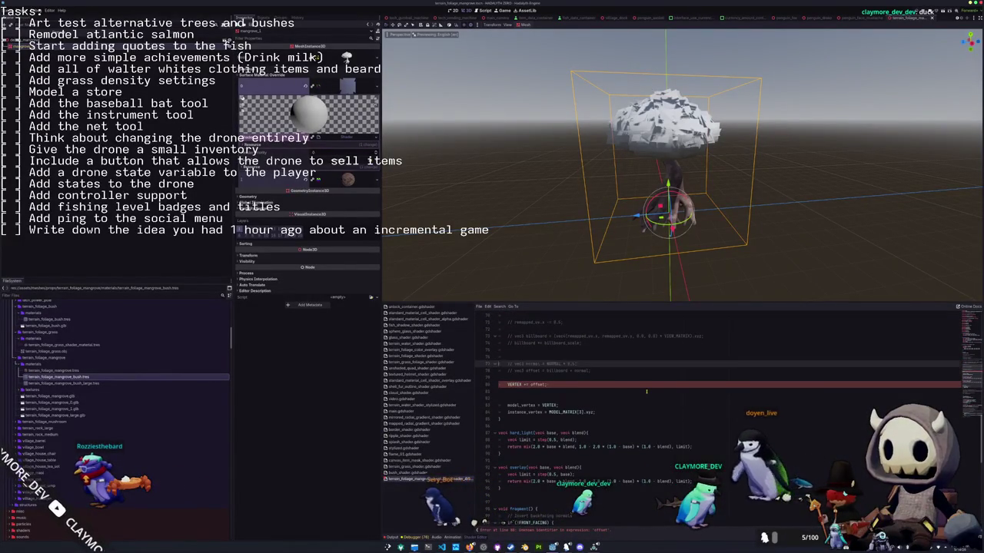
scroll(646, 391, "up", 1)
scroll(647, 391, "up", 1)
scroll(647, 391, "up", 1)
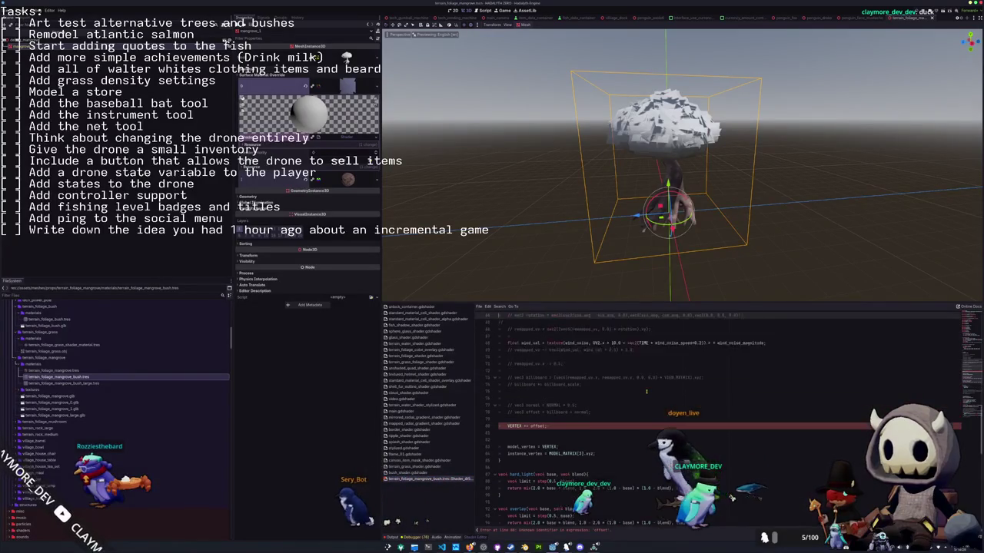
Rewrite the VERTEX += offset line to add the wind value directly.
key("Down")
key("Down")
key("Down")
key("Down")
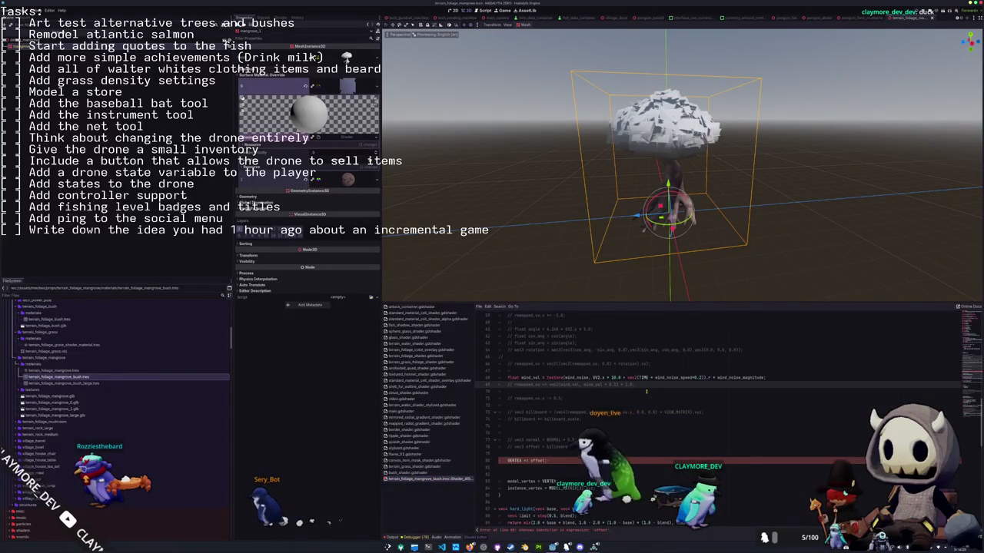
key("Down")
key("Down")
key("Down")
key("Down")
key("Down")
key("Down")
key("Up")
key("Down")
key("Down")
key("Down")
key("Down")
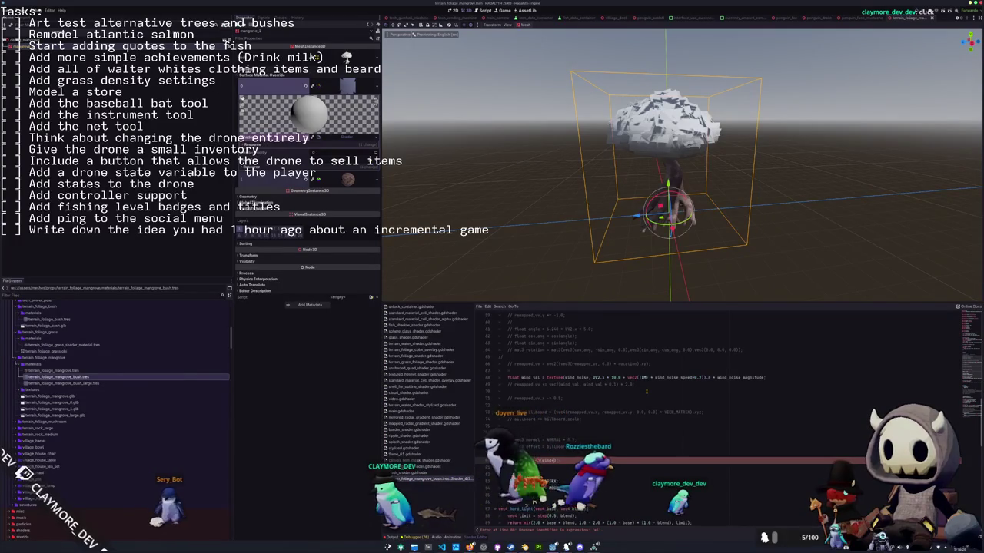
type("_s")
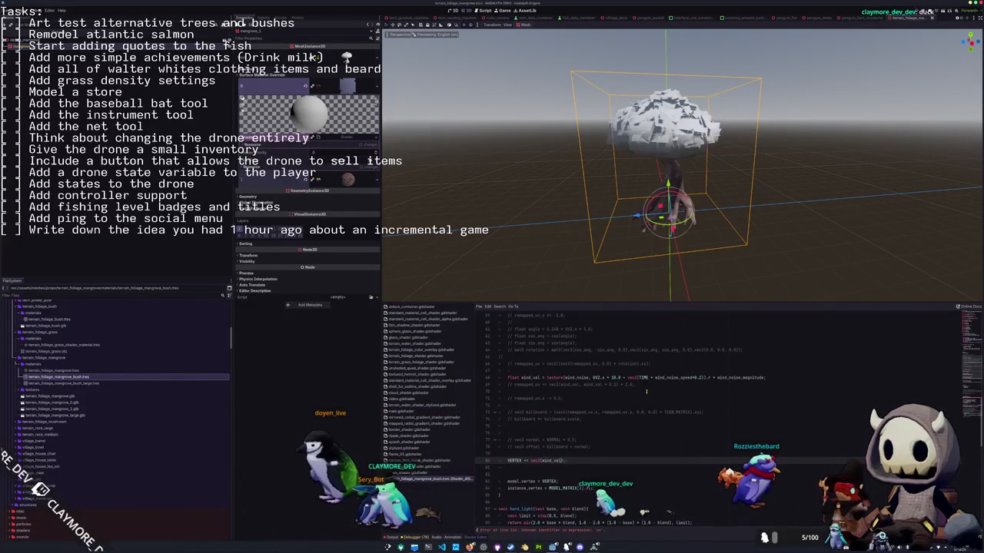
Change the ALPHA texture() argument to UV so the shader recompiles.
scroll(646, 391, "down", 10)
scroll(647, 391, "down", 6)
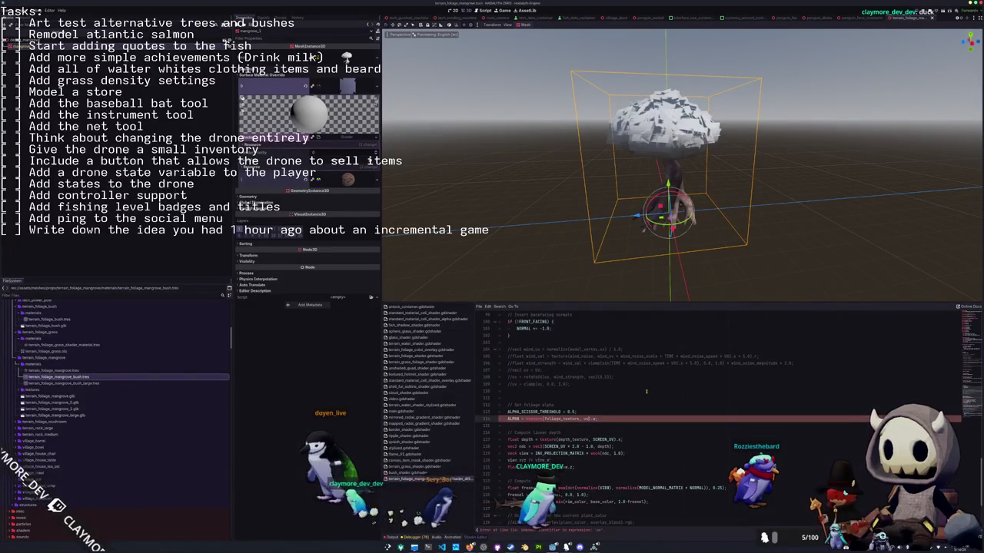
type("UV")
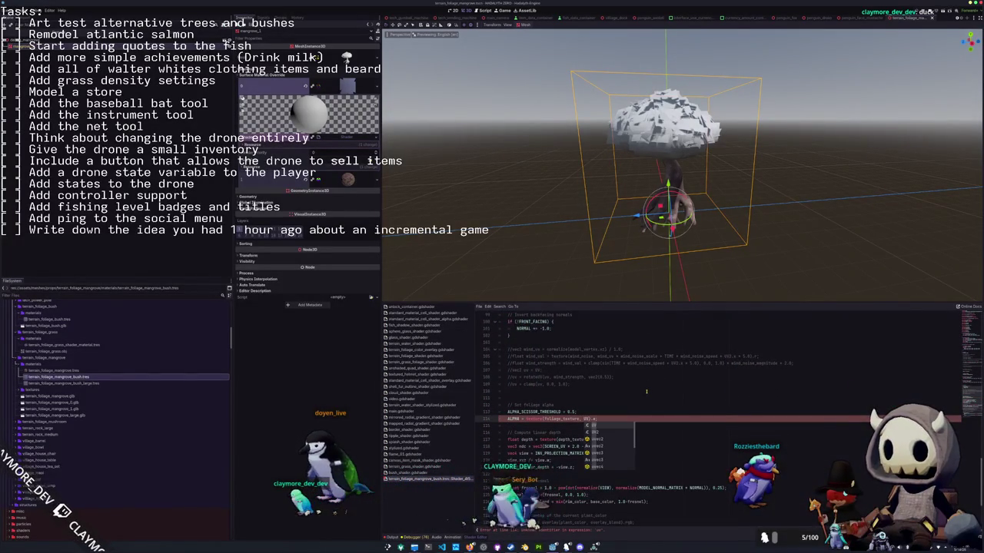
key("Escape")
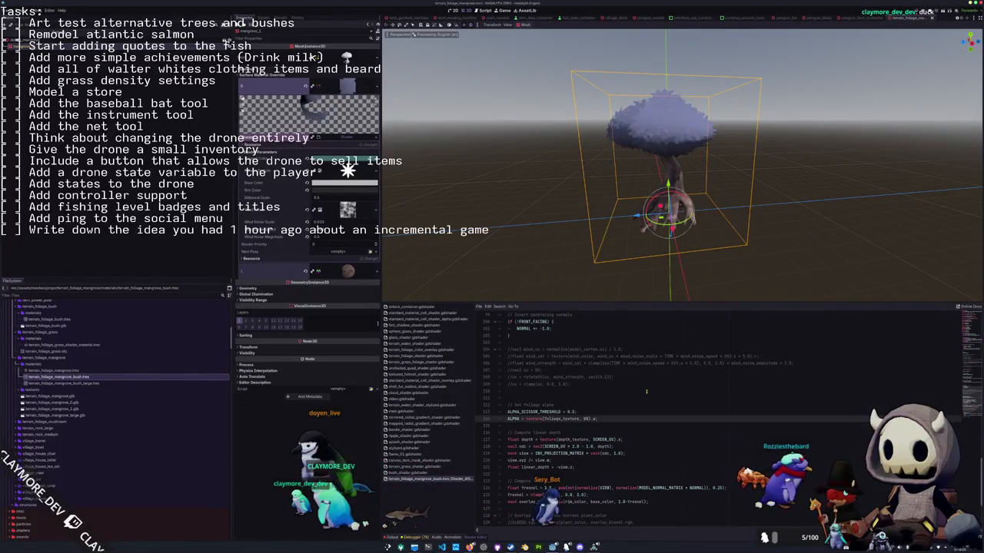
Replace UV with VERTEX.x in the wind_val texture() call on line 68.
scroll(604, 184, "up", 5)
scroll(605, 184, "down", 2)
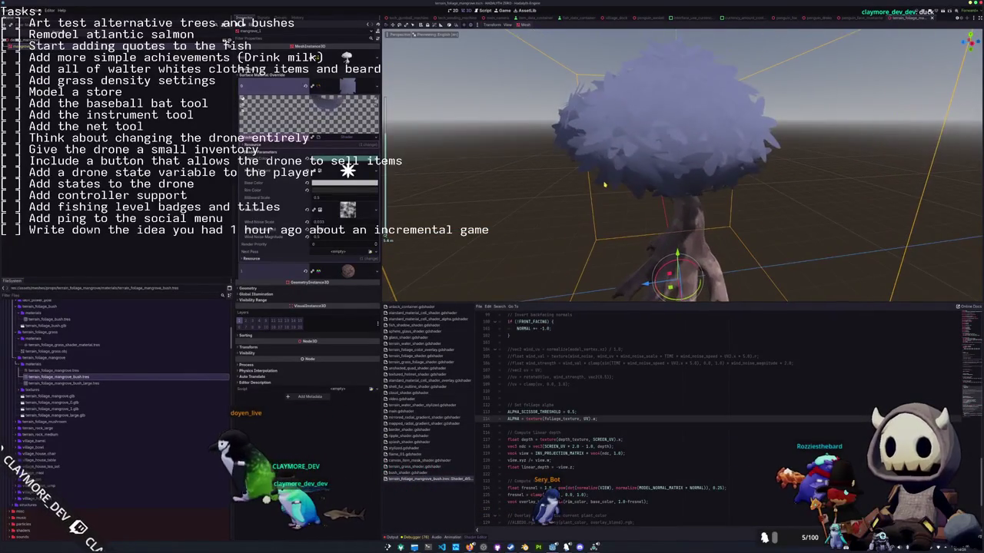
middle_click_drag(604, 185, 568, 192)
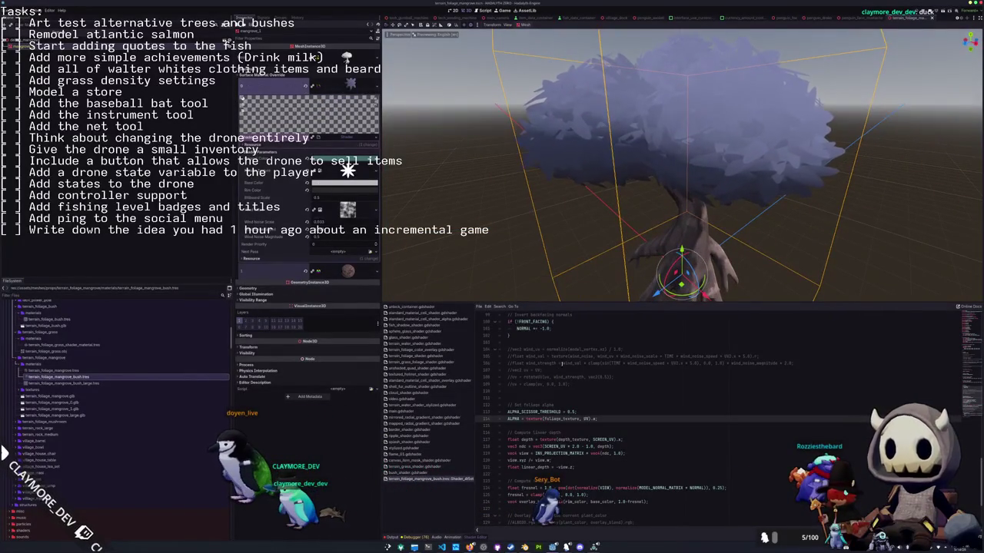
scroll(556, 390, "up", 2)
scroll(557, 390, "up", 6)
scroll(558, 391, "up", 6)
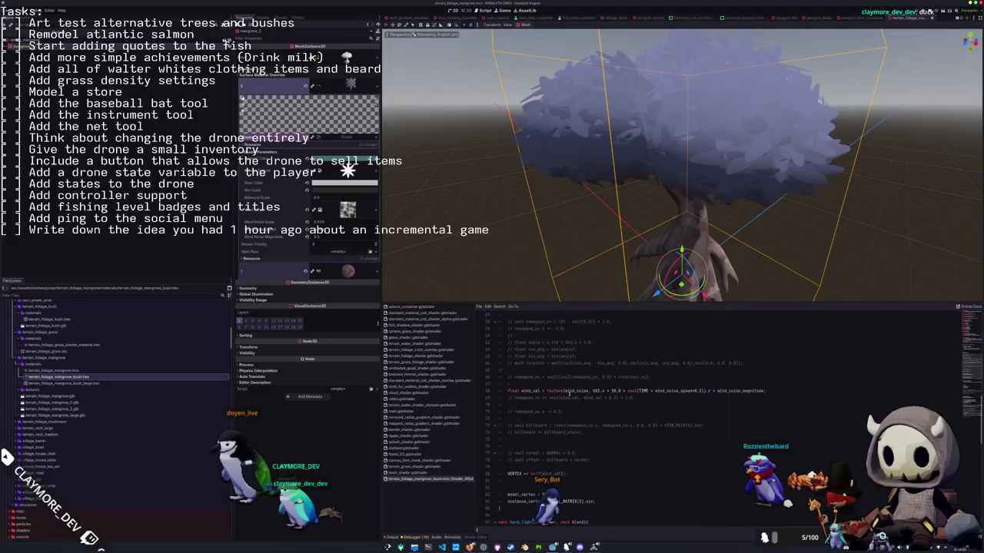
left_click(592, 391)
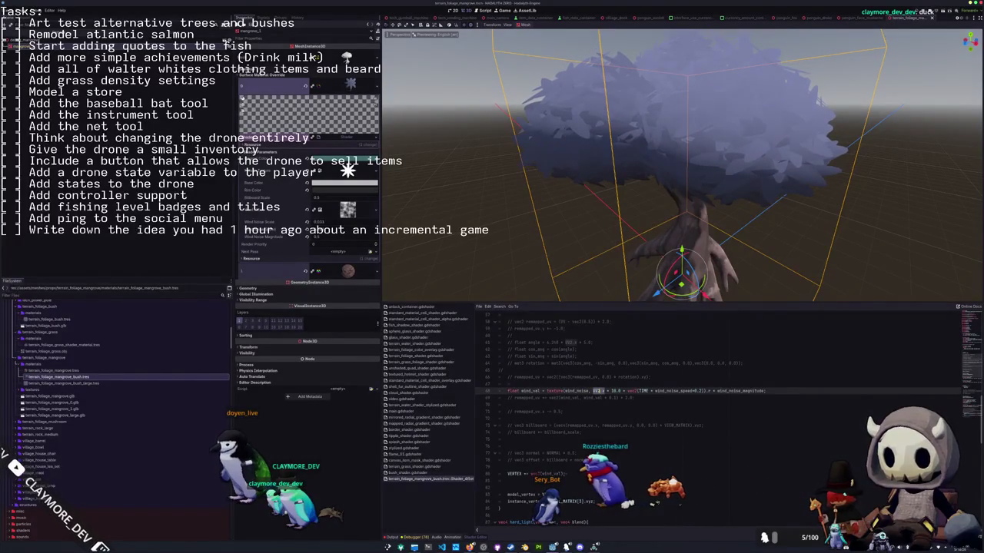
type("V")
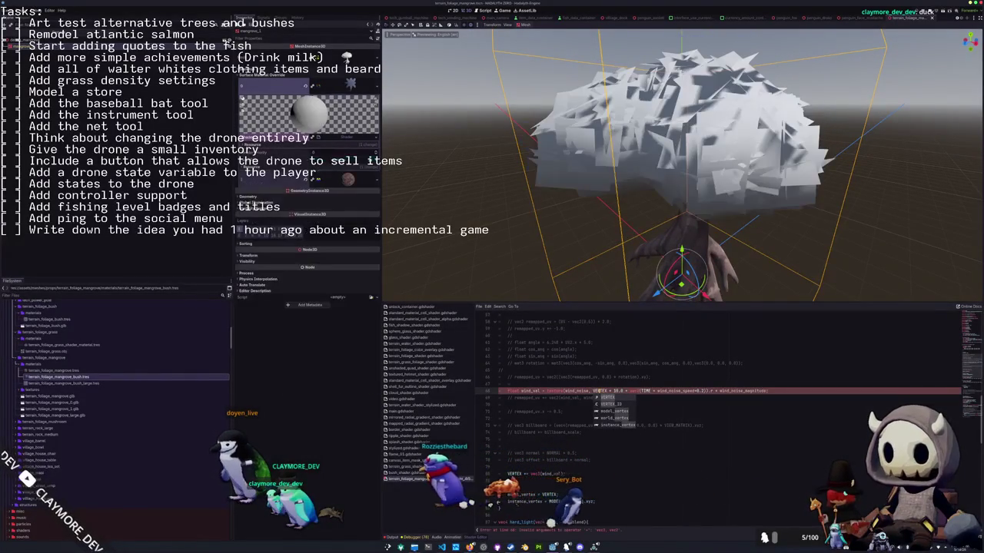
type(".x")
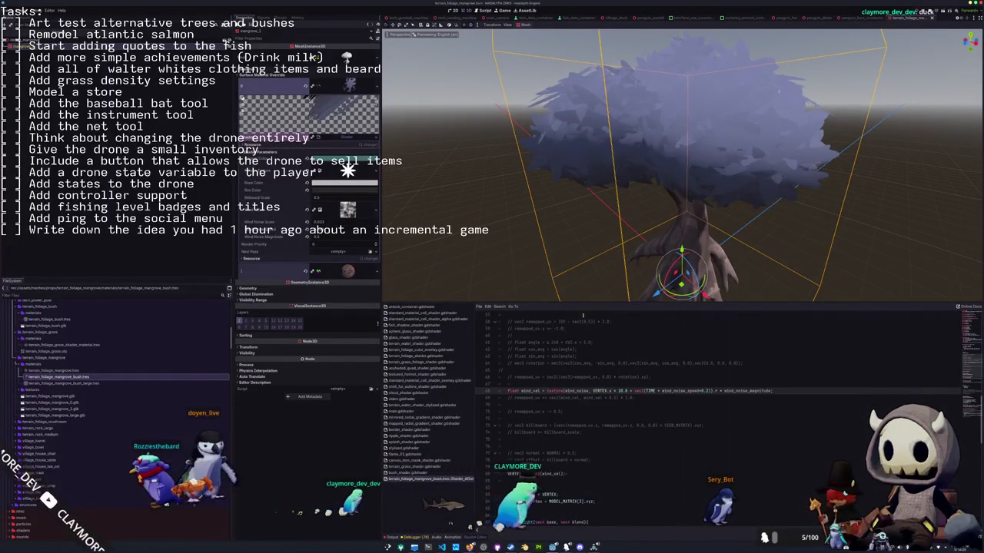
left_click(529, 267)
mouse_move(538, 230)
middle_mouse_down()
mouse_move(528, 267)
mouse_move(519, 230)
mouse_move(528, 252)
middle_mouse_up()
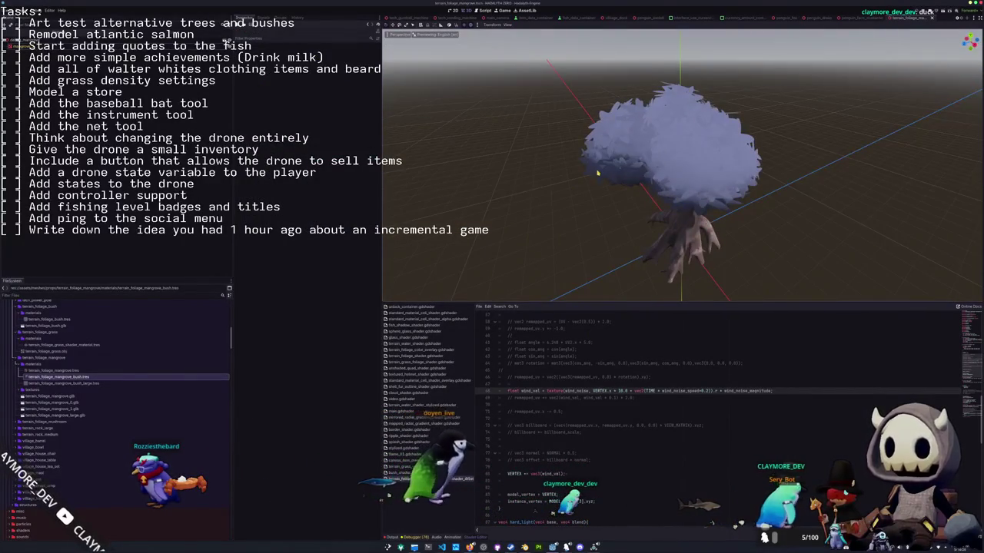
Append .0; to the end of the wind offset line on line 69.
left_click(597, 172)
middle_click_drag(597, 173, 599, 181)
left_click(630, 397)
type(".0;")
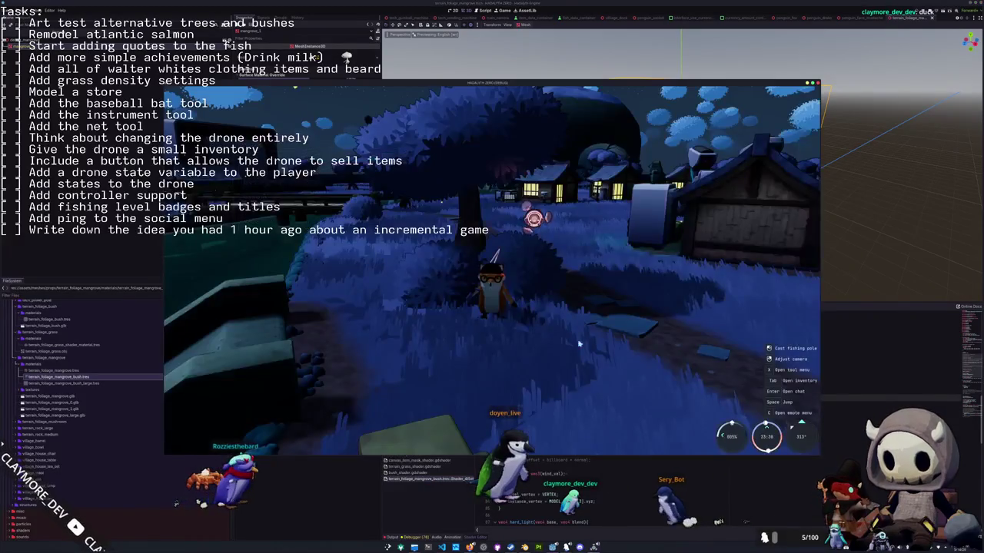
Test-run the game, check Settings > Audio, then stop it.
key("Escape")
left_click(491, 266)
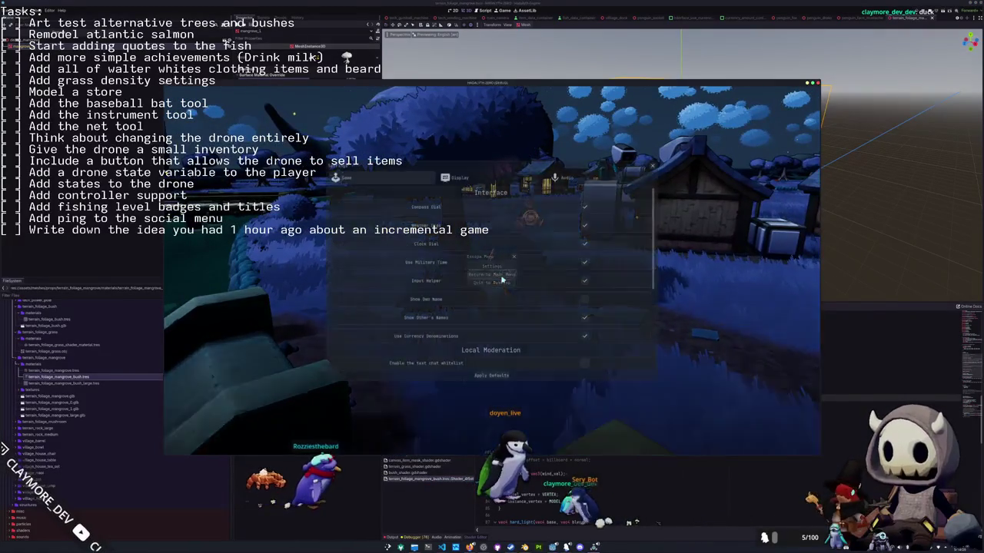
left_click(559, 178)
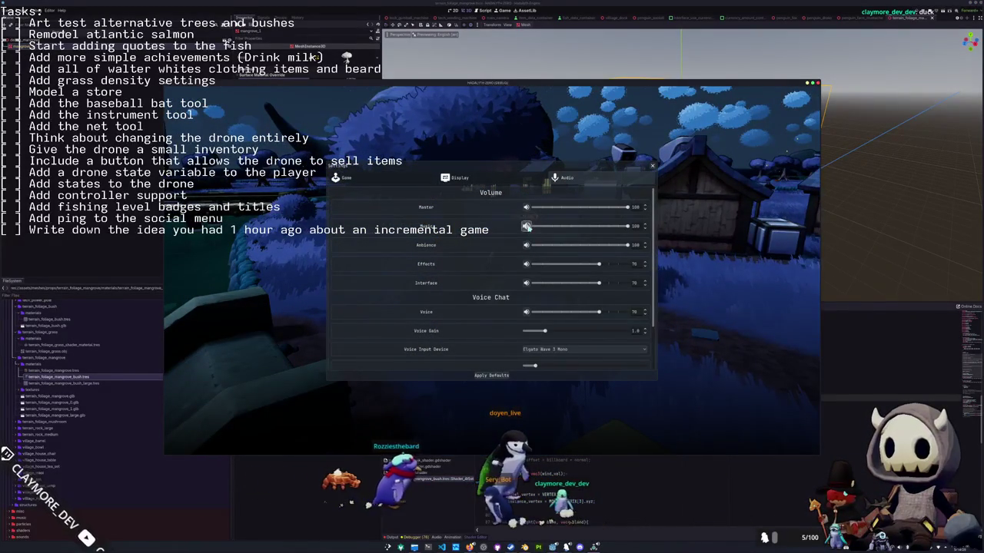
key("Escape")
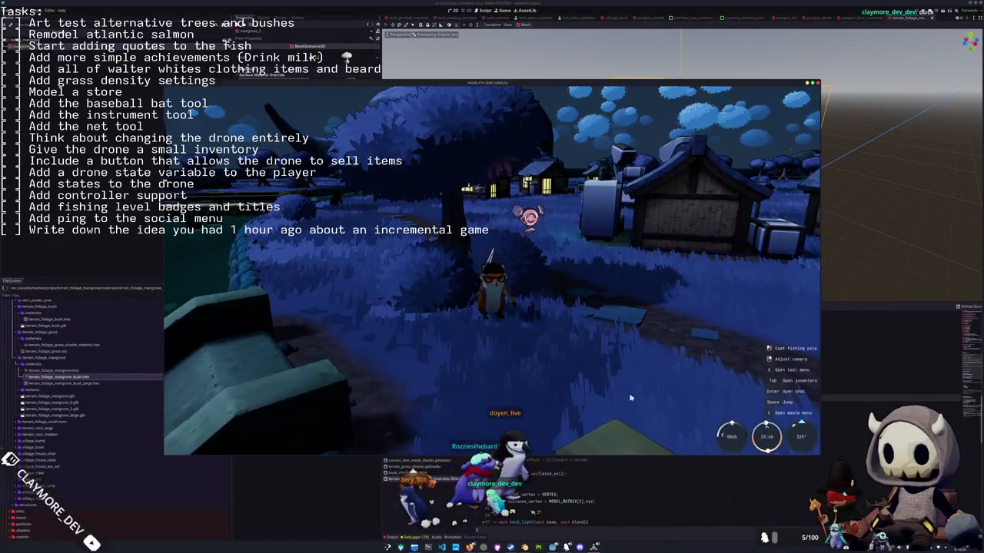
key("F8")
Select the commented wind_noise lines in fragment().
mouse_move(584, 230)
middle_mouse_down()
mouse_move(550, 219)
mouse_move(561, 224)
middle_mouse_up()
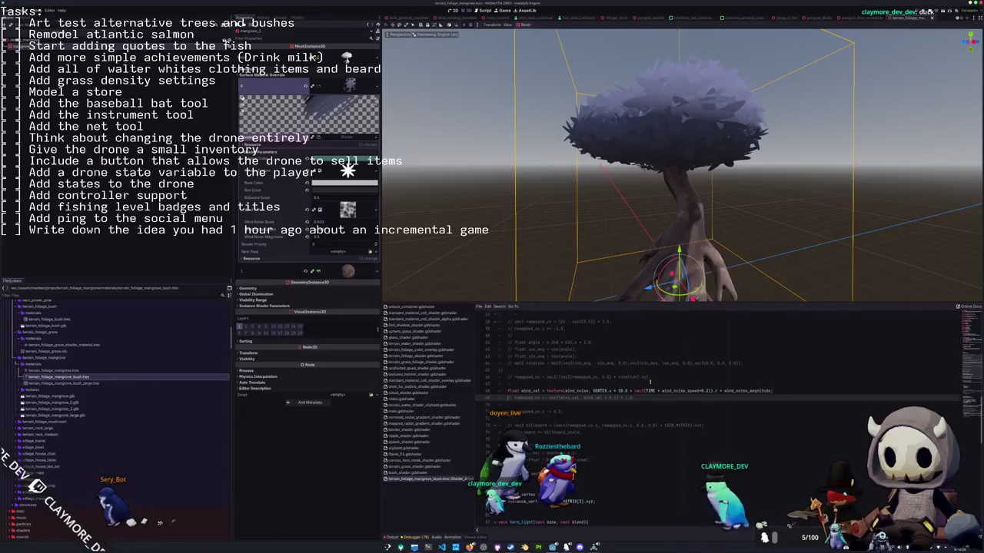
scroll(650, 381, "down", 8)
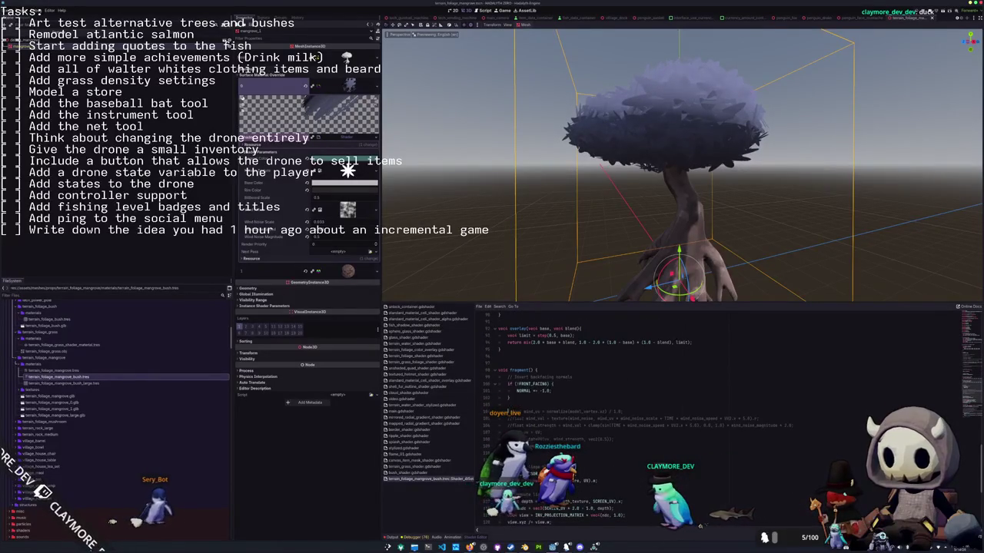
left_click_drag(499, 413, 598, 446)
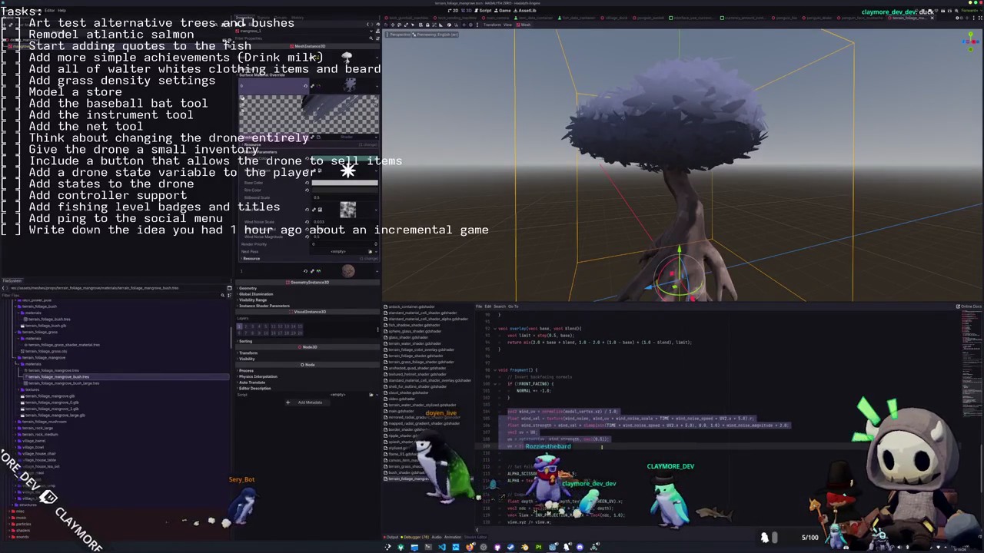
Uncomment the selected wind_noise lines in fragment() with Ctrl+K.
key("ctrl+k")
key("Up")
key("Up")
key("Up")
key("Up")
key("Up")
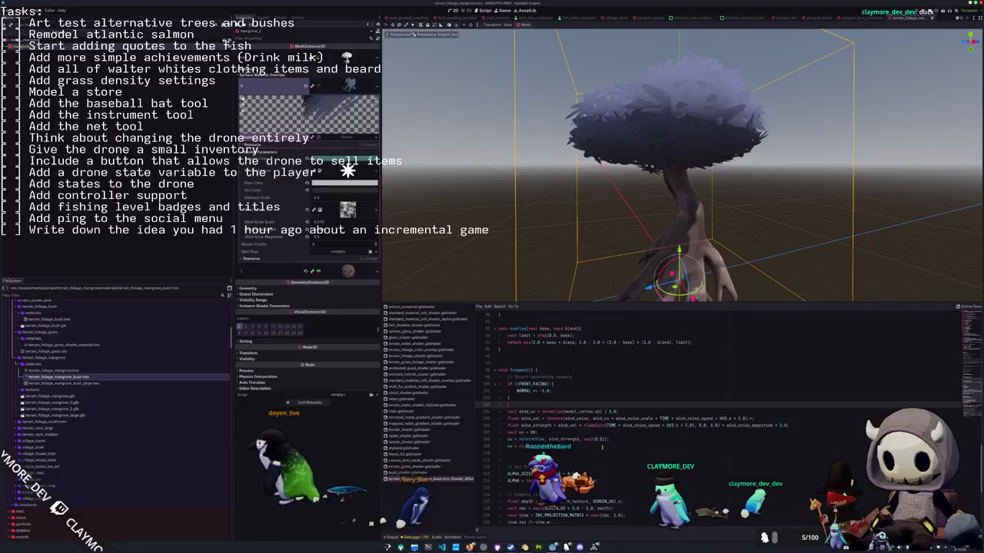
key("Down")
key("Down")
key("Down")
key("Down")
key("Down")
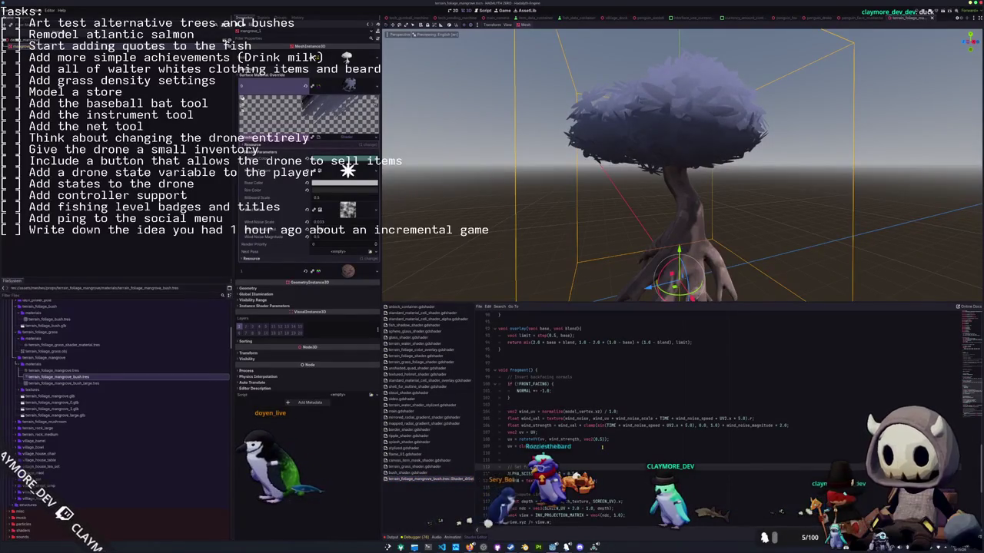
key("Up")
key("Up")
key("Up")
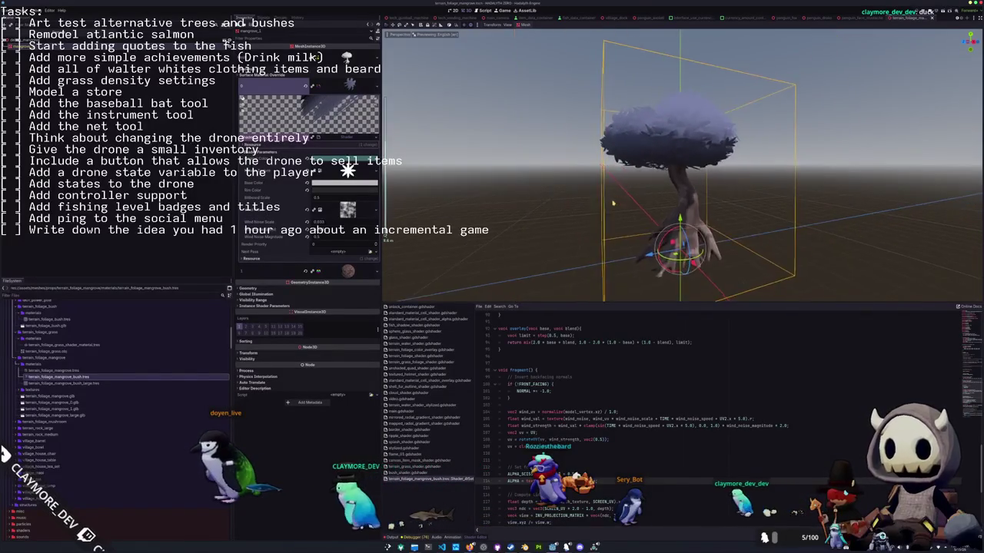
Look over the canopy from above and at eye level, then enter Edit Mode on the tree in Blender.
middle_click_drag(631, 213, 609, 228)
scroll(607, 227, "up", 3)
scroll(606, 238, "up", 2)
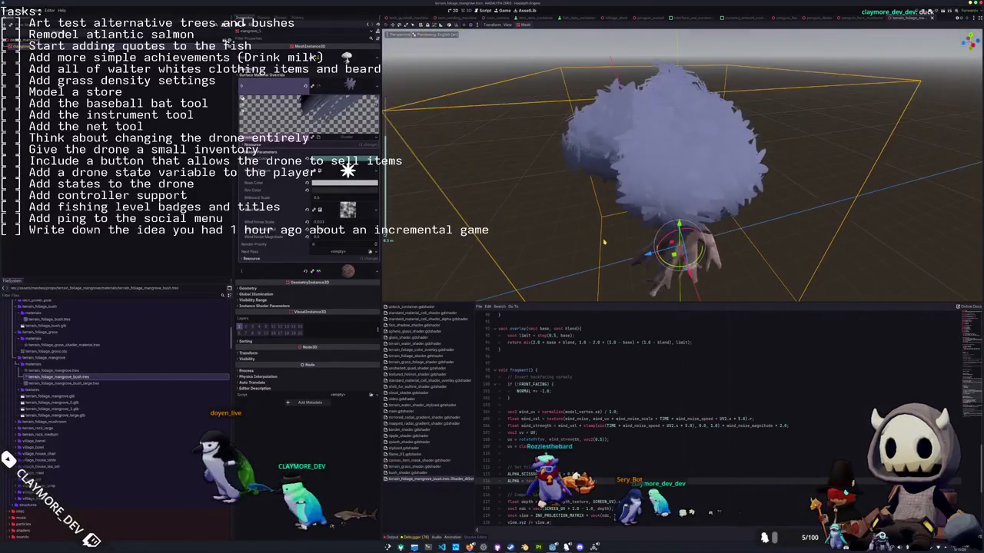
middle_click_drag(605, 258, 616, 226)
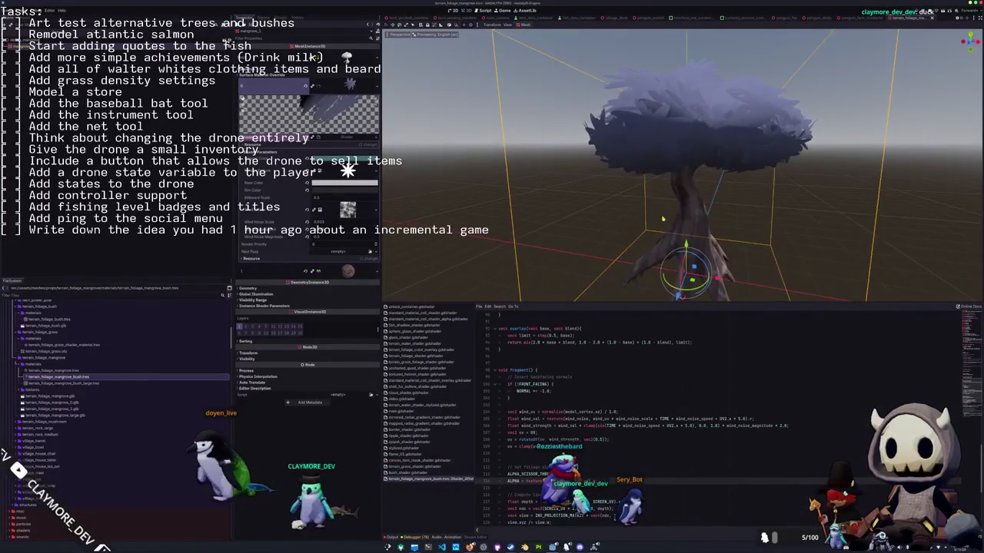
scroll(616, 226, "down", 2)
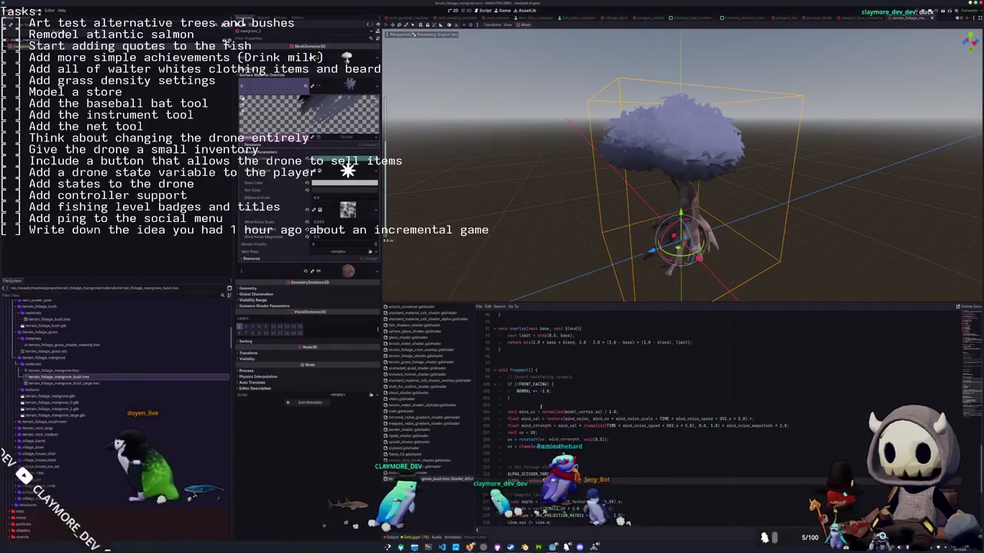
scroll(540, 405, "up", 4)
scroll(540, 405, "up", 5)
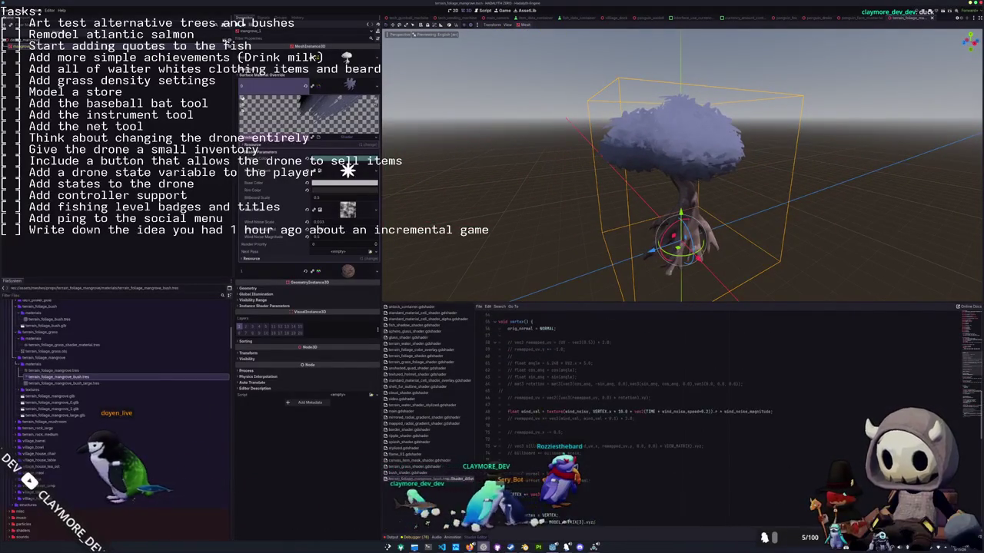
key("alt+Tab")
key("Tab")
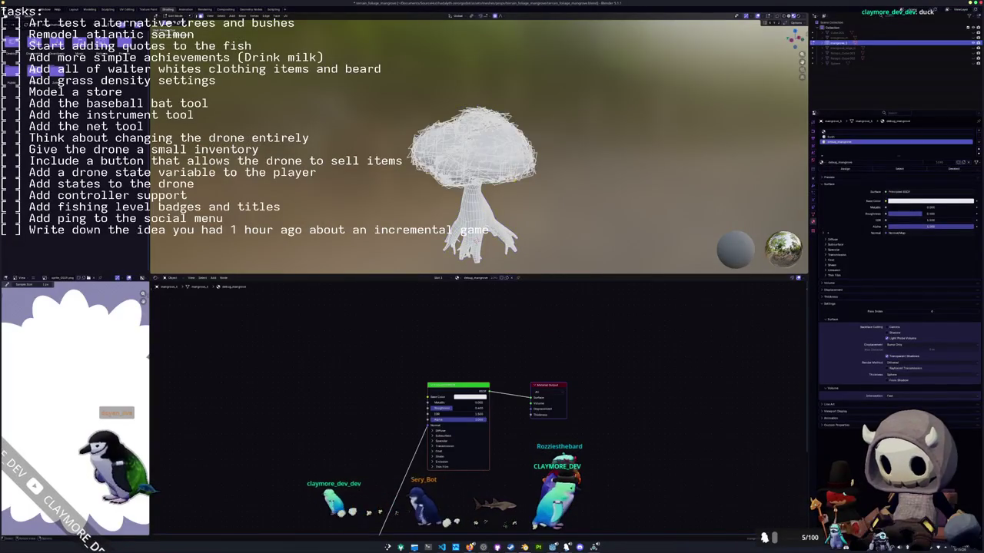
Select the mushroom canopy and rescale it, settling around 0.67 of its size.
key("l")
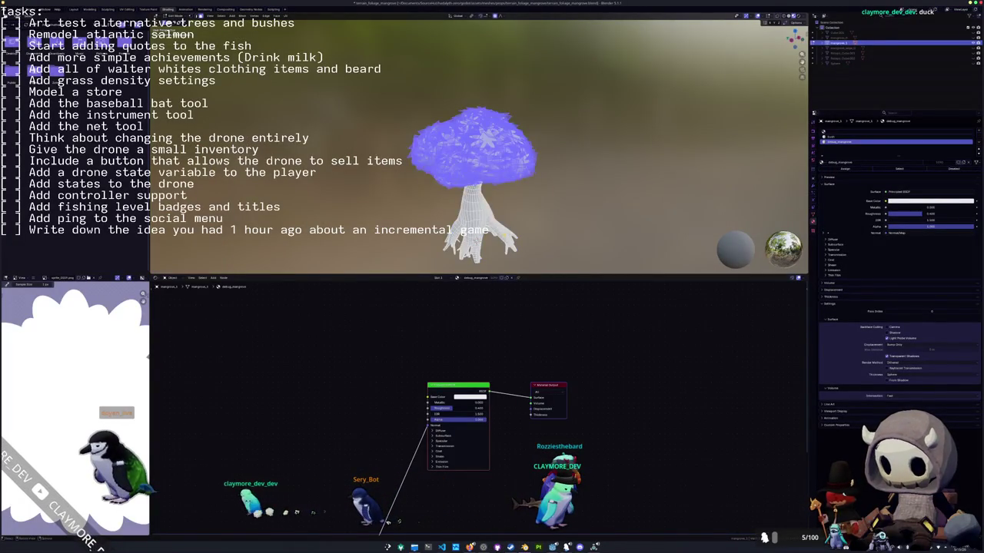
key("s")
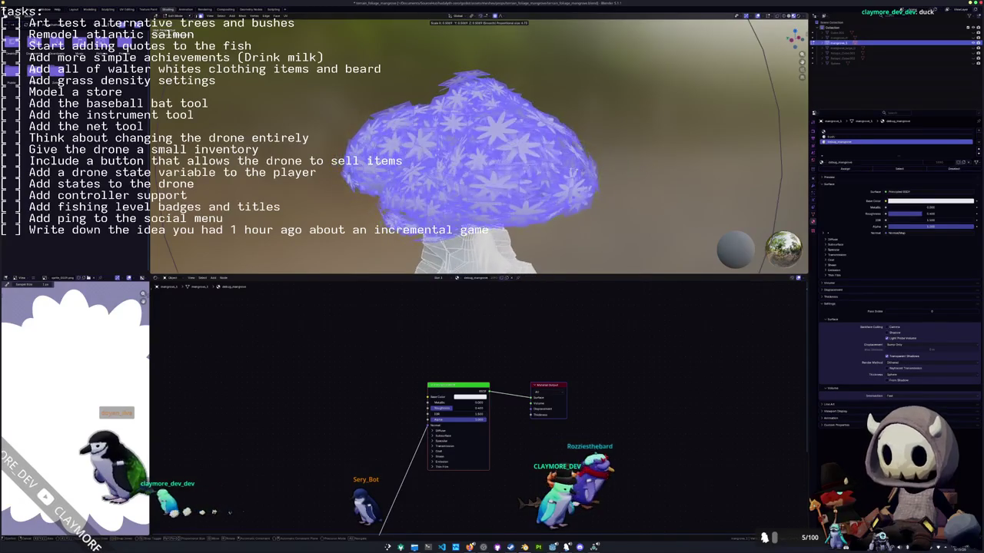
left_click(641, 161)
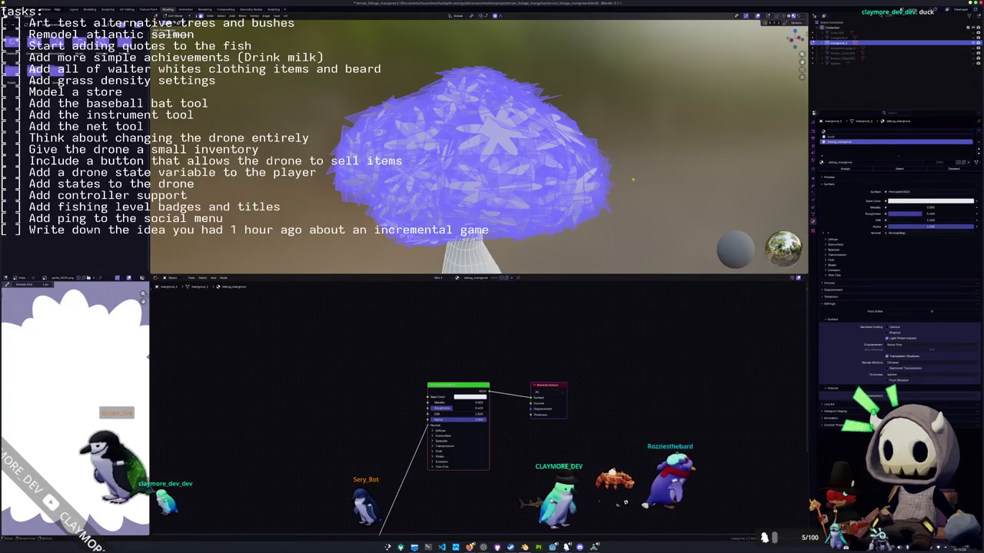
key("s")
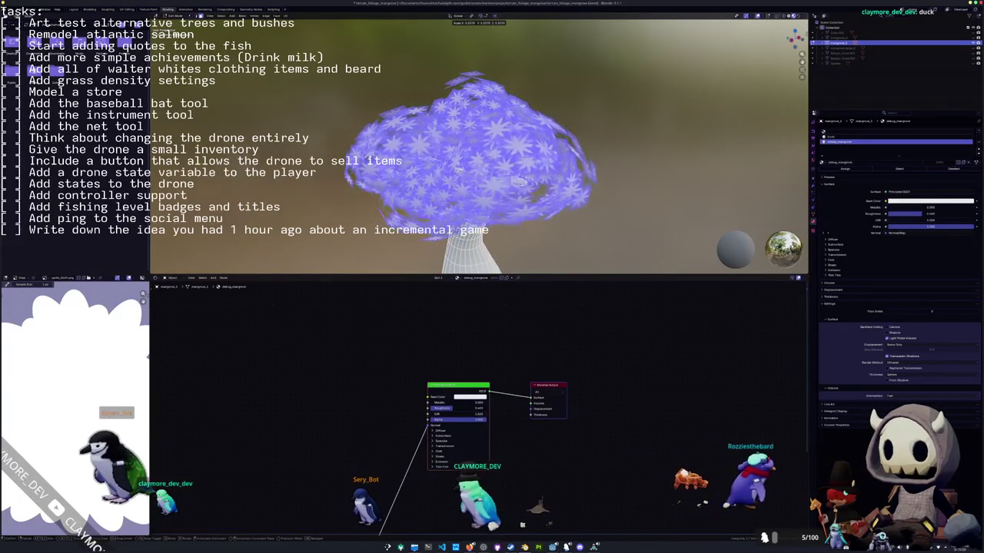
left_click(617, 206)
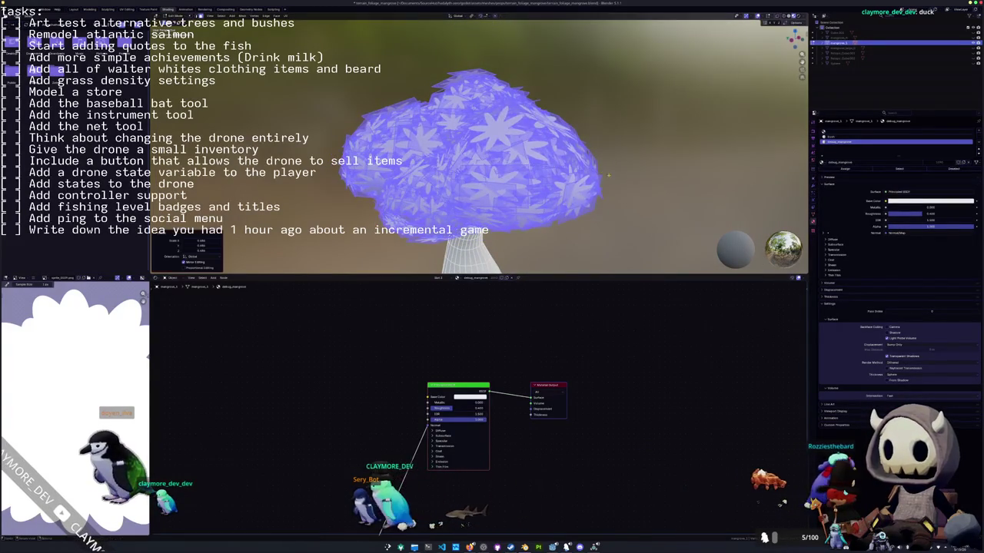
key("s")
left_click(558, 208)
key("Tab")
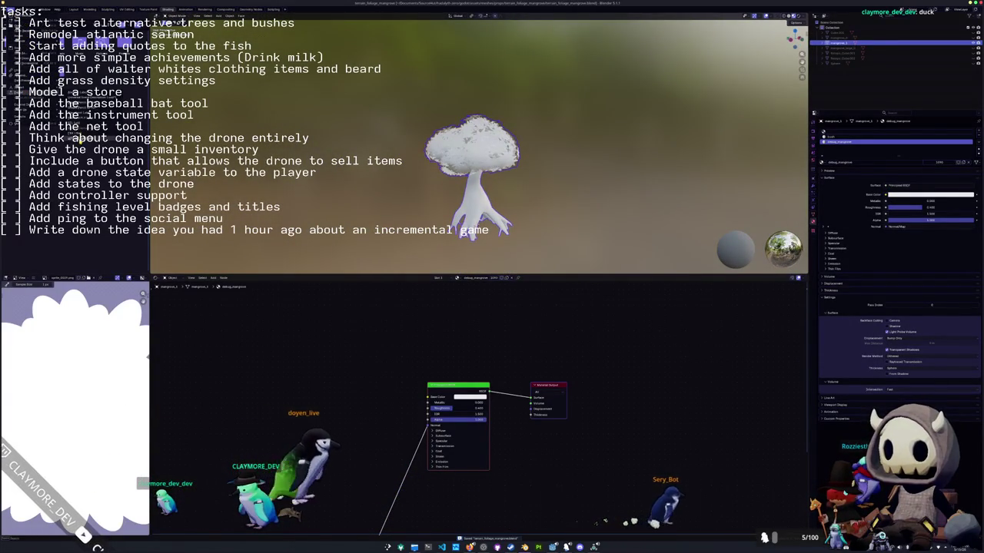
Export the model as glTF over terrain_foliage_mangrove.glb.
key("ctrl+e")
left_click(353, 50)
left_click(713, 529)
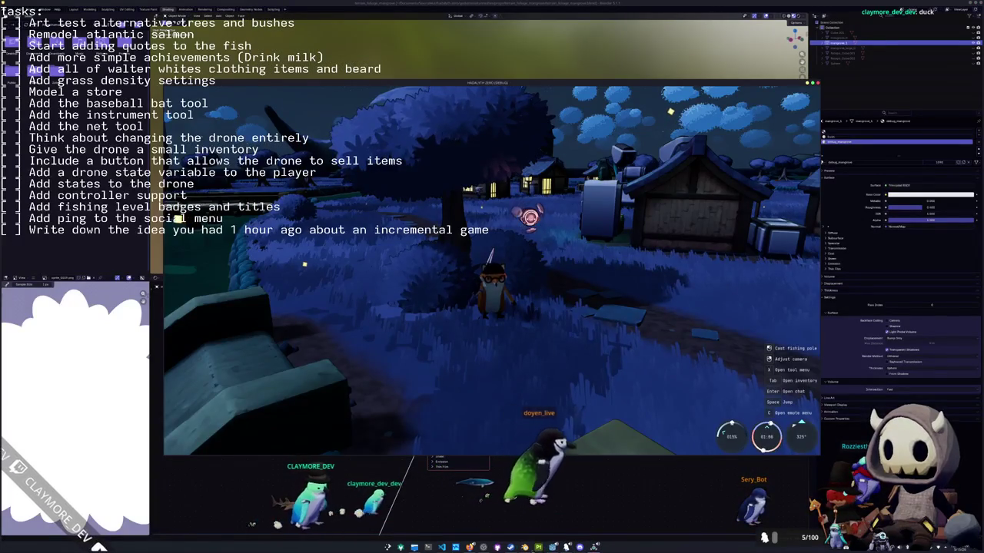
Return to Godot and orbit and zoom to frame the whole reloaded mangrove tree.
key("F8")
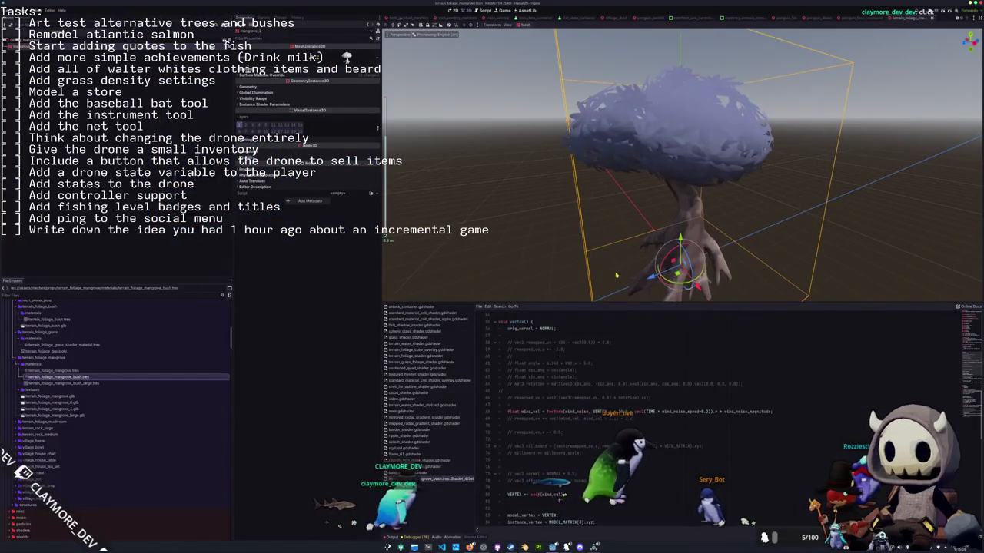
mouse_move(617, 273)
middle_mouse_down()
mouse_move(605, 242)
mouse_move(623, 192)
middle_mouse_up()
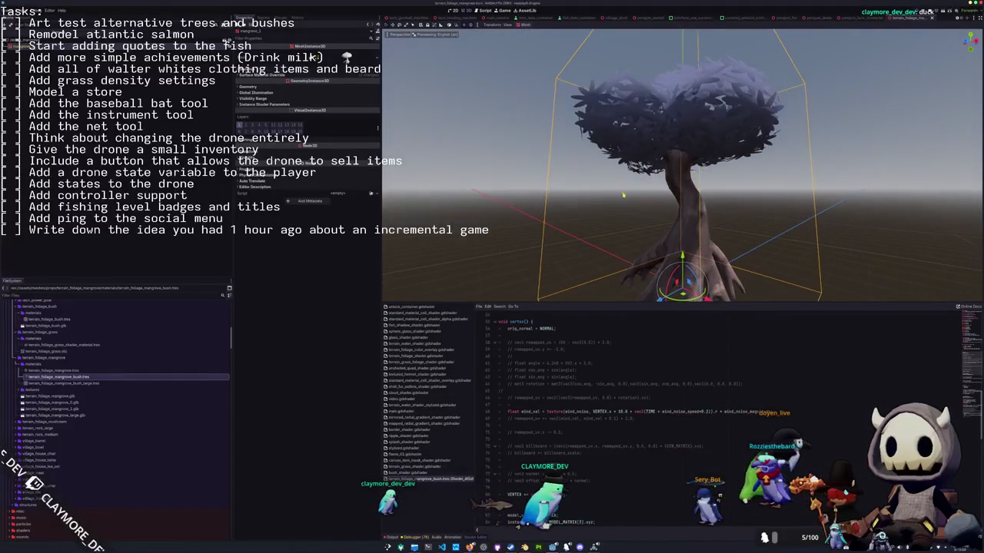
scroll(607, 202, "up", 3)
scroll(600, 208, "up", 3)
middle_click_drag(600, 208, 624, 206)
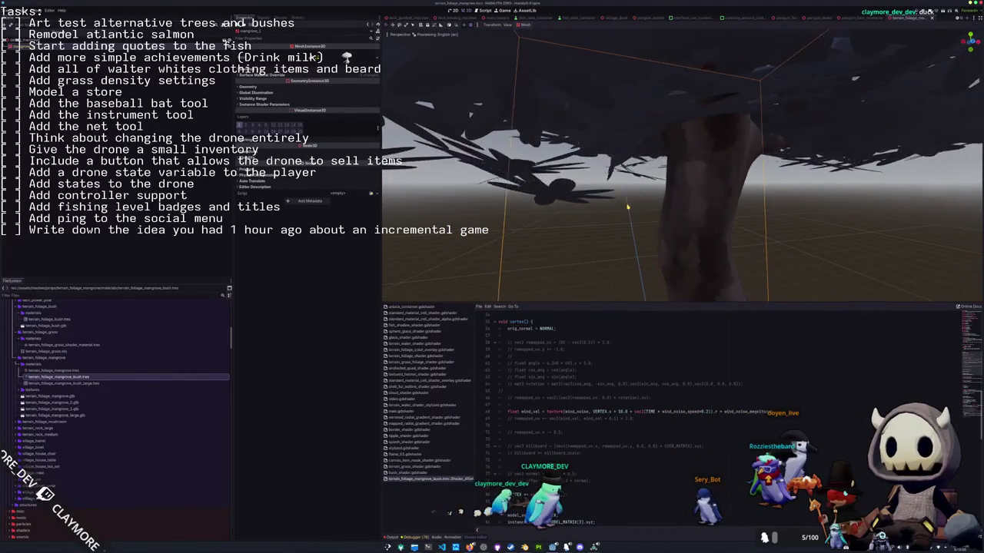
scroll(623, 206, "down", 4)
mouse_move(623, 211)
middle_mouse_down()
mouse_move(627, 222)
mouse_move(619, 218)
middle_mouse_up()
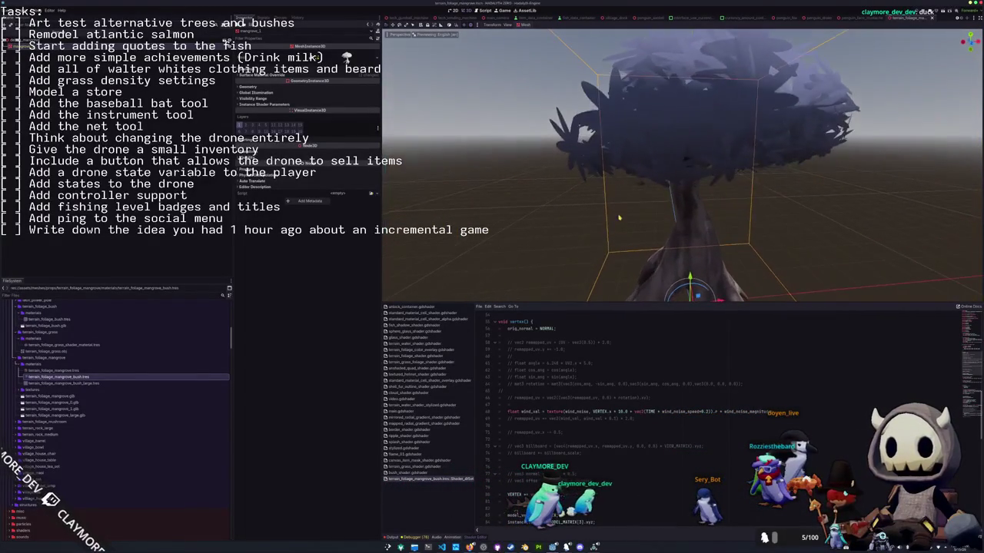
scroll(634, 350, "up", 10)
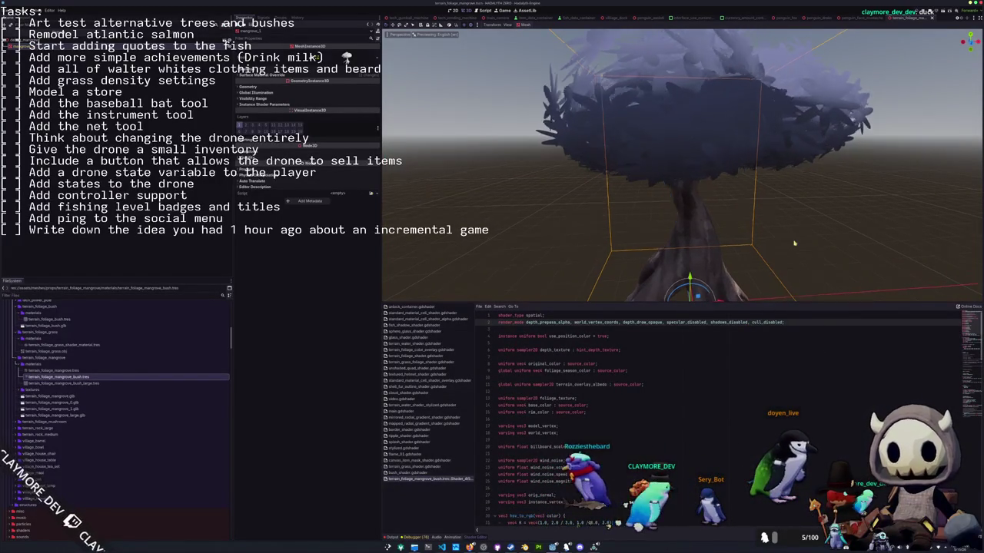
Toggle comments on the wind lines in vertex() with Ctrl+K, then revert that toggle.
middle_click_drag(797, 243, 748, 225)
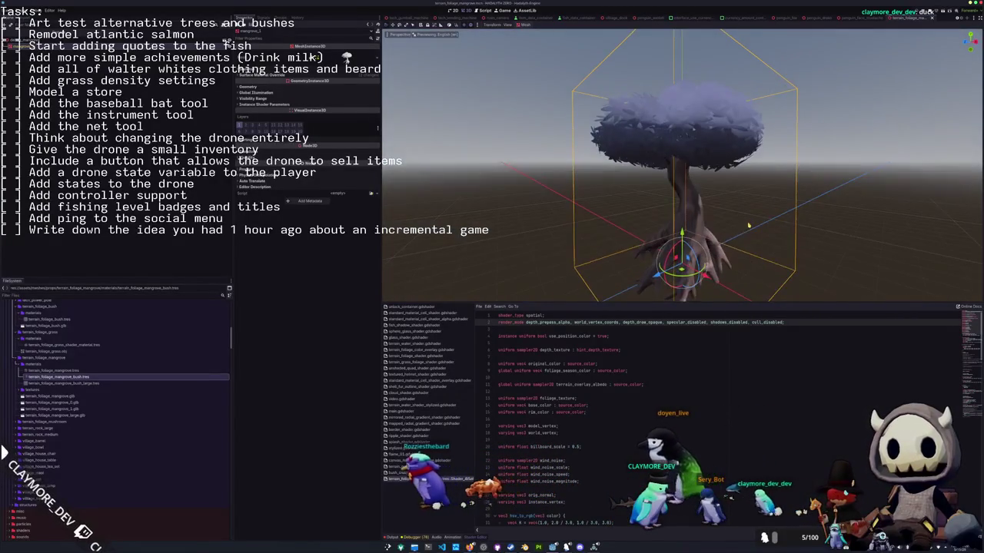
scroll(748, 225, "up", 3)
scroll(523, 408, "down", 3)
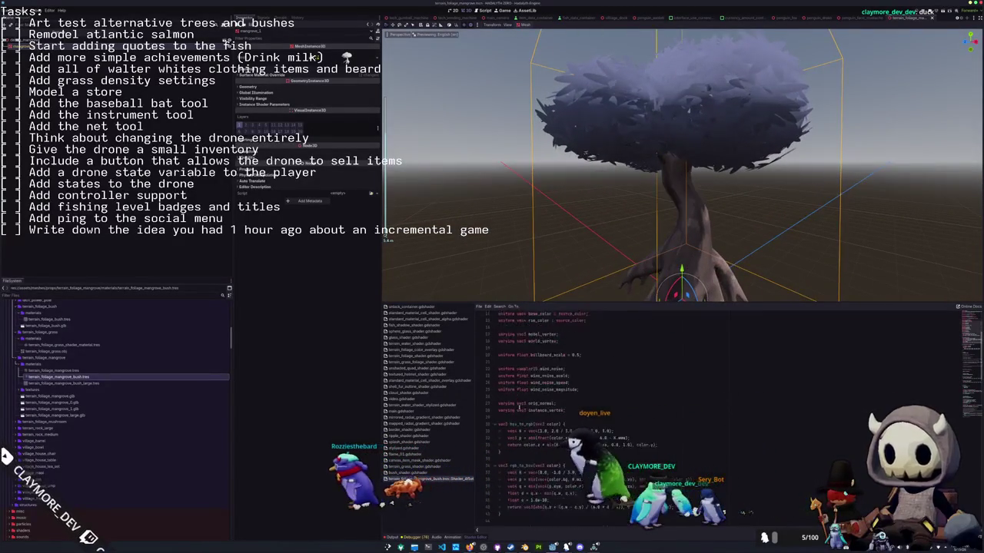
scroll(518, 407, "down", 4)
scroll(518, 407, "down", 3)
scroll(518, 407, "down", 3)
left_click(508, 425)
scroll(507, 425, "down", 1)
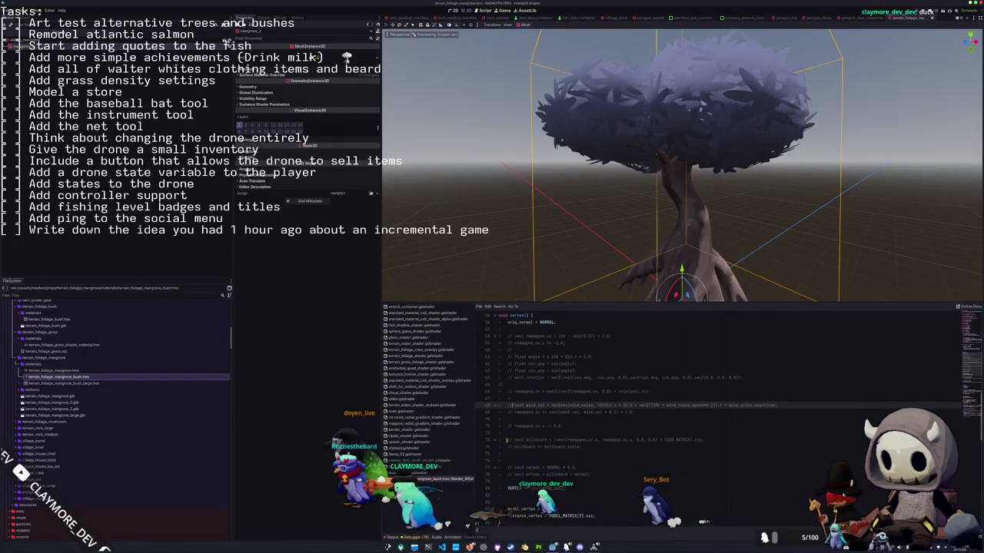
key("ctrl+k")
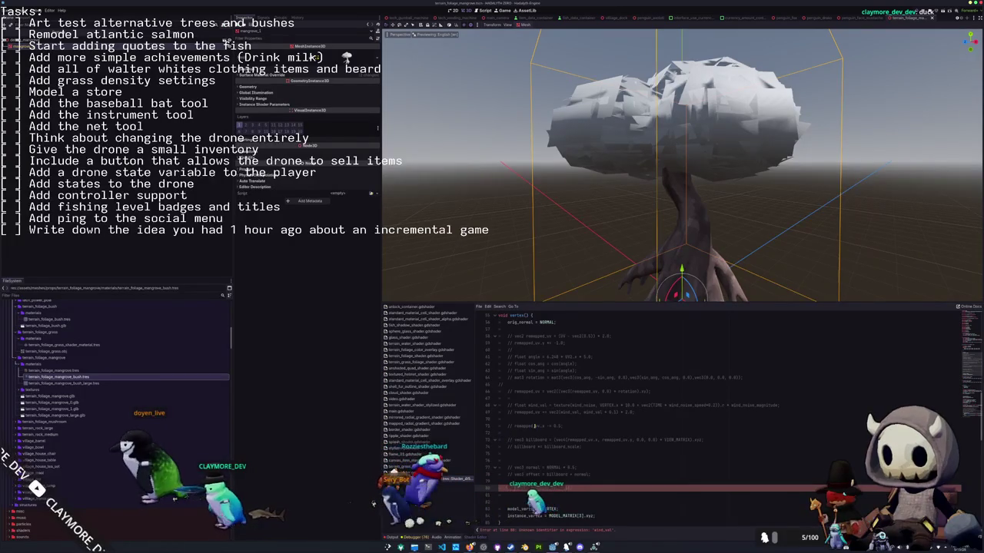
key("ctrl+k")
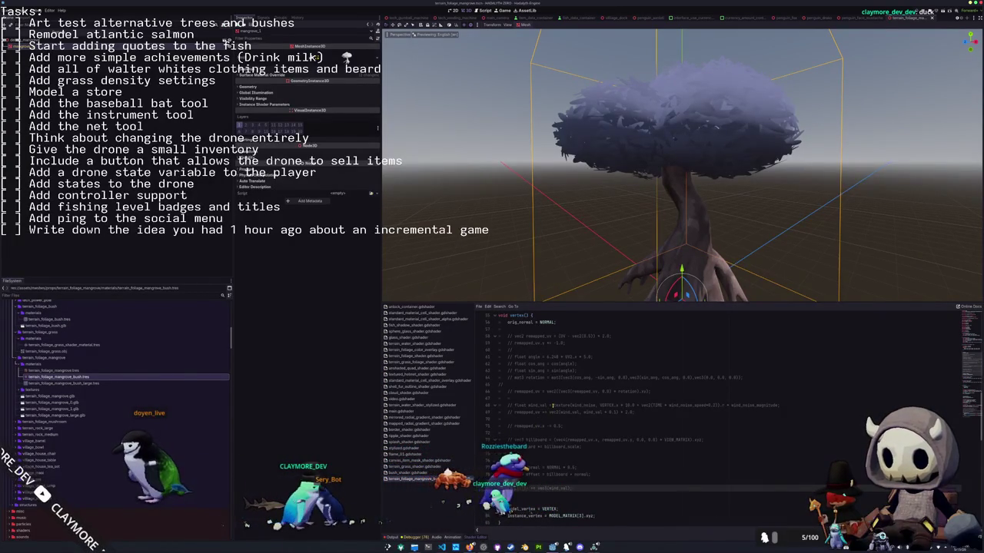
Inspect the tree's foliage from another angle and restore the VERTEX += vec3(wind_val) line.
middle_click_drag(584, 254, 550, 249)
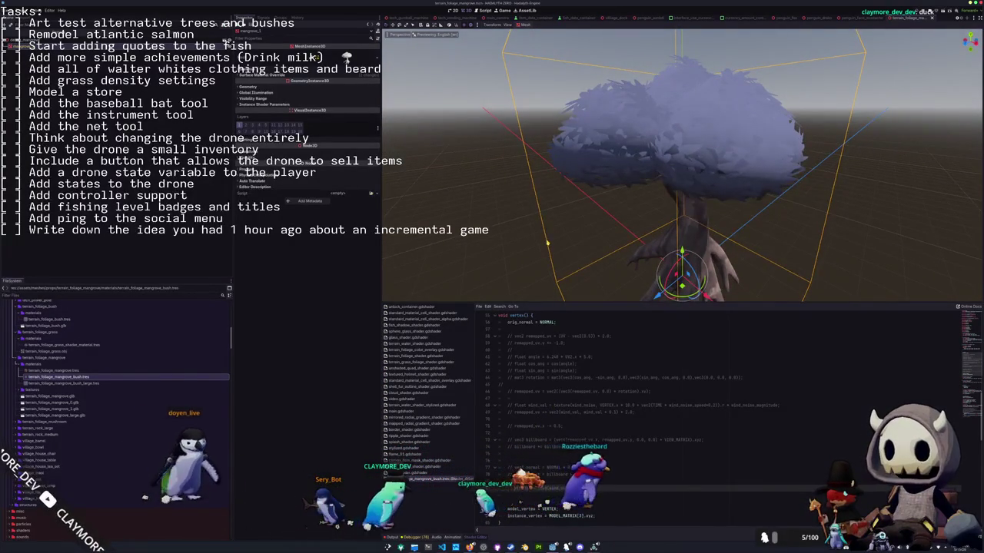
mouse_move(549, 249)
middle_mouse_down()
mouse_move(562, 229)
mouse_move(520, 229)
mouse_move(582, 231)
mouse_move(607, 177)
mouse_move(555, 170)
middle_mouse_up()
scroll(611, 169, "up", 5)
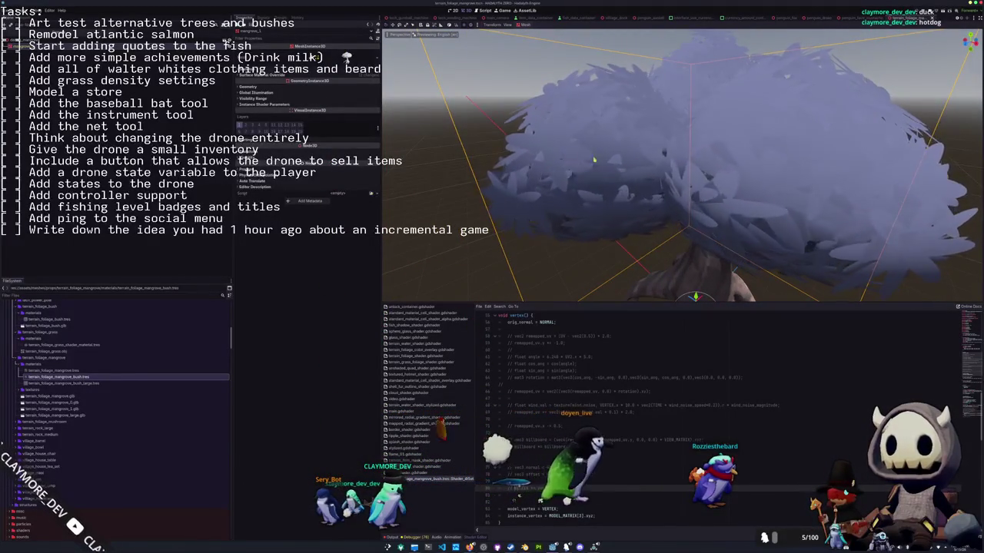
scroll(572, 361, "up", 2)
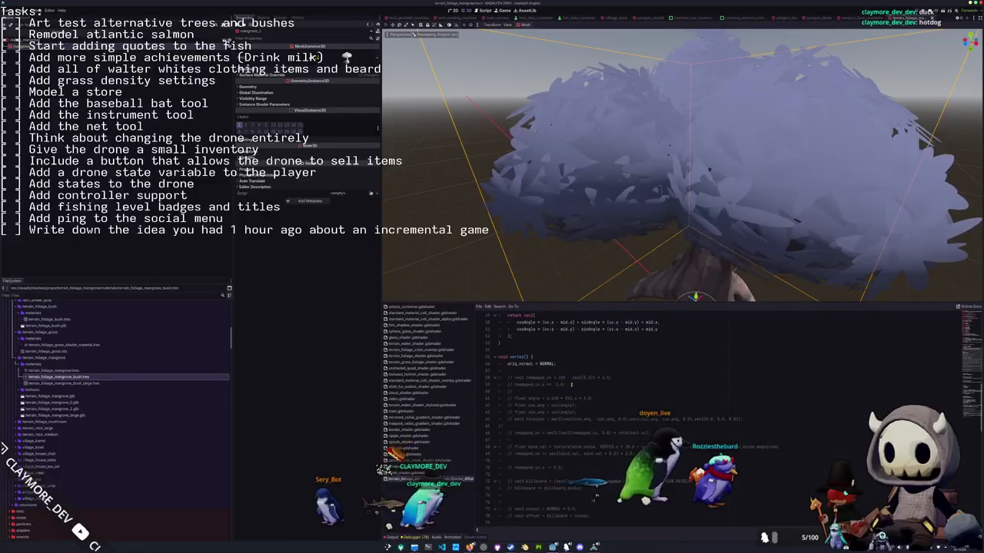
scroll(561, 392, "down", 3)
scroll(539, 410, "down", 3)
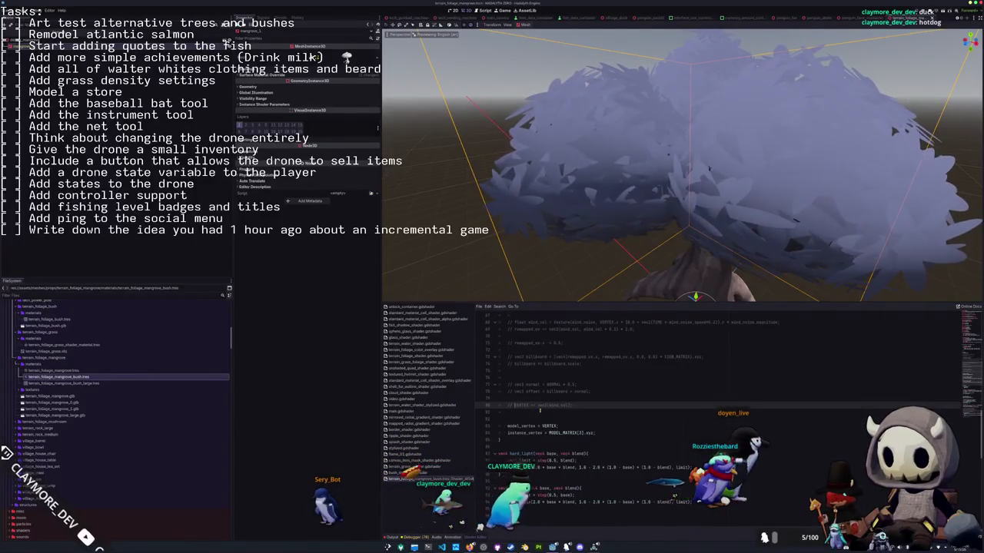
key("Up")
key("Up")
key("Up")
key("Up")
key("Up")
key("Up")
key("Up")
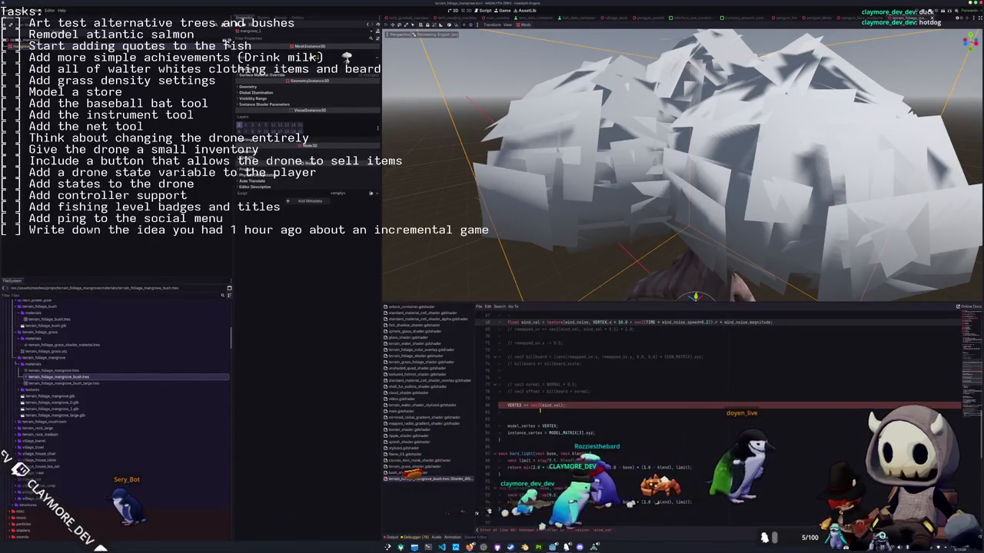
Restore the float wind_val line with its noise sampled at VERTEX.x * 50.0, then check the tree.
key("ctrl+z")
type("50.0")
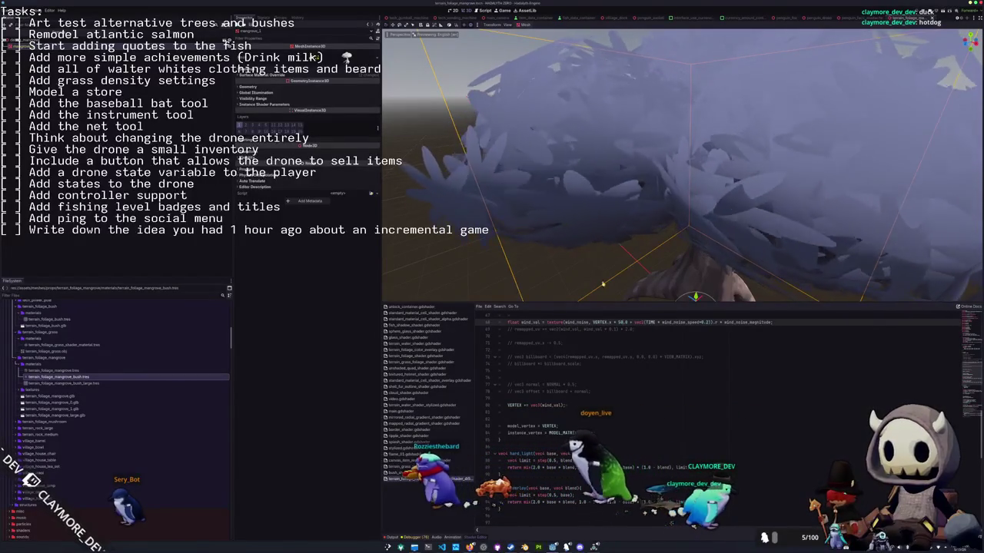
scroll(612, 244, "down", 5)
scroll(612, 244, "up", 3)
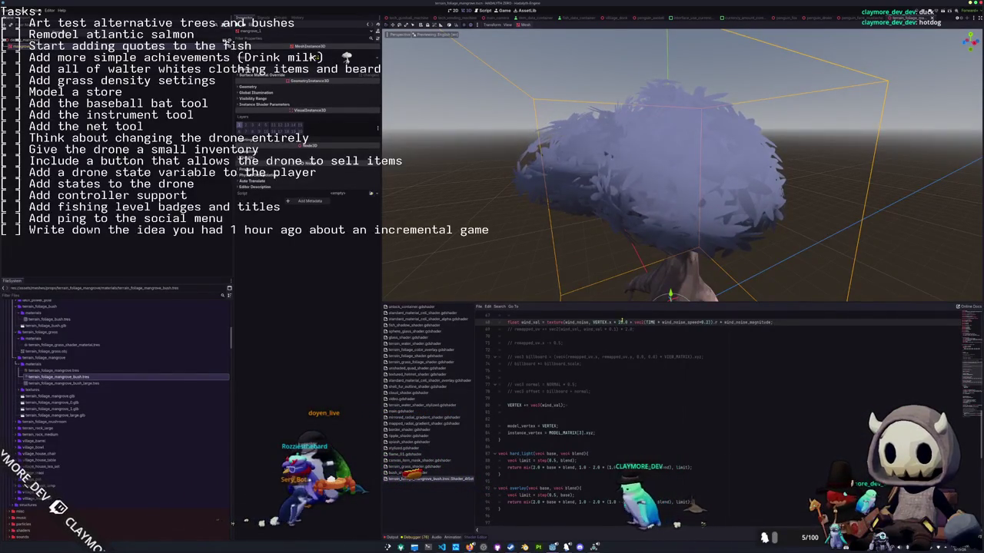
mouse_move(562, 286)
middle_mouse_down()
mouse_move(604, 251)
mouse_move(568, 284)
middle_mouse_up()
scroll(542, 390, "down", 2)
scroll(543, 390, "down", 5)
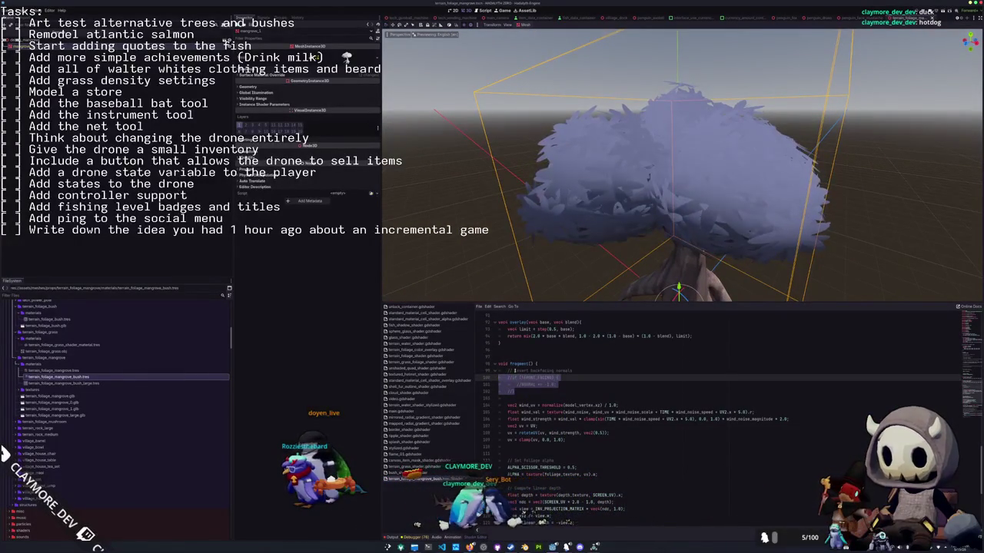
Uncomment the if (!FRONT_FACING) NORMAL *= -1.0 block in fragment().
key("ctrl+k")
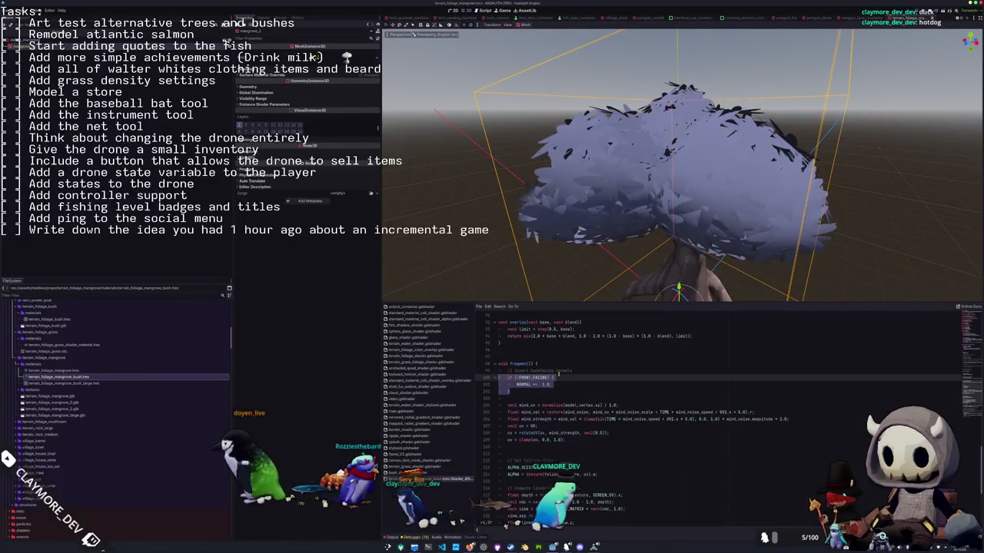
scroll(559, 375, "down", 3)
scroll(558, 375, "down", 2)
scroll(515, 398, "up", 2)
scroll(508, 401, "up", 3)
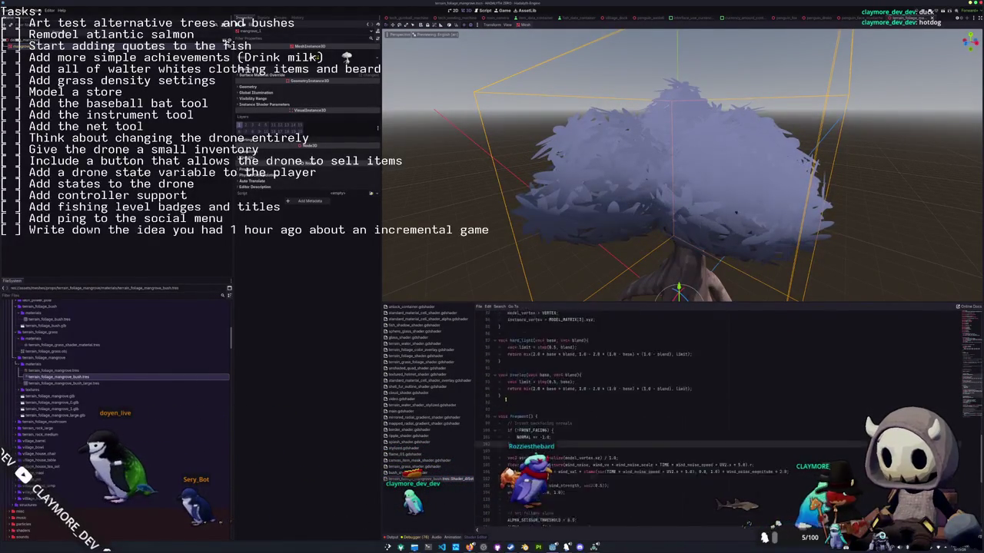
scroll(506, 400, "down", 5)
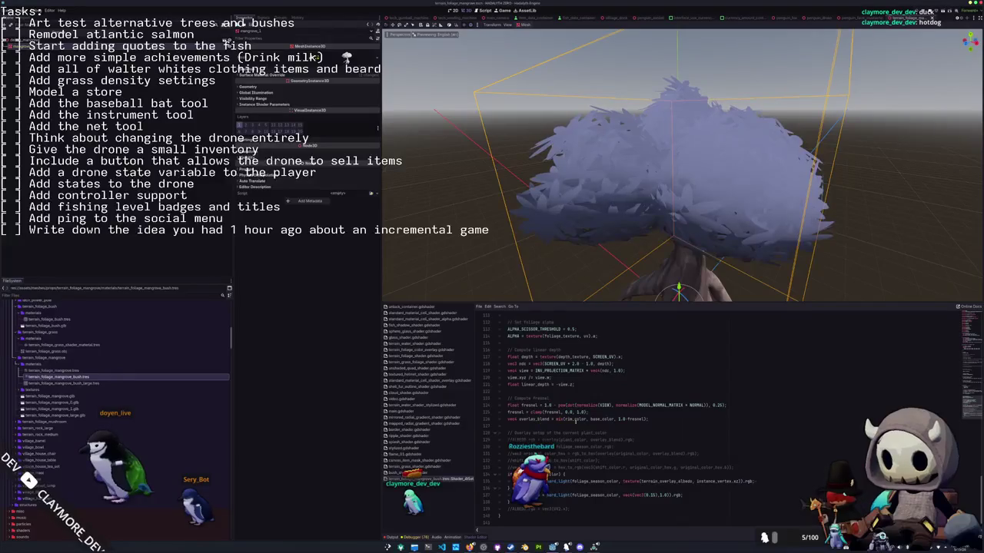
Select the linear depth and fresnel/overlay blend lines and comment them out.
left_click(527, 392)
left_click_drag(577, 387, 496, 352)
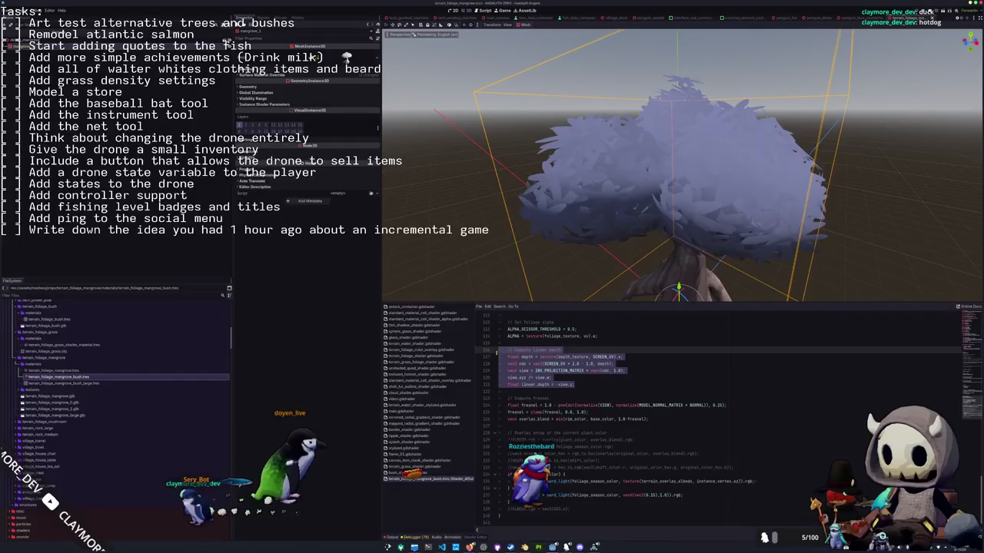
scroll(496, 352, "up", 3)
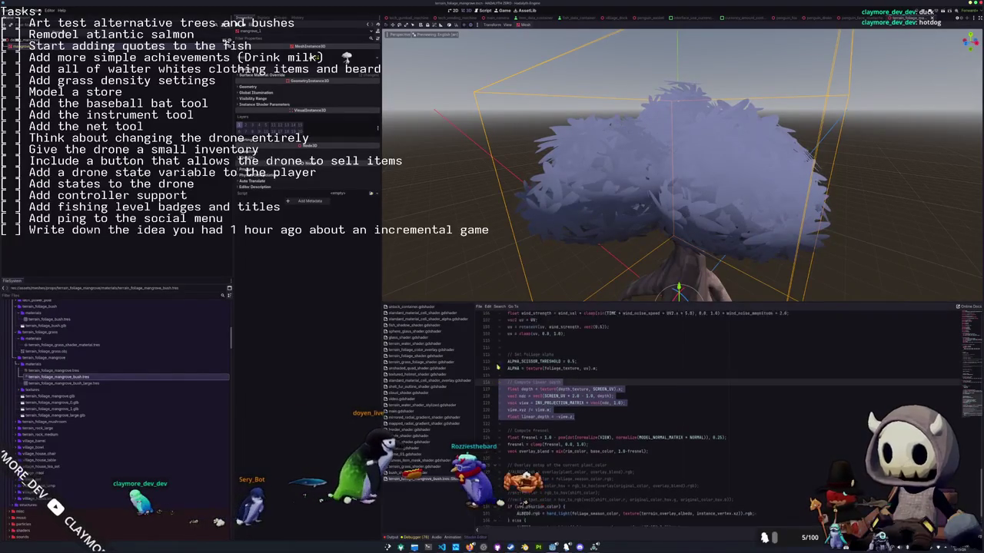
scroll(502, 374, "down", 1)
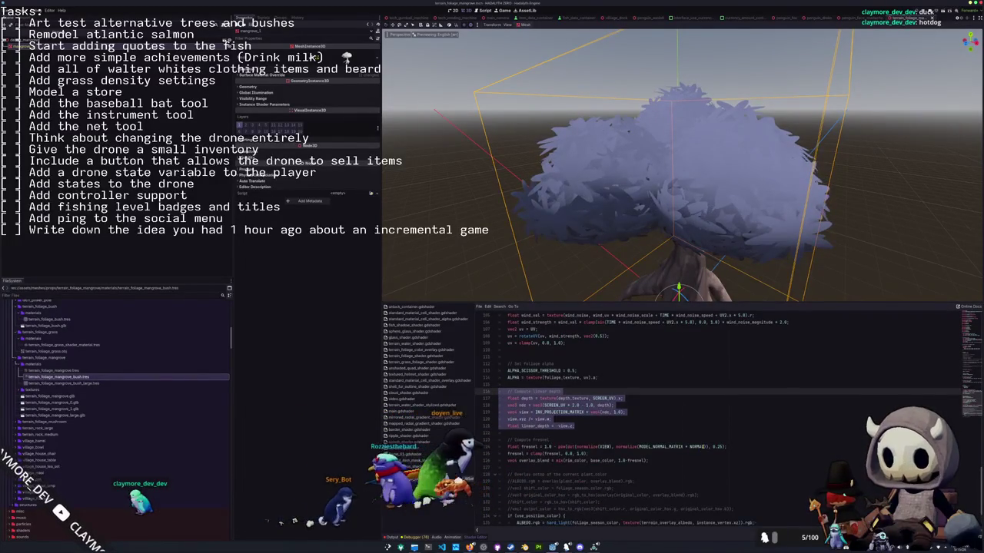
left_click_drag(508, 453, 648, 460)
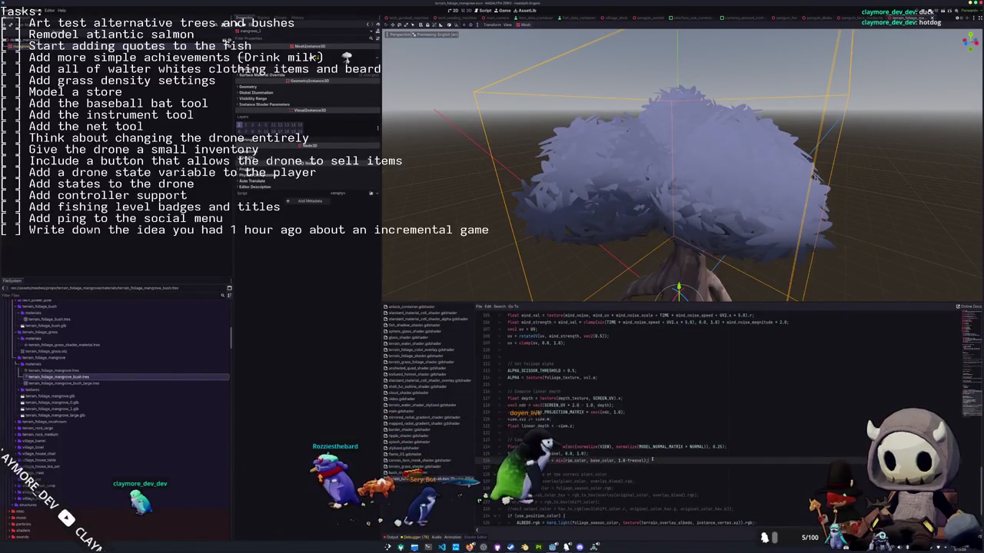
scroll(648, 460, "down", 1)
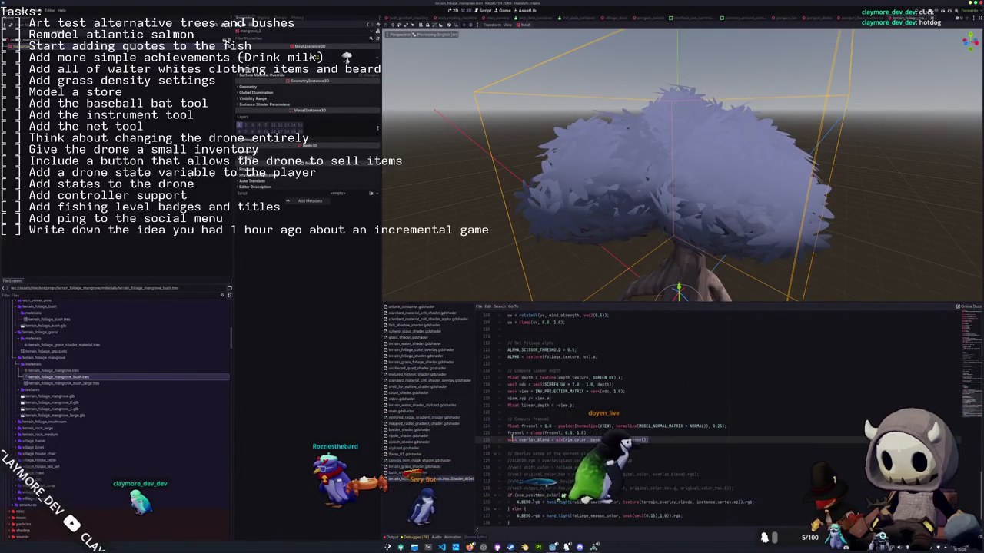
left_click_drag(648, 441, 496, 391)
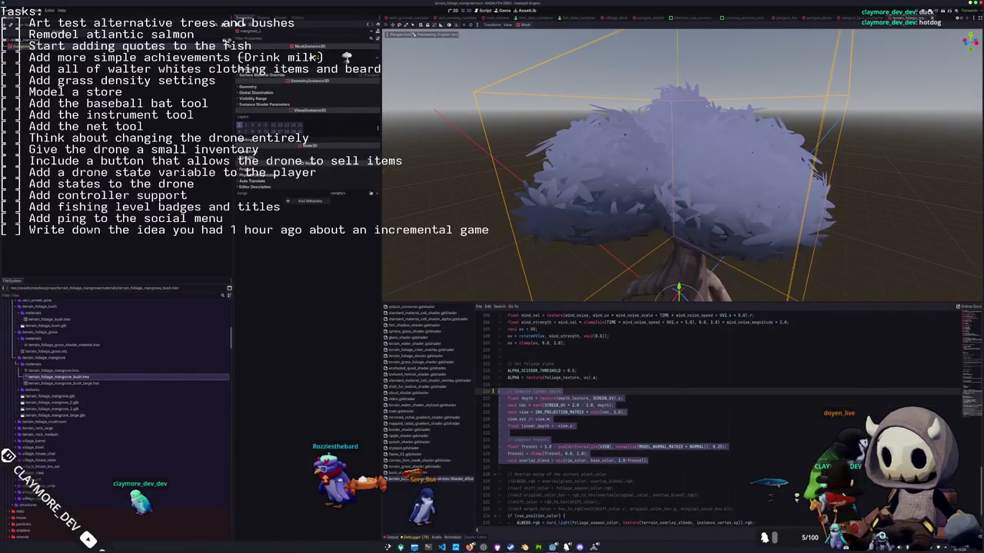
scroll(496, 391, "up", 2)
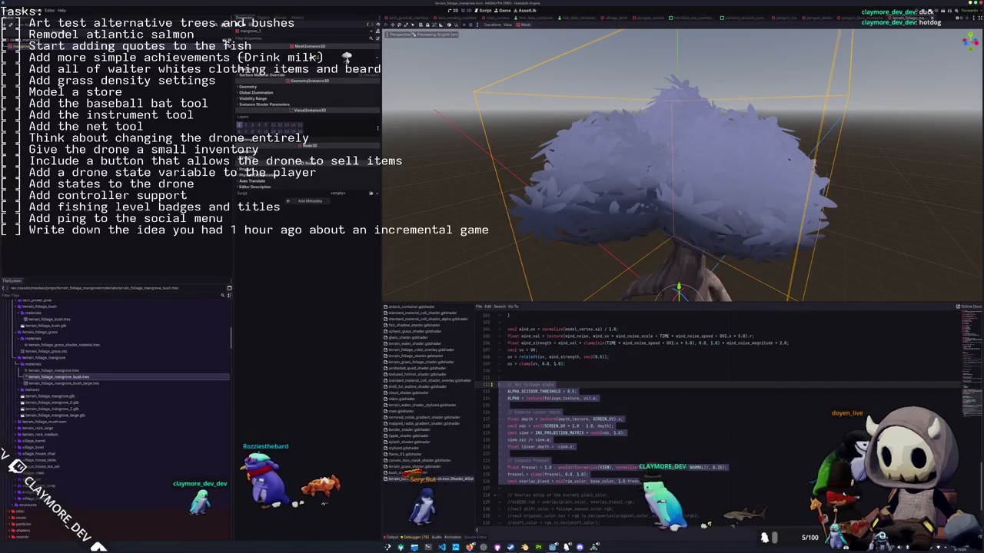
left_click_drag(498, 384, 488, 412)
key("ctrl+k")
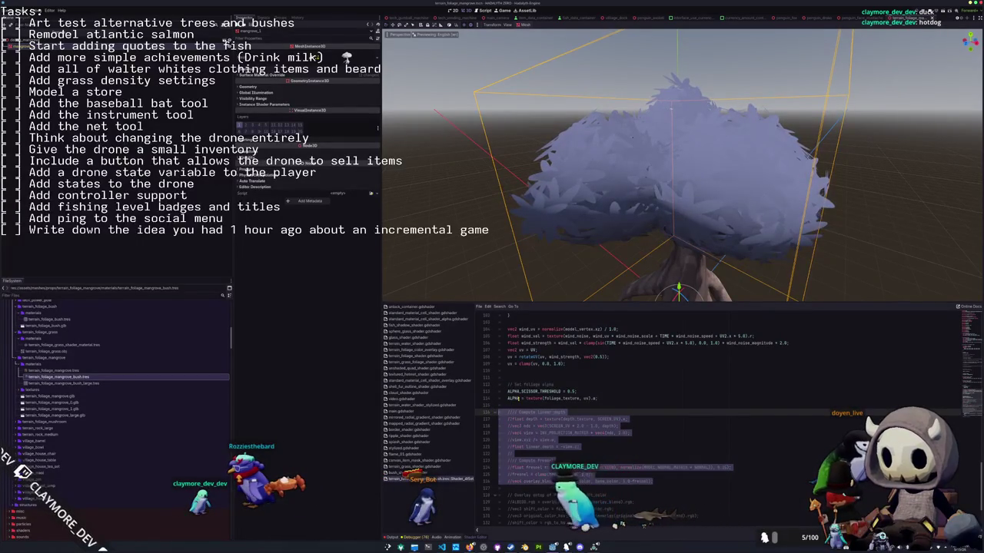
Review the shader's depth_draw_opaque, specular_disabled and shadows_disabled render modes.
scroll(597, 400, "down", 3)
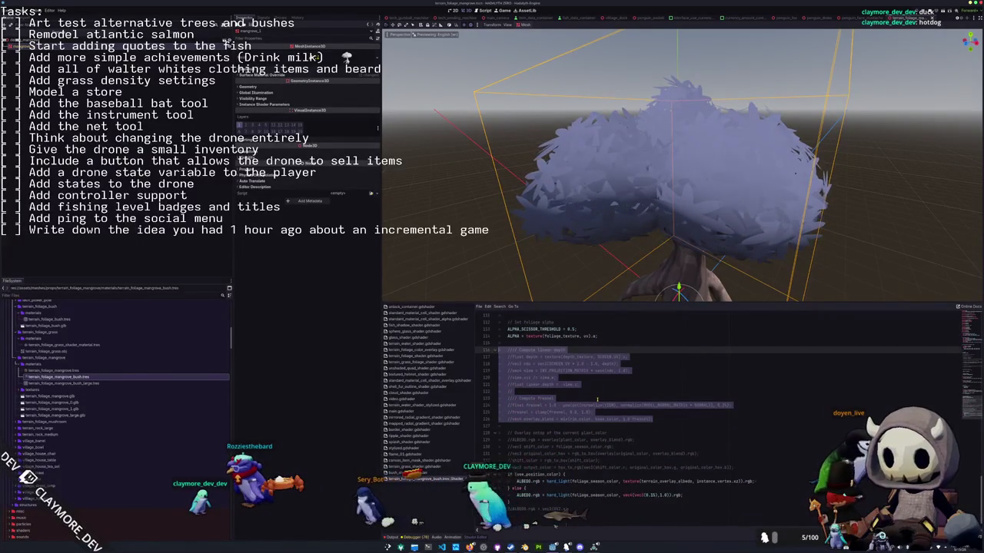
scroll(598, 399, "up", 2)
scroll(598, 399, "up", 2)
scroll(598, 398, "up", 4)
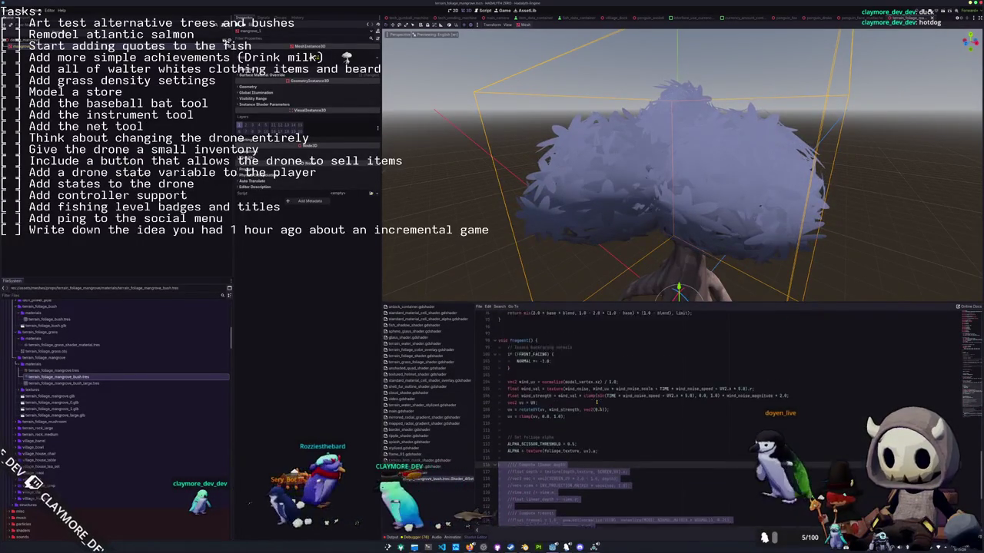
scroll(598, 392, "up", 5)
scroll(597, 384, "up", 4)
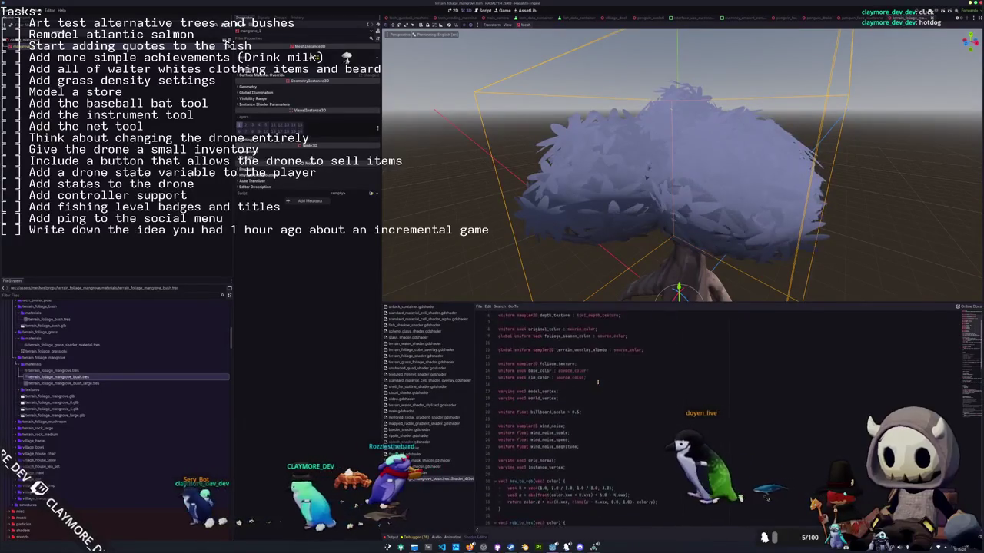
scroll(597, 382, "up", 5)
double_click(642, 322)
double_click(683, 322)
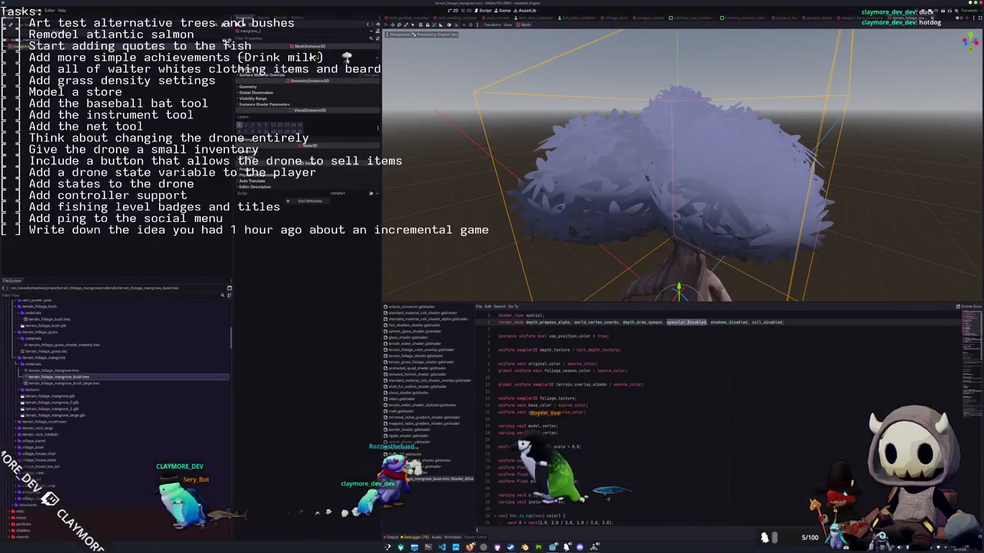
double_click(726, 322)
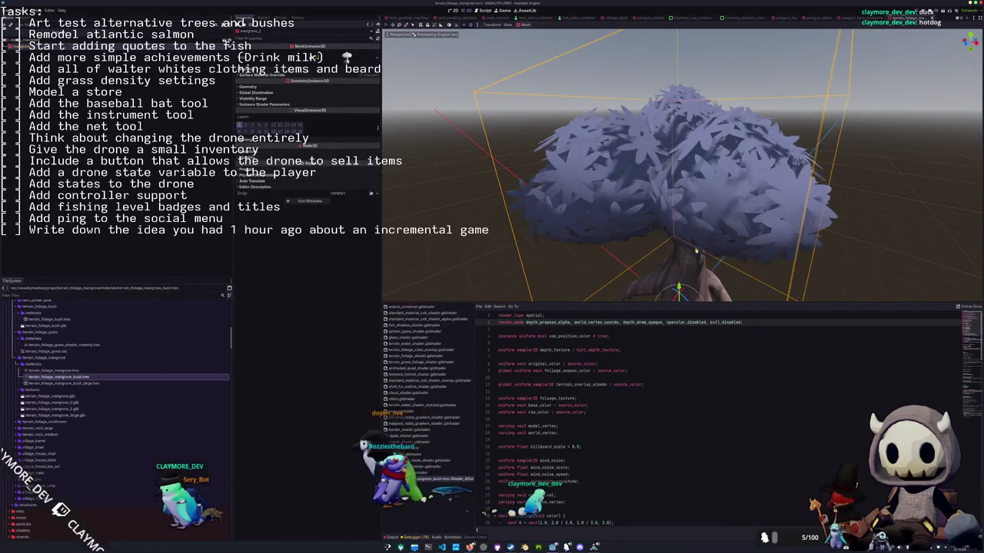
Check the mangrove tree's foliage from close and side views, then bring up Quick Open.
scroll(701, 263, "down", 3)
middle_click_drag(701, 263, 663, 263)
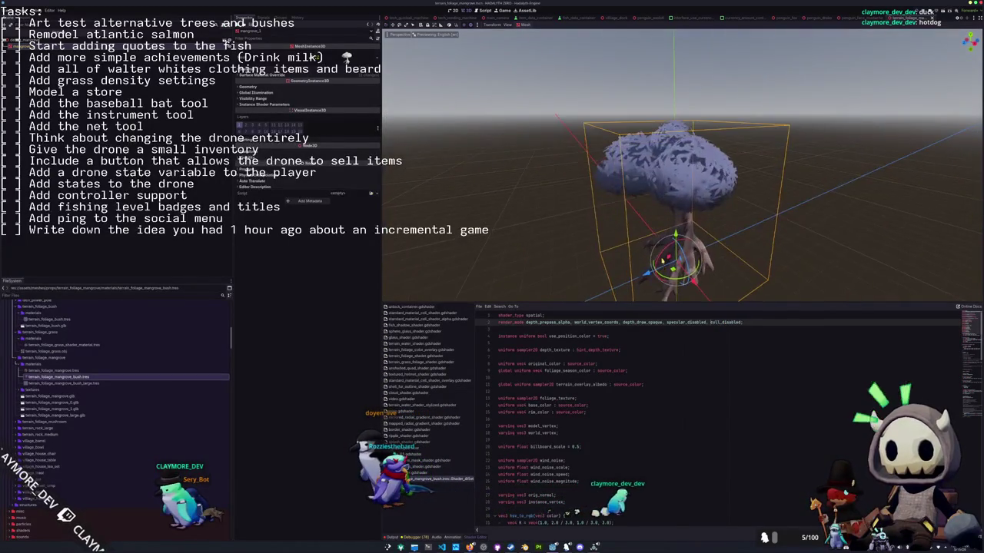
scroll(663, 263, "up", 3)
scroll(642, 253, "up", 2)
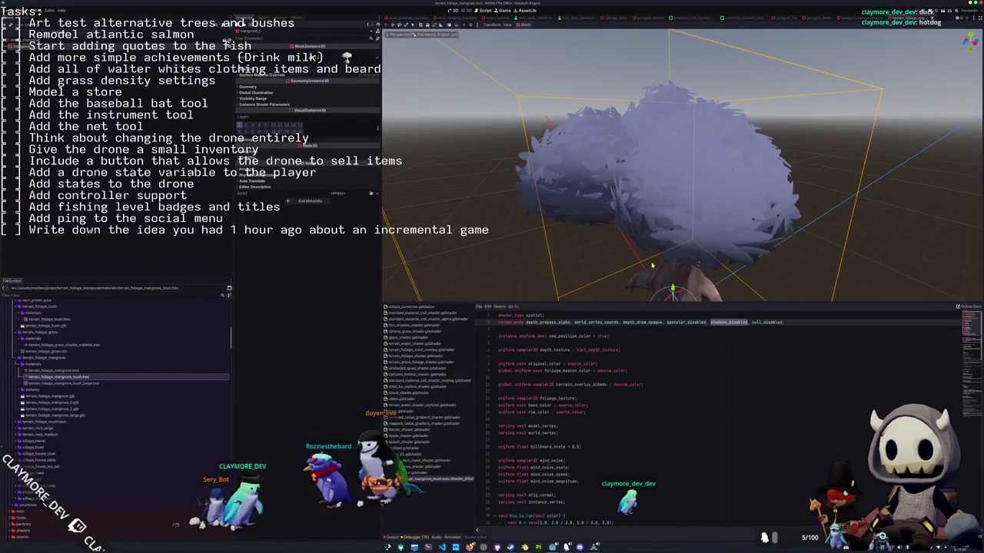
scroll(656, 263, "down", 3)
left_click(824, 221)
mouse_move(824, 222)
middle_mouse_down()
mouse_move(661, 196)
mouse_move(613, 161)
mouse_move(626, 145)
mouse_move(626, 177)
middle_mouse_up()
scroll(661, 196, "up", 3)
scroll(627, 177, "up", 3)
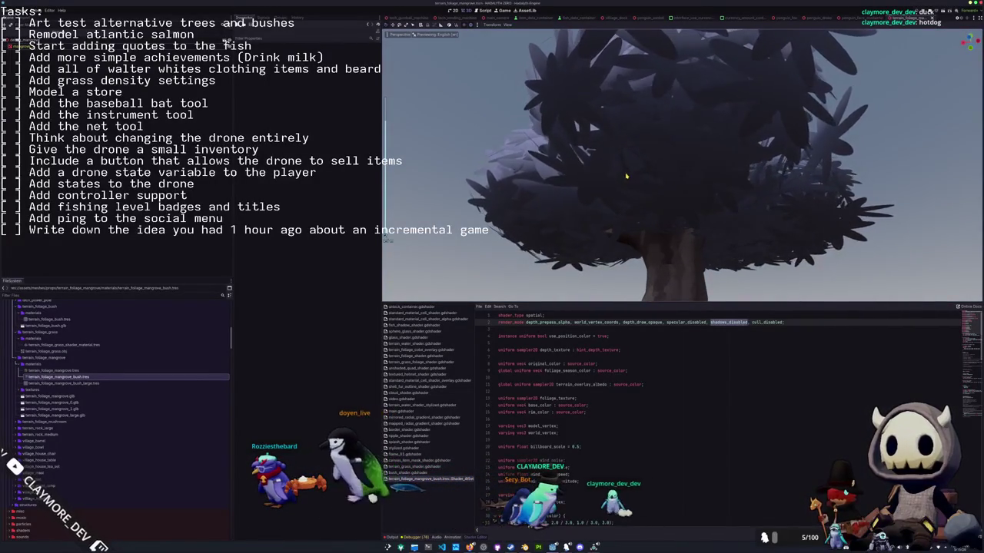
scroll(627, 177, "down", 5)
mouse_move(626, 177)
middle_mouse_down()
mouse_move(641, 226)
mouse_move(573, 251)
middle_mouse_up()
key("shift+alt+o")
type("main")
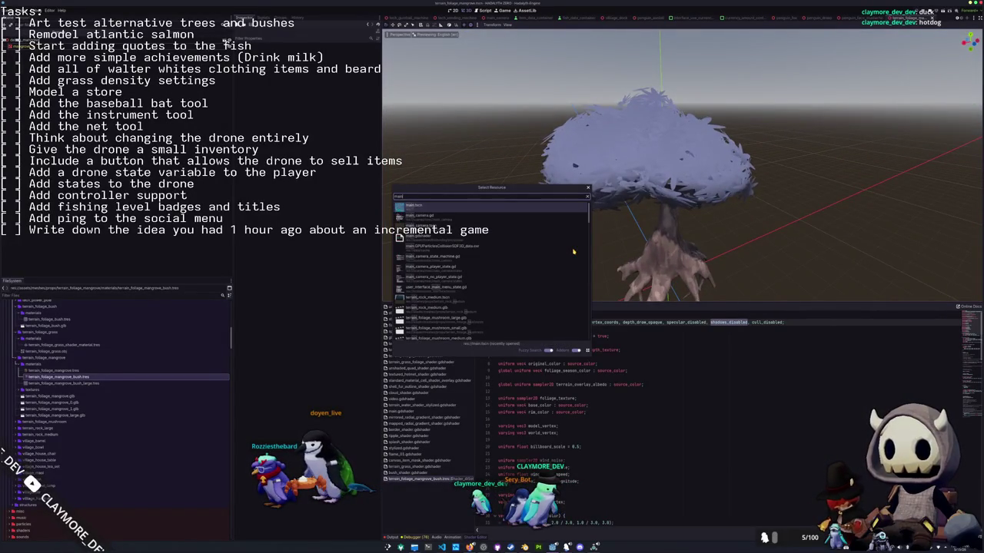
Open the main island scene and look through its multimesh placer nodes.
key("Return")
middle_click_drag(592, 231, 596, 204)
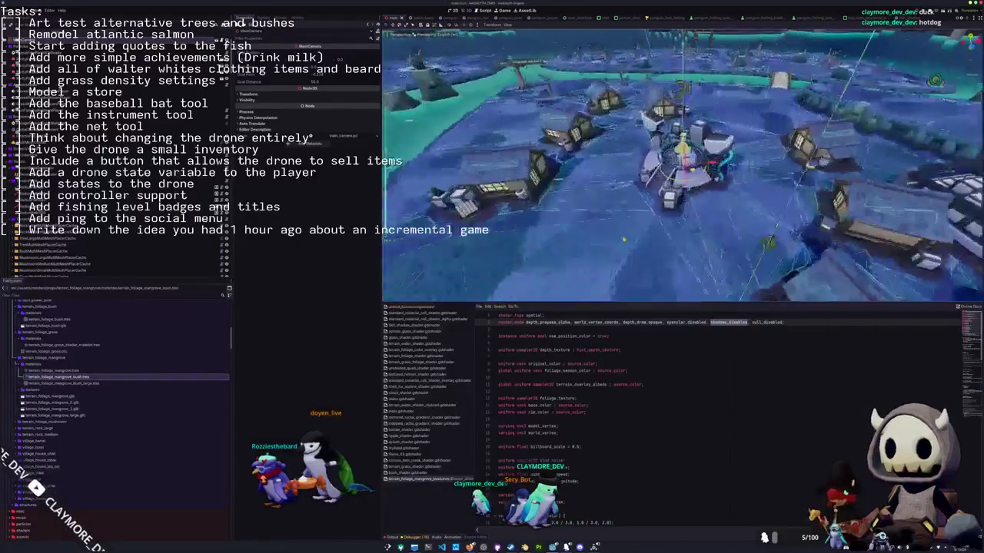
scroll(597, 203, "up", 5)
scroll(596, 204, "down", 4)
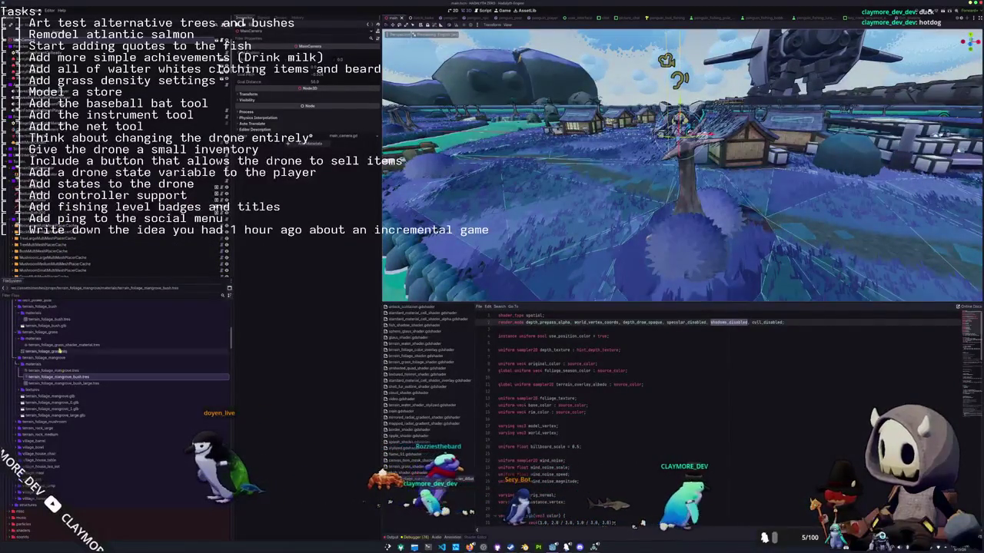
left_click(46, 245)
left_click(31, 274)
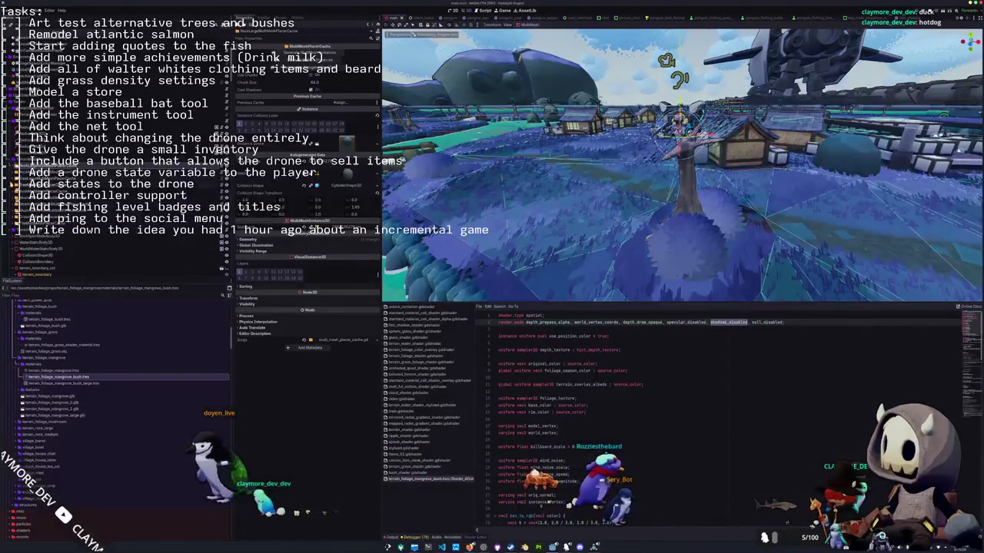
scroll(46, 253, "down", 3)
left_click(46, 184)
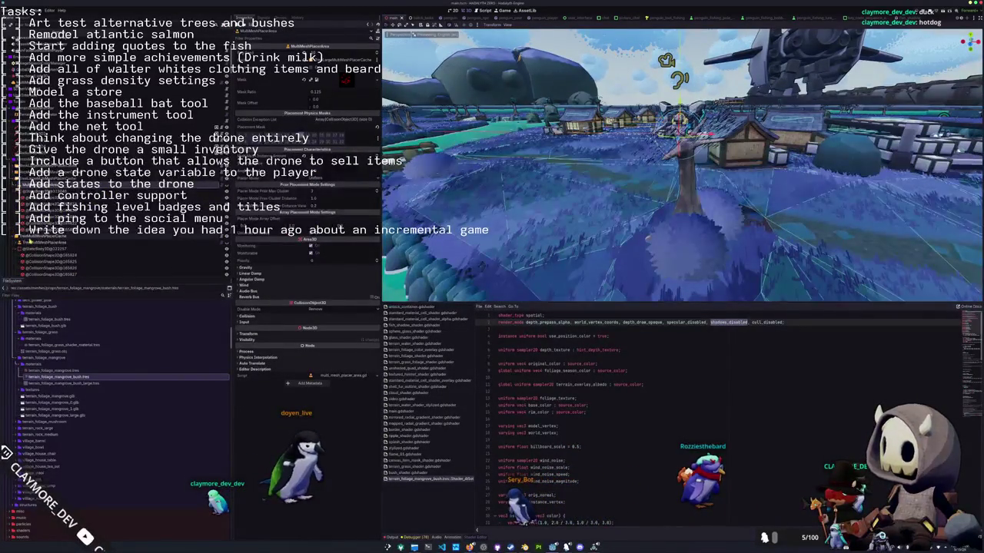
Select TreeMultiMeshPlacerCache and expand its mesh to show Surface 0's shader parameters.
left_click(46, 235)
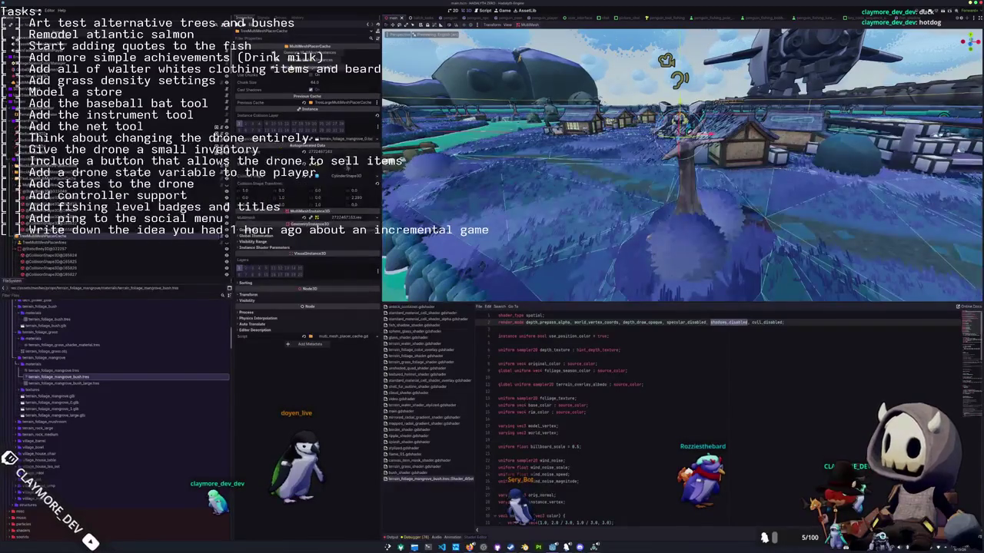
left_click(346, 170)
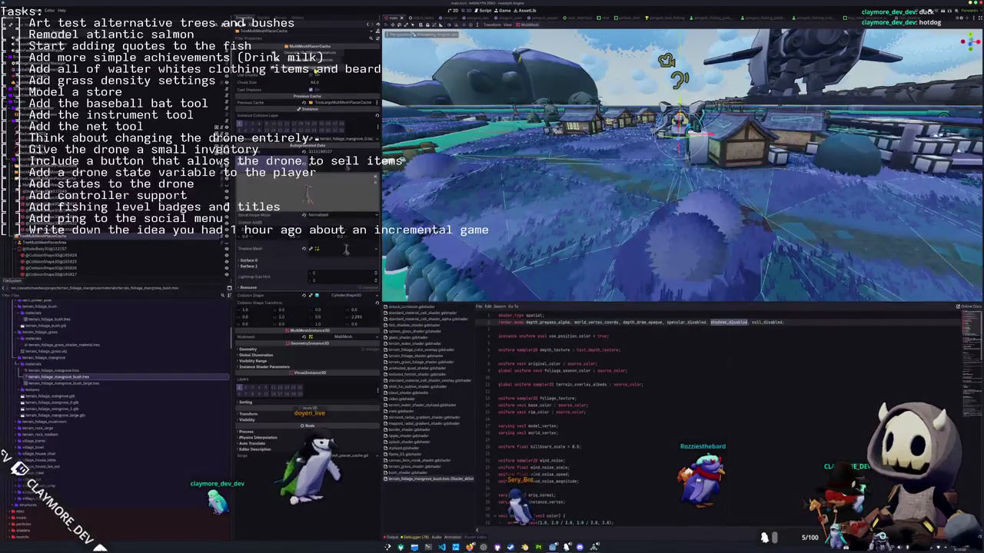
left_click(305, 144)
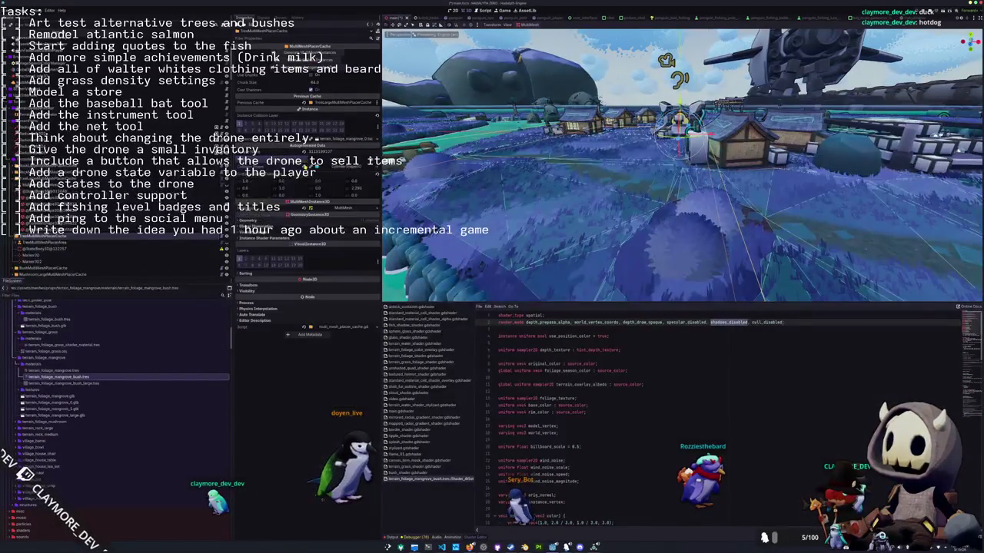
left_click(305, 144)
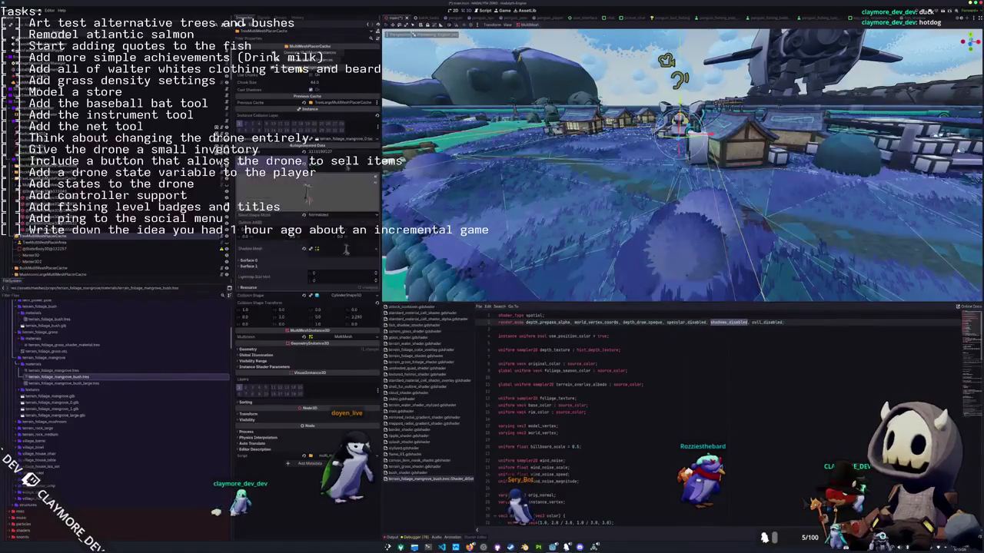
left_click(305, 163)
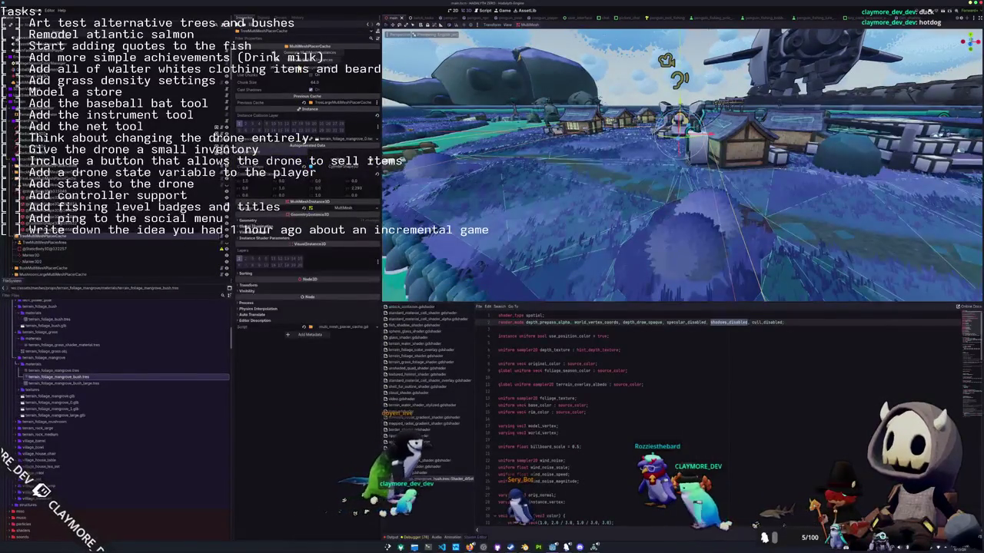
left_click(305, 144)
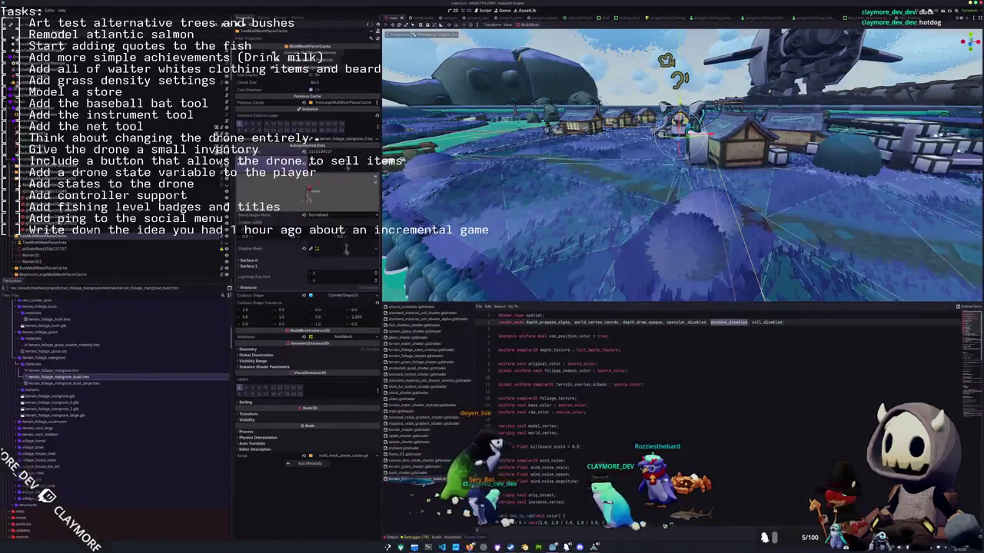
left_click(321, 260)
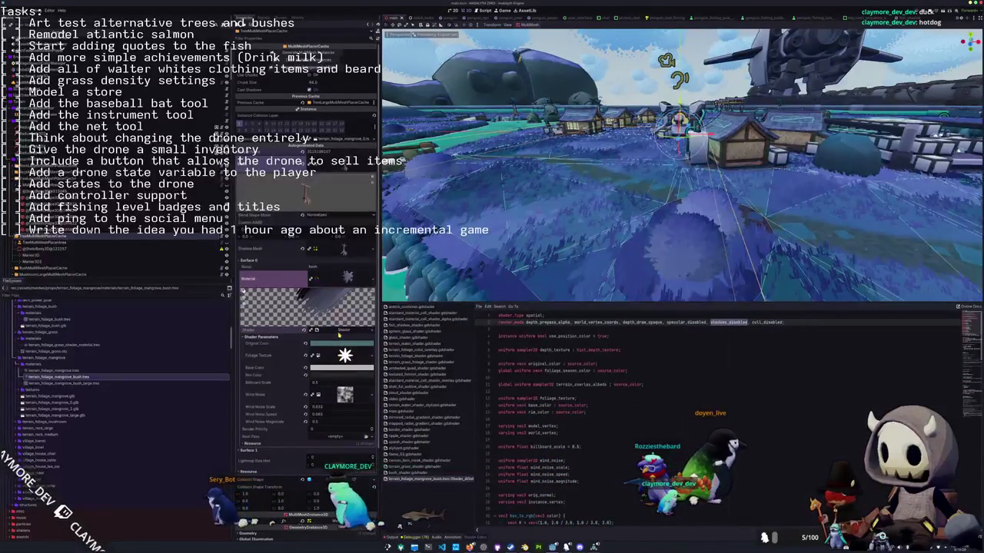
Save the main scene, then save the foliage shader as a new foliage bush shader in assets/shaders.
key("ctrl+s")
left_click(430, 479)
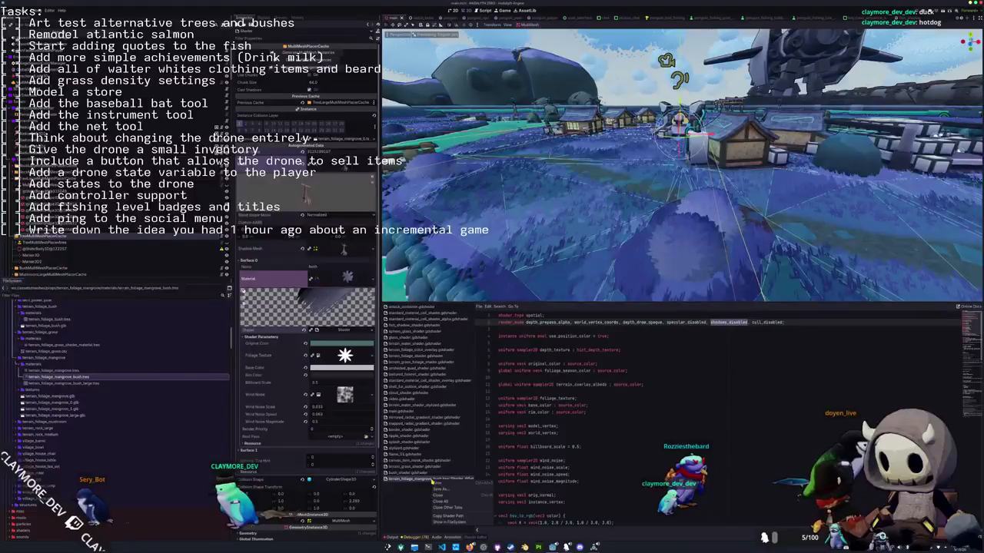
left_click(437, 494)
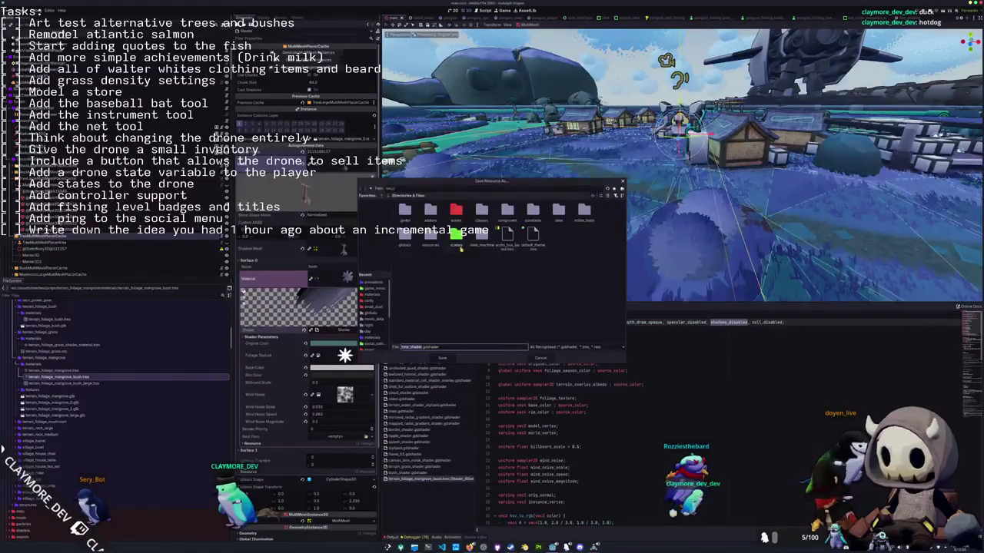
double_click(456, 210)
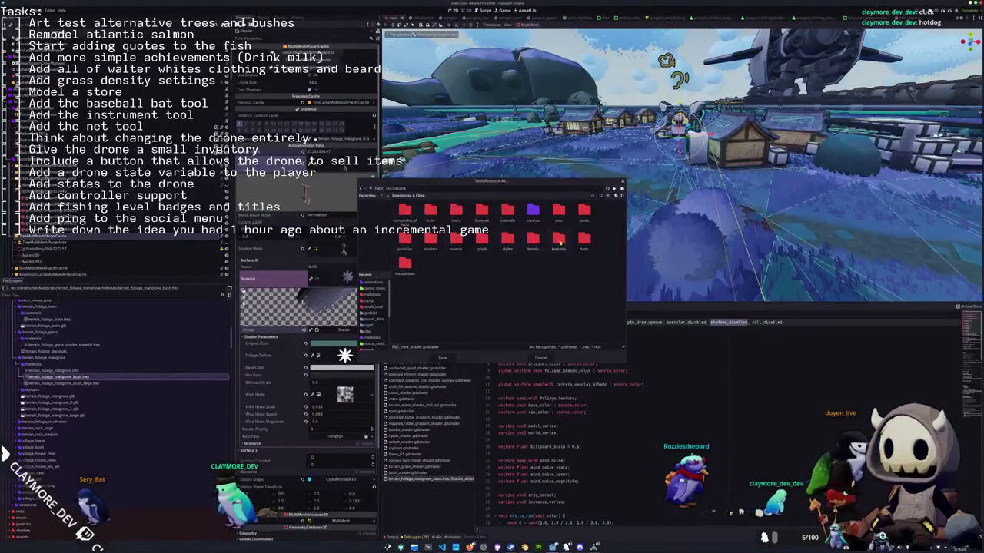
double_click(435, 241)
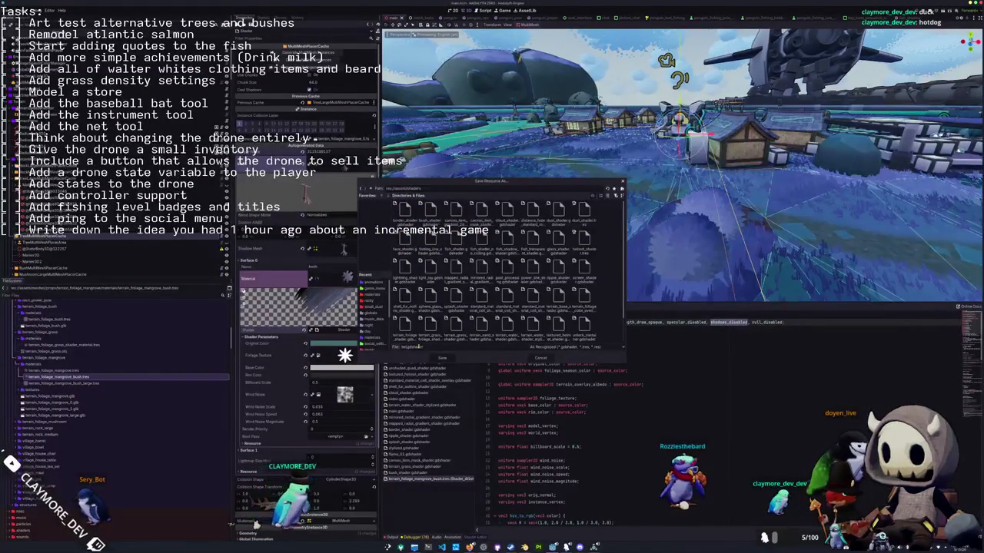
type("liage_bush_shad")
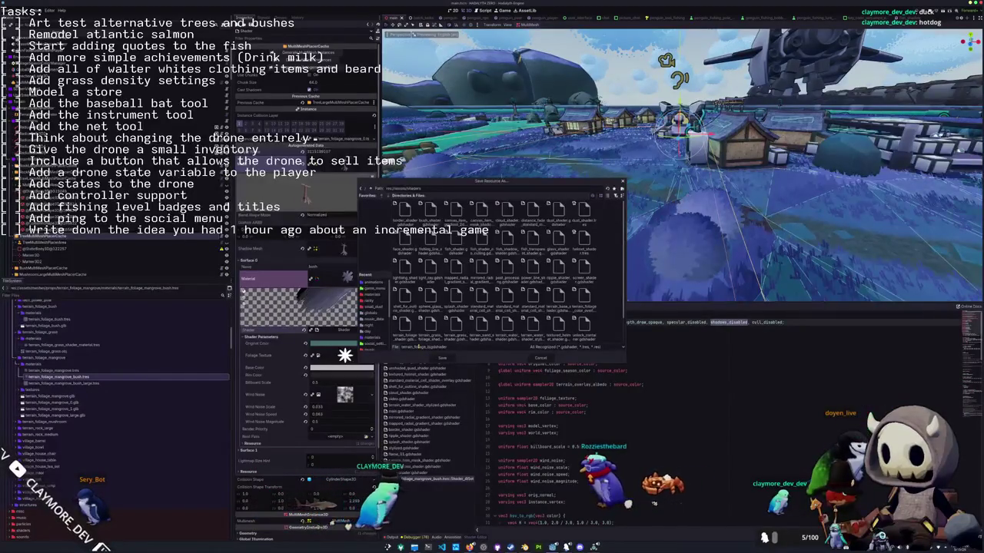
type("er.gdshader")
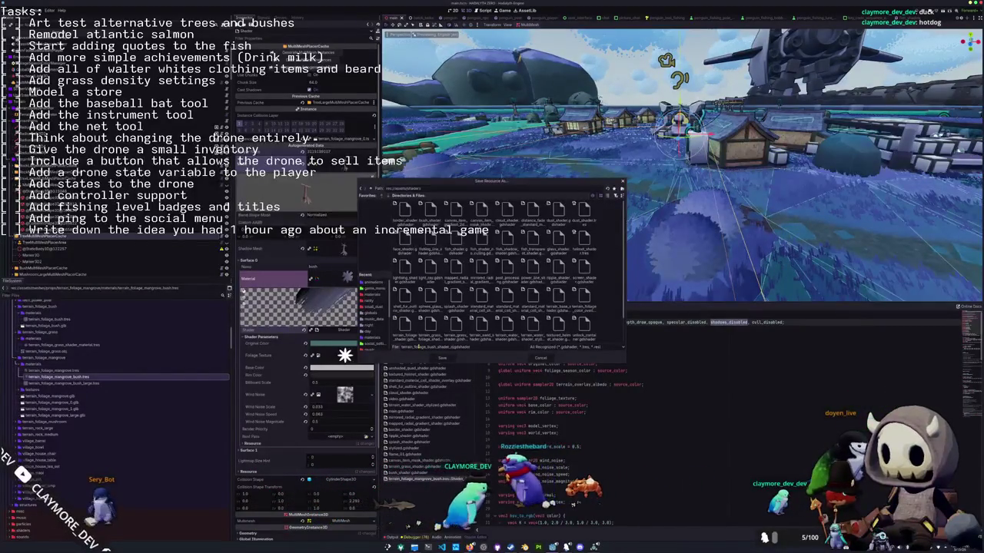
key("Return")
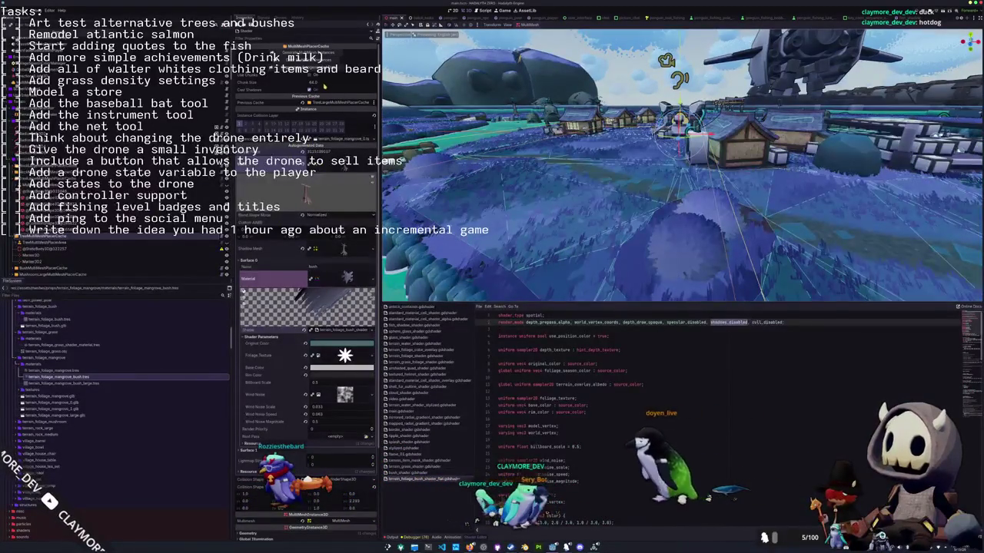
Return to the mangrove tree scene and select the terrain_foliage_mangrove_0.glb model file.
left_click(336, 140)
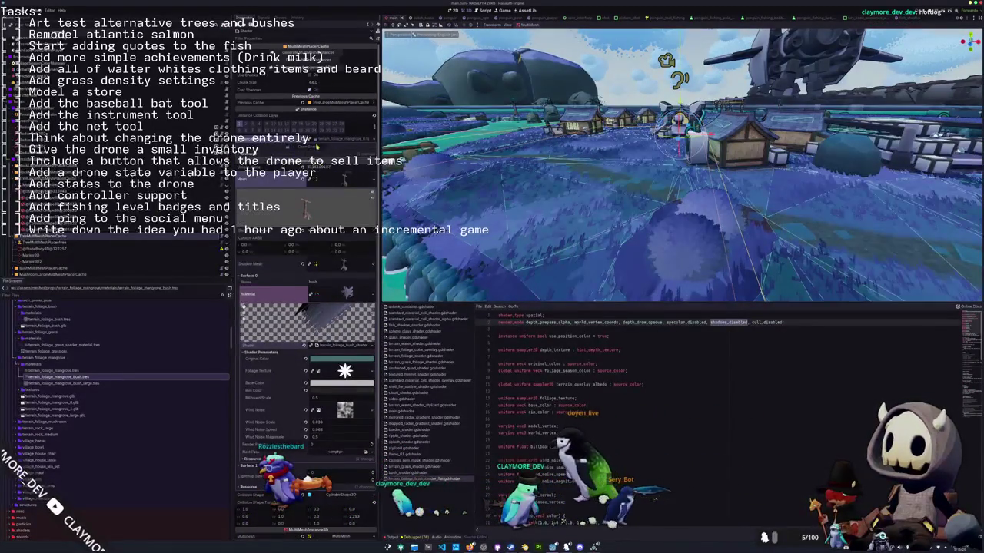
left_click(344, 179)
middle_click_drag(480, 156, 445, 139)
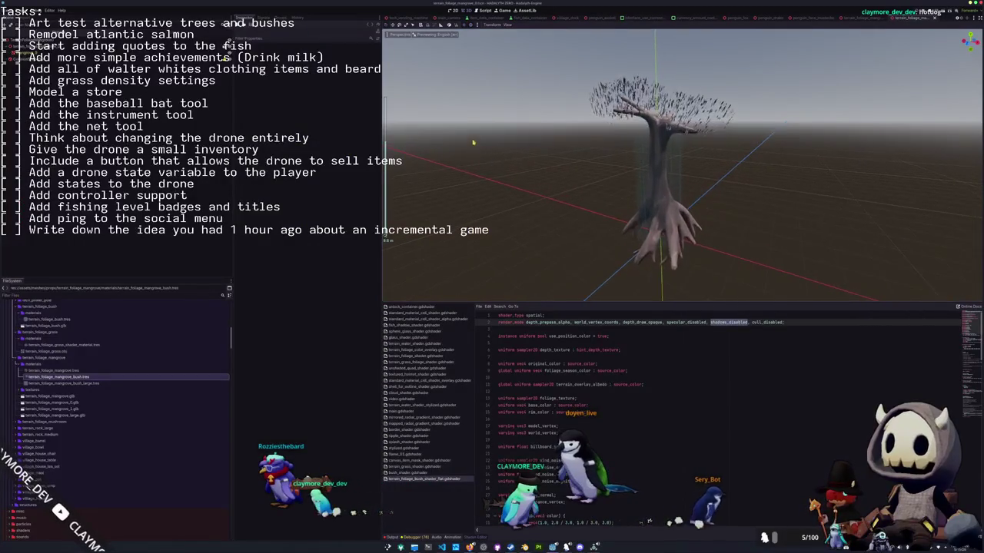
left_click(680, 207)
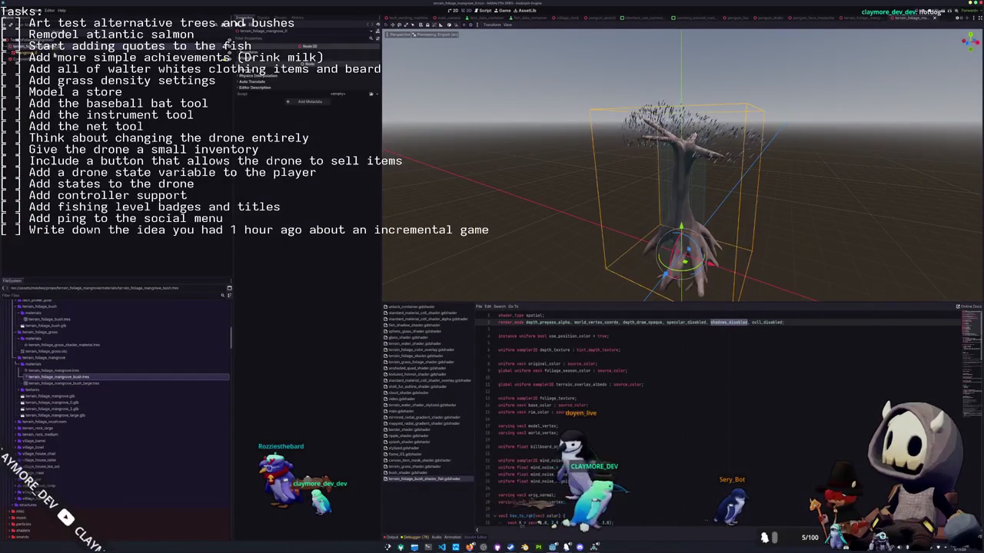
left_click(54, 402)
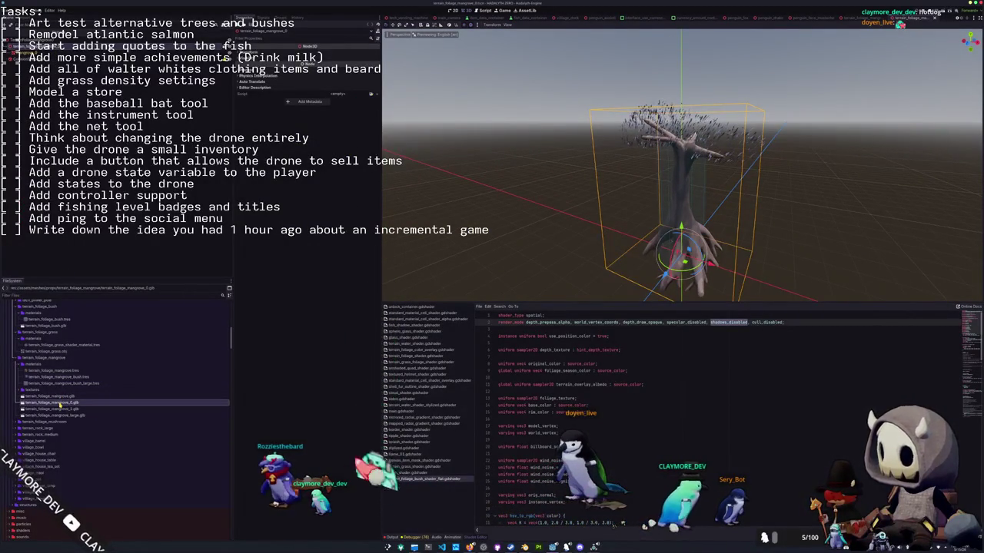
key("alt+Tab")
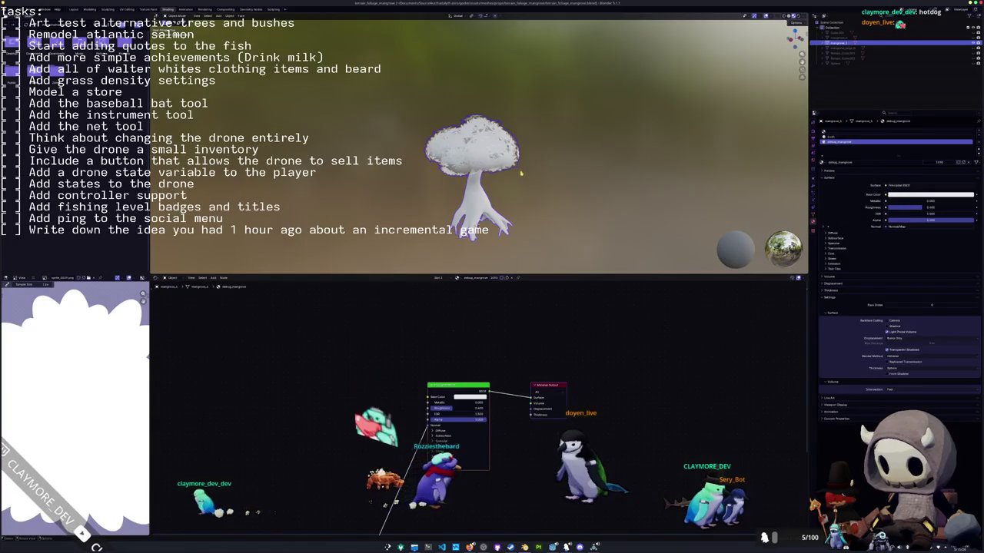
Save the mangrove blend file, then try duplicating a tree and undo those changes.
key("ctrl+s")
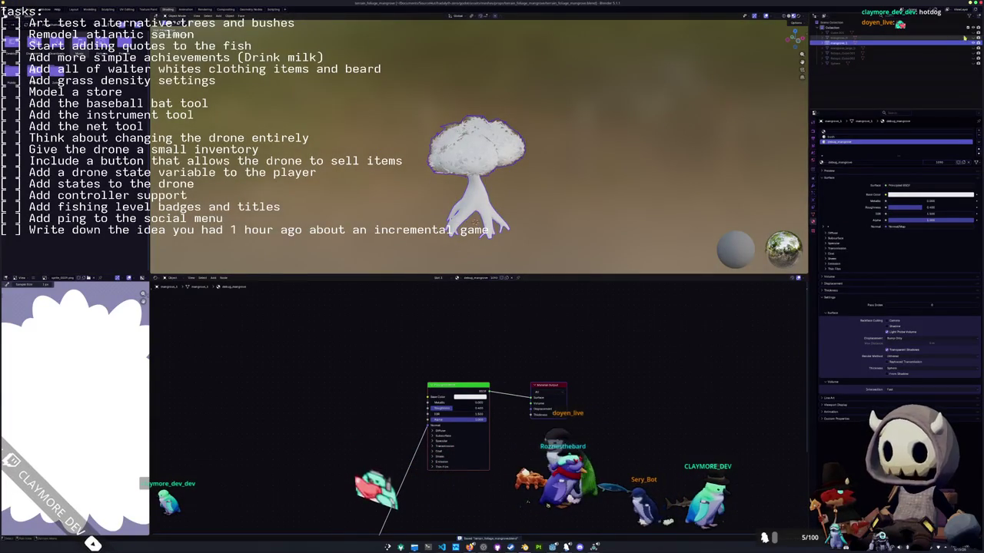
left_click(952, 37)
key("shift+d")
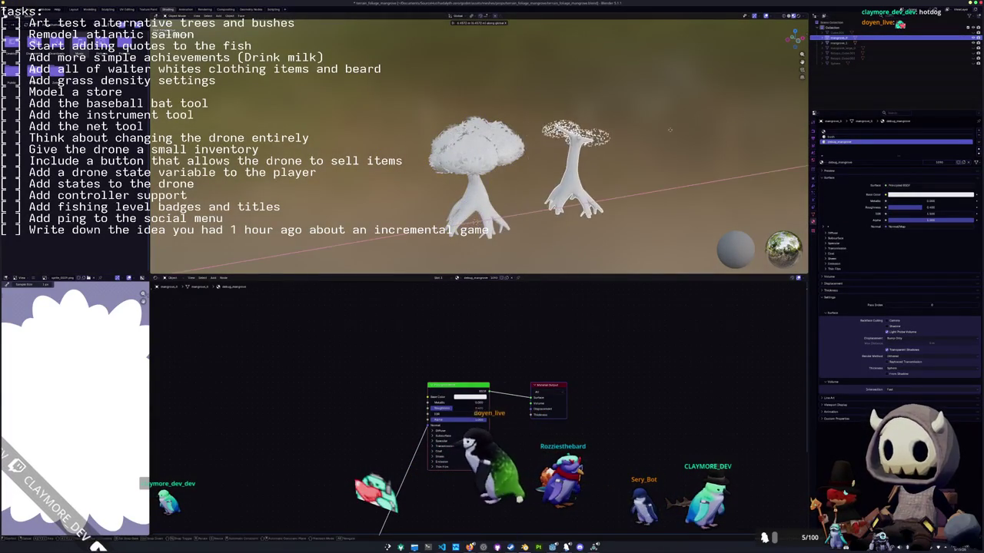
left_click(600, 121)
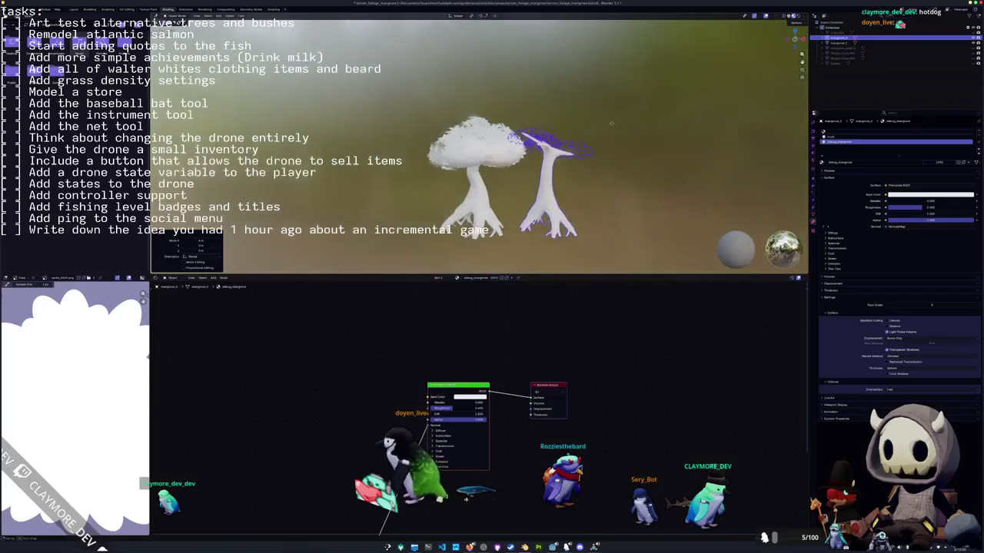
key("g")
key("ctrl+z")
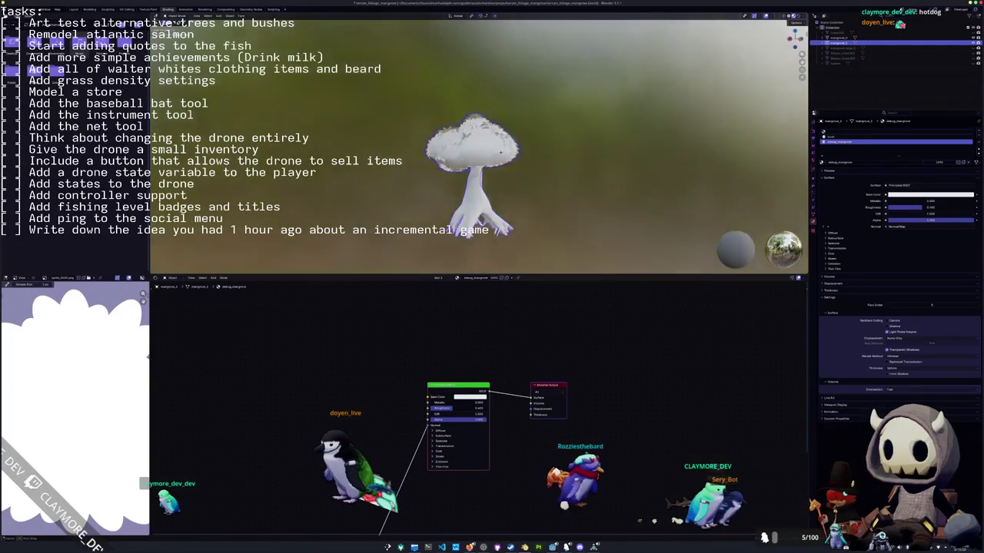
key("ctrl+z")
key("ctrl+z")
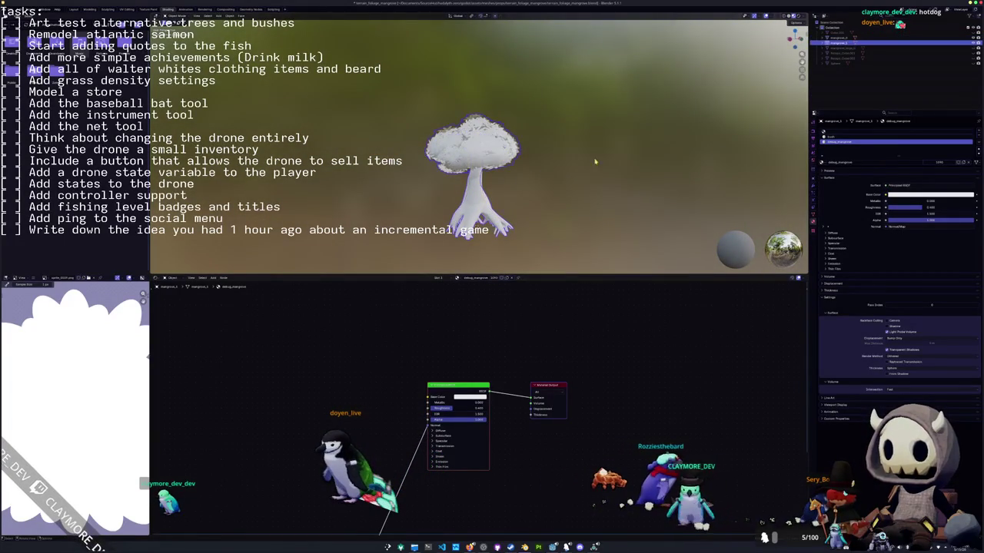
key("ctrl+z")
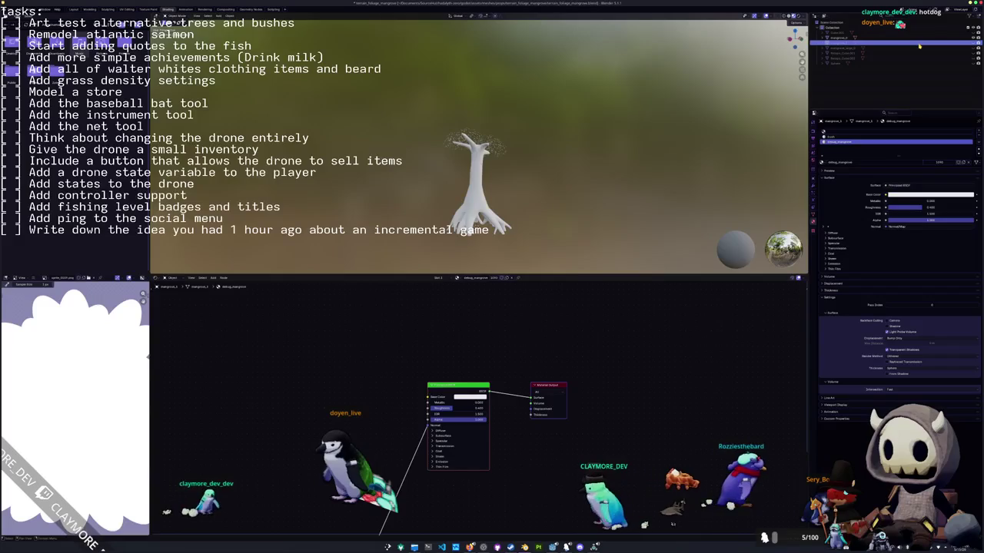
key("ctrl+z")
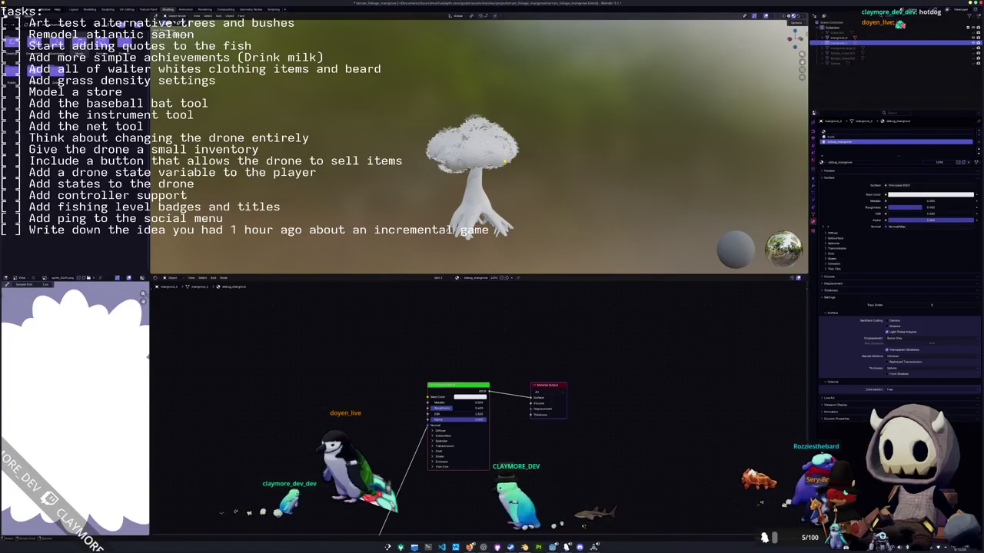
key("ctrl+z")
Duplicate the left tree along X as a trial, then undo it.
left_click(468, 169)
key("shift+d")
key("x")
left_click(310, 228)
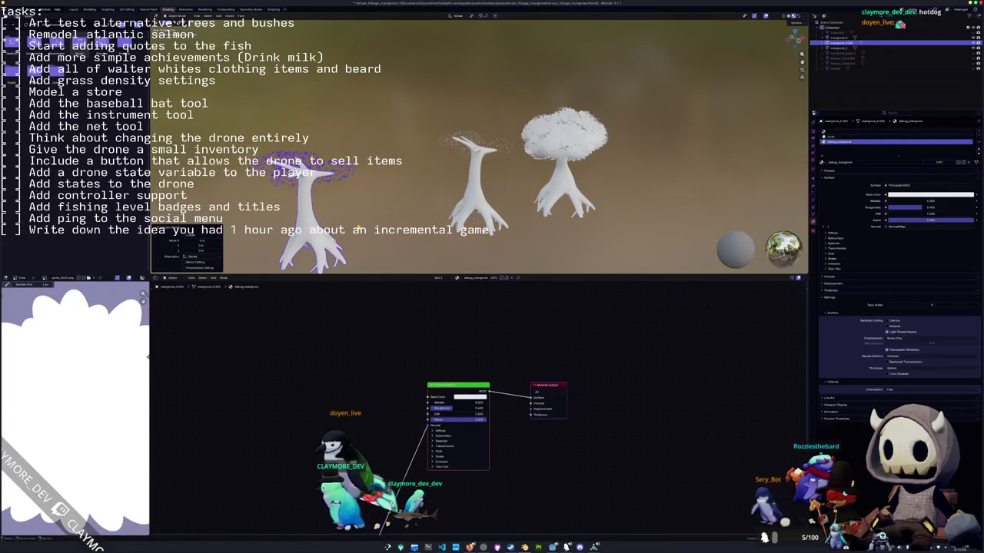
key("ctrl+z")
Delete the left tree's leaf geometry in Edit Mode.
key("Tab")
key("KP_Decimal")
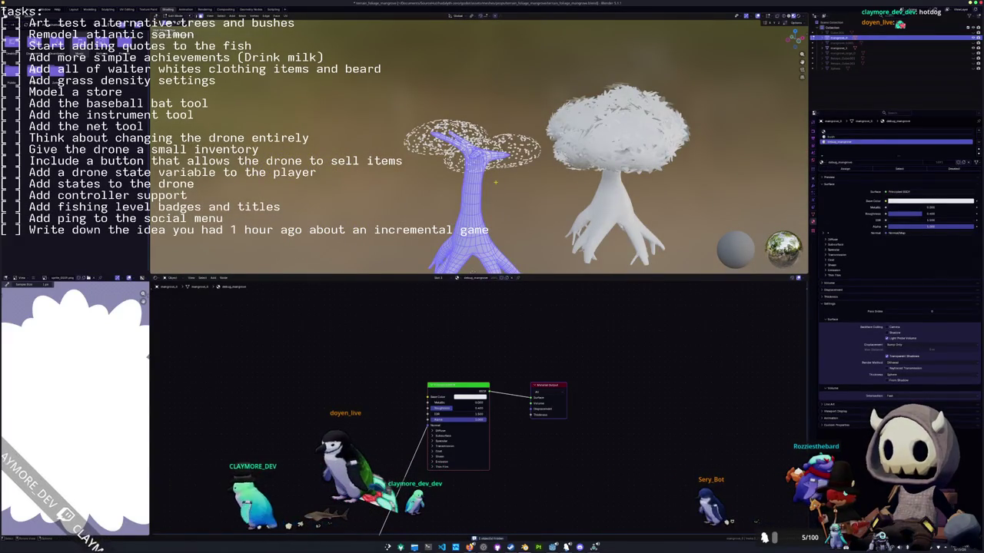
key("KP_3")
key("KP_1")
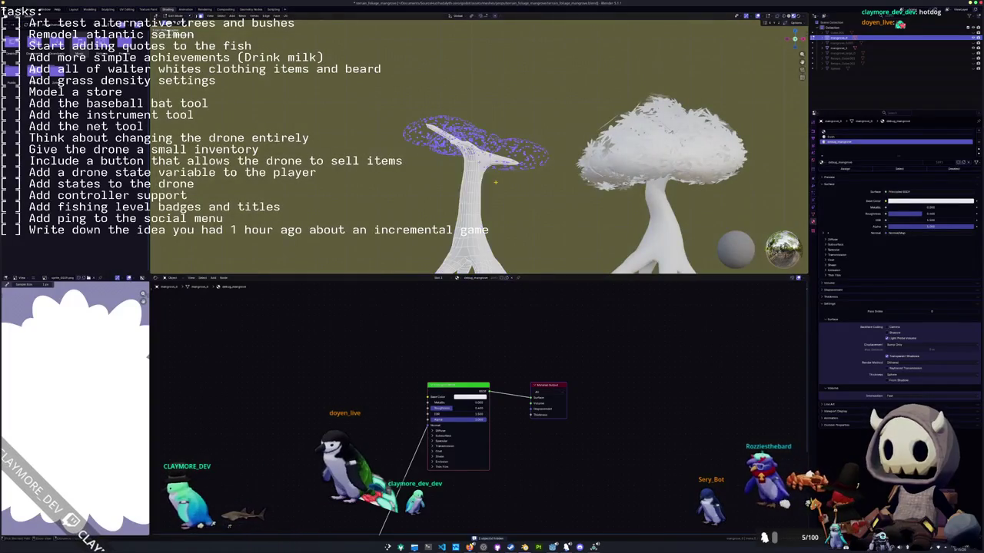
key("x")
left_click(496, 185)
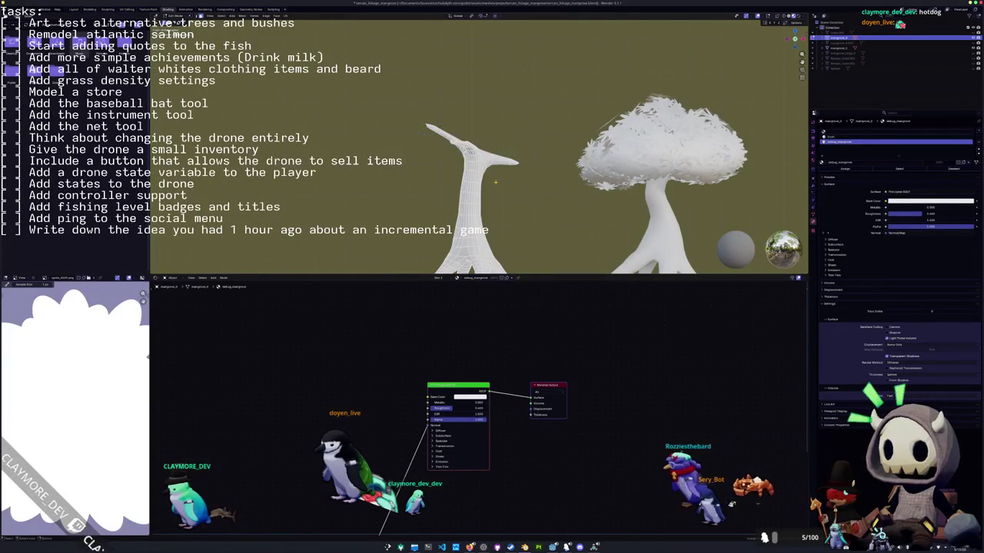
Select the right tree's canopy by inverting its trunk selection and separate it into its own object.
key("Tab")
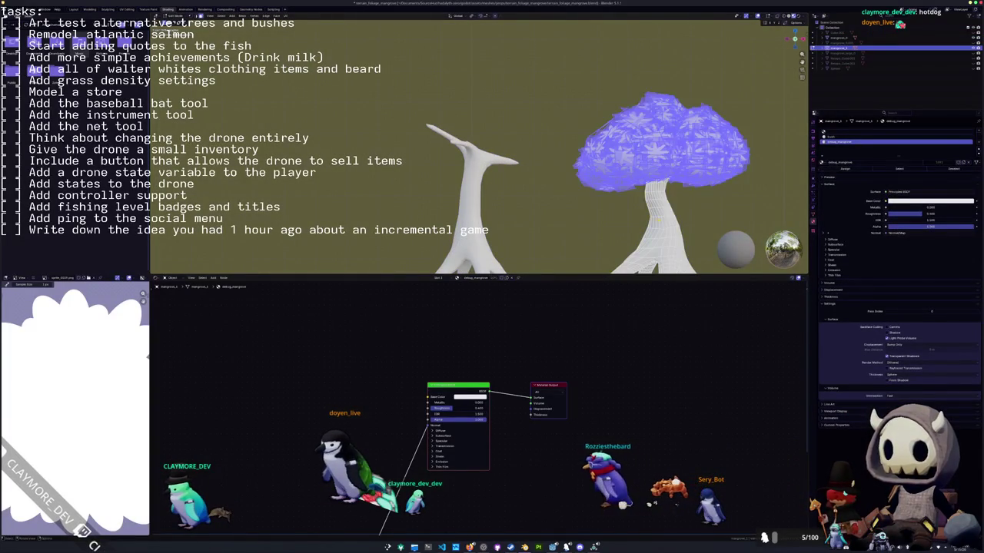
key("alt+a")
key("l")
key("ctrl+i")
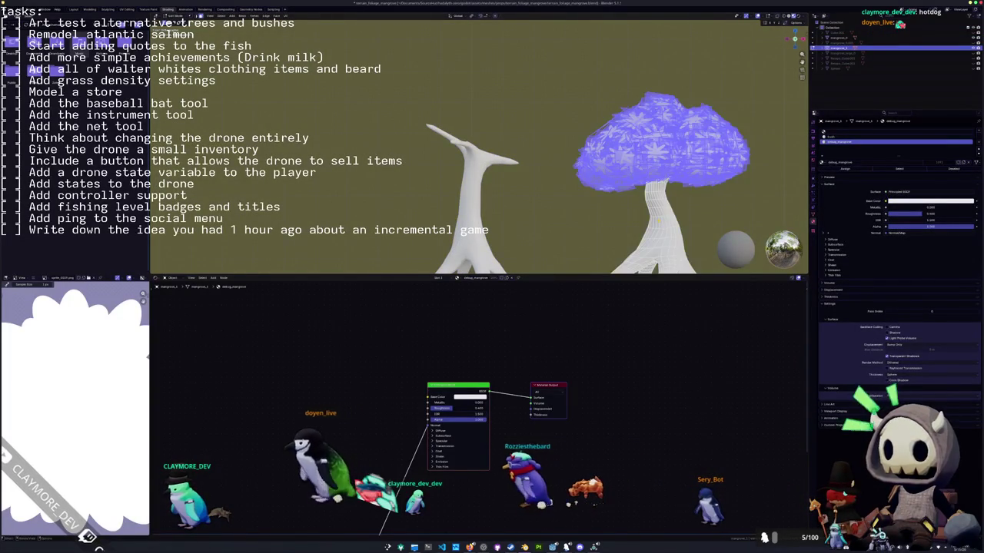
right_click(611, 217)
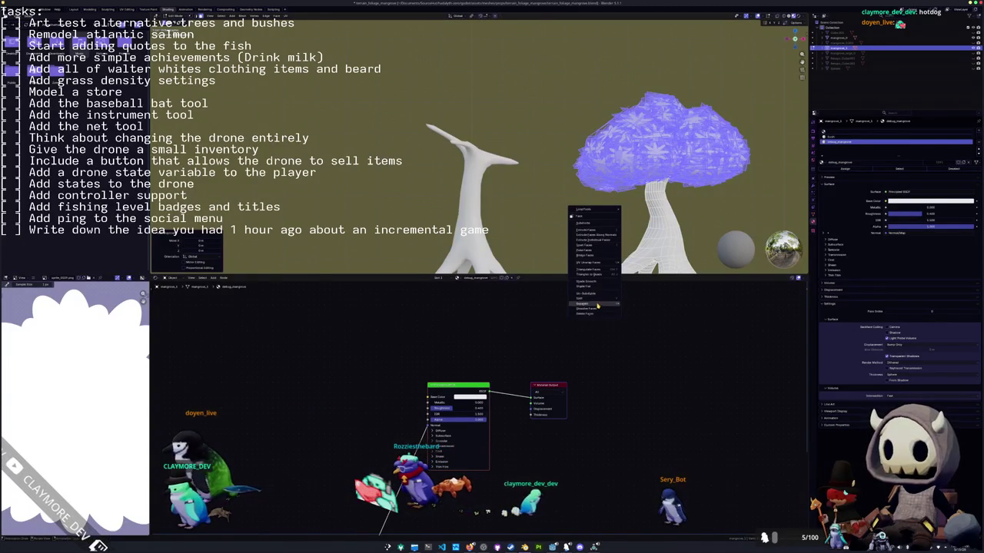
left_click(627, 305)
key("Tab")
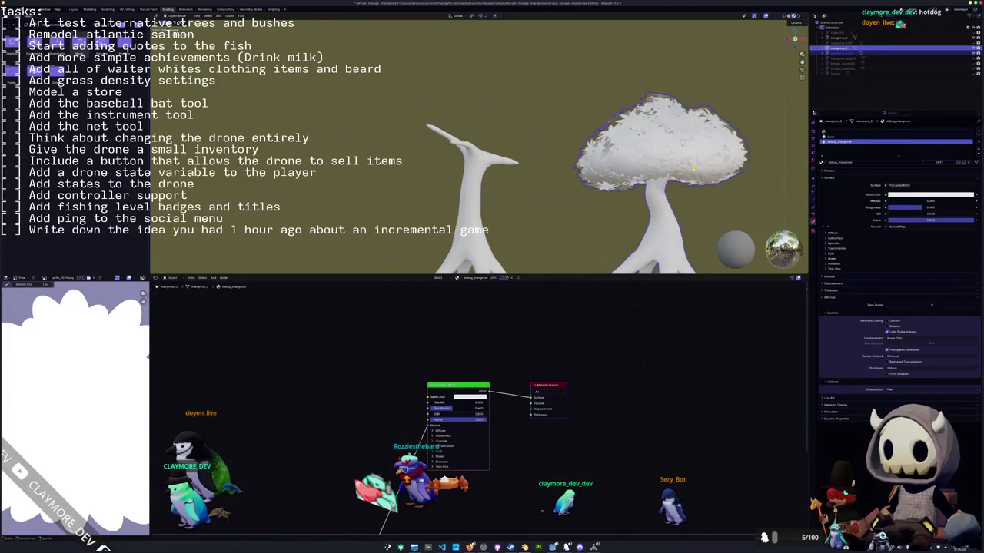
Duplicate the separated canopy onto the left trunk and raise it along Z.
key("shift+d")
key("x")
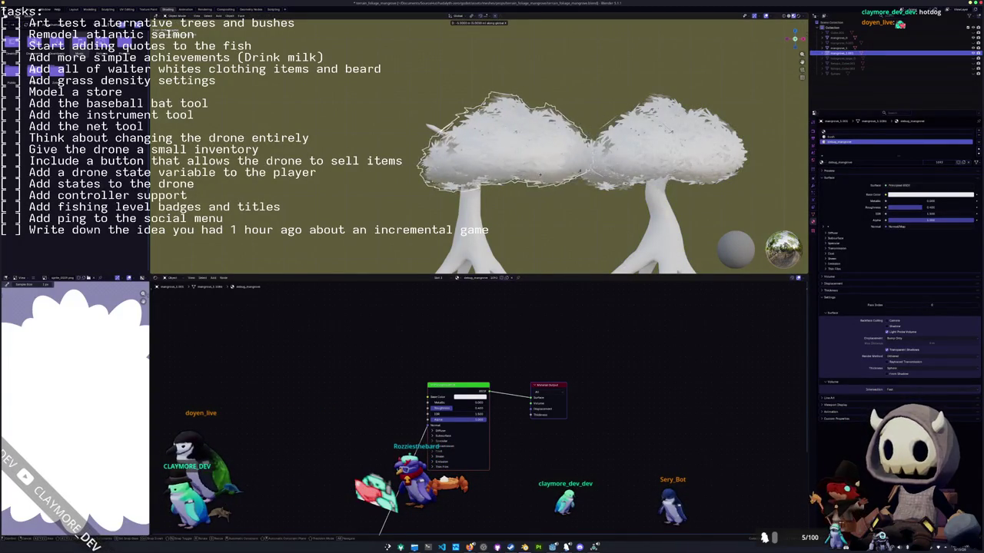
left_click(506, 175)
key("g")
key("z")
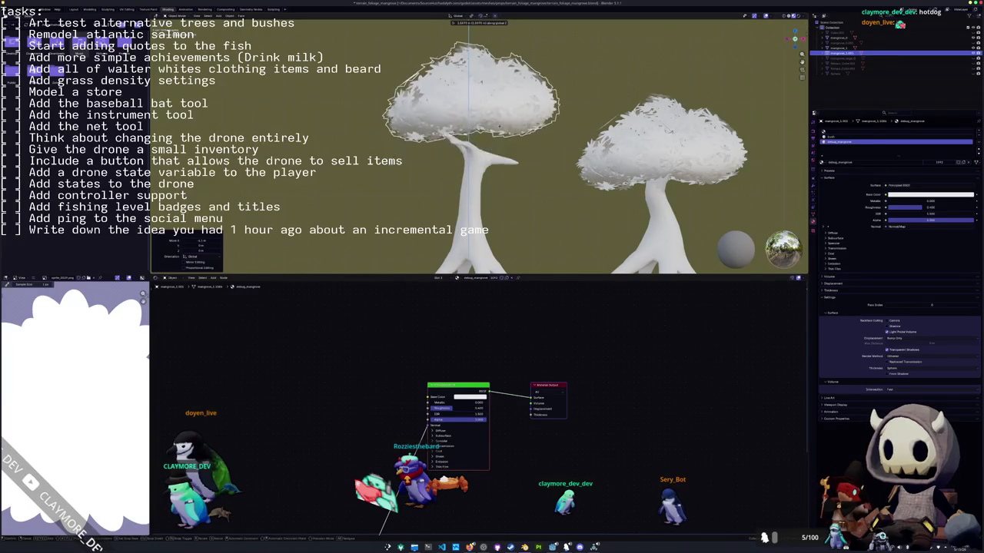
left_click(501, 166)
scroll(501, 167, "down", 2)
mouse_move(501, 166)
middle_mouse_down()
mouse_move(542, 198)
mouse_move(464, 211)
mouse_move(473, 208)
middle_mouse_up()
scroll(465, 211, "up", 3)
left_click(464, 211)
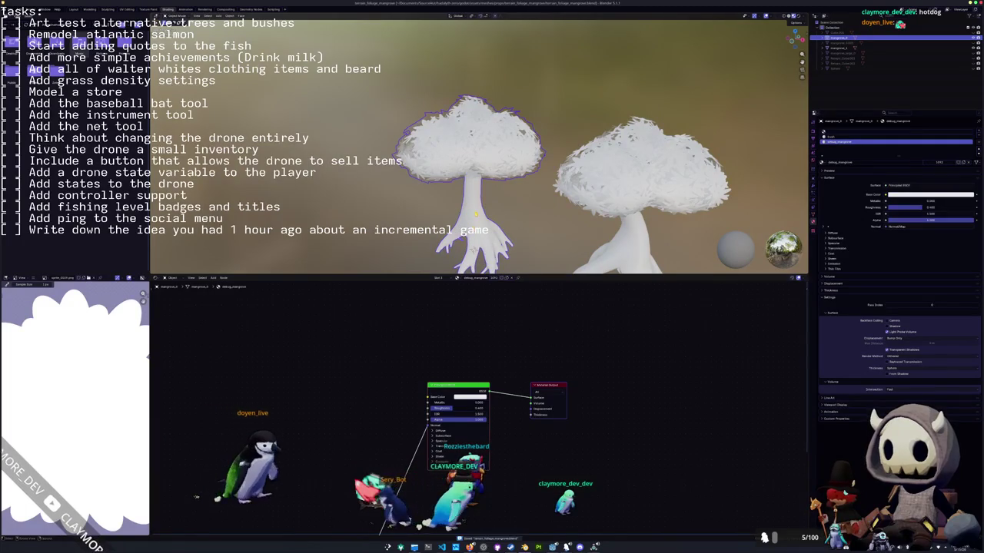
scroll(473, 206, "down", 1)
Save the blend file and export the trees as a glTF binary .glb.
key("ctrl+s")
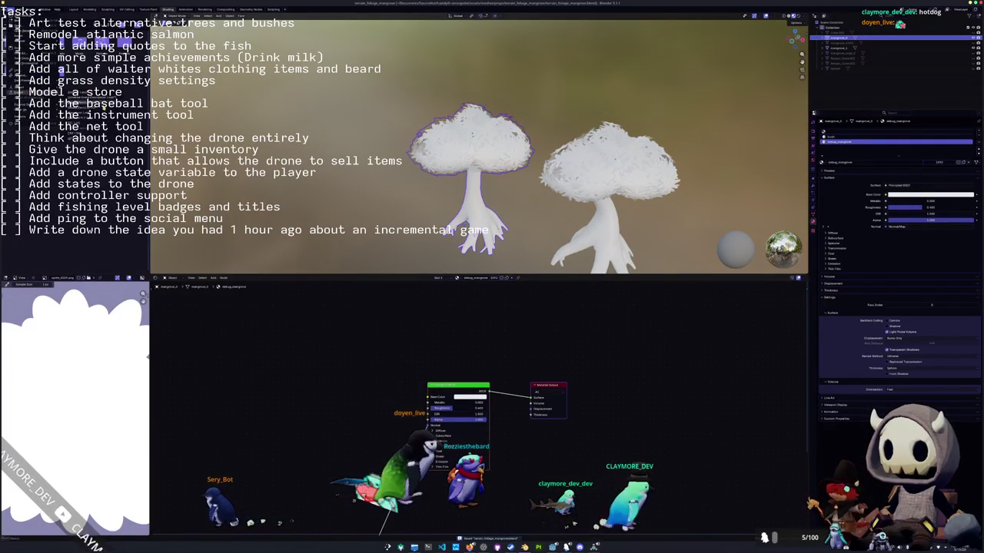
key("ctrl+e")
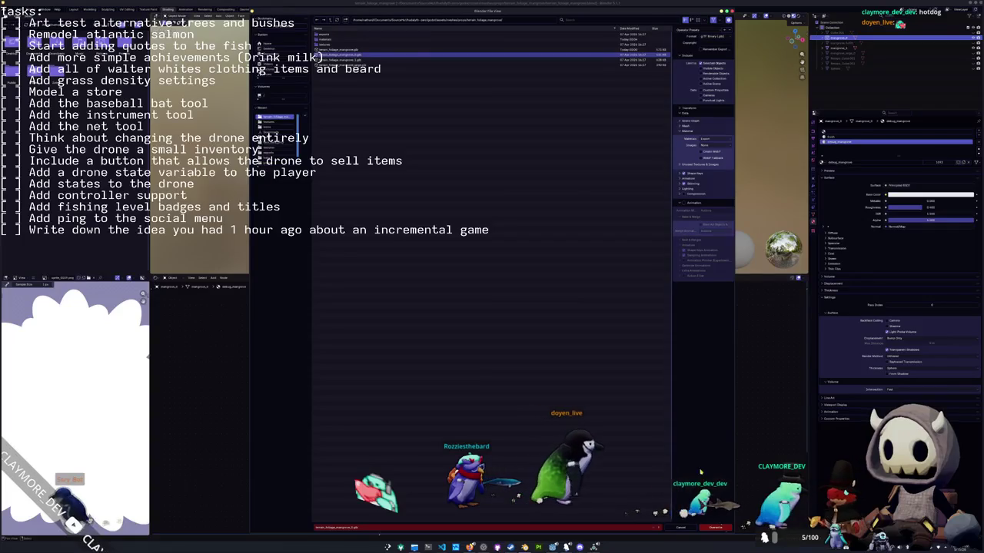
left_click(715, 528)
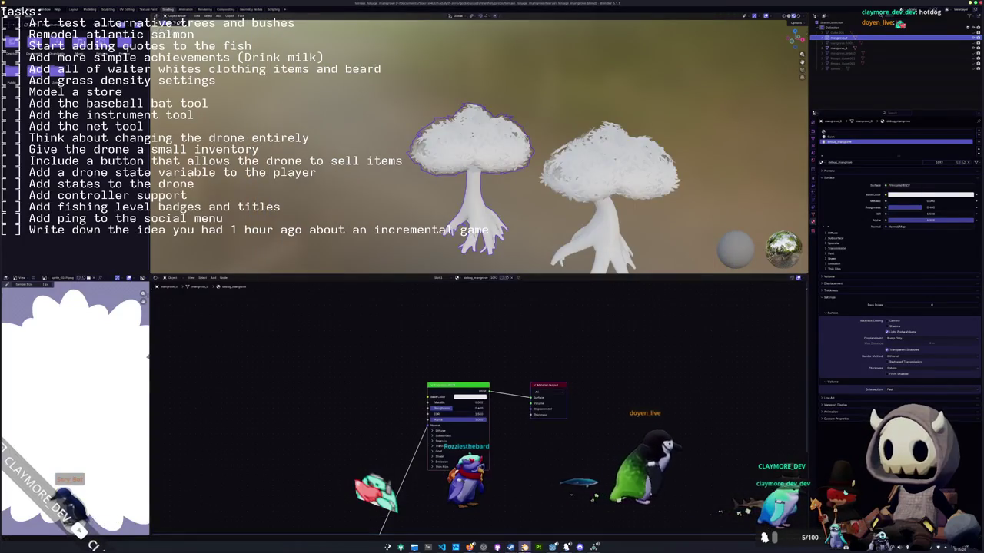
key("alt+Tab")
scroll(485, 250, "down", 3)
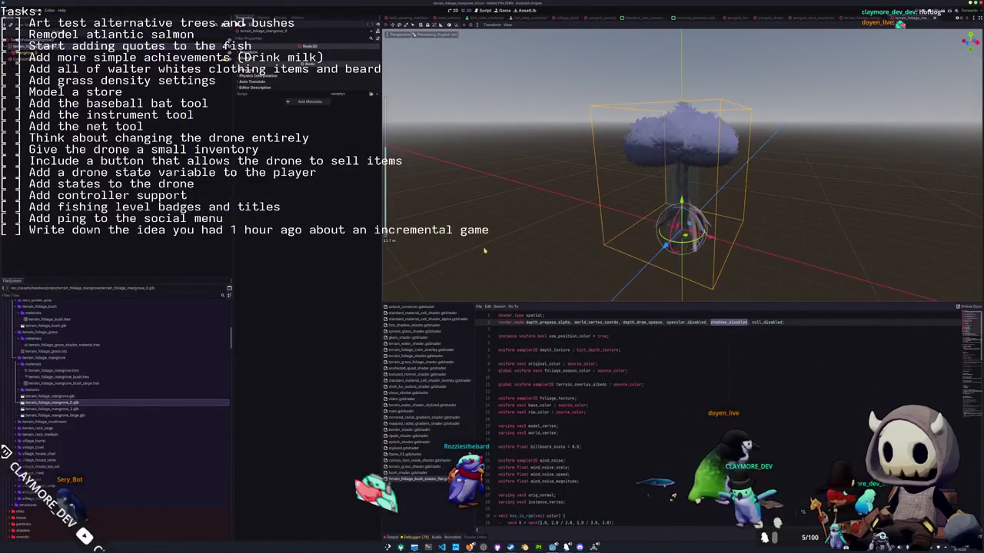
Check the mangrove mesh's surface material override, then view the village scene toward the pier.
left_click(116, 53)
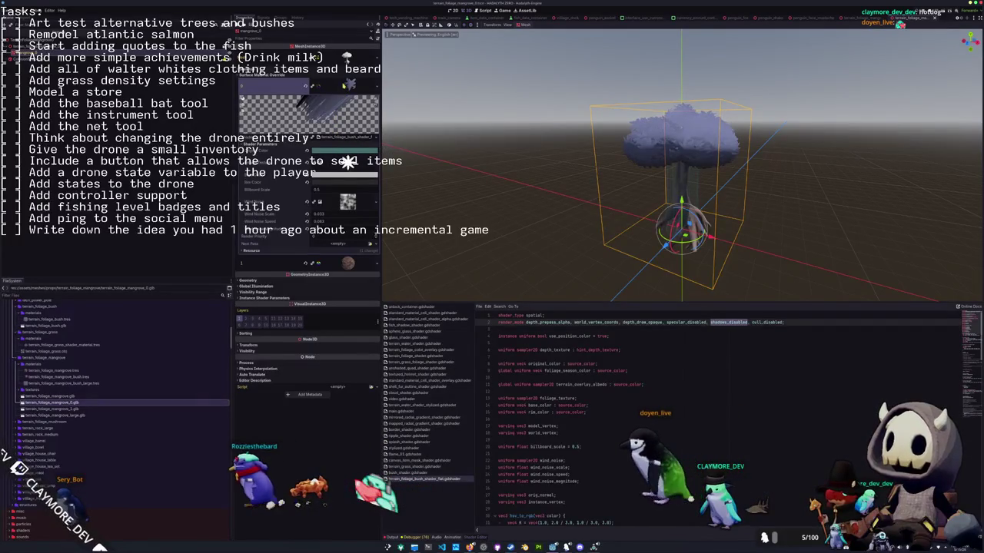
left_click(350, 85)
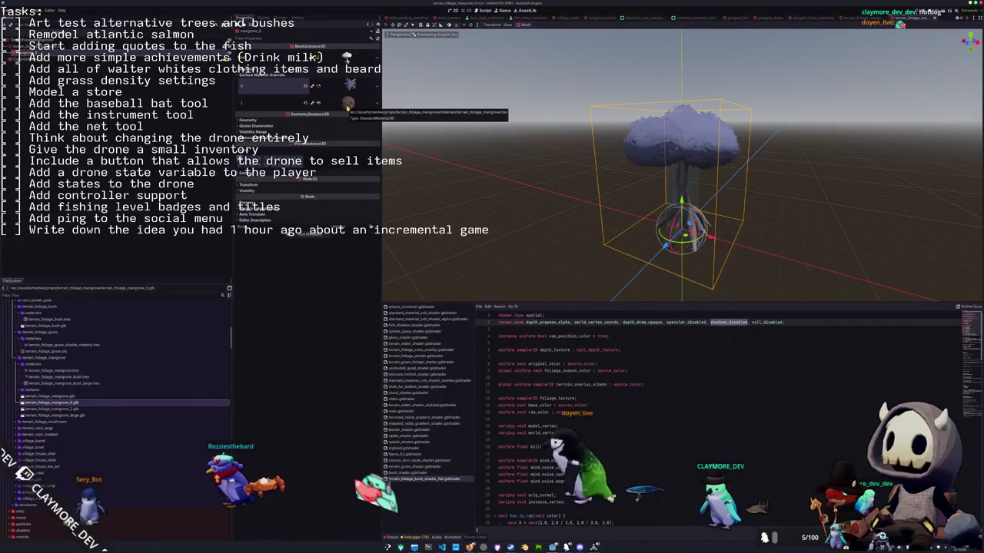
scroll(476, 173, "up", 2)
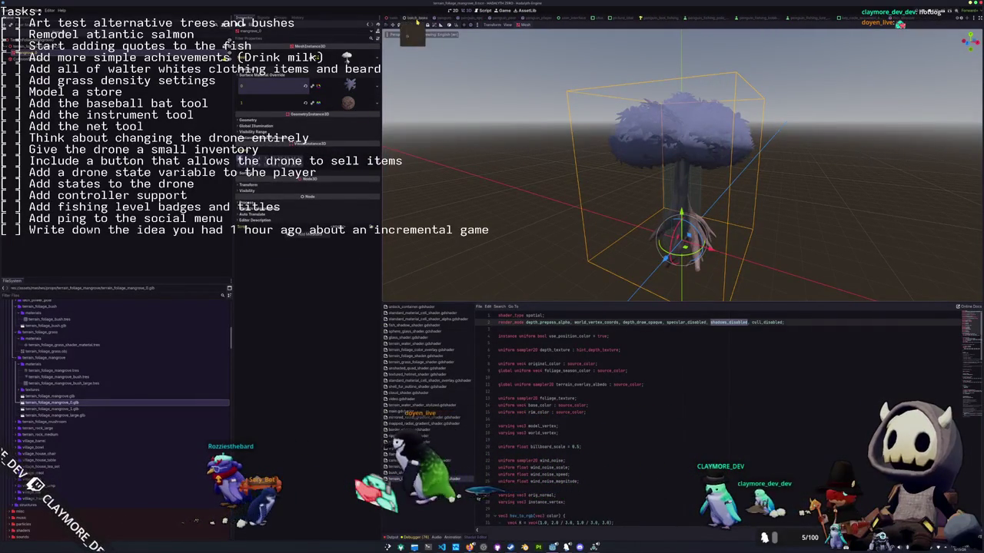
left_click(395, 17)
mouse_move(467, 186)
middle_mouse_down()
mouse_move(522, 195)
mouse_move(526, 208)
middle_mouse_up()
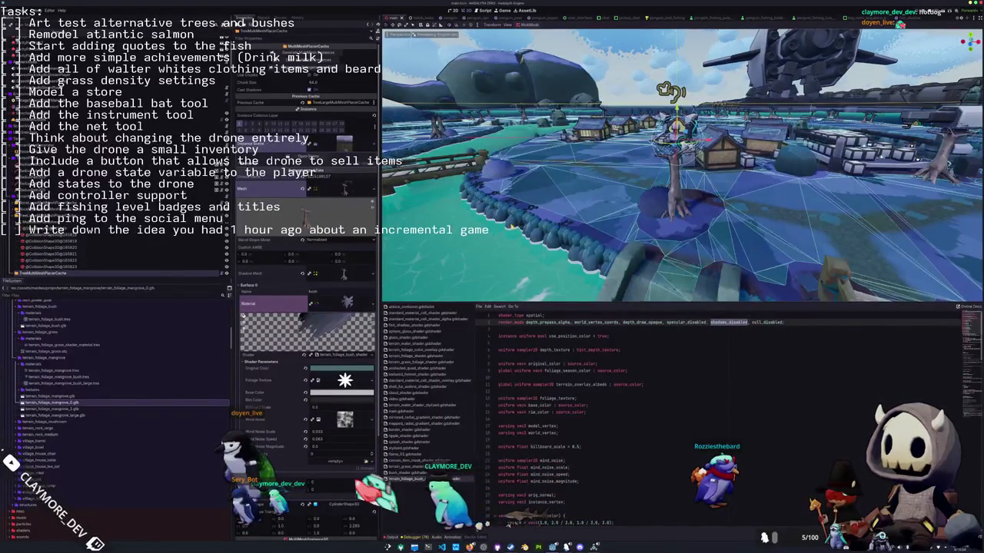
Browse the FileSystem dock to the .data cache folder.
scroll(517, 224, "up", 3)
scroll(516, 226, "up", 3)
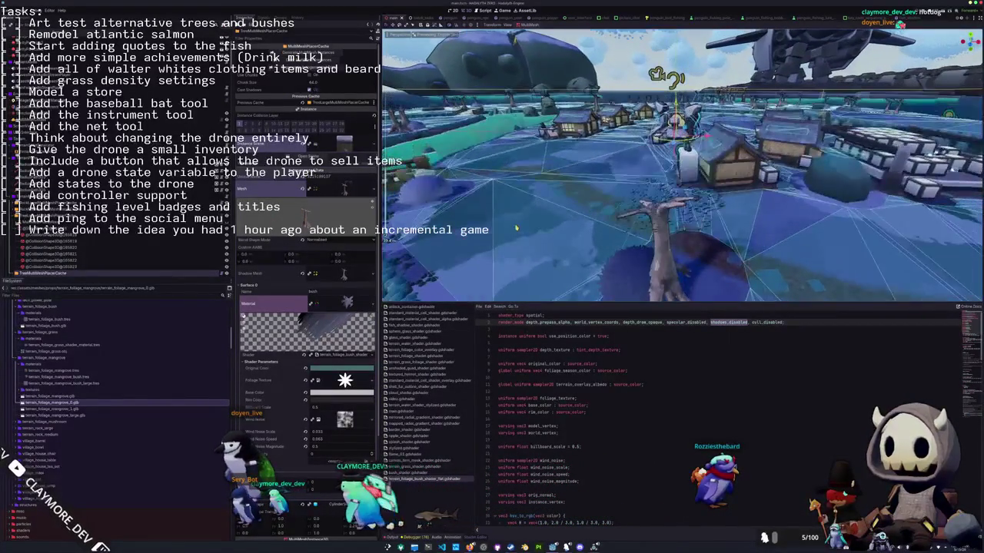
scroll(515, 229, "up", 2)
scroll(515, 226, "up", 2)
scroll(516, 221, "down", 2)
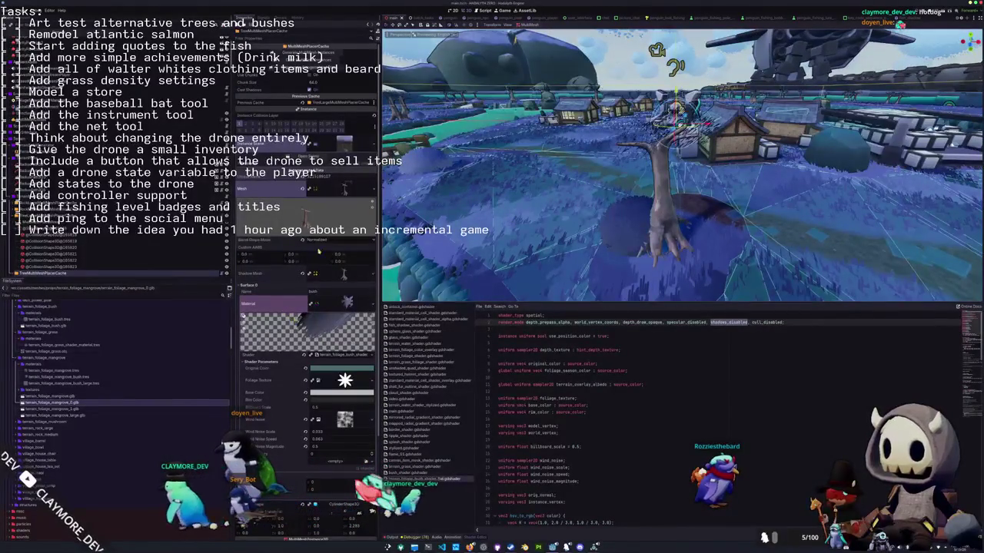
scroll(31, 346, "up", 5)
scroll(27, 344, "up", 5)
scroll(26, 344, "up", 3)
scroll(27, 346, "down", 5)
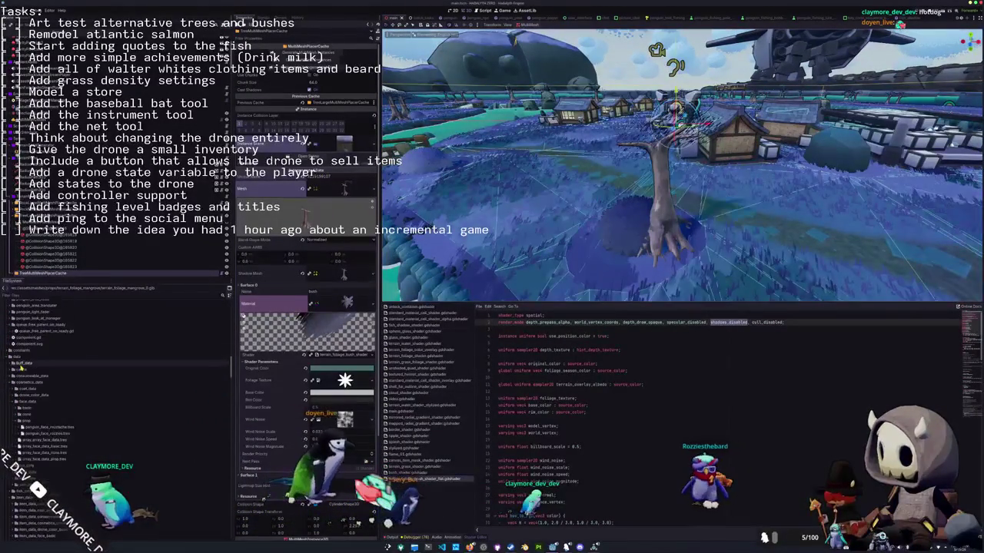
scroll(35, 362, "down", 5)
left_click(39, 366)
scroll(39, 367, "down", 2)
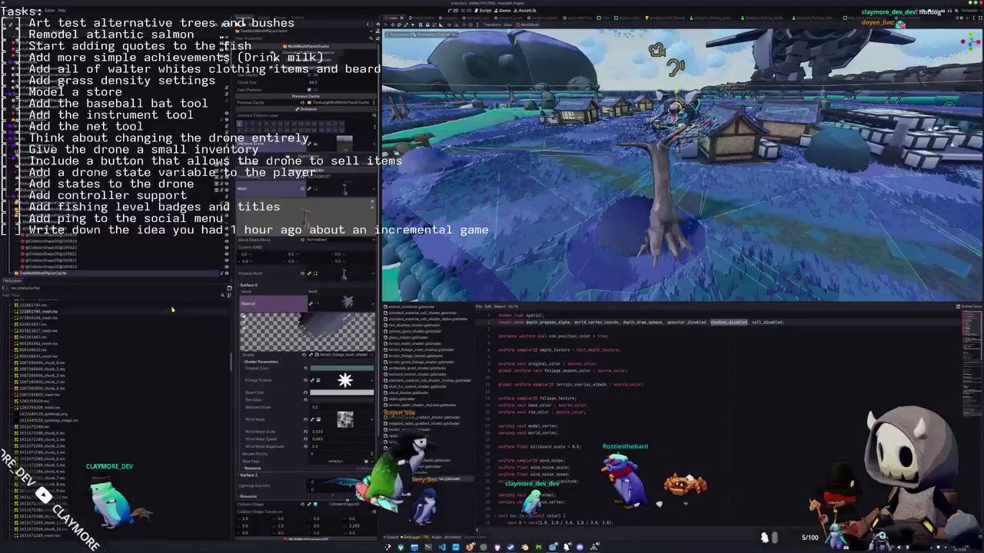
scroll(40, 407, "down", 3)
scroll(42, 409, "down", 3)
scroll(45, 410, "down", 2)
scroll(48, 412, "down", 2)
scroll(48, 410, "up", 2)
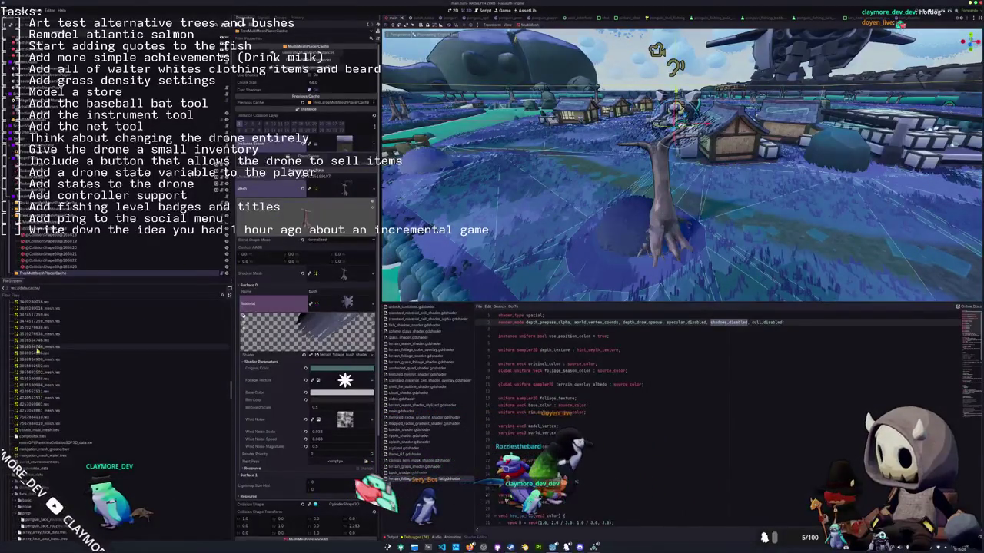
scroll(38, 353, "up", 3)
left_click(36, 312)
scroll(48, 338, "up", 2)
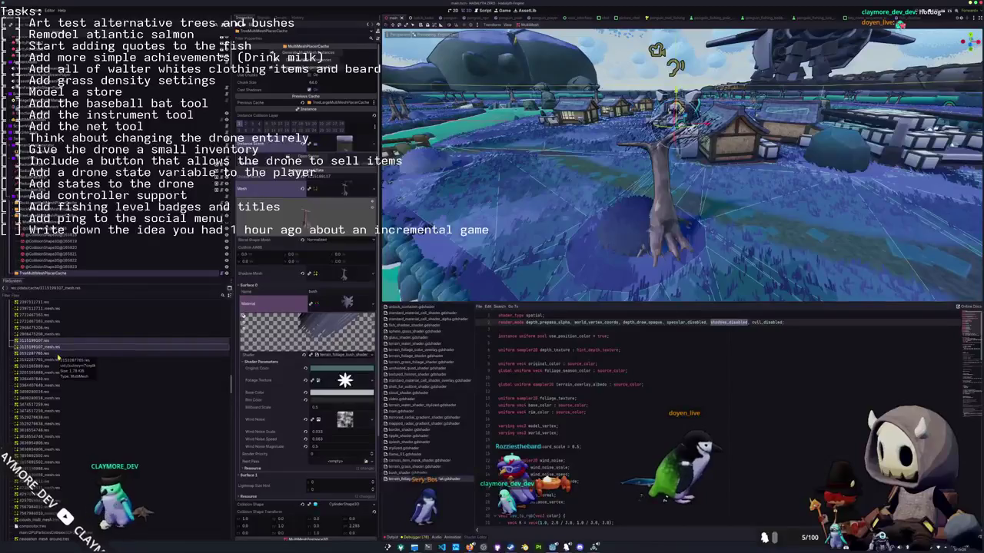
key("Delete")
key("Return")
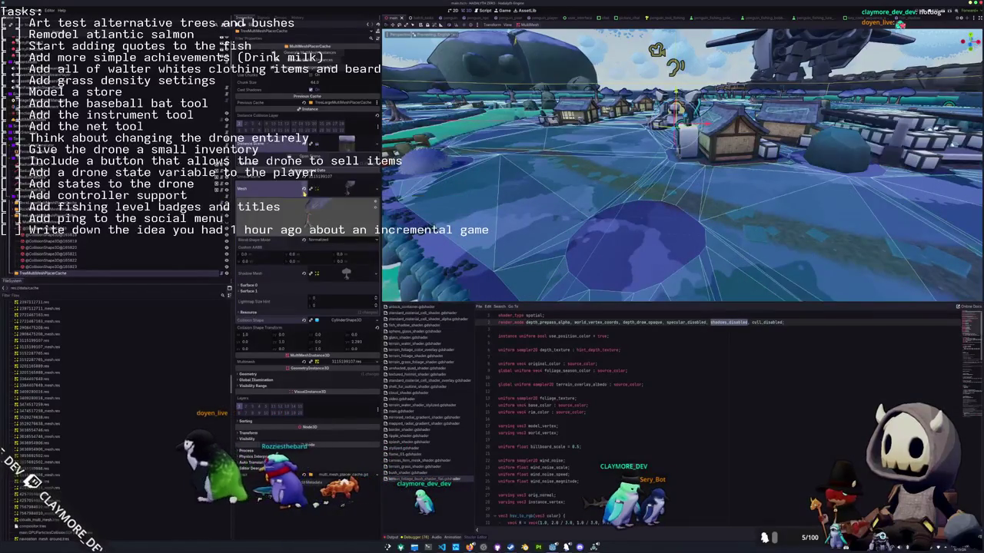
key("ctrl+s")
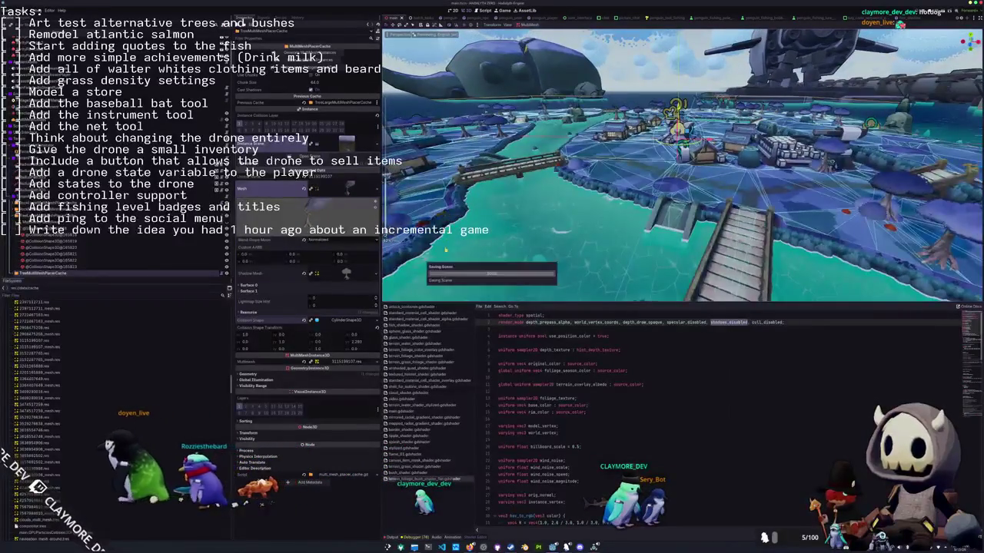
Inspect the mushroom tree up close, review the Output log, then select GroundNavigationRegion3D.
left_click(391, 537)
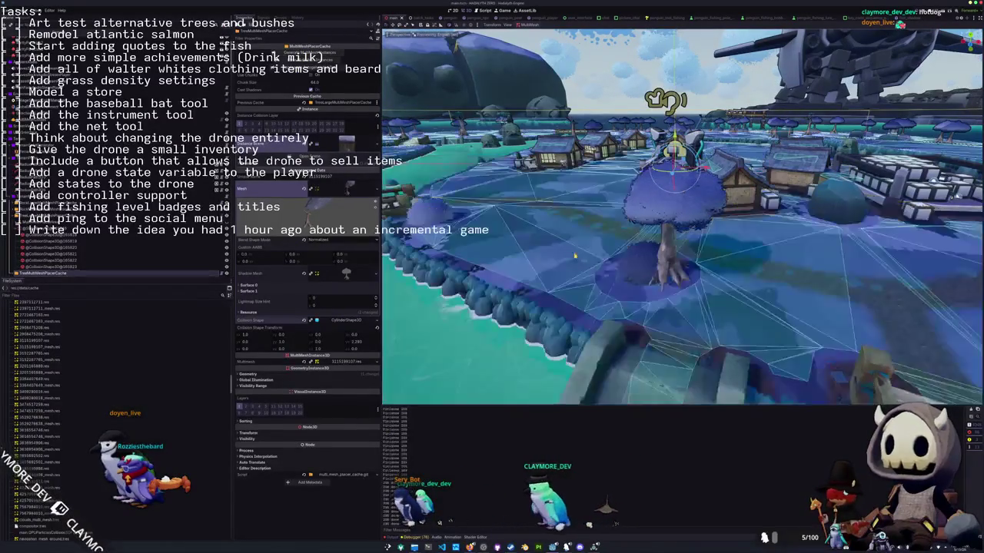
mouse_move(580, 261)
right_mouse_down()
mouse_move(576, 251)
mouse_move(545, 251)
mouse_move(578, 258)
right_mouse_up()
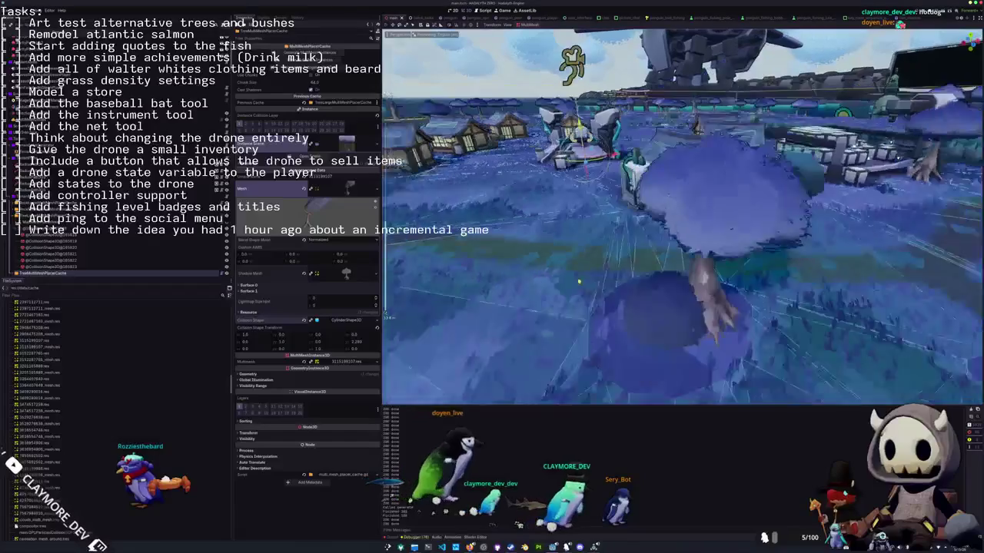
left_click(390, 537)
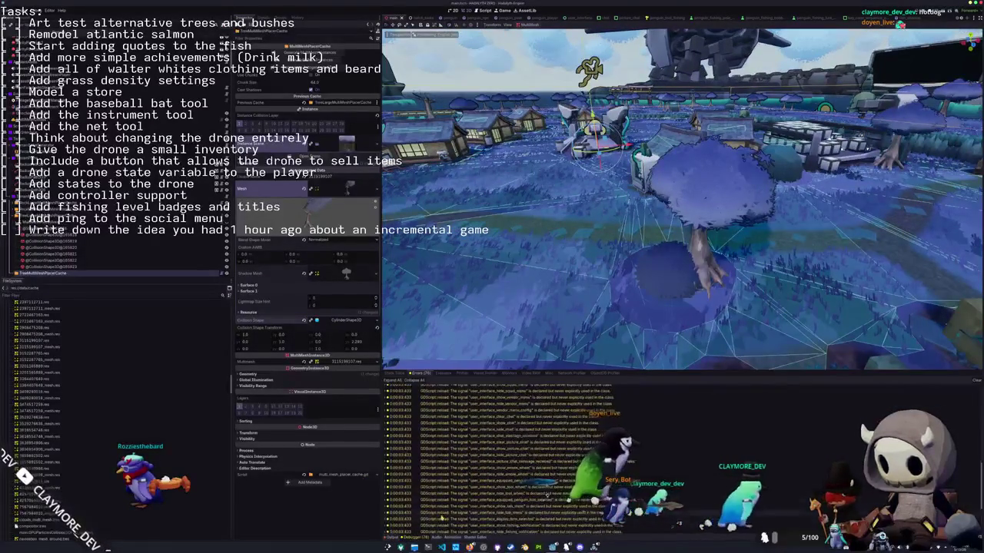
left_click(392, 537)
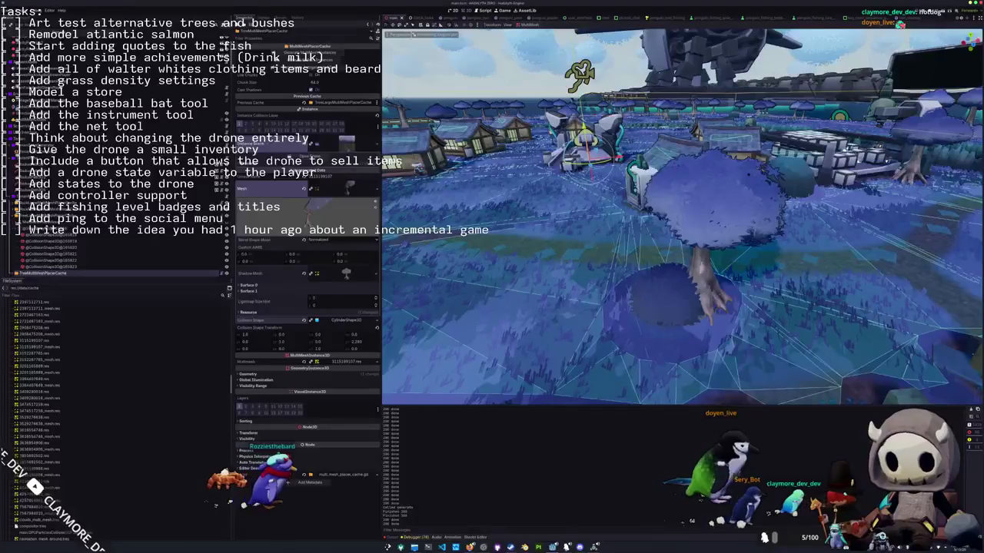
scroll(715, 254, "down", 5)
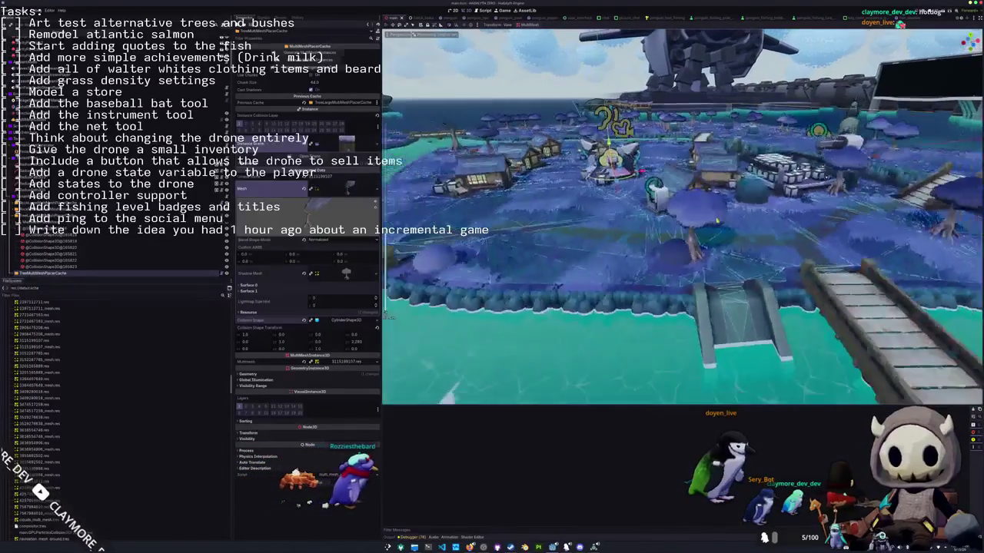
scroll(715, 254, "up", 3)
left_click(715, 253)
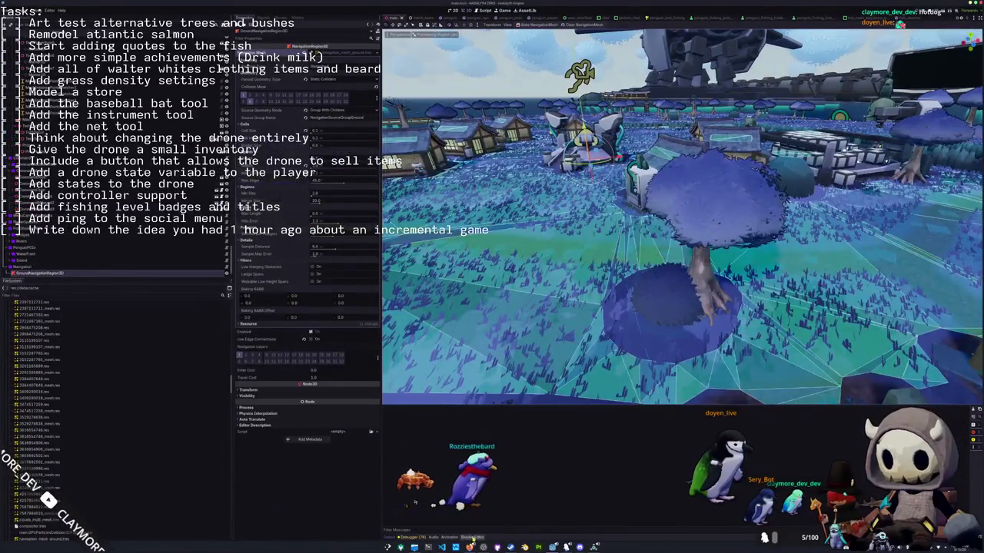
Remove shadows_disabled from the bush foliage shader's render_mode line.
left_click(472, 538)
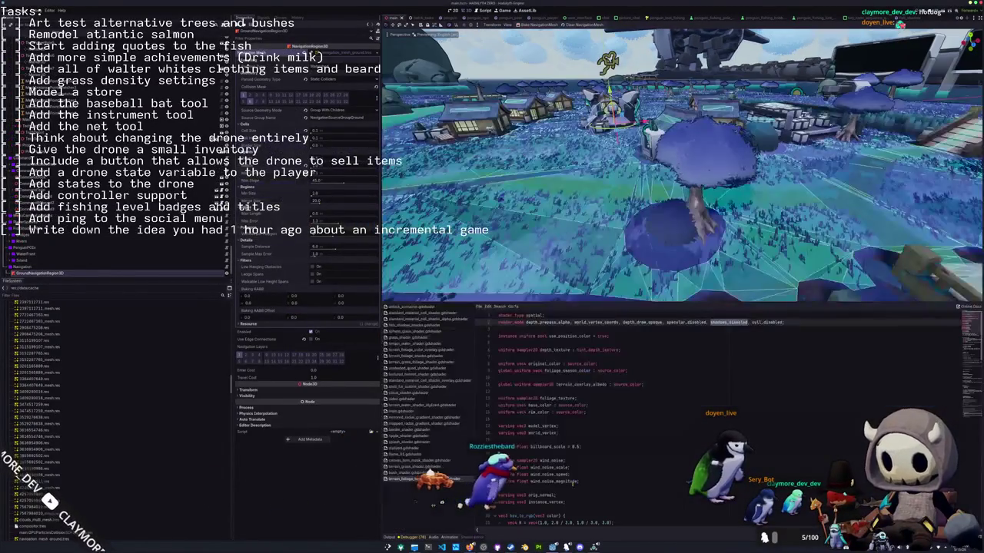
left_click(709, 324)
left_click_drag(709, 322, 735, 323)
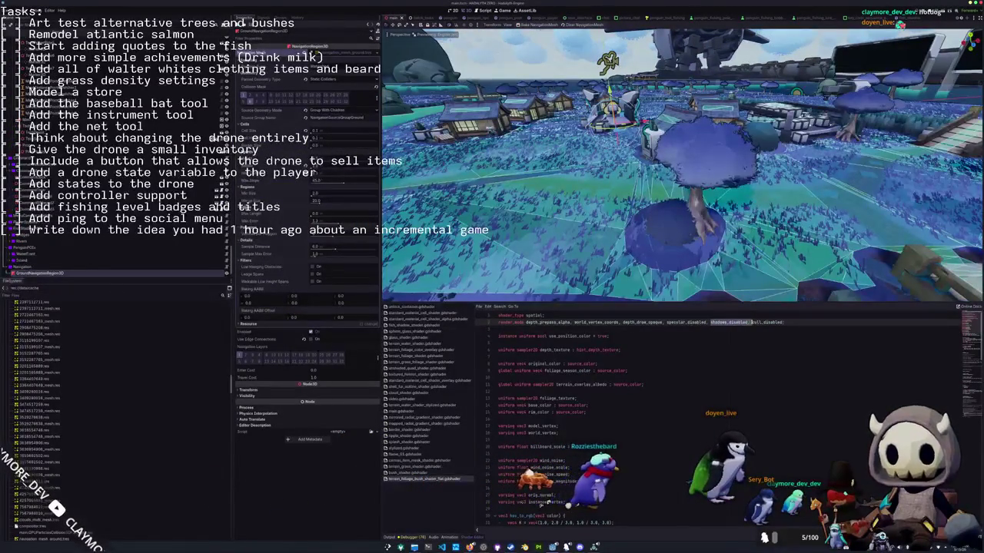
left_click(703, 329)
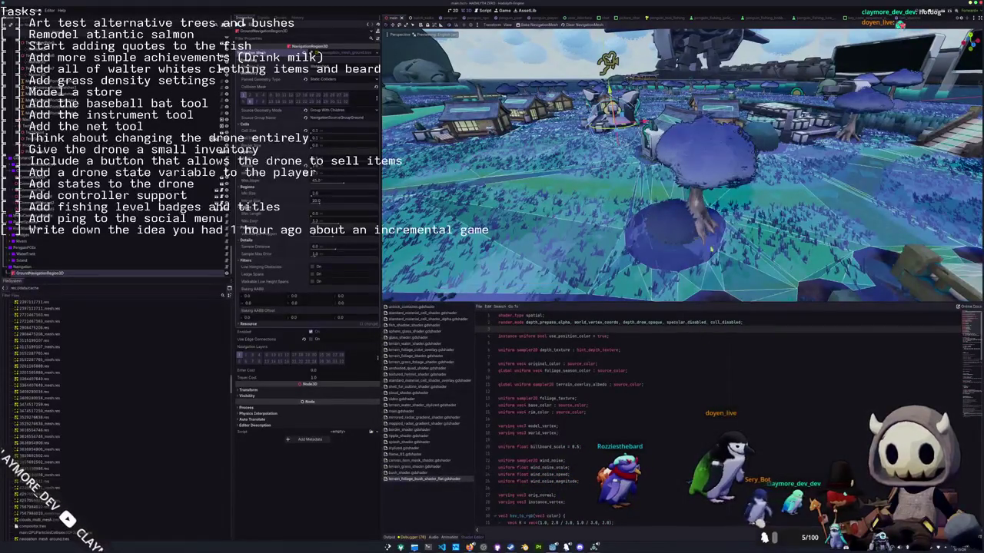
left_click(695, 335)
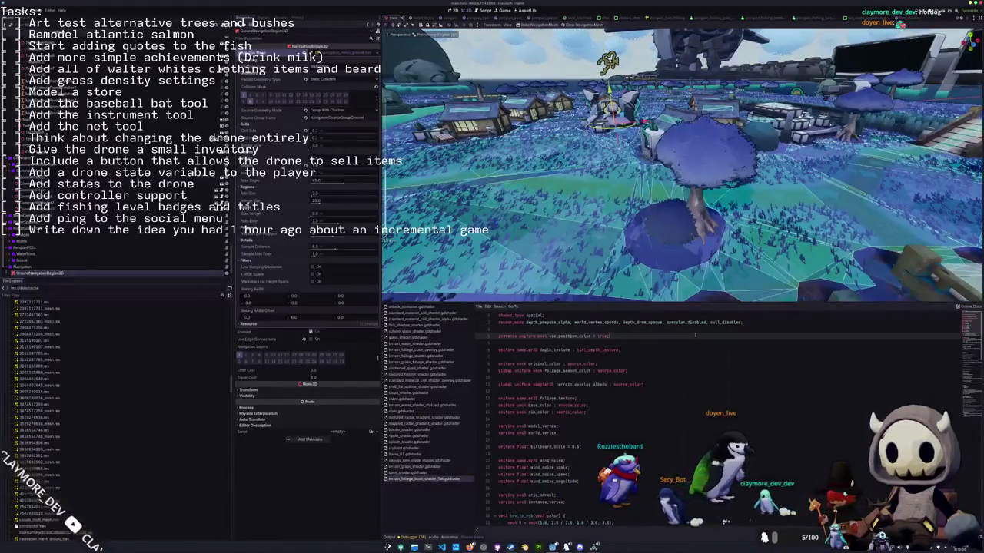
Restore shadows_disabled, save the scene and run the game.
key("ctrl+z")
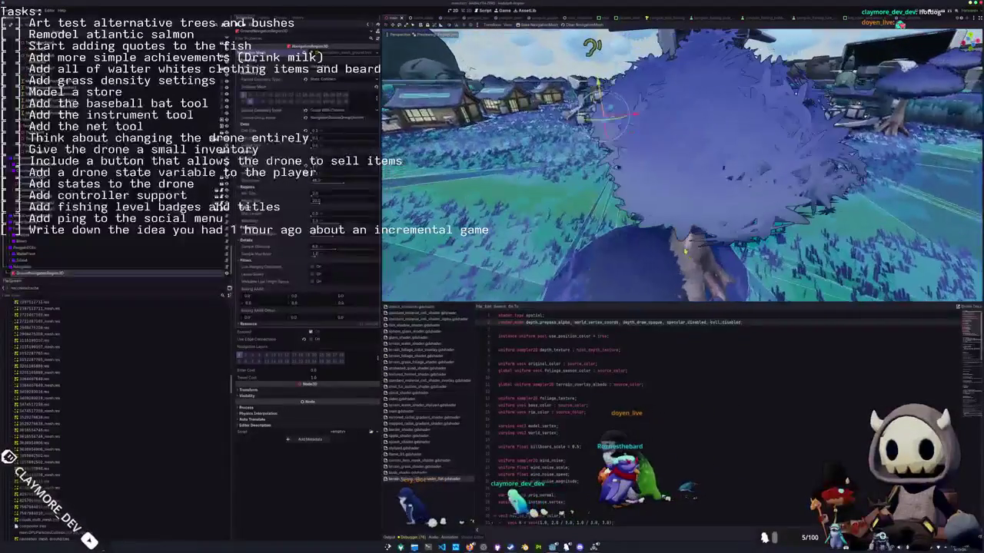
key("ctrl+s")
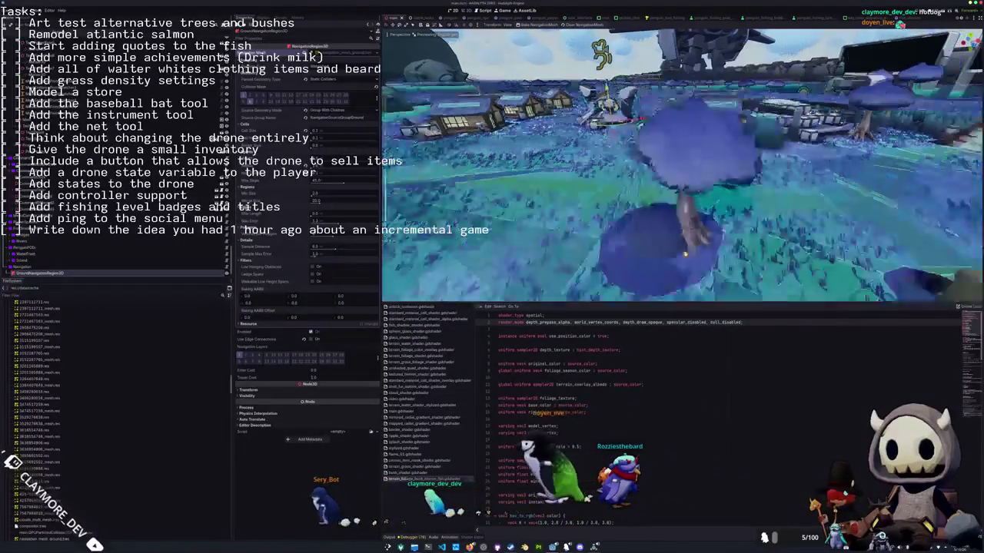
key("ctrl+j")
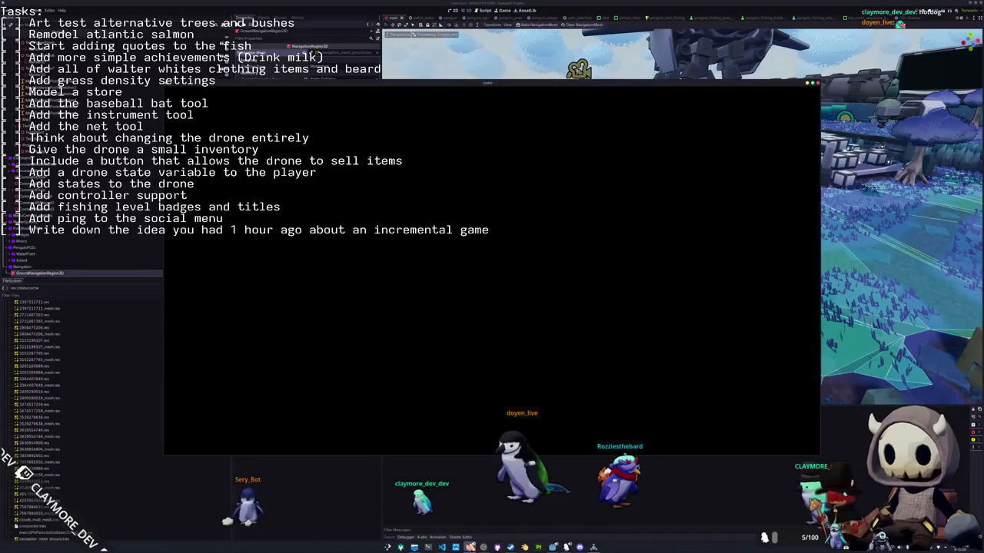
Start a Singleplayer game and walk the penguin with D and W past the mushroom trees.
key("alt+Tab")
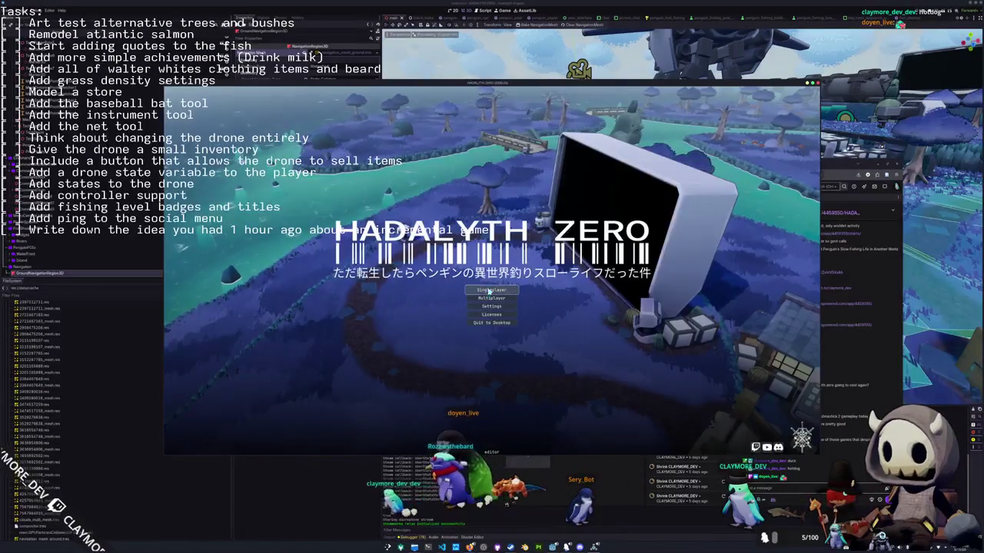
left_click(491, 290)
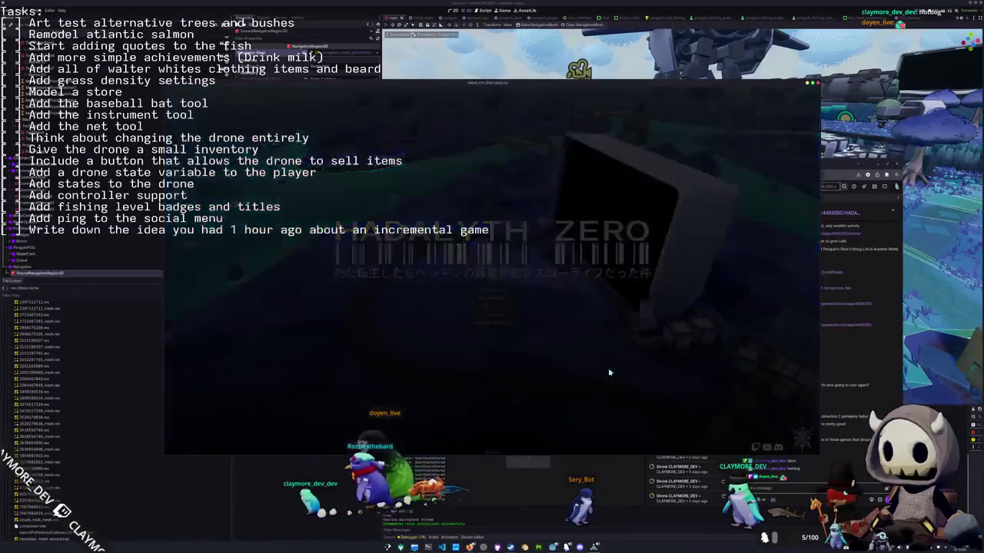
key("alt+Tab")
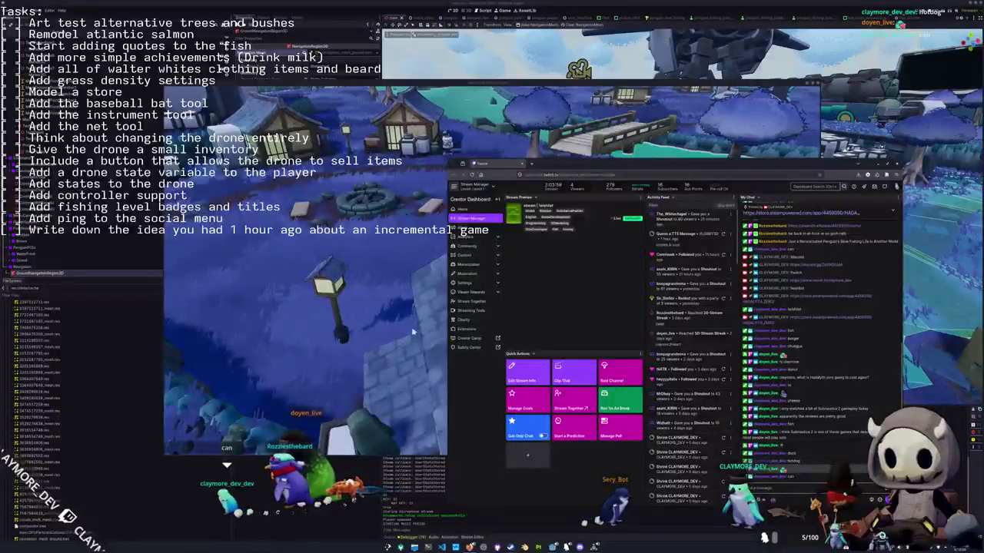
left_click(414, 328)
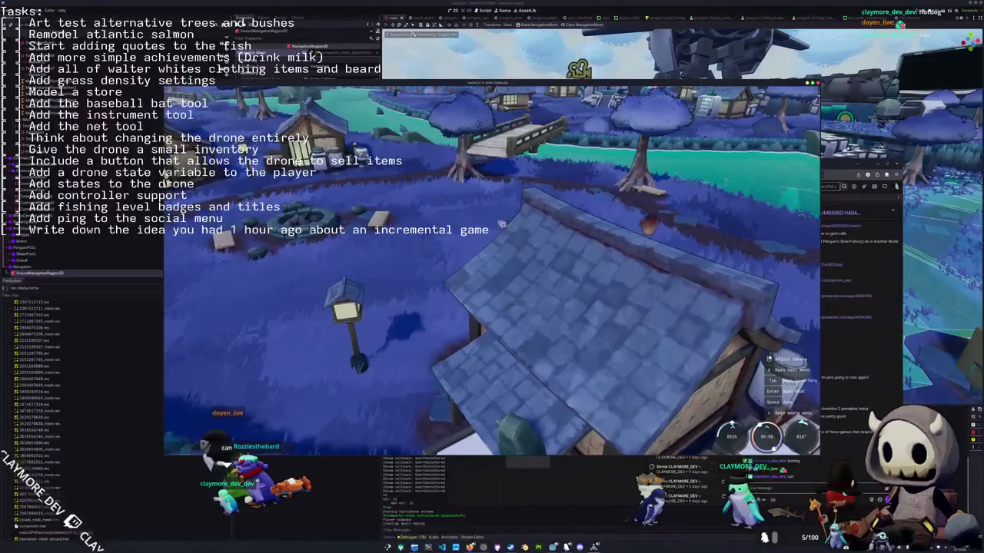
key("d")
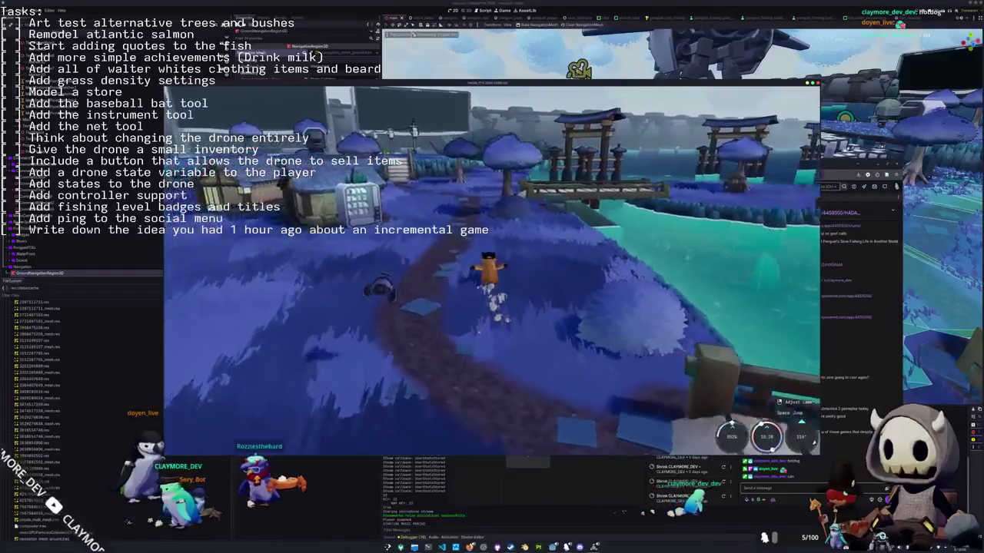
key("w")
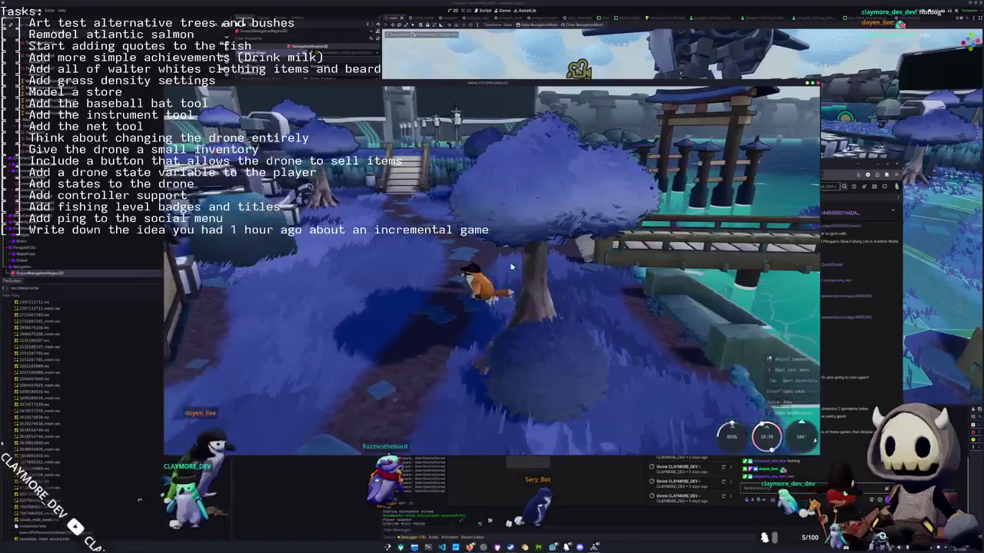
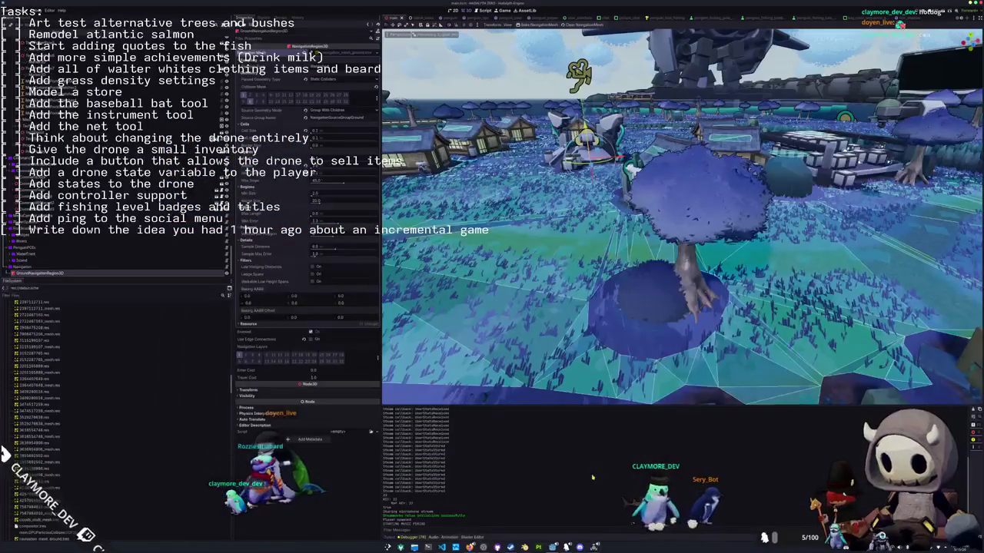
Check the tree's collision shape, save the village scene, and orbit around the tree.
left_click(692, 293)
key("ctrl+s")
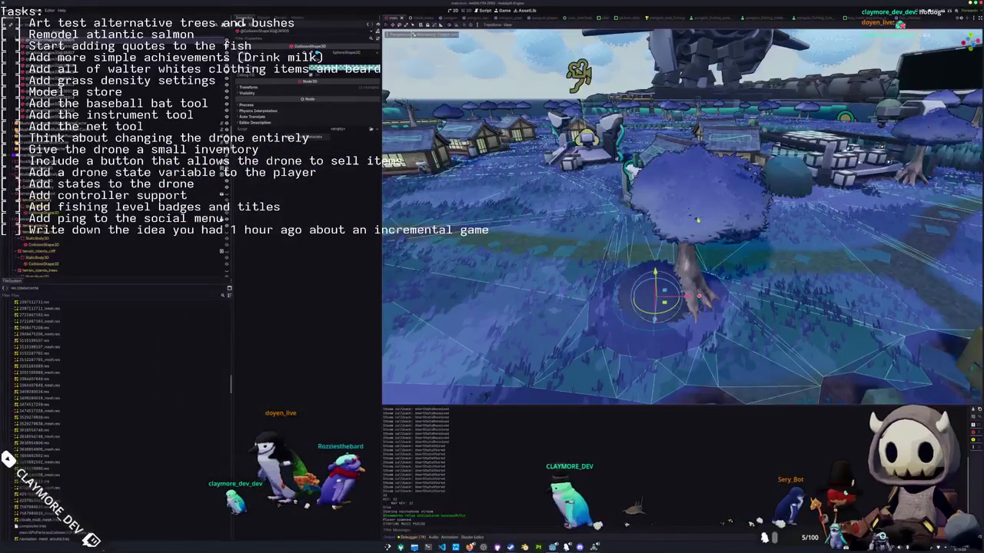
left_click(658, 270)
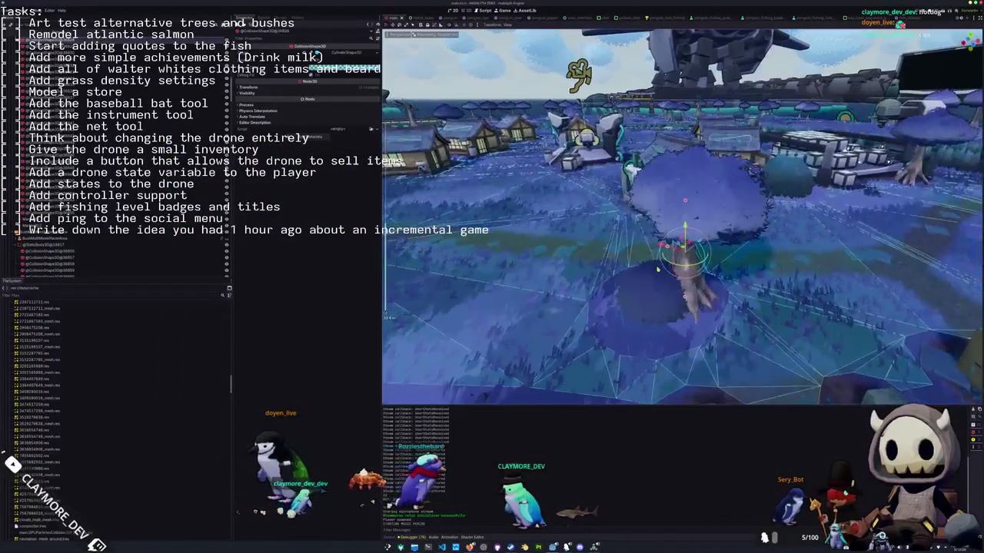
mouse_move(658, 269)
middle_mouse_down()
mouse_move(551, 274)
mouse_move(637, 267)
mouse_move(607, 273)
middle_mouse_up()
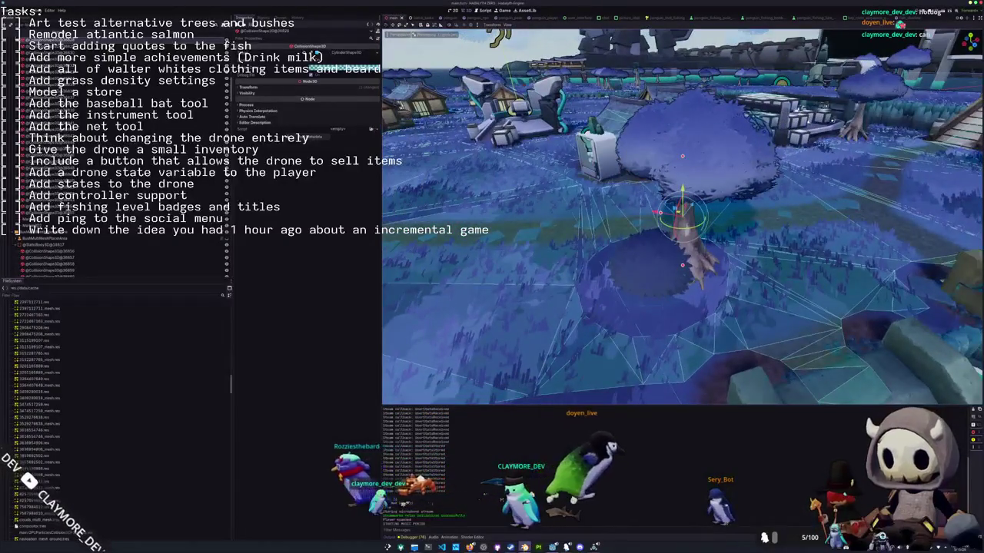
Switch to Blender and enter Edit Mode on the tree mesh.
key("alt+Tab")
scroll(468, 201, "up", 3)
key("Tab")
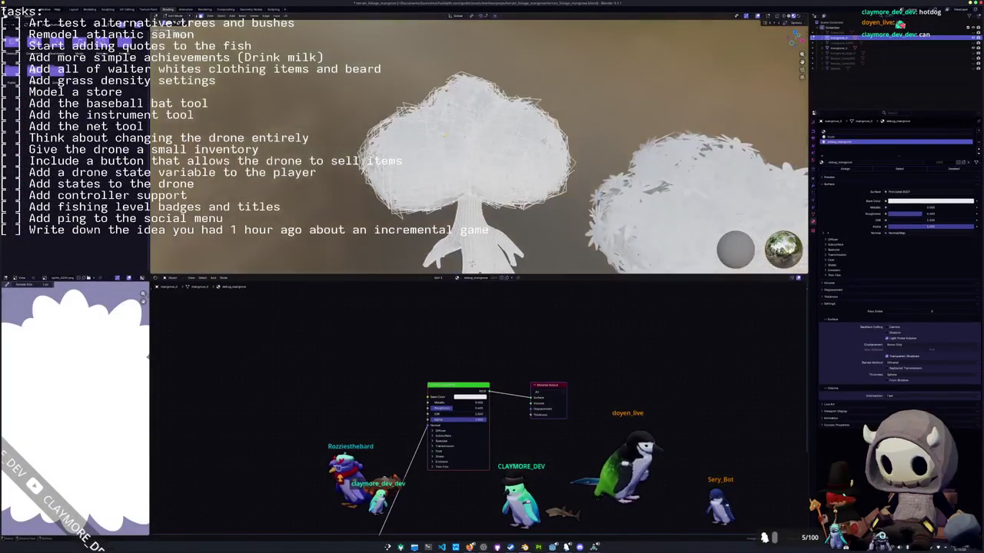
Inspect the tree's top faces in Edit Mode, then return to Object Mode.
left_click(468, 79)
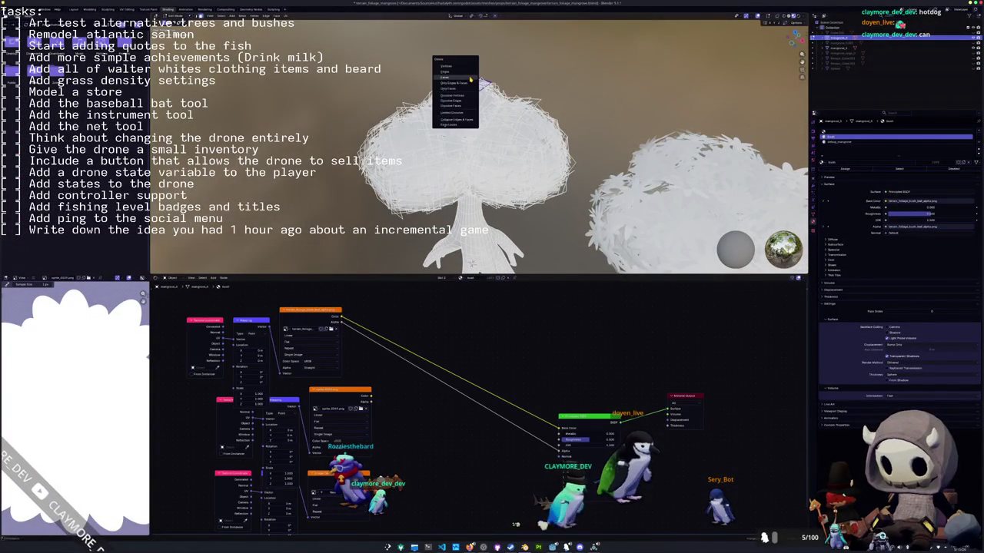
key("Tab")
scroll(344, 83, "down", 2)
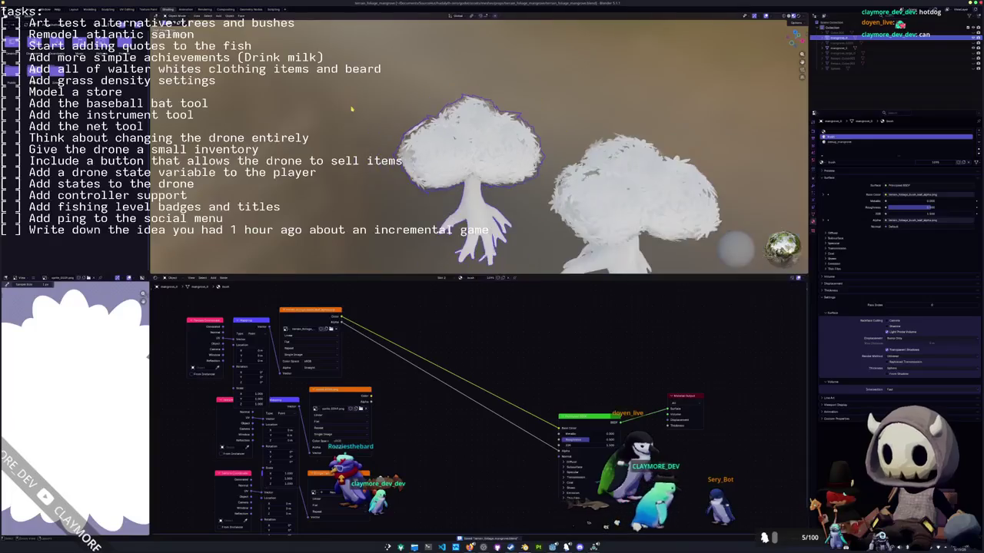
key("Tab")
scroll(344, 83, "up", 3)
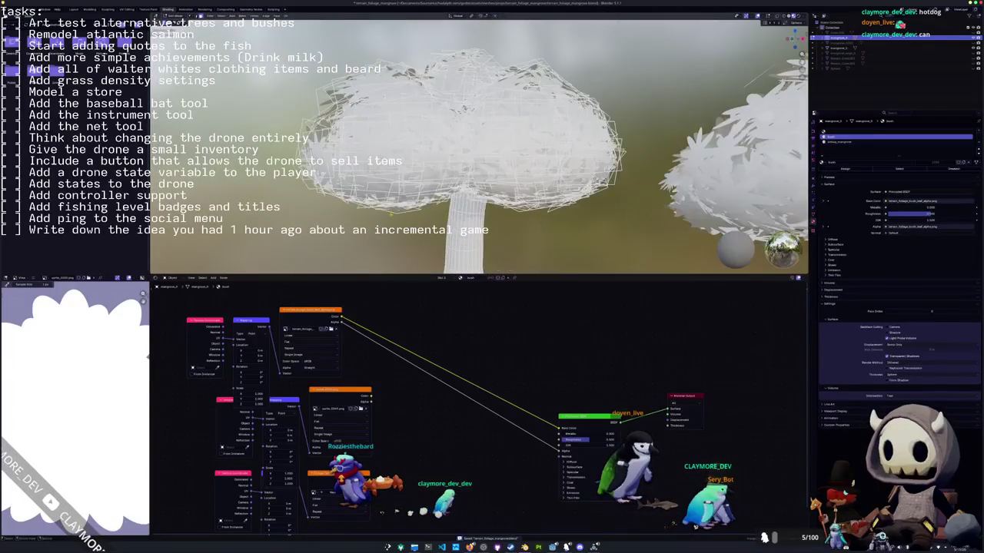
mouse_move(344, 83)
middle_mouse_down()
mouse_move(462, 115)
mouse_move(445, 221)
middle_mouse_up()
key("Tab")
scroll(445, 221, "down", 3)
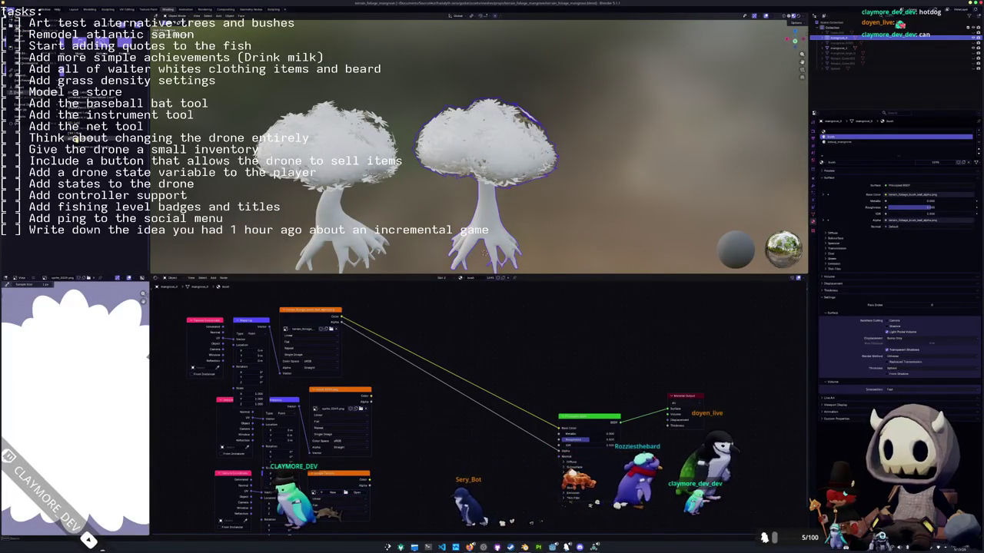
Re-export the tree as glTF, save the .blend file, and return to Godot.
key("shift+r")
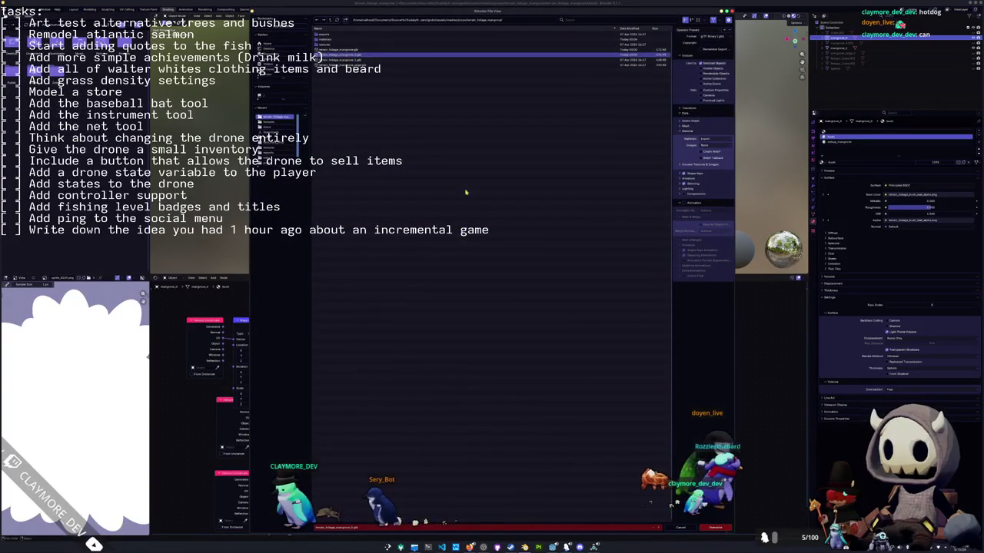
left_click(717, 528)
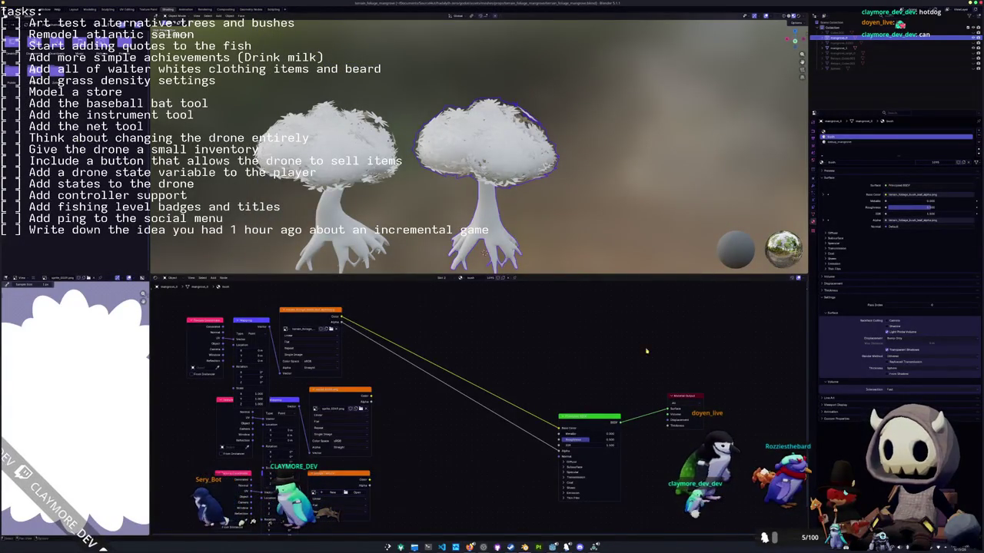
left_click(841, 48)
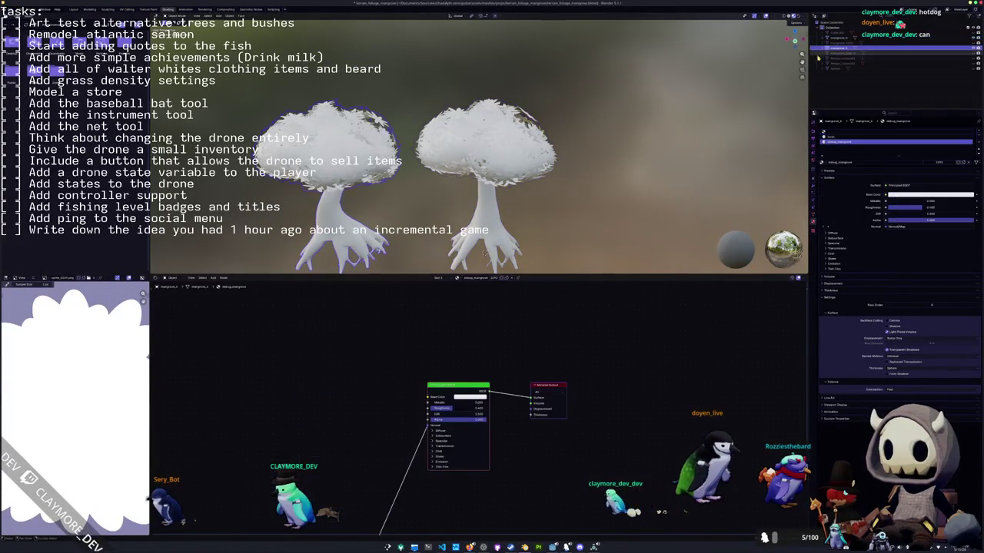
scroll(560, 184, "down", 3)
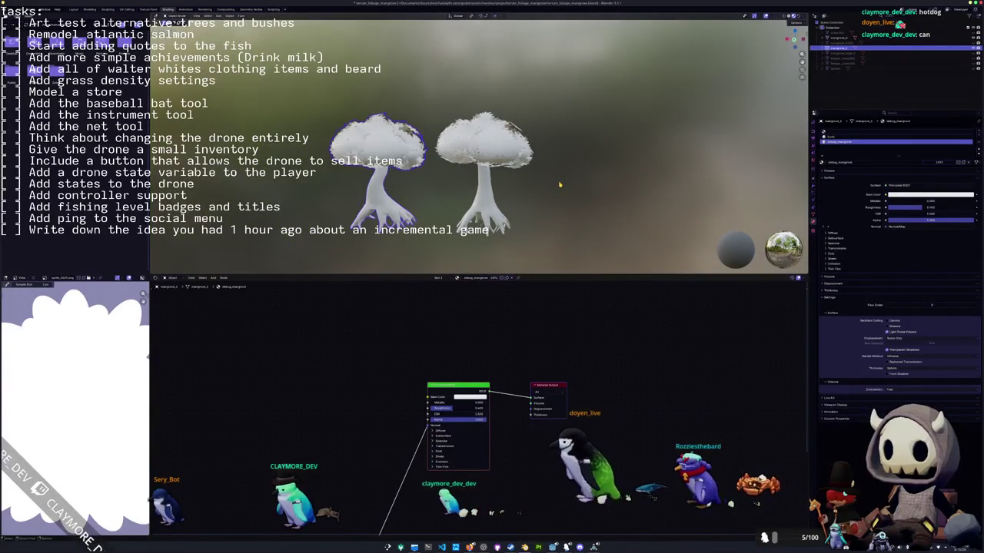
left_click(560, 185)
key("ctrl+s")
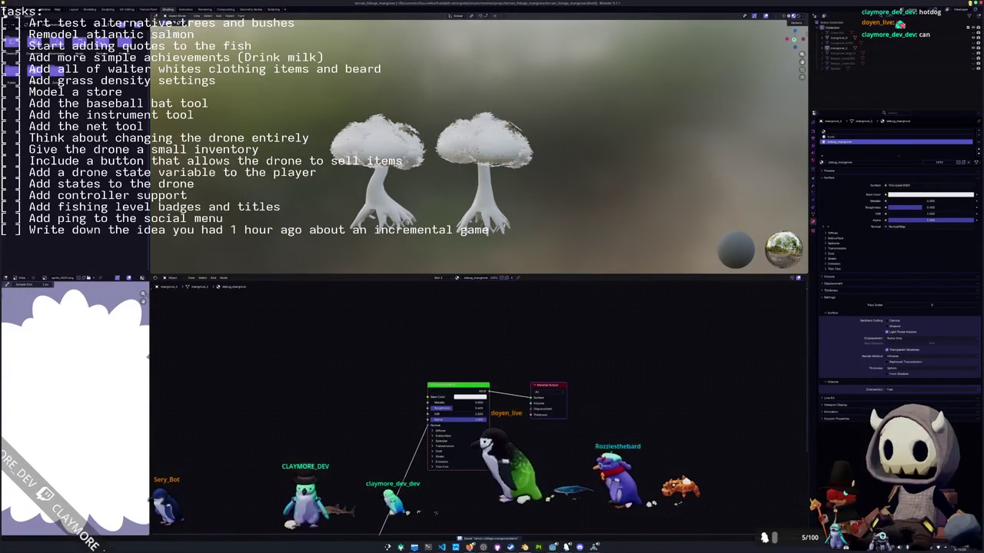
key("alt+Tab")
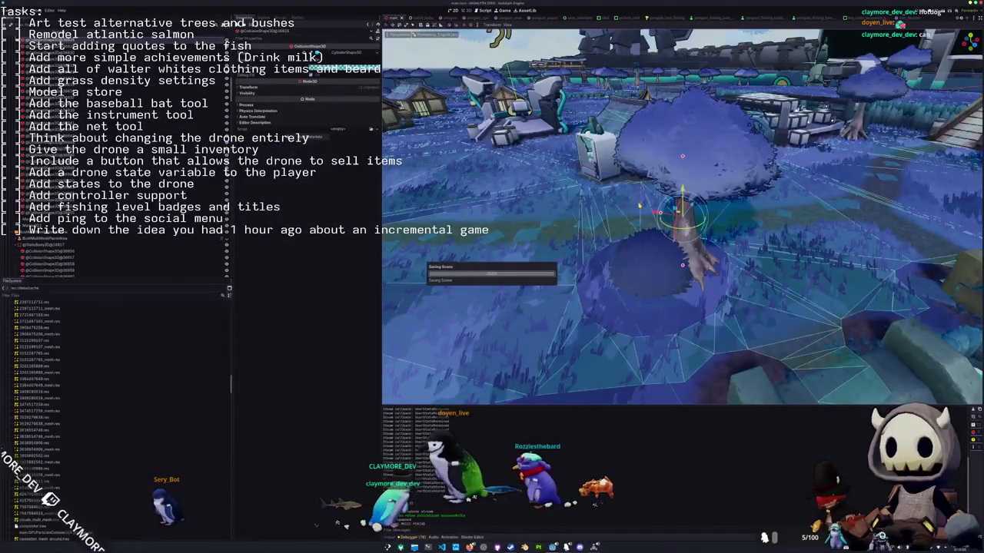
Save the scene and review the MultiMeshInstance3D and multimesh placer settings.
mouse_move(538, 154)
middle_mouse_down()
mouse_move(383, 46)
mouse_move(538, 154)
middle_mouse_up()
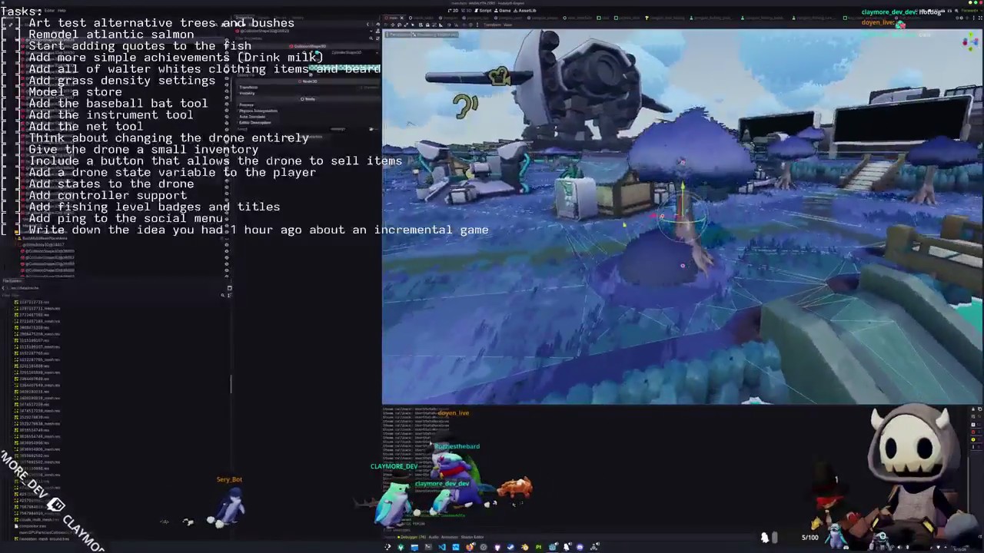
key("ctrl+s")
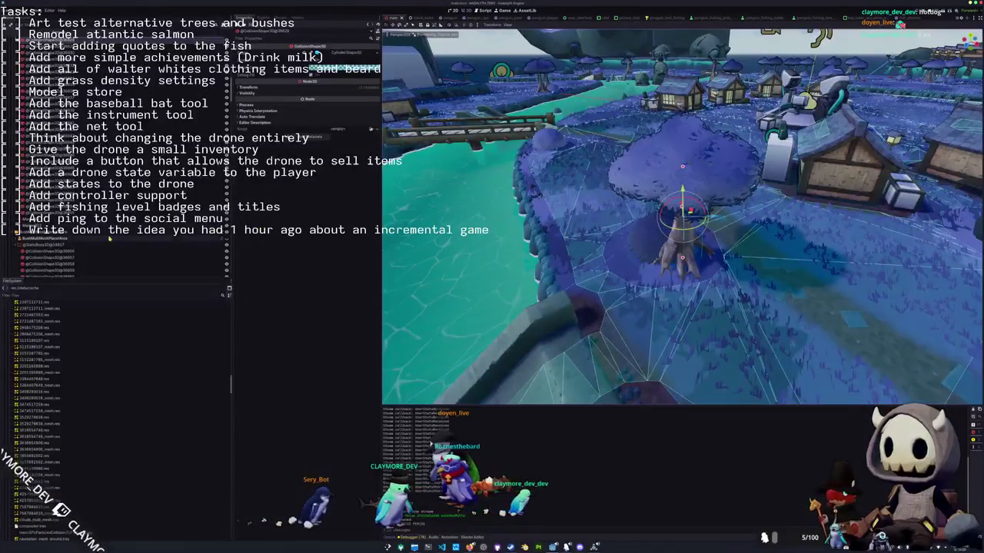
left_click(141, 173)
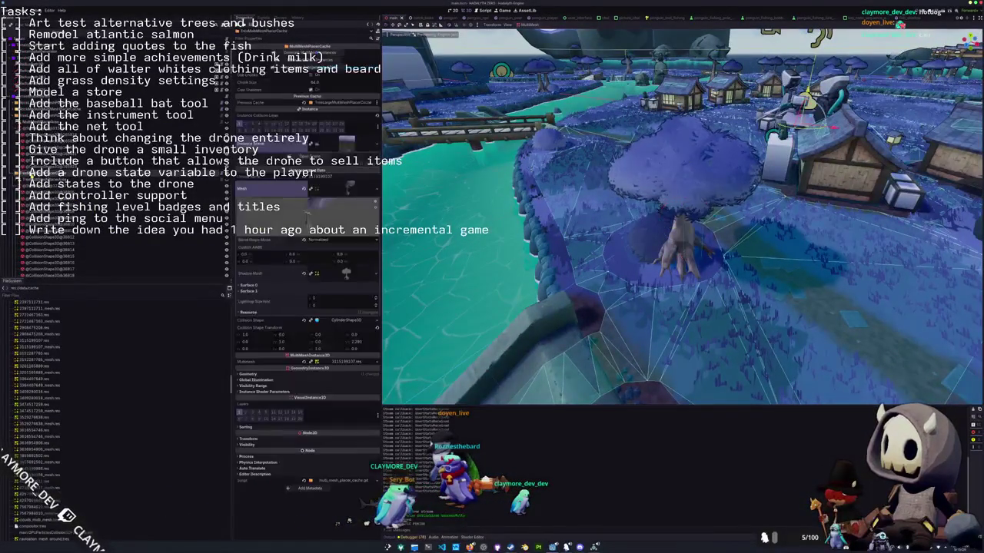
left_click(62, 121)
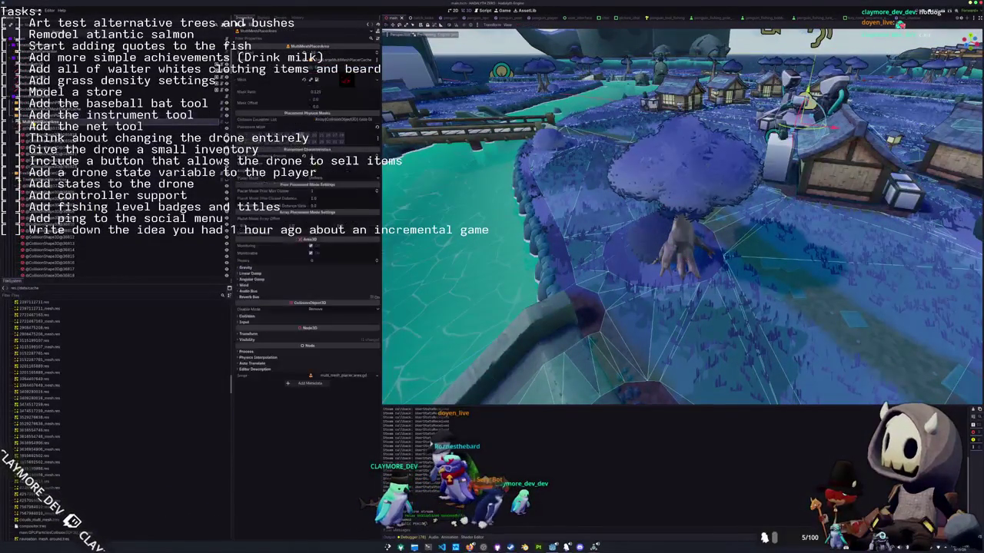
left_click(61, 116)
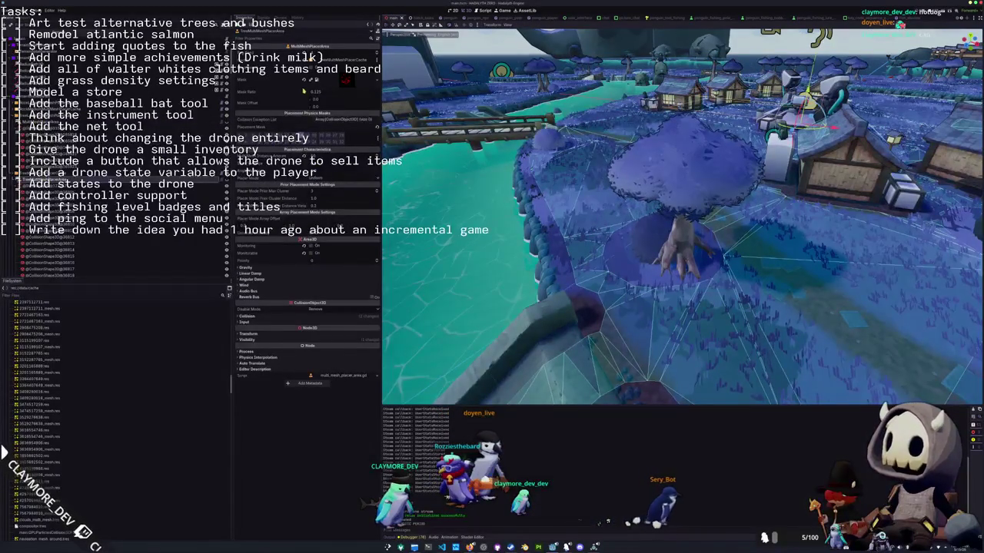
key("Up")
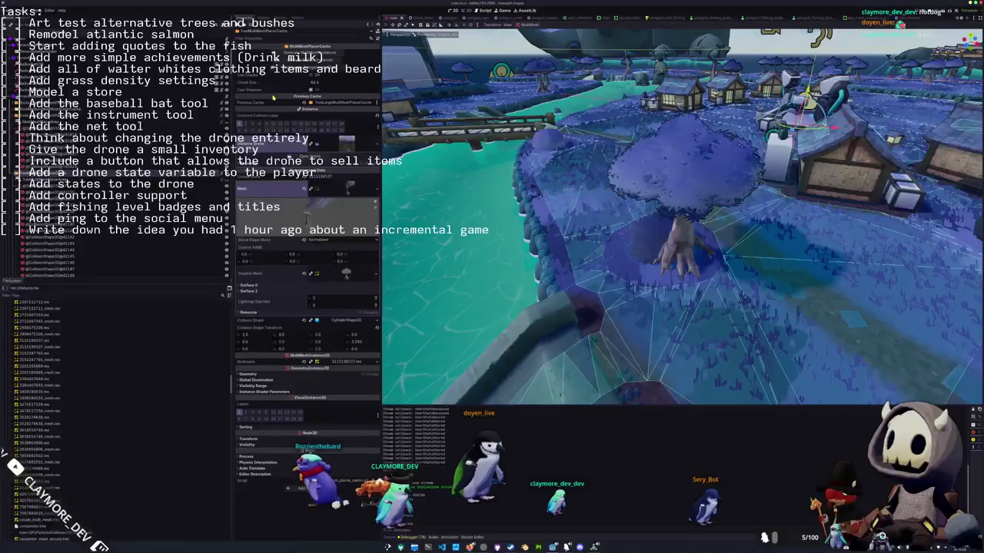
Orbit around the updated standalone tree, then switch to Blender.
middle_click_drag(581, 206, 742, 198)
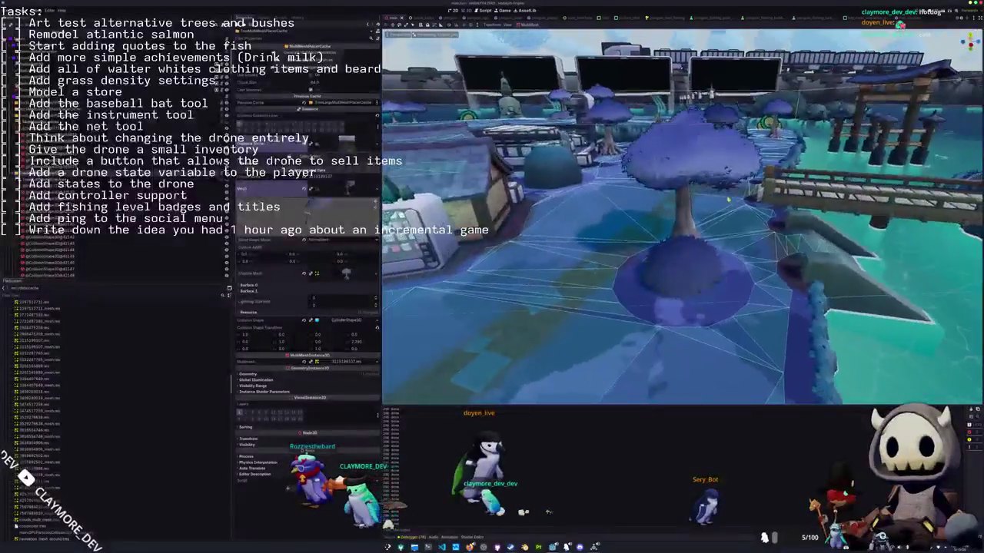
mouse_move(743, 198)
middle_mouse_down()
mouse_move(659, 191)
mouse_move(644, 173)
mouse_move(674, 121)
middle_mouse_up()
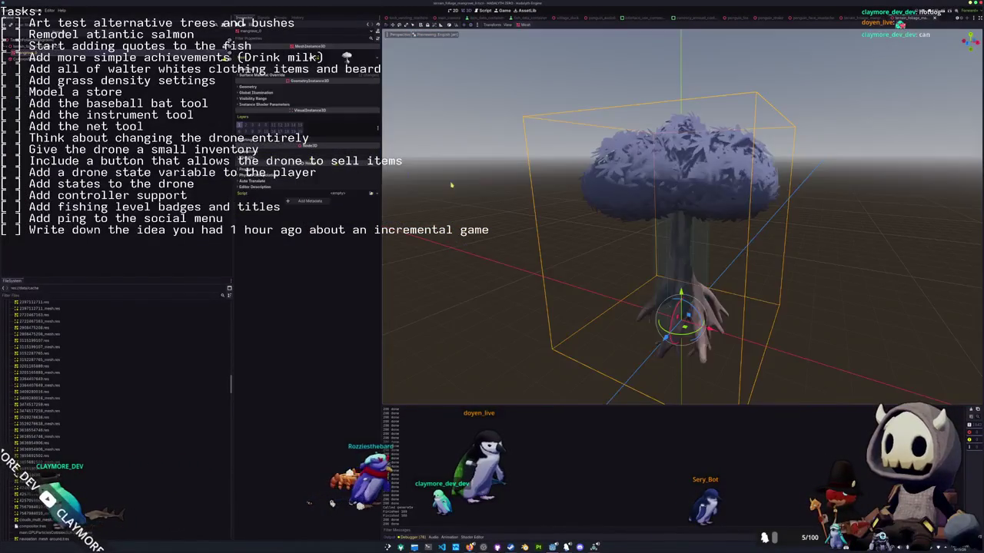
mouse_move(674, 121)
middle_mouse_down()
mouse_move(553, 184)
mouse_move(584, 169)
middle_mouse_up()
scroll(553, 184, "down", 3)
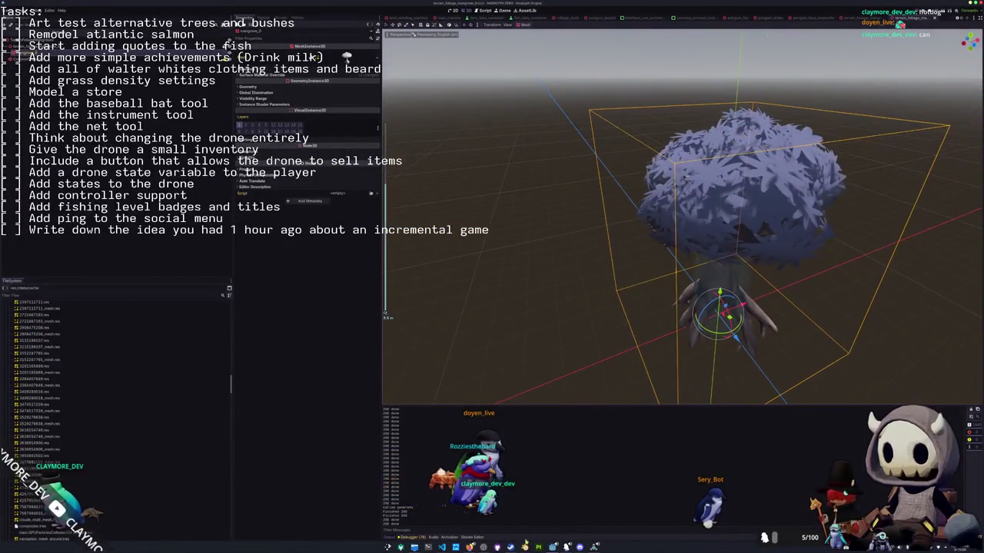
left_click(525, 547)
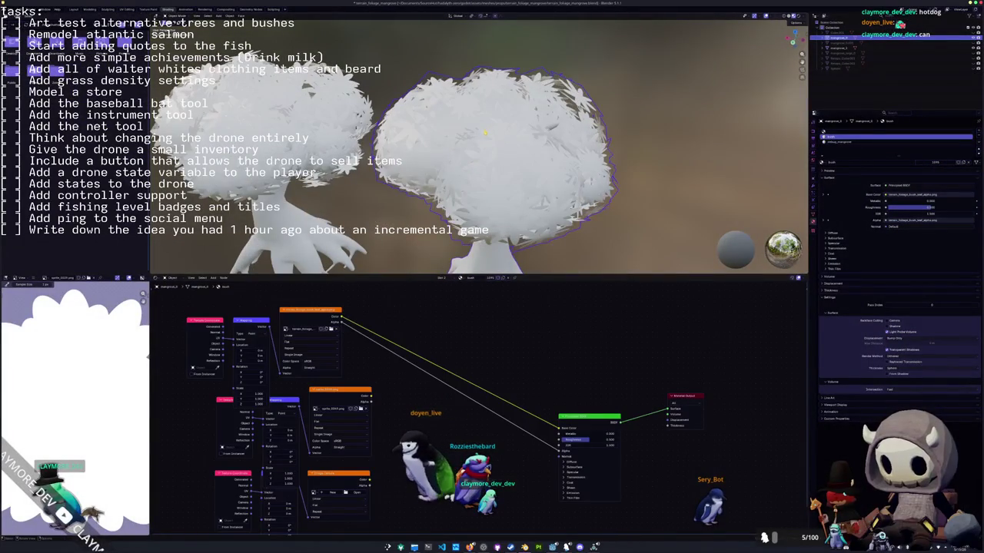
Inspect the right tree in Edit Mode and view both trees from a new angle.
key("Tab")
mouse_move(485, 133)
middle_mouse_down()
mouse_move(496, 63)
mouse_move(489, 67)
mouse_move(507, 66)
mouse_move(701, 522)
mouse_move(469, 127)
middle_mouse_up()
key("Tab")
key("Tab")
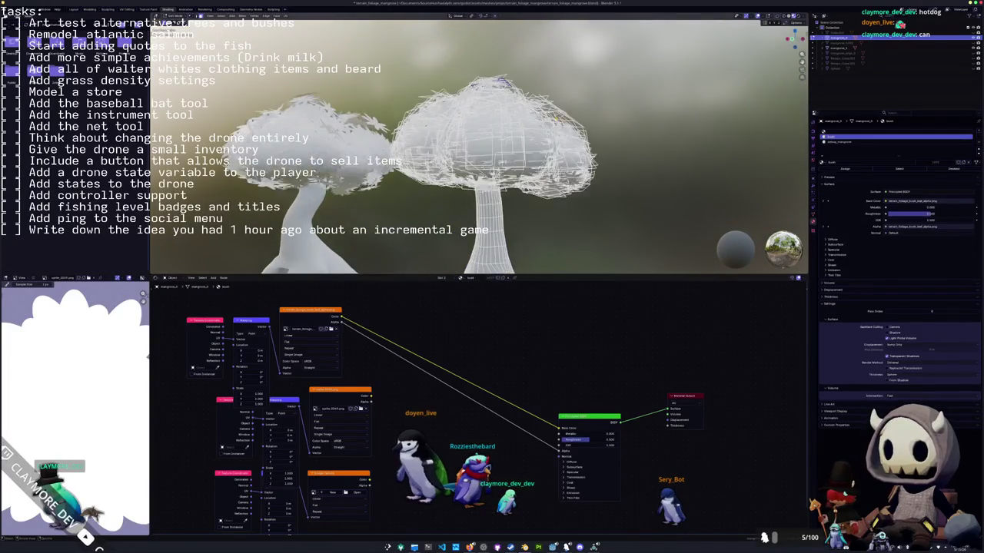
mouse_move(560, 114)
middle_mouse_down()
mouse_move(538, 119)
mouse_move(564, 132)
middle_mouse_up()
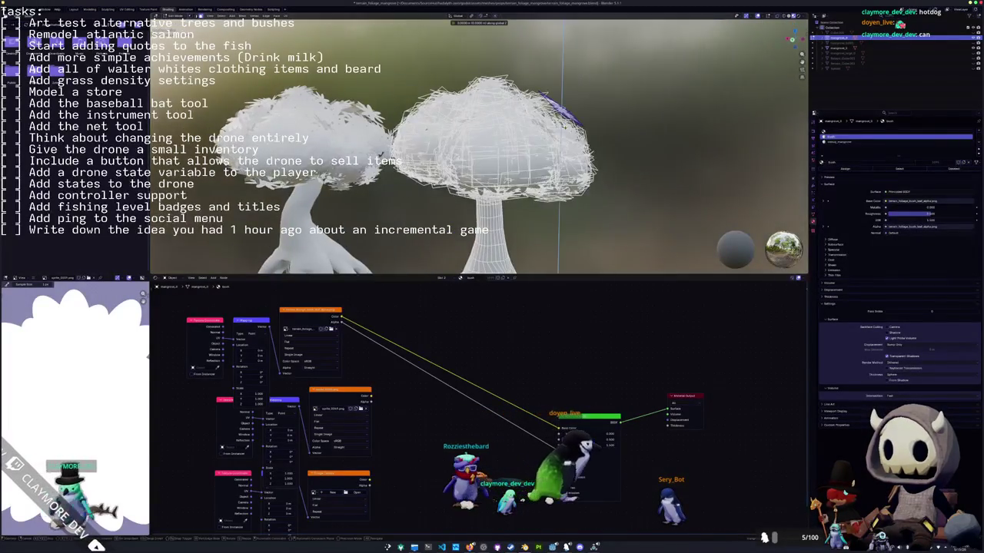
key("Tab")
scroll(477, 146, "down", 3)
scroll(476, 146, "down", 2)
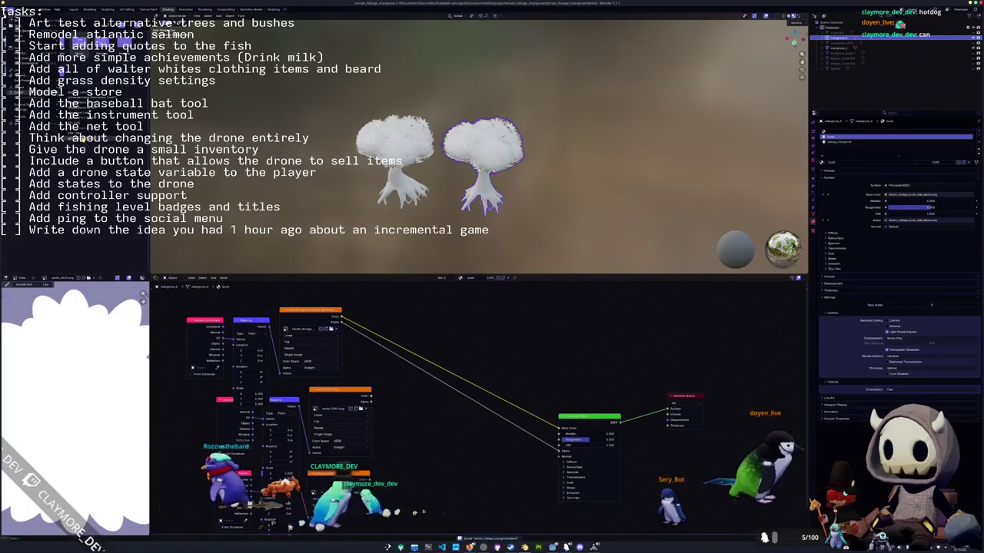
Export glTF over the existing .glb file, then save the Godot scene.
key("shift+r")
left_click(338, 55)
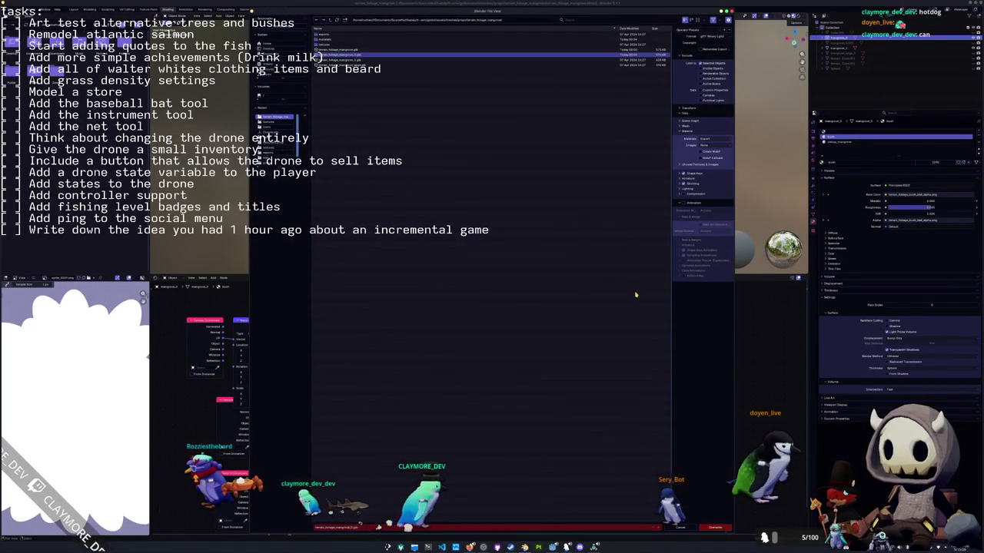
left_click(715, 528)
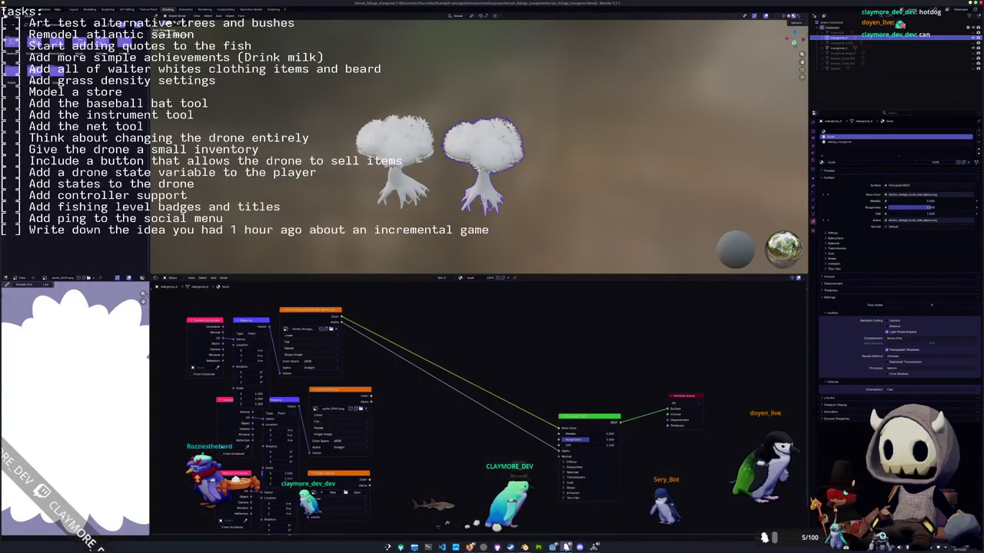
key("alt+Tab")
key("ctrl+s")
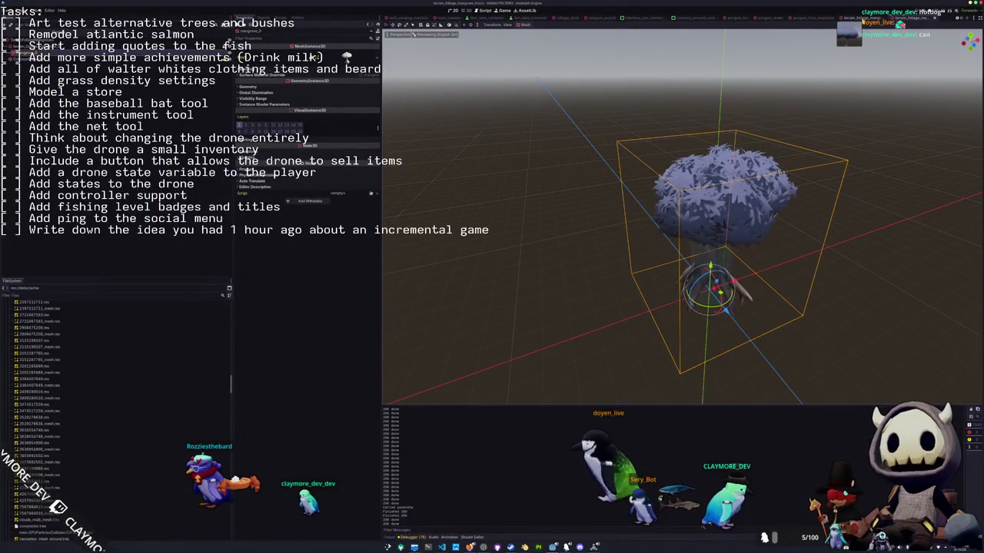
Frame the re-imported tree, then view the penguin_face_mustache scene.
key("f")
key("ctrl+w")
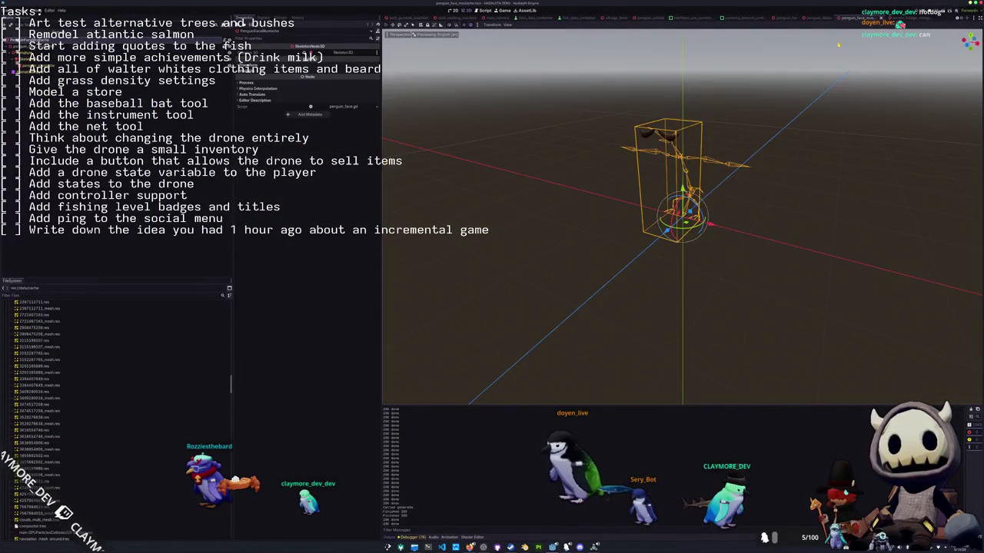
left_click(561, 330)
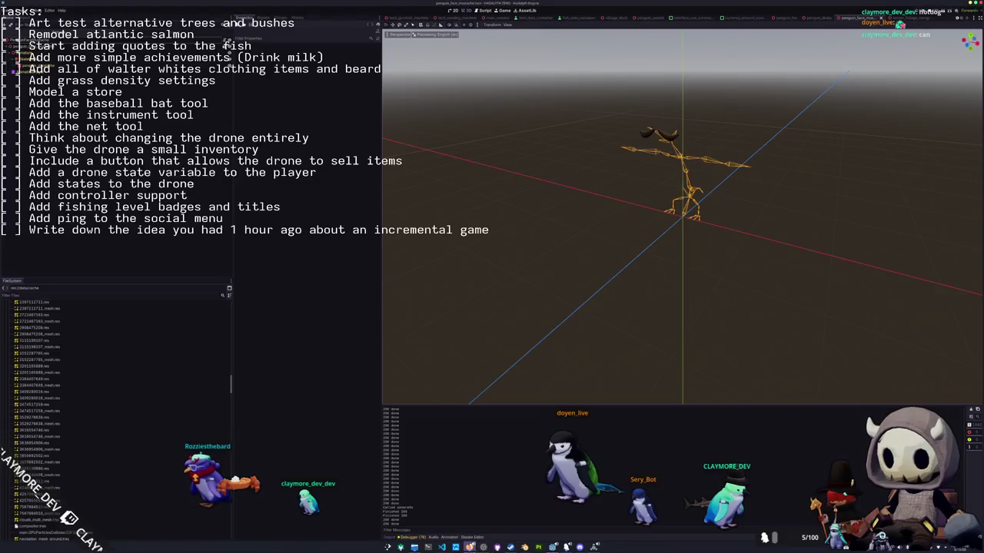
Back in Blender, move the right tree to the left.
key("alt+Tab")
key("g")
left_click(313, 165)
Delete the scattered leaf points from the bare tree's mesh.
left_click(548, 170)
key("ctrl+Page_Up")
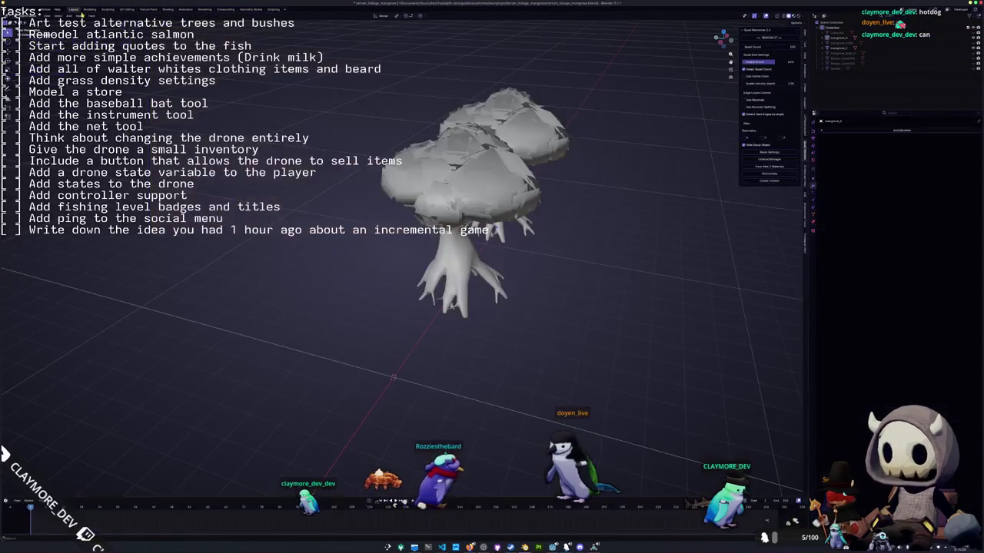
mouse_move(431, 139)
middle_mouse_down()
mouse_move(488, 166)
mouse_move(530, 157)
middle_mouse_up()
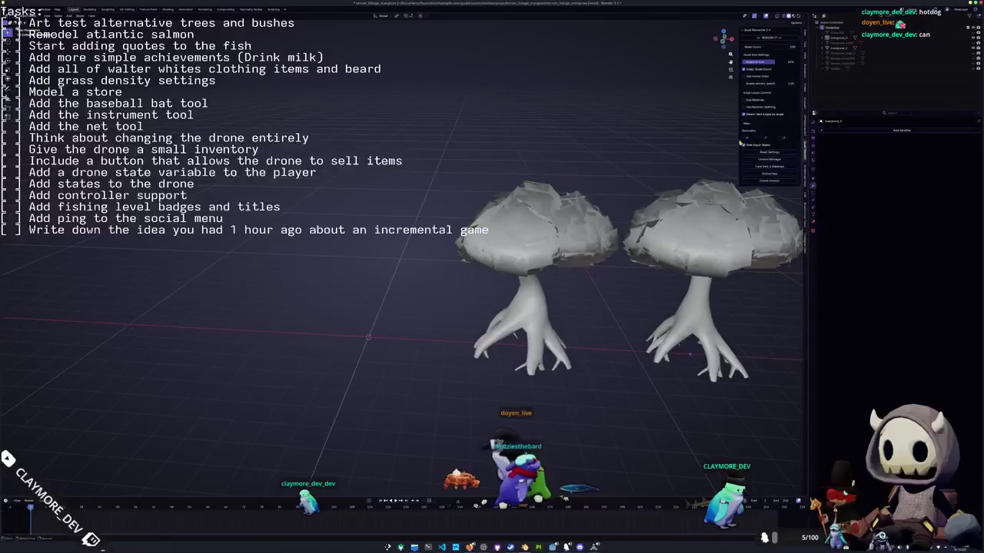
left_click(846, 53)
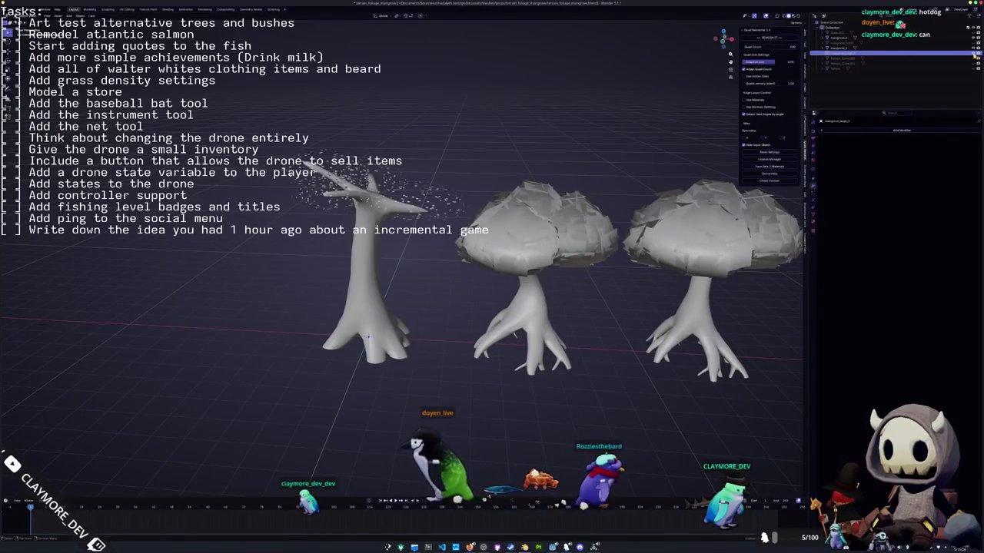
key("Tab")
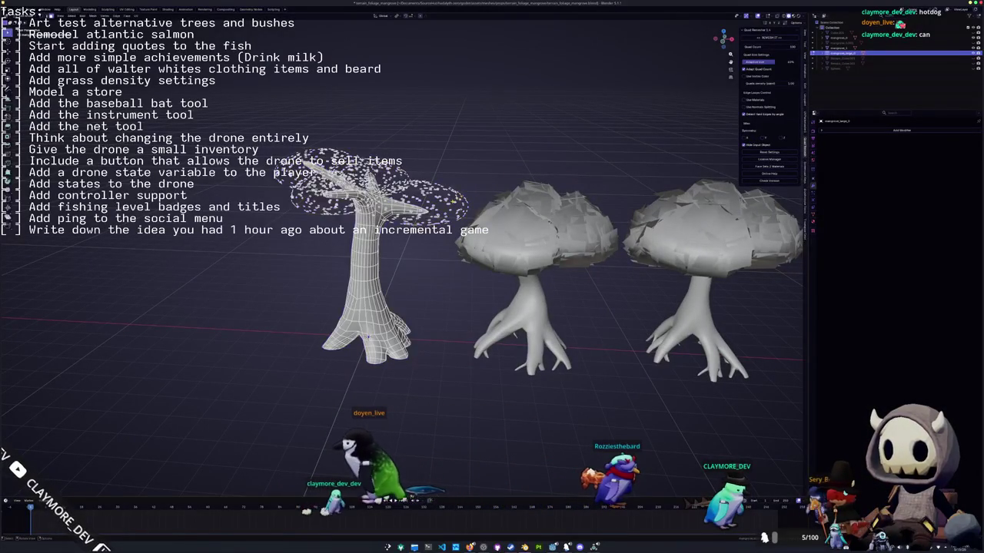
key("l")
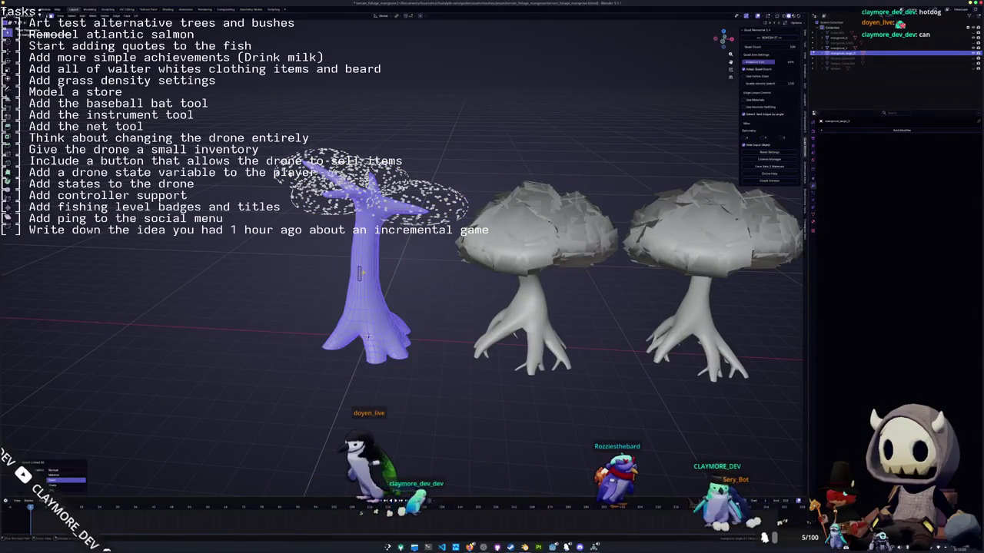
key("ctrl+i")
key("x")
left_click(364, 275)
key("Tab")
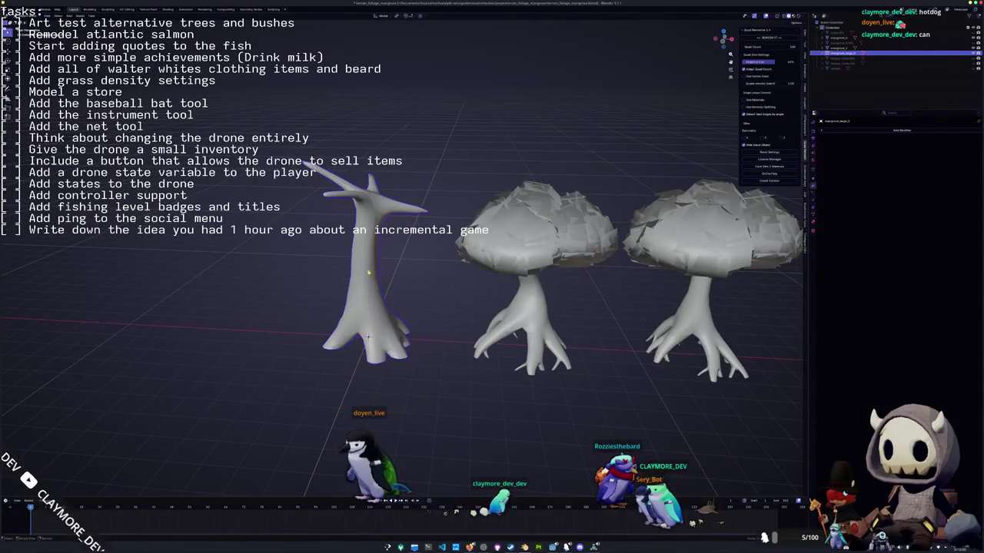
Separate the middle tree's leafy canopy into its own object.
key("Tab")
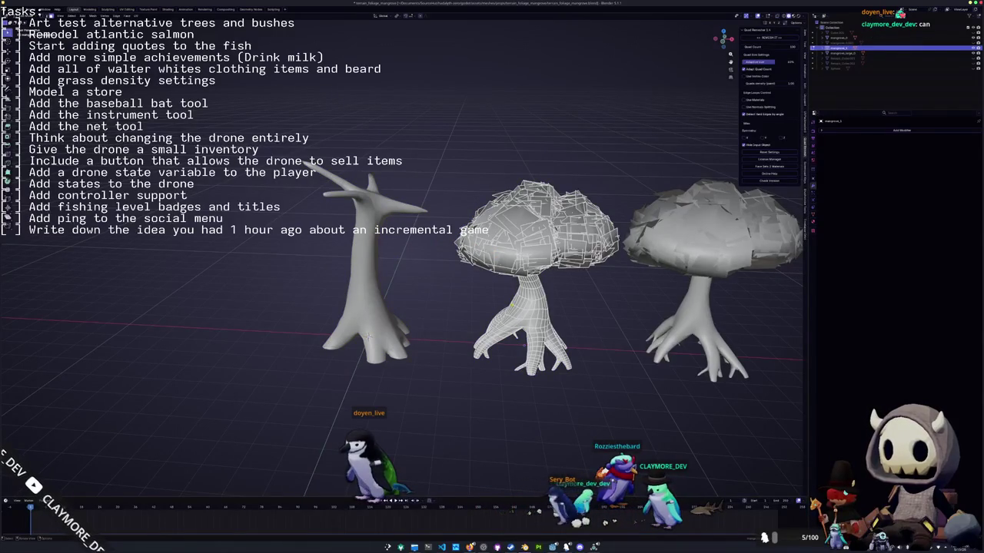
key("ctrl+i")
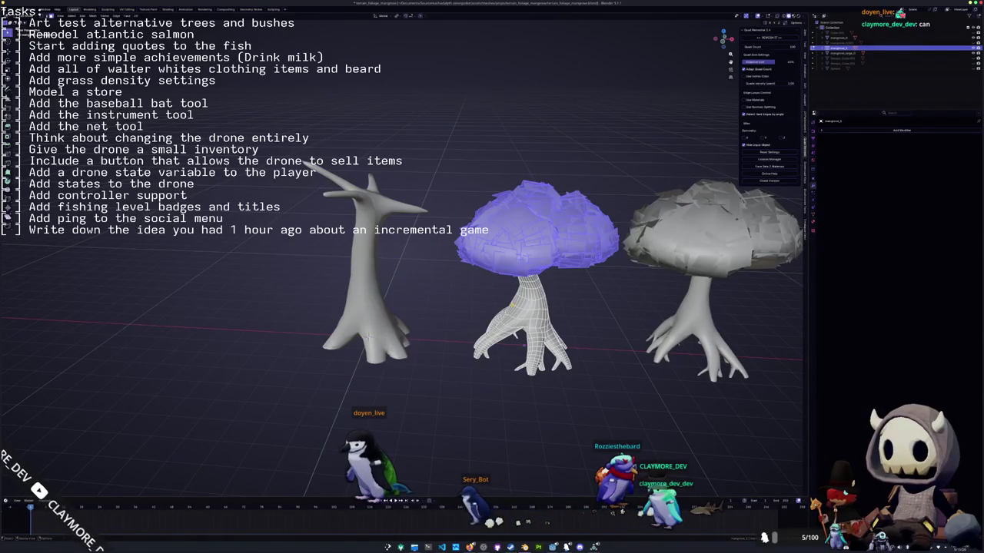
right_click(495, 296)
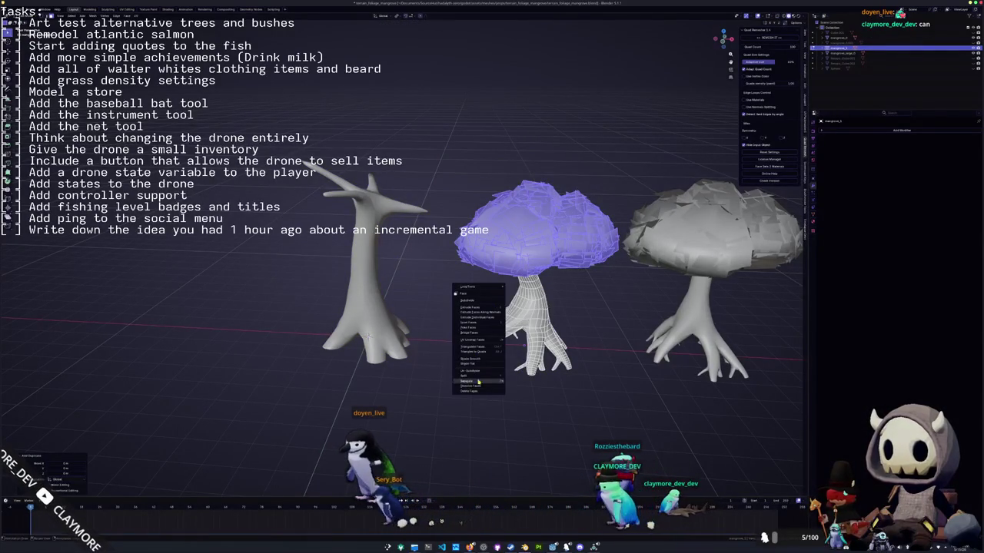
left_click(520, 382)
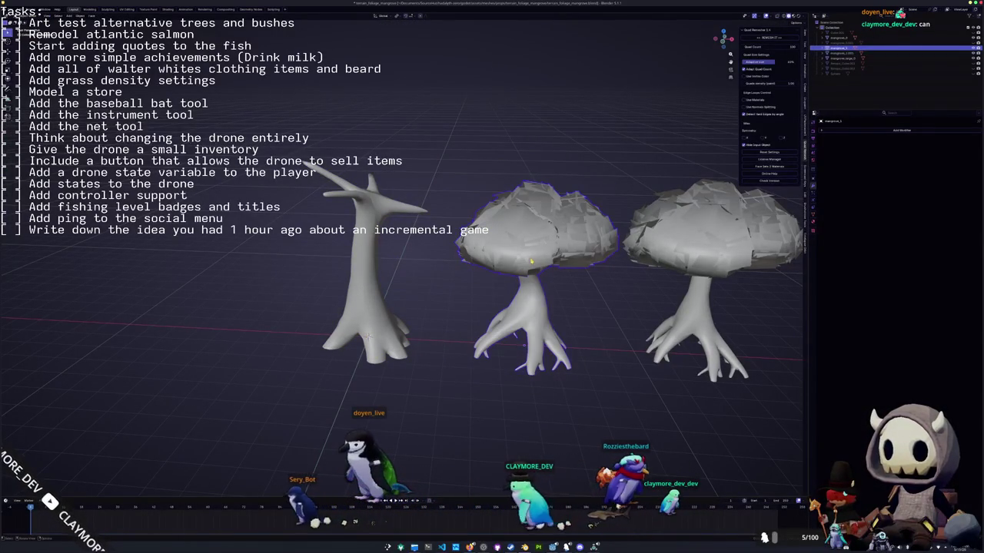
Place the canopy on top of the bare tree and rotate it around a different pivot point.
key("g")
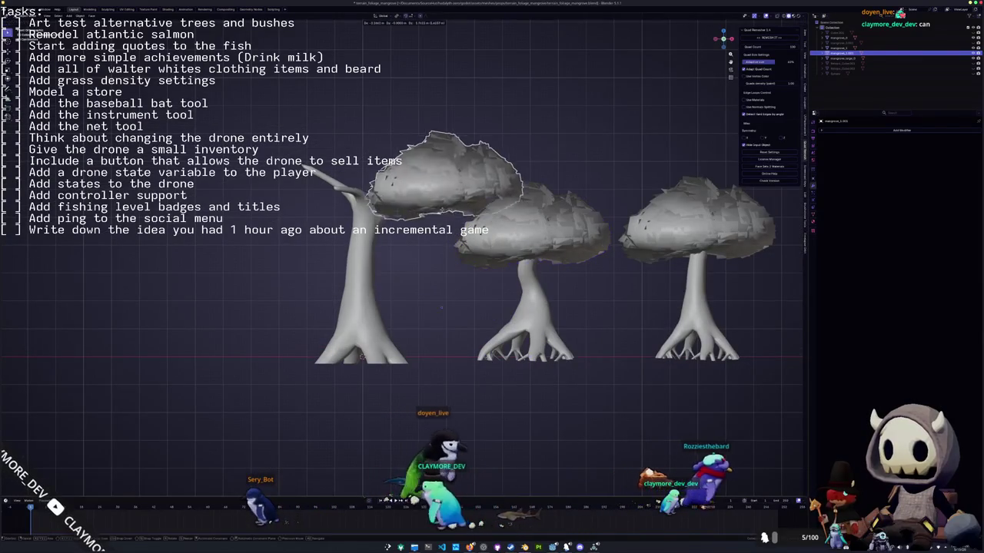
left_click(450, 179)
key("r")
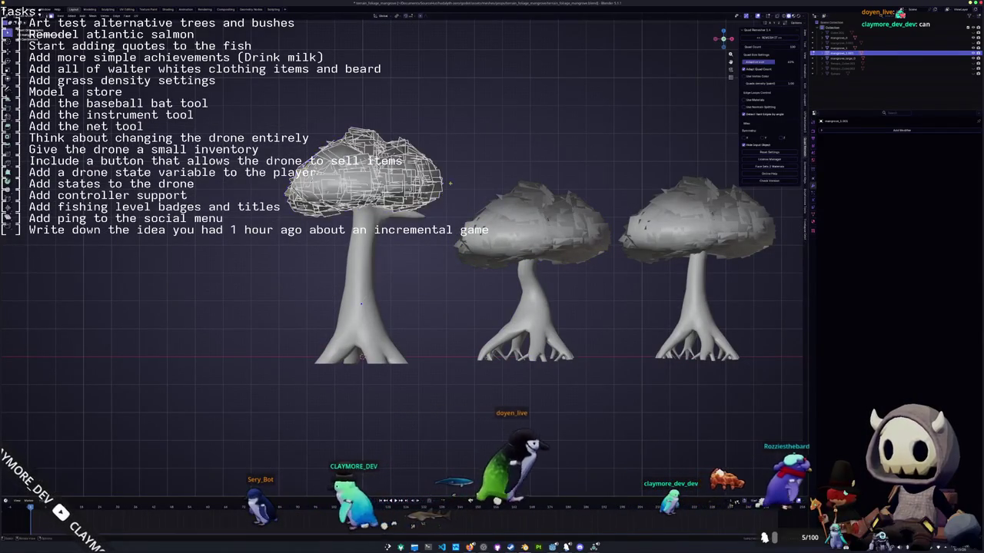
key("Escape")
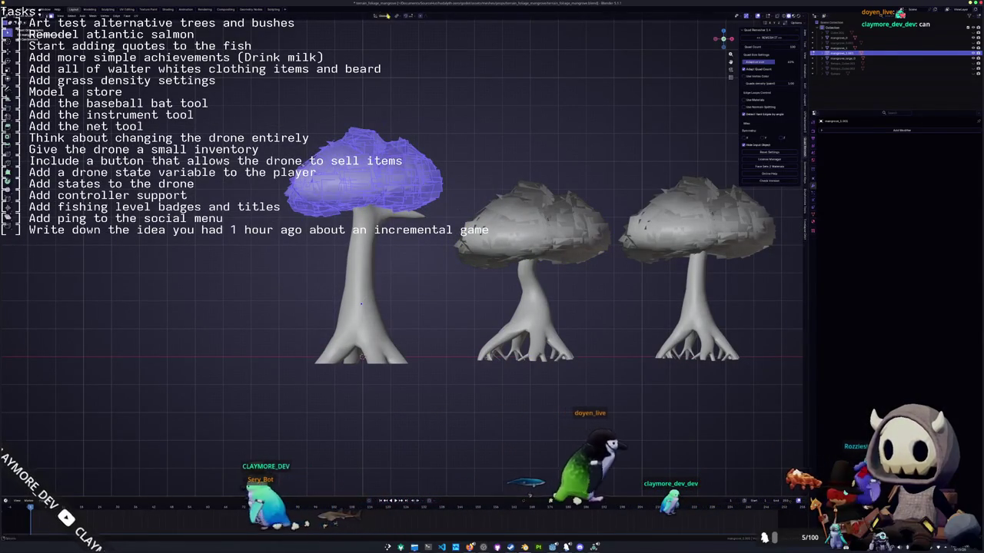
left_click(398, 15)
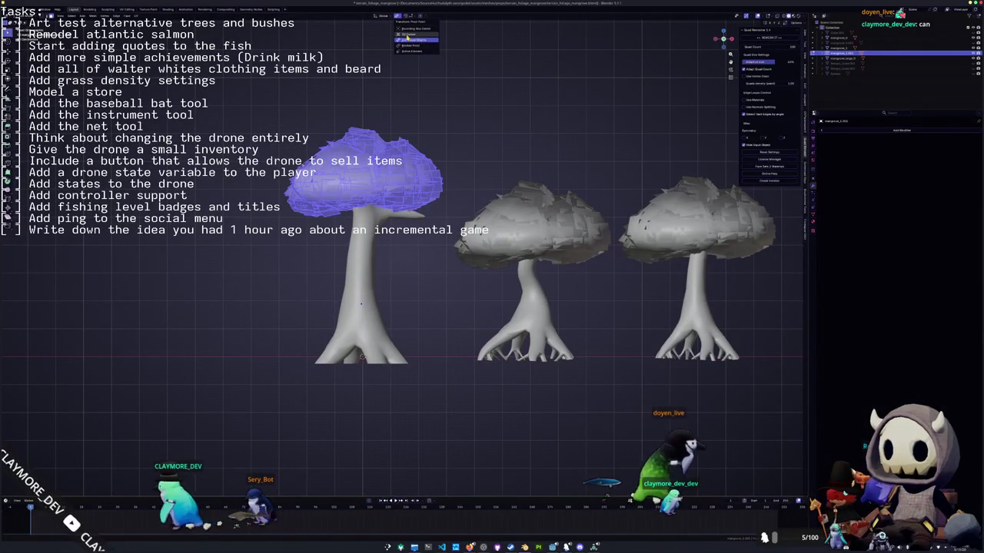
left_click(408, 51)
key("r")
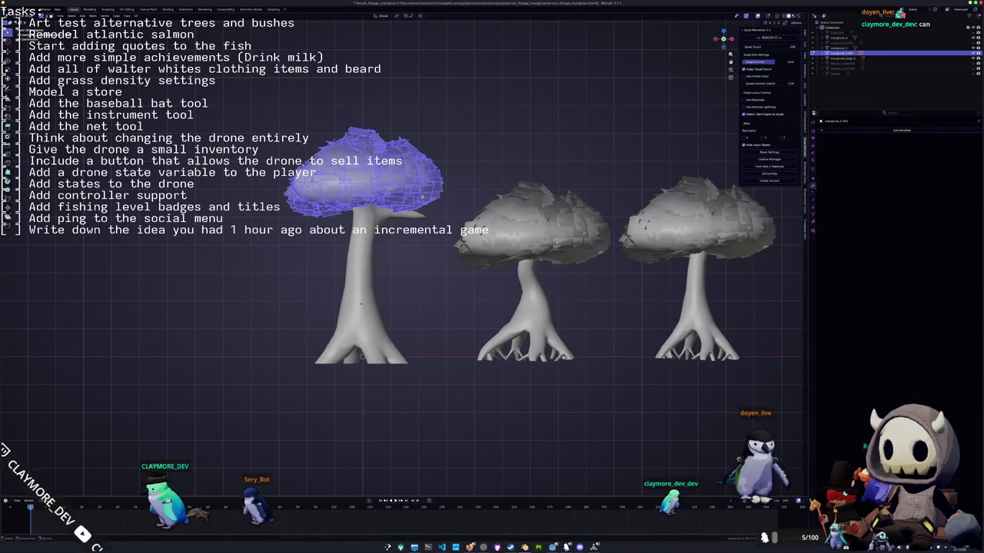
key("alt+a")
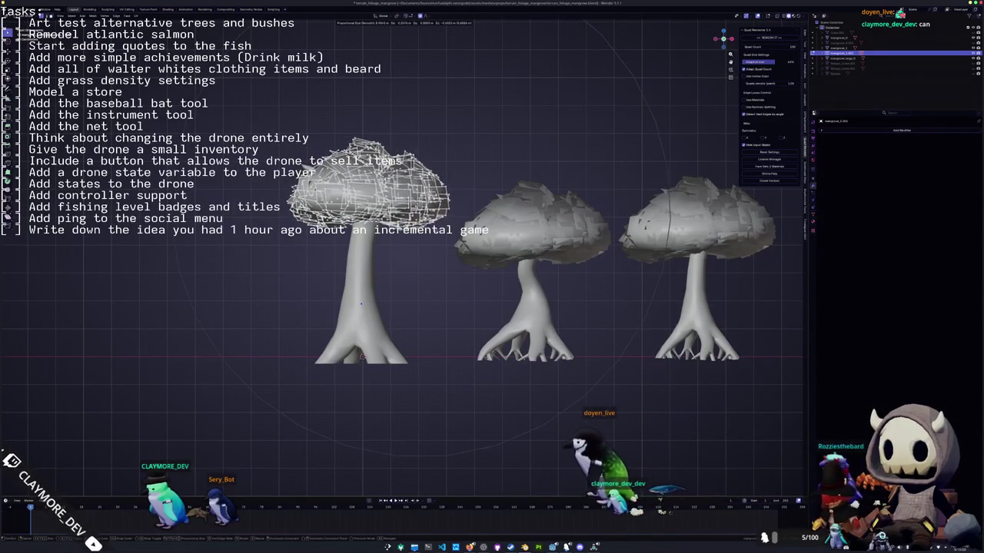
Reshape the canopy with several soft-falloff proportional moves.
key("g")
key("Return")
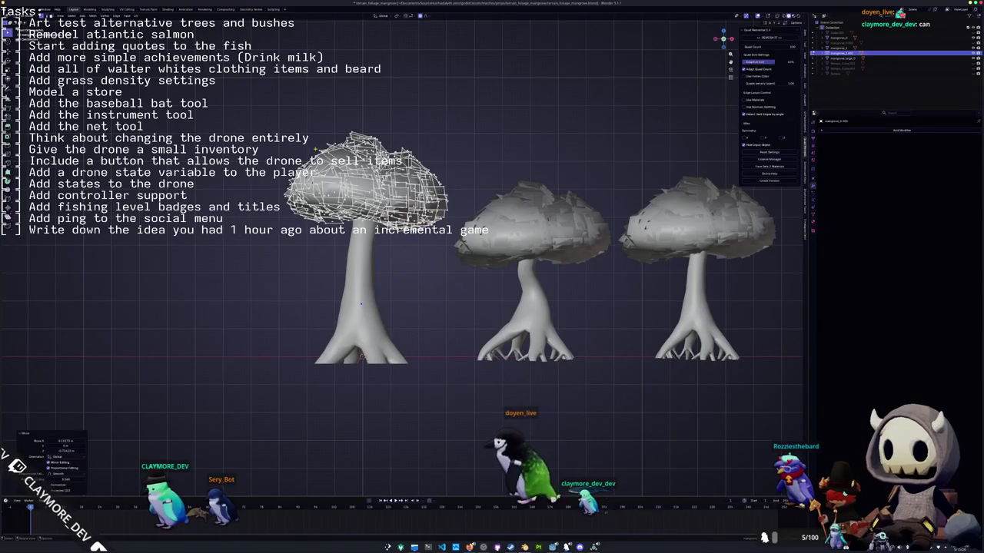
key("g")
key("Return")
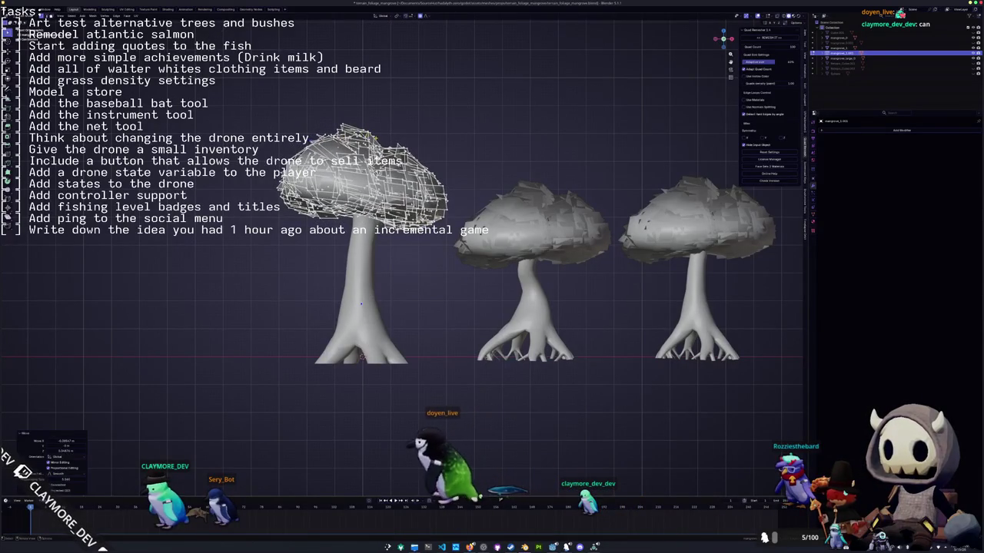
key("g")
key("Return")
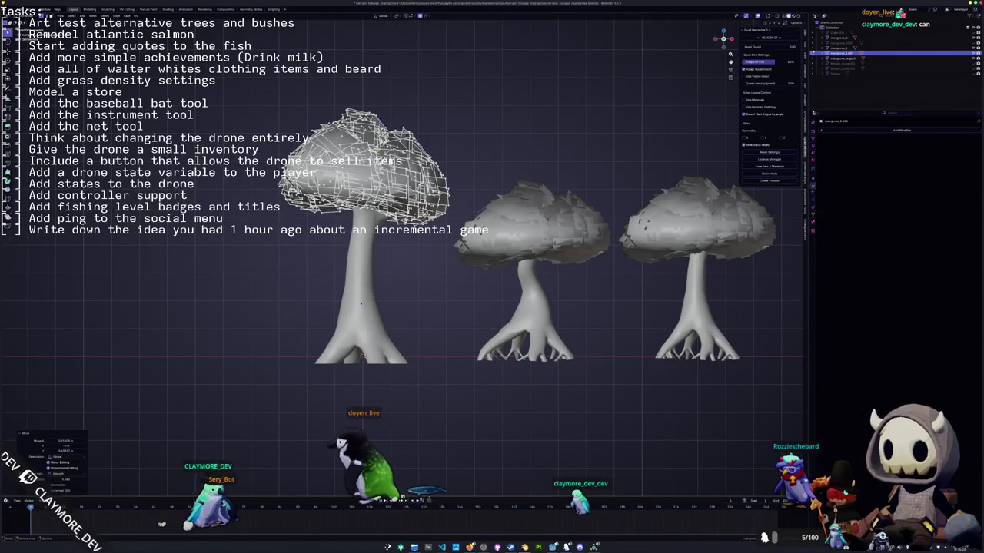
key("g")
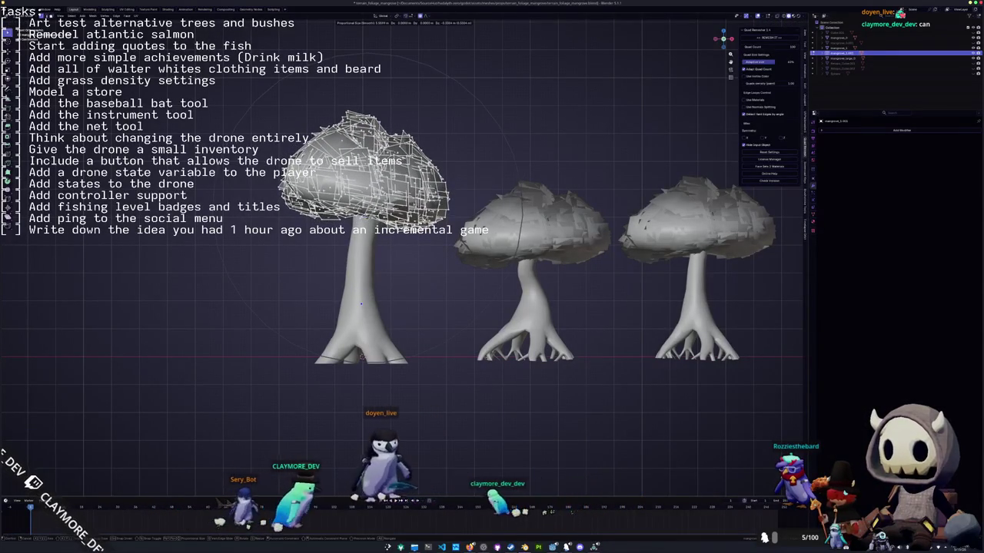
key("Return")
middle_click_drag(360, 303, 360, 306)
middle_click_drag(538, 269, 538, 323)
Slide the canopy along the Y axis into its final position.
key("g")
key("x")
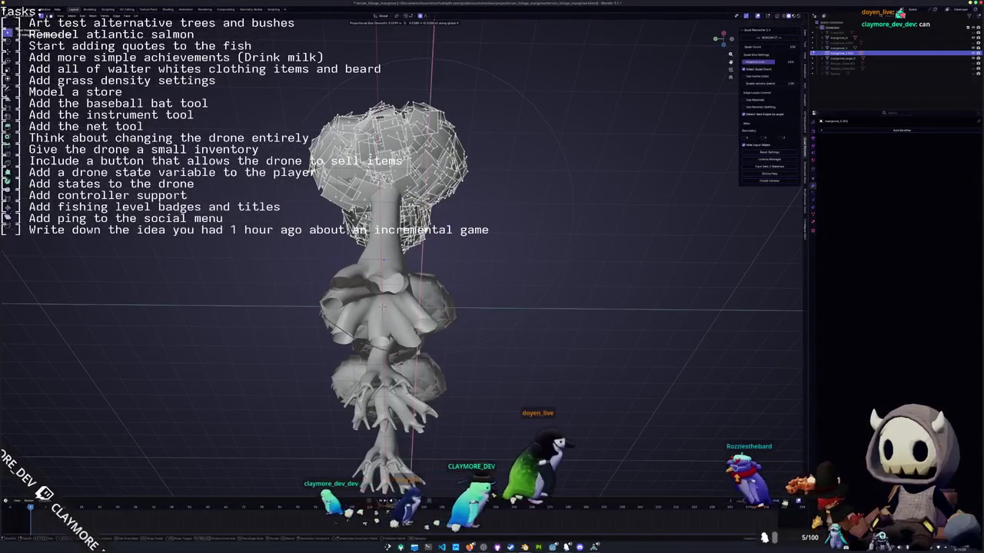
key("y")
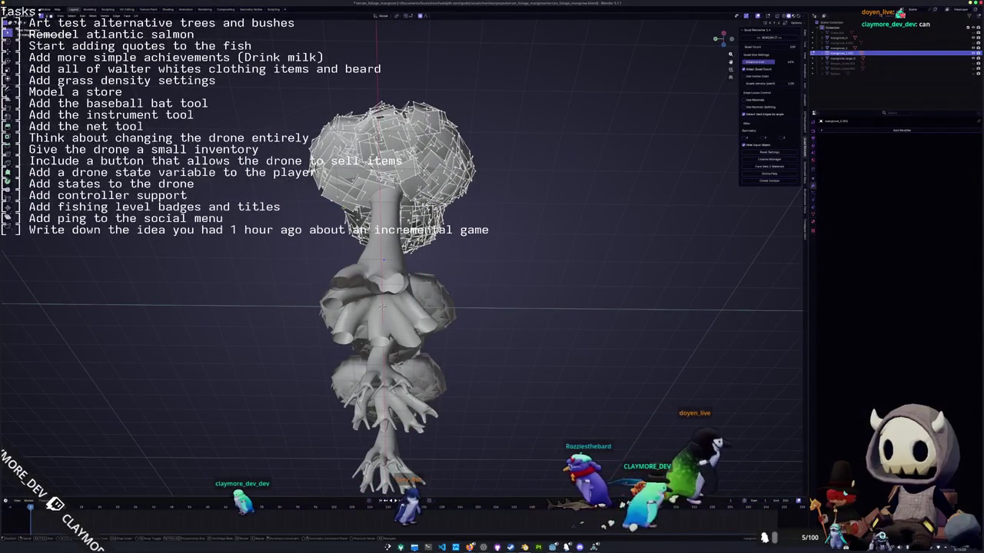
left_click(382, 261)
mouse_move(382, 261)
middle_mouse_down()
mouse_move(283, 239)
mouse_move(356, 257)
middle_mouse_up()
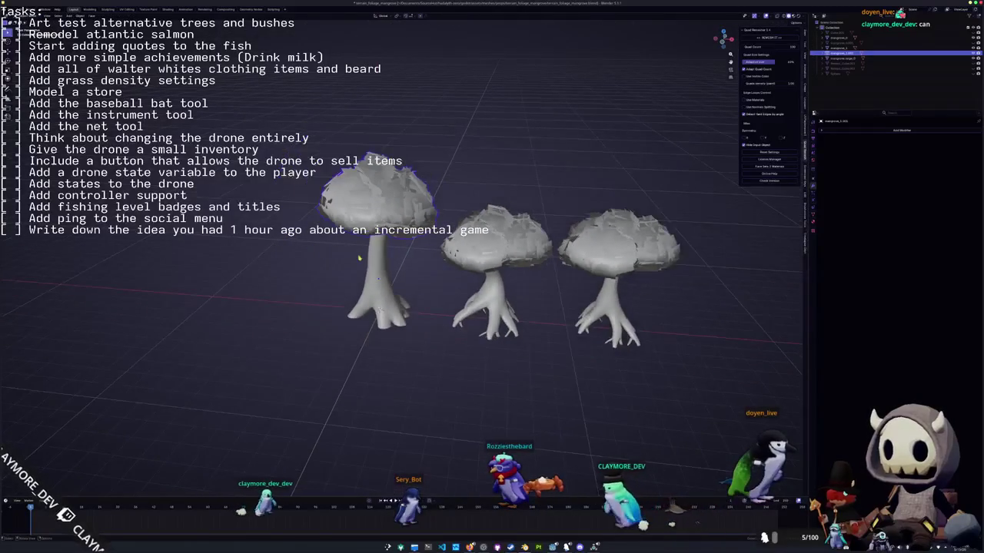
Apply transforms to the bare tree's trunk and crown together.
left_click(378, 285)
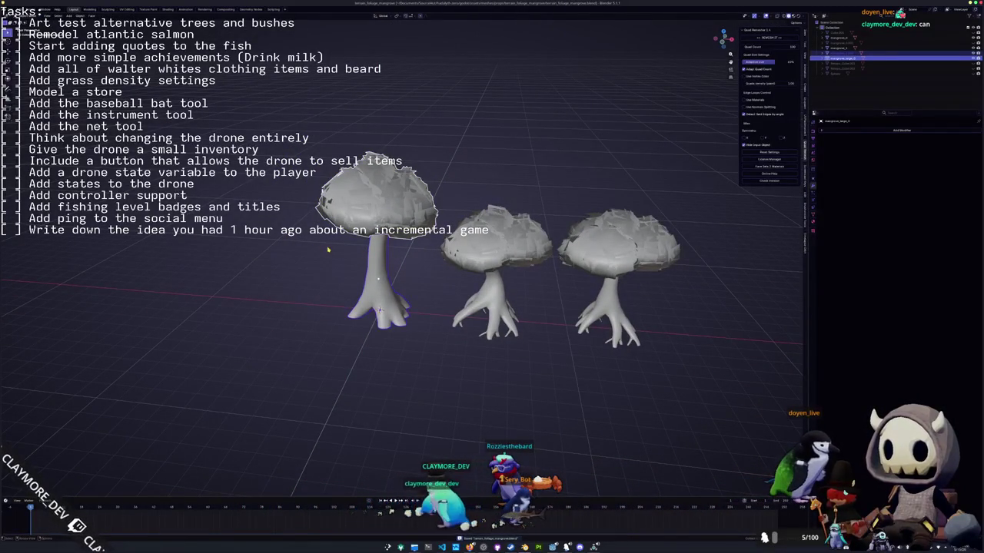
key("ctrl+z")
key("ctrl+a")
left_click(318, 264)
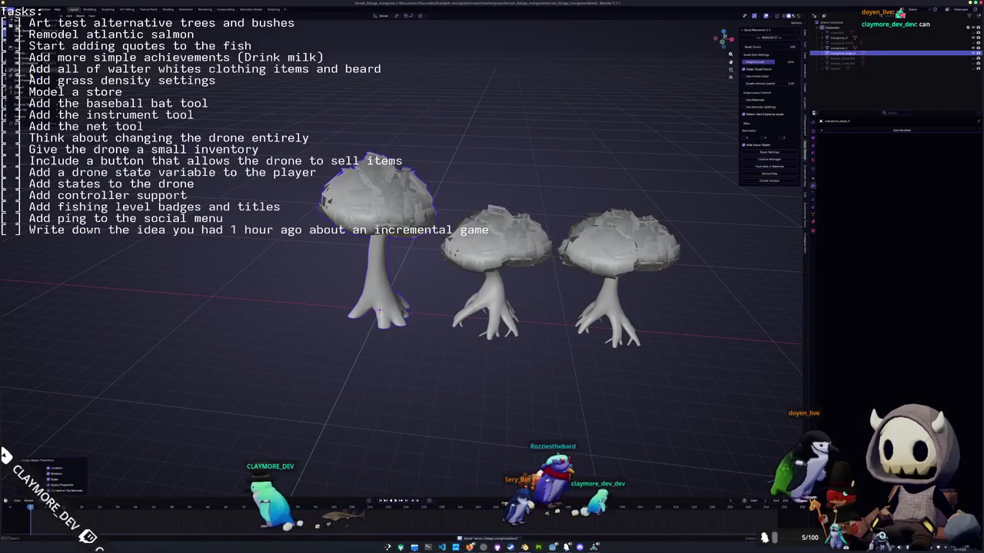
Export the tree to glTF, overwriting the existing file.
key("ctrl+shift+s")
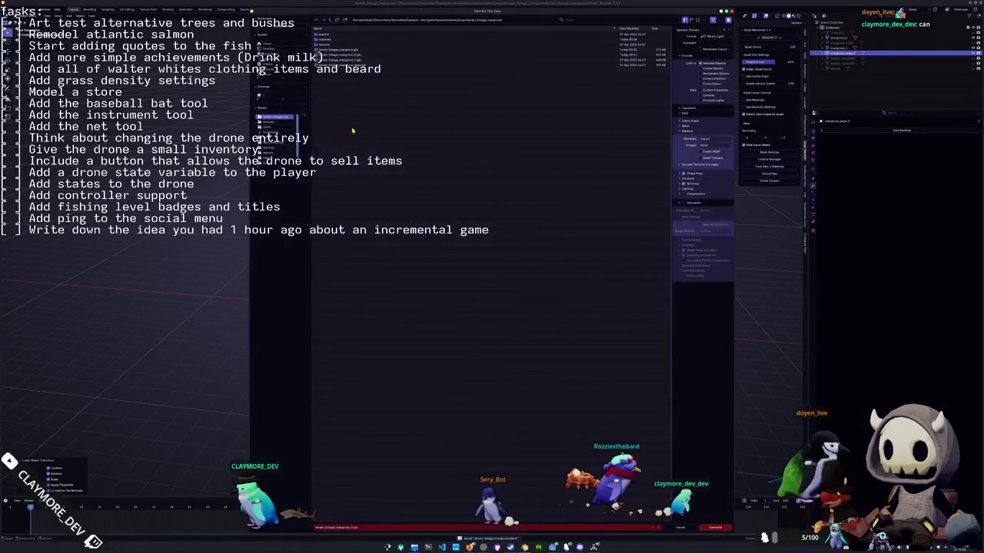
left_click(343, 66)
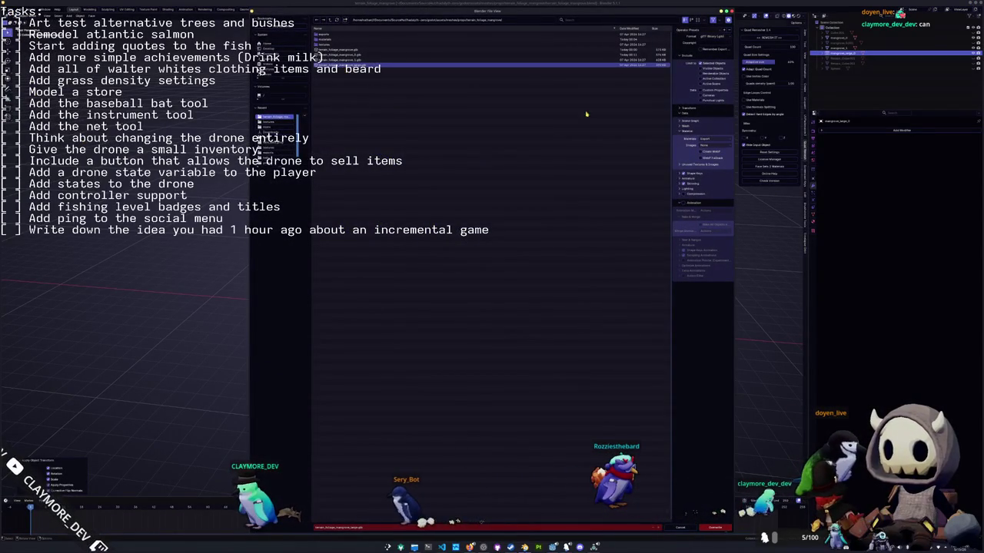
left_click(709, 529)
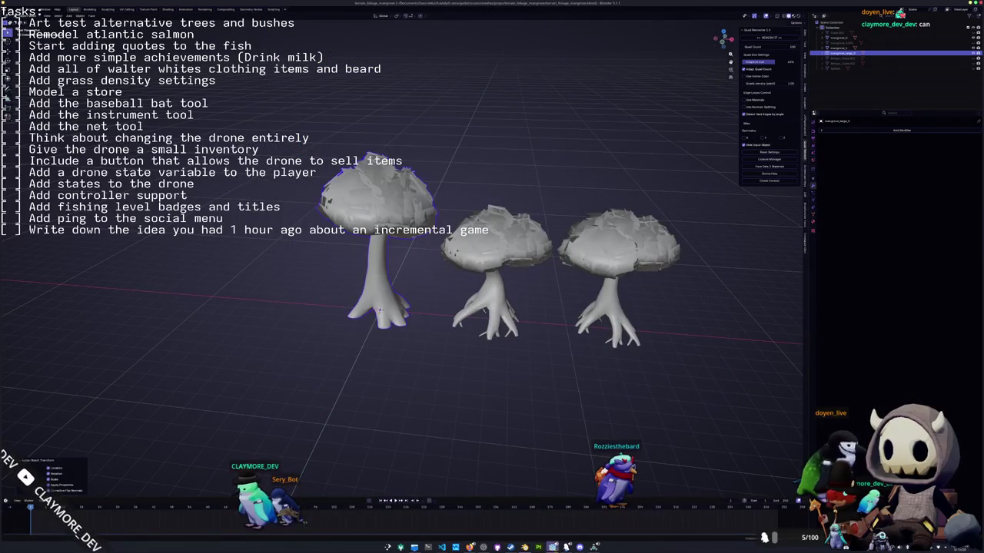
In Godot, quick-search the resources for mangrove_large.
key("alt+Tab")
key("shift+alt+o")
type("mangrove_")
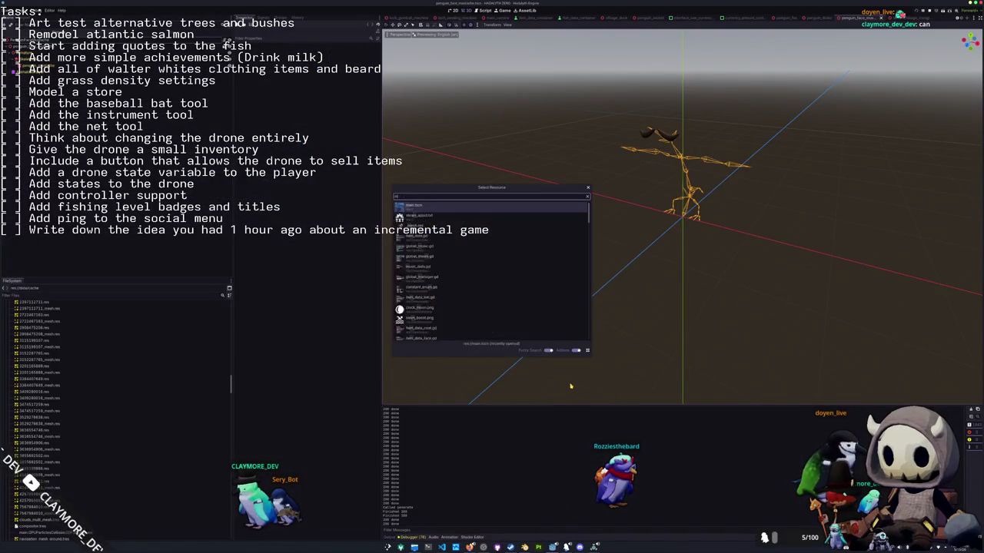
type("large")
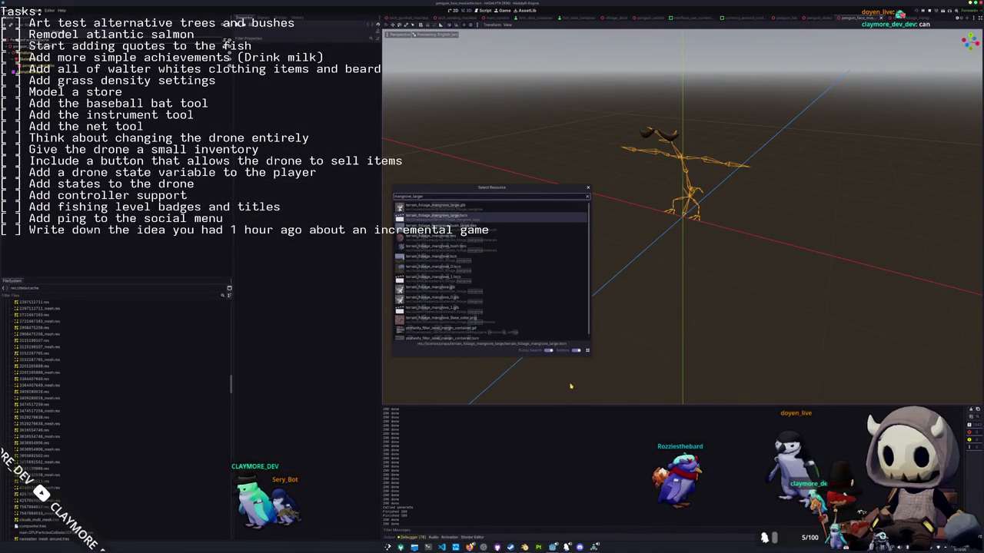
Open the mangrove_large scene, check the tree mesh's material override, and save it.
key("Return")
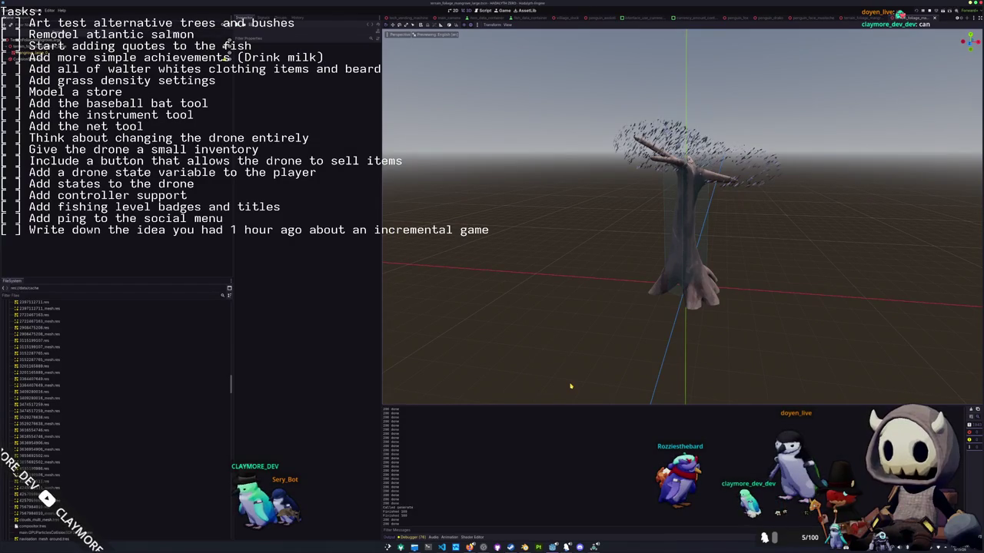
middle_click_drag(587, 316, 580, 344)
key("ctrl+s")
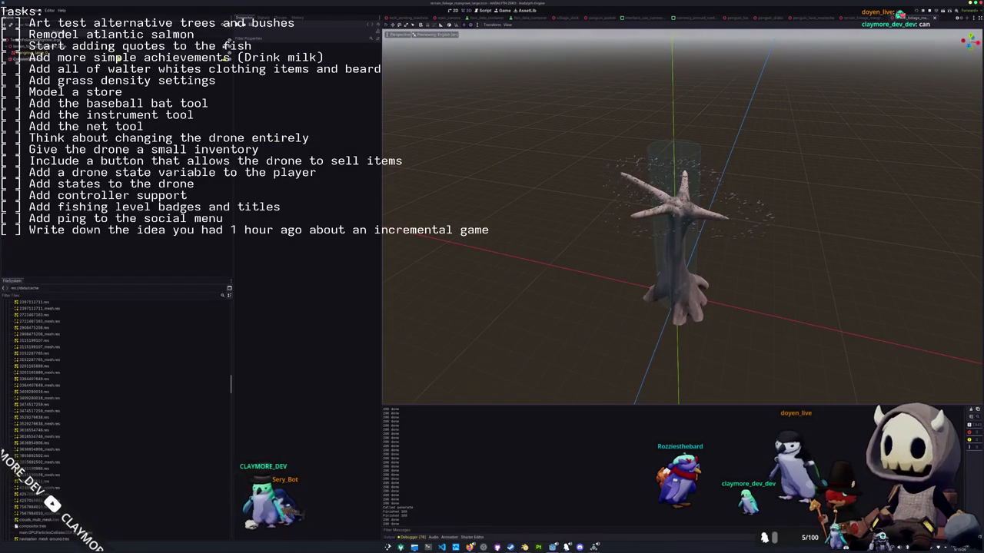
left_click(228, 43)
left_click(350, 85)
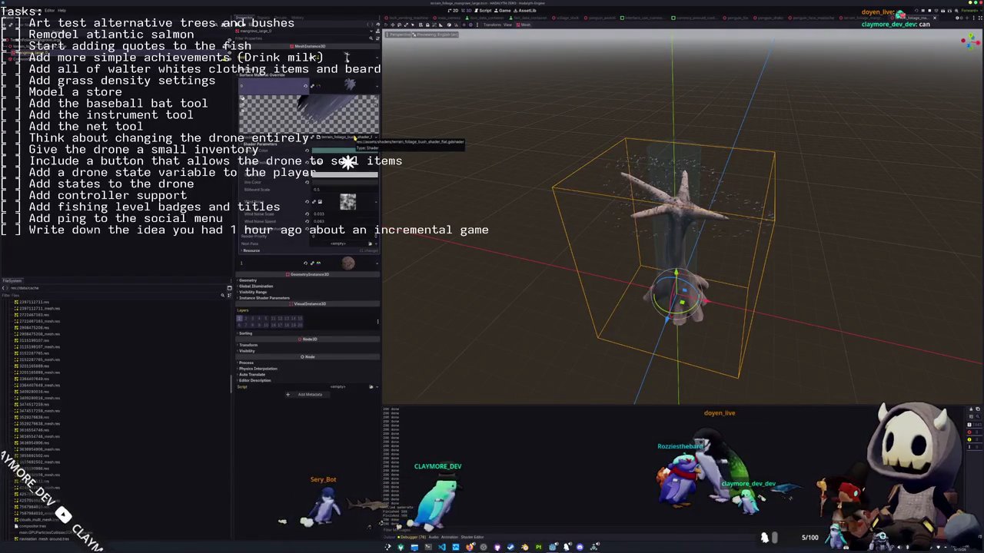
key("ctrl+s")
scroll(461, 229, "up", 3)
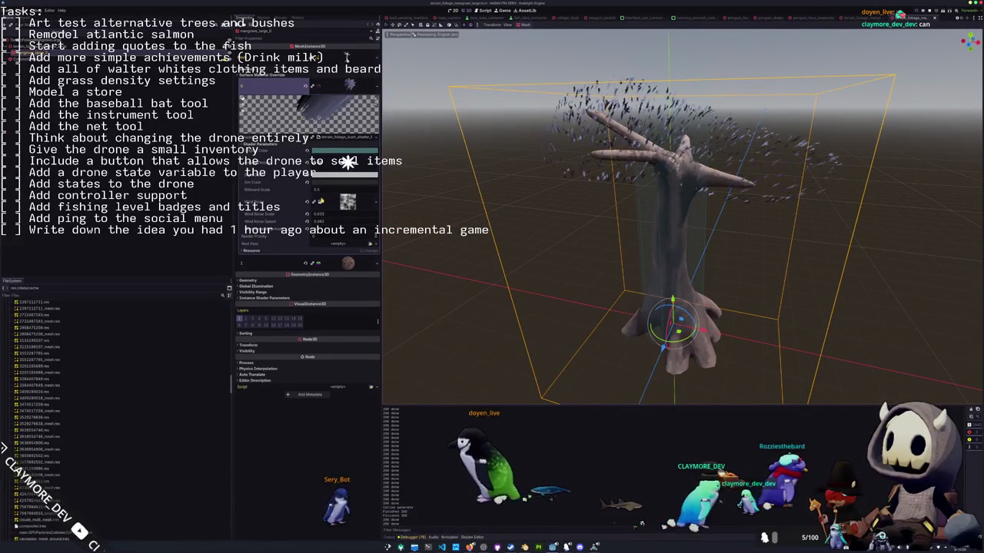
key("alt+Tab")
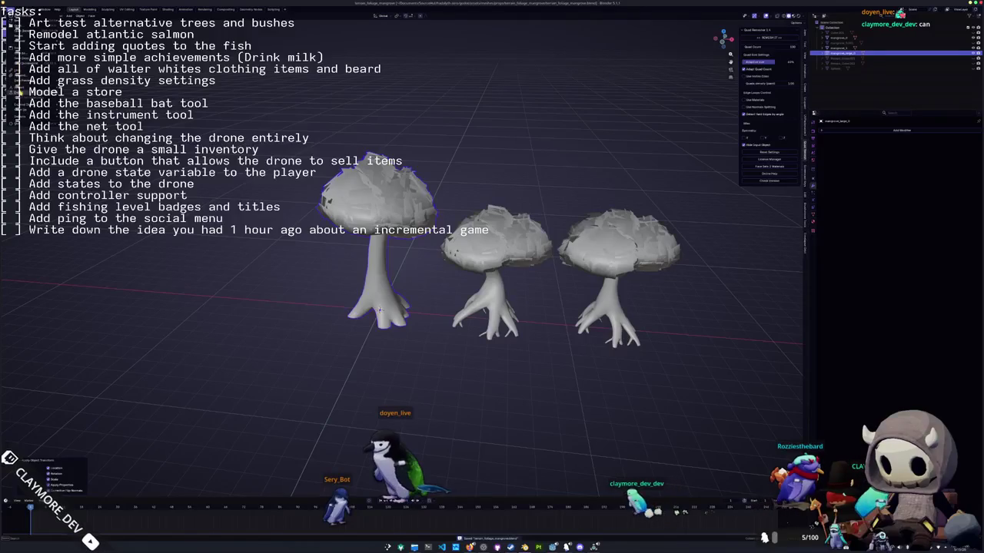
Export the trees to glTF and compare the result in Godot.
key("ctrl+shift+e")
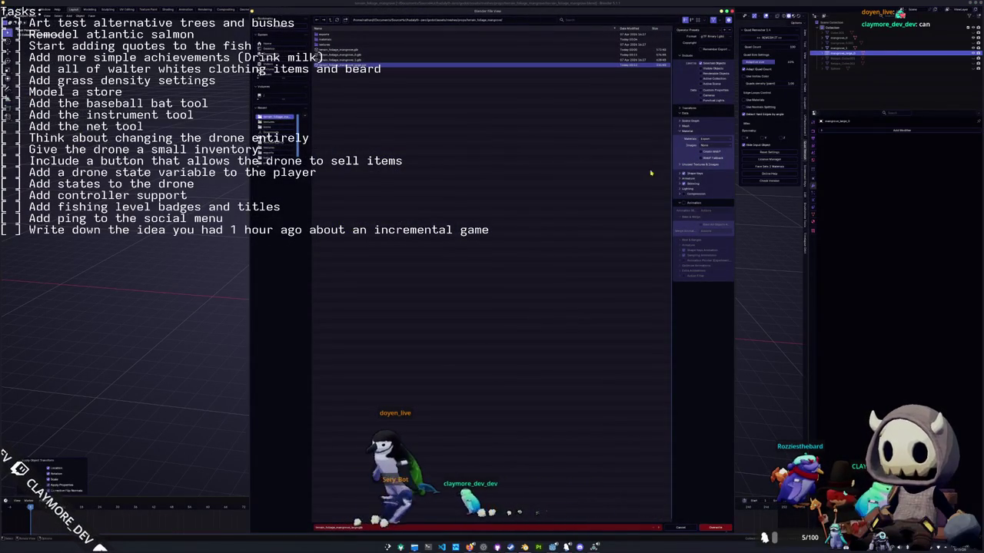
left_click(714, 527)
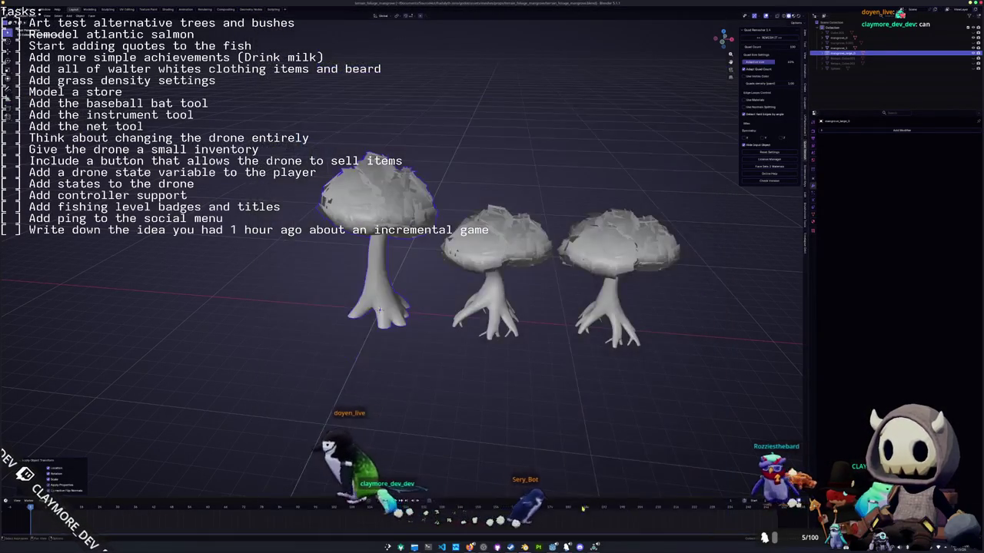
key("alt+Tab")
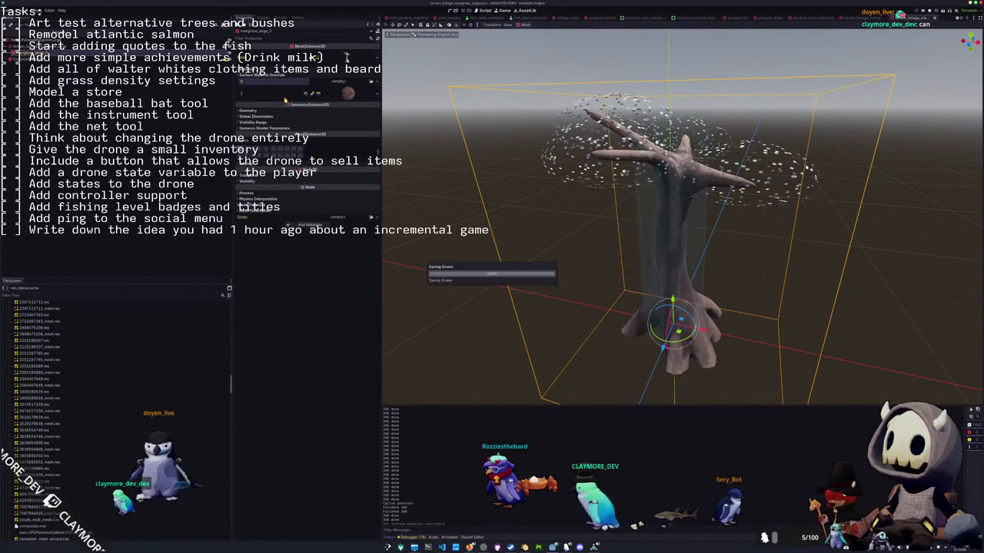
middle_click_drag(491, 161, 460, 192)
key("alt+Tab")
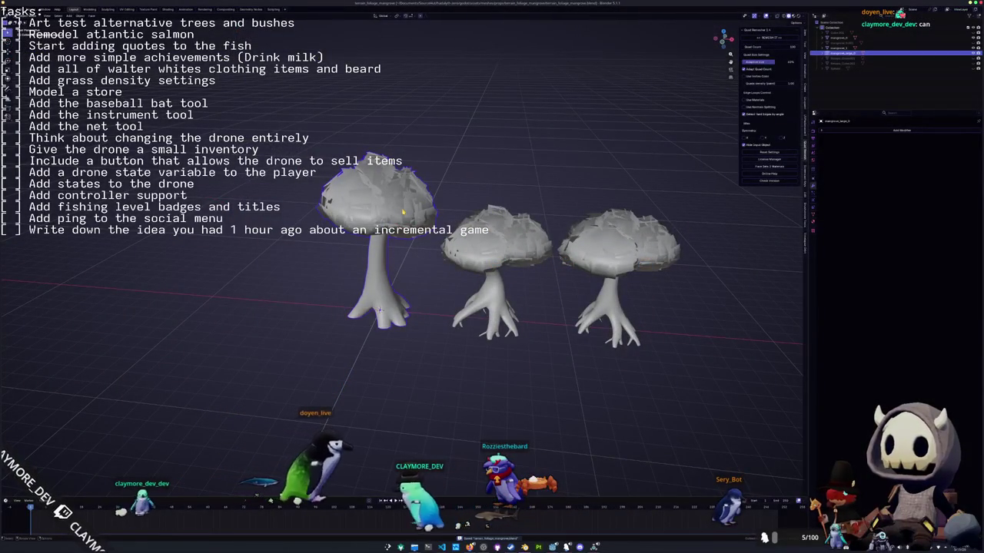
key("alt+Tab")
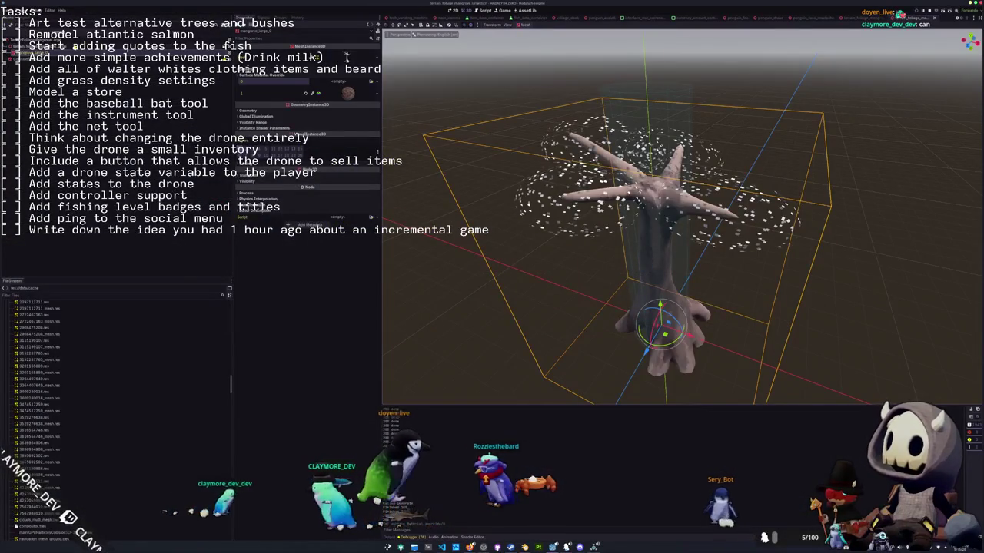
key("alt+Tab")
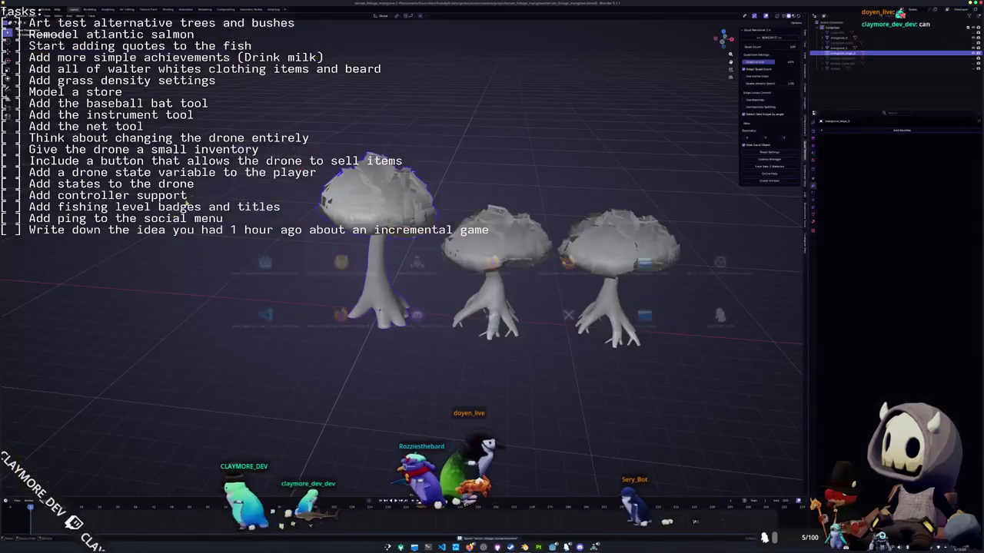
Apply all transforms to the tree and re-export it as glTF to Godot.
key("ctrl+a")
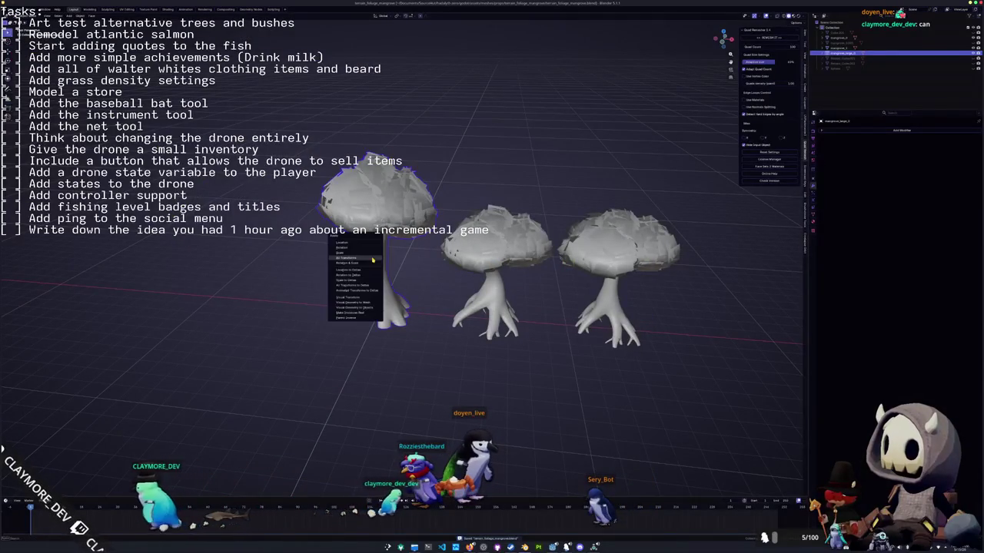
left_click(372, 261)
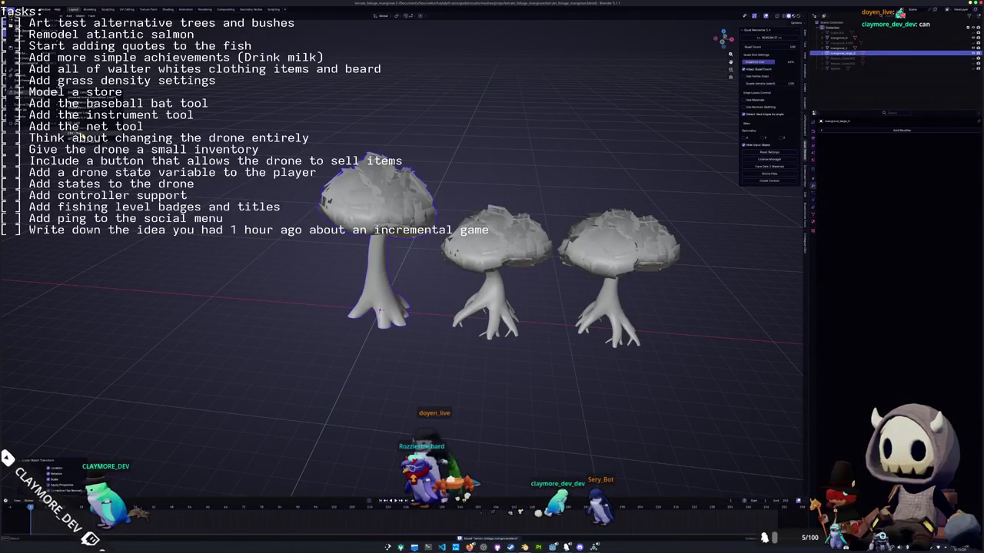
key("ctrl+shift+e")
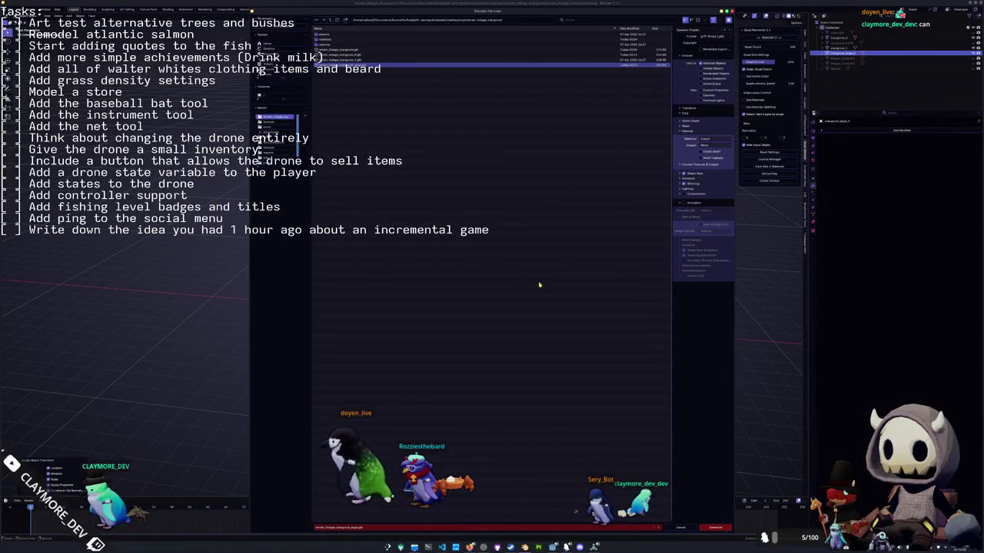
left_click(716, 528)
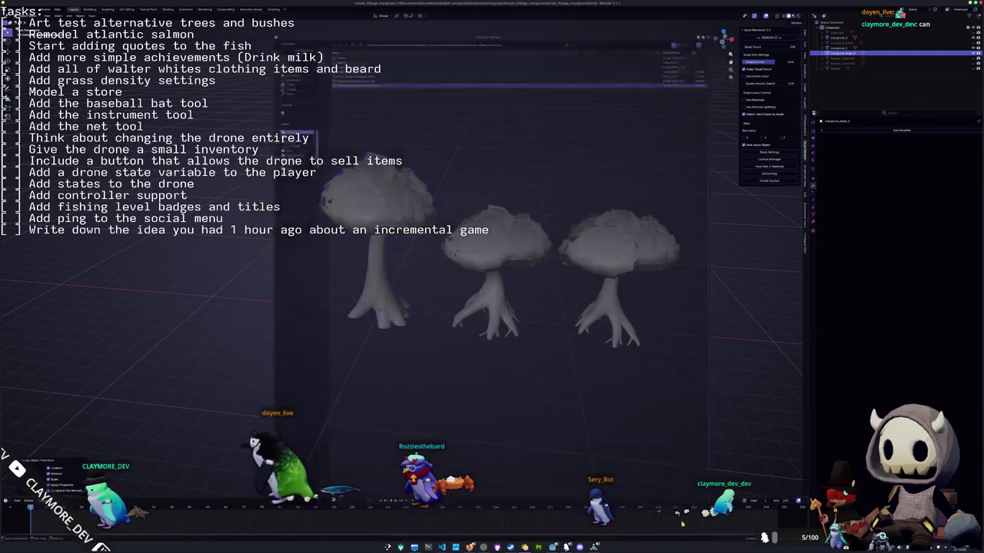
key("alt+Tab")
scroll(514, 381, "down", 3)
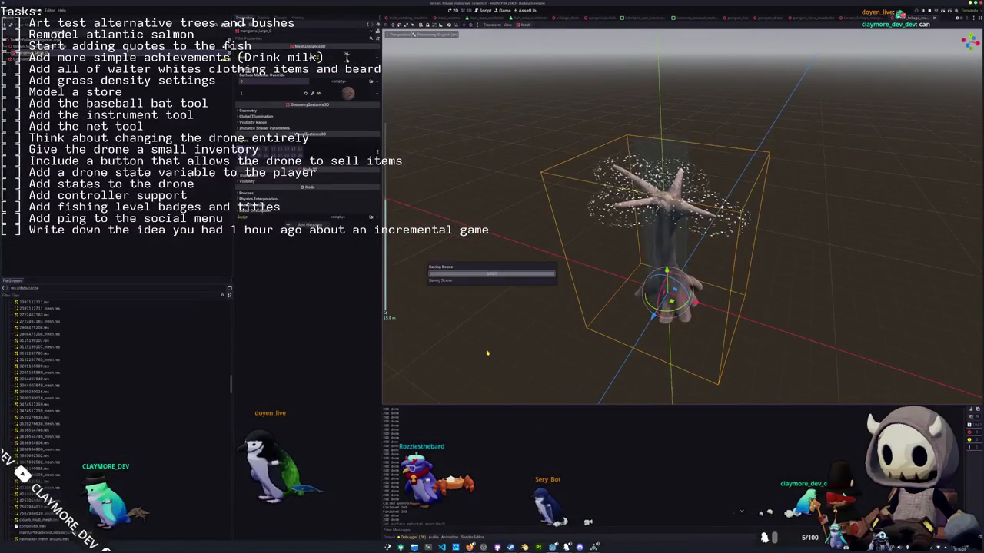
Open and close the import settings for terrain_foliage_mangrove_large.glb.
scroll(75, 336, "up", 5)
scroll(75, 336, "up", 3)
scroll(47, 353, "up", 3)
scroll(28, 368, "up", 3)
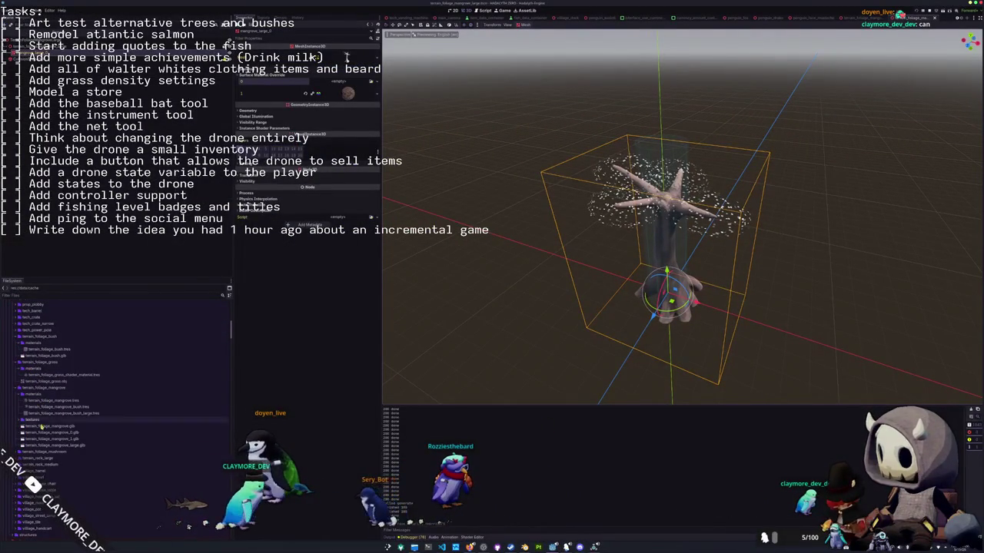
double_click(54, 445)
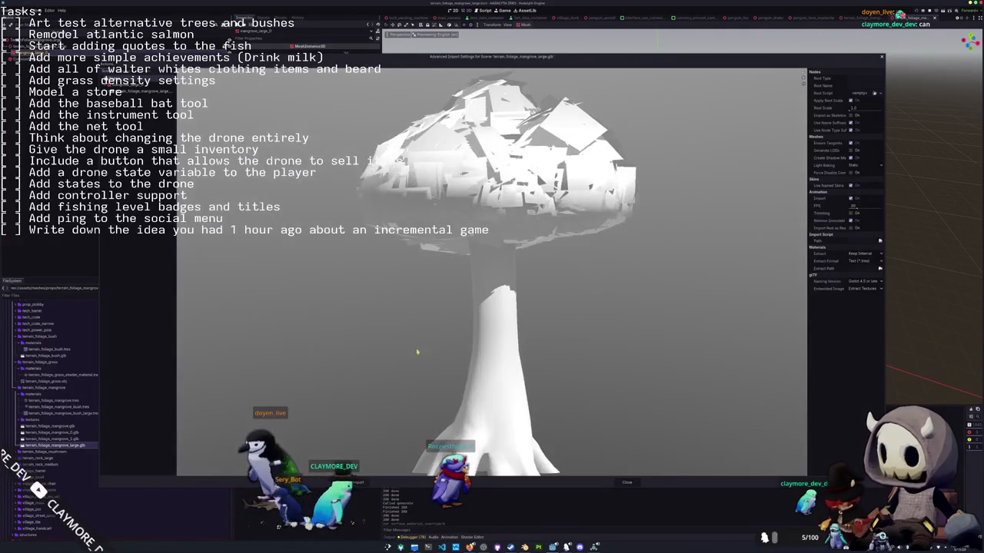
key("Escape")
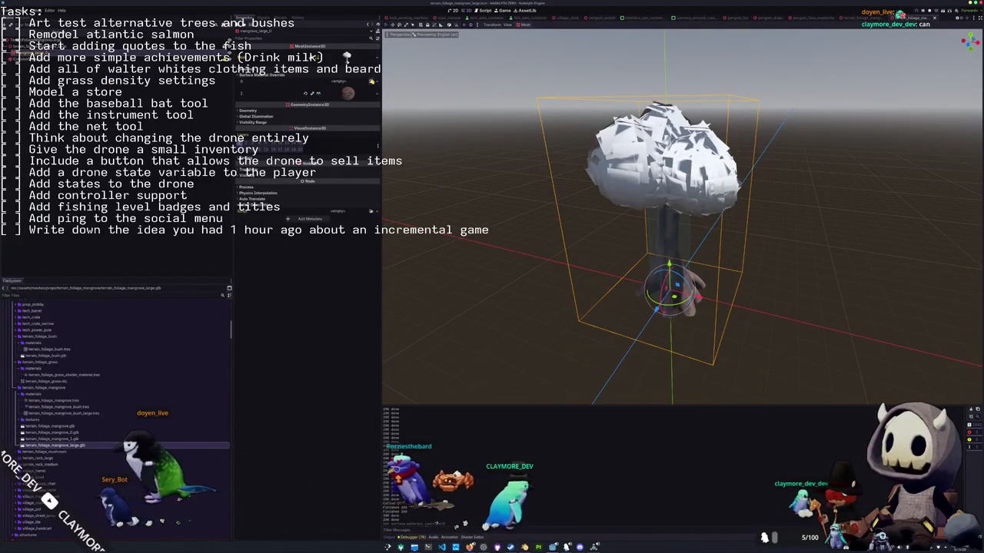
Try terrain_foliag materials in the canopy's Surface Material Override slot.
left_click(372, 83)
type("terrain_fol")
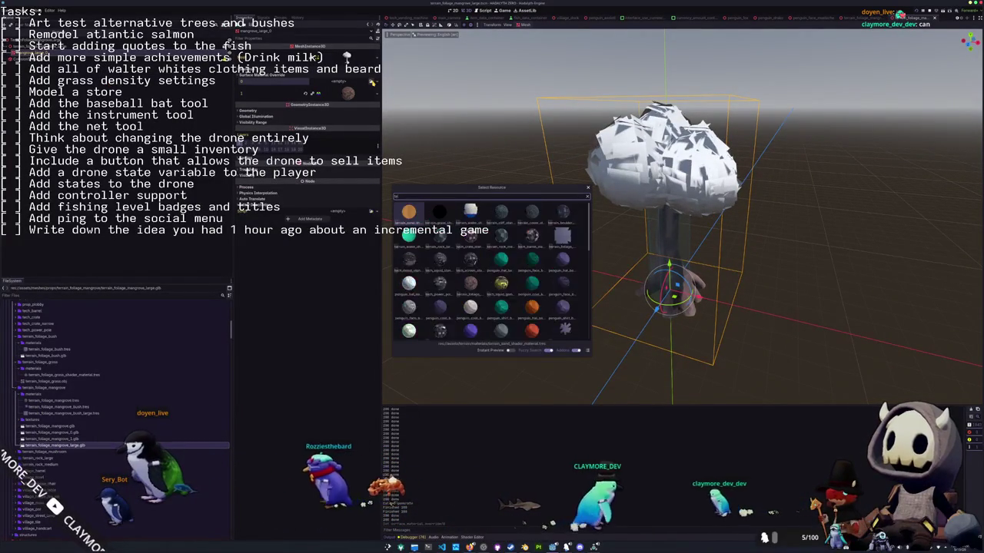
type("iage")
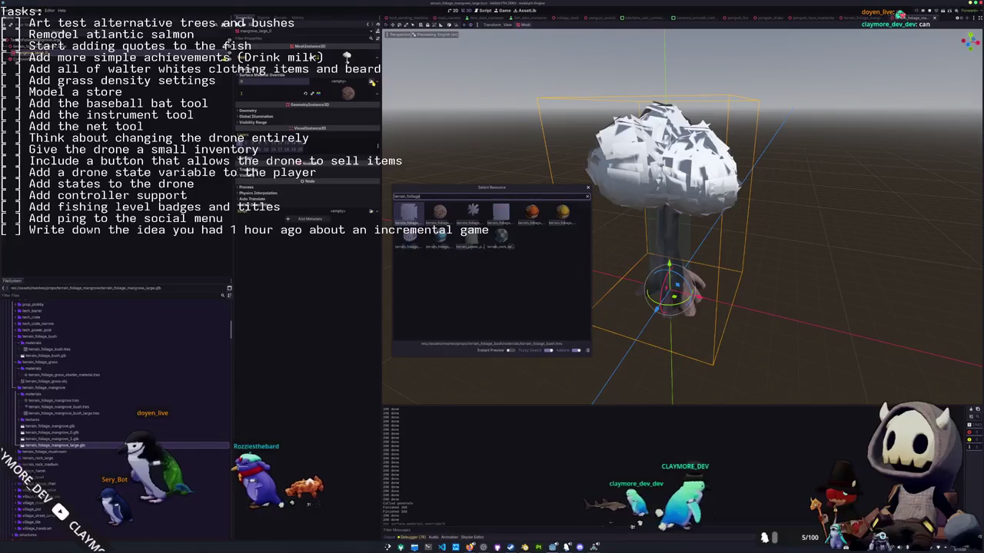
key("Right")
key("Right")
key("Right")
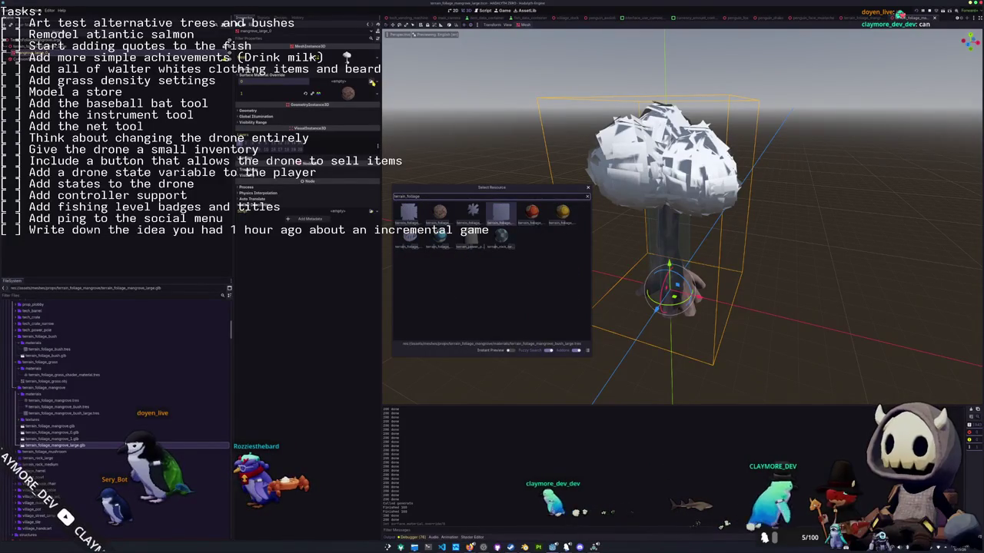
key("Return")
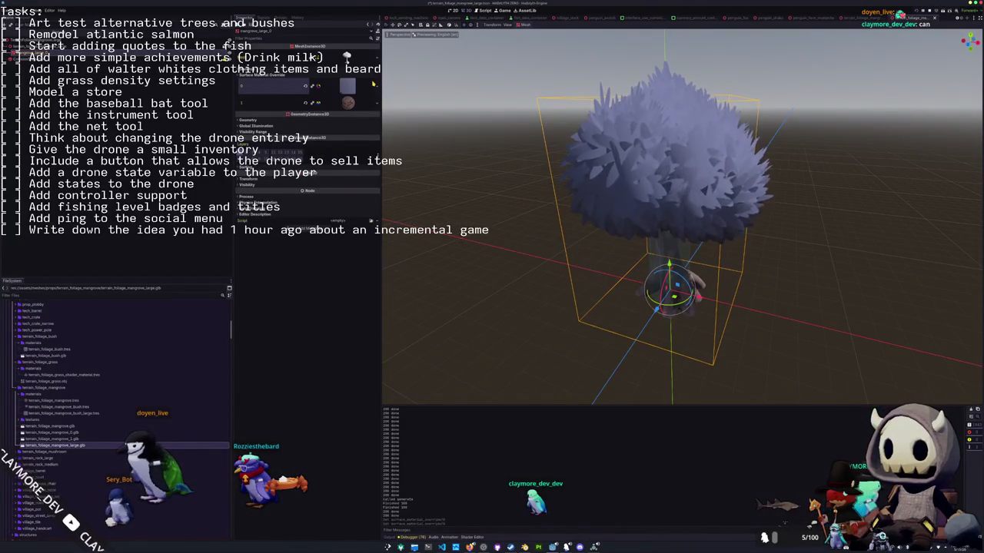
left_click(372, 88)
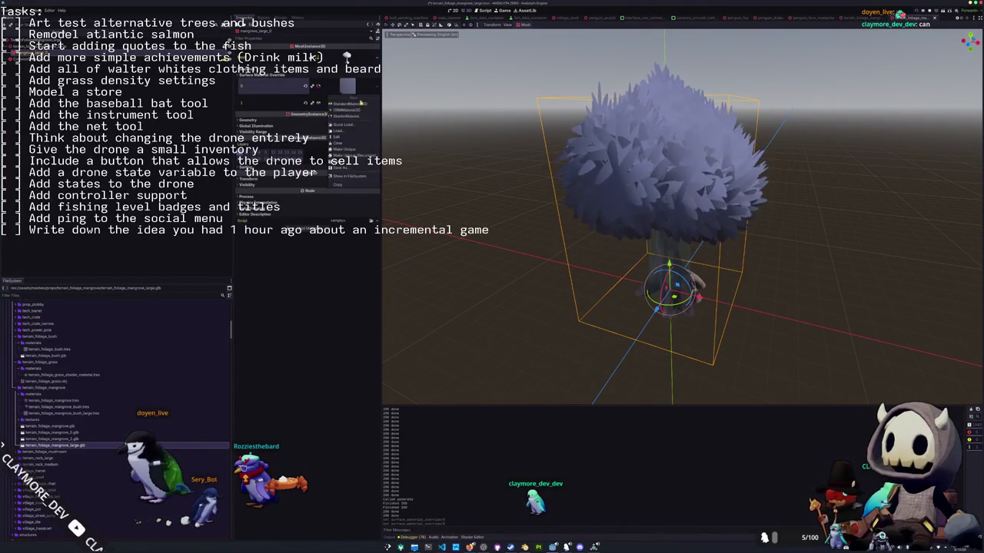
left_click(346, 127)
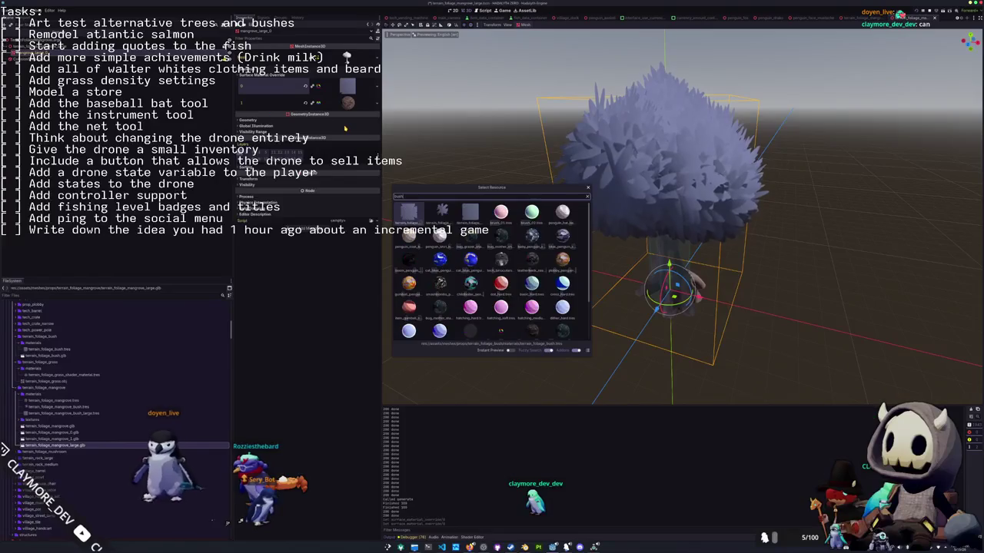
key("Return")
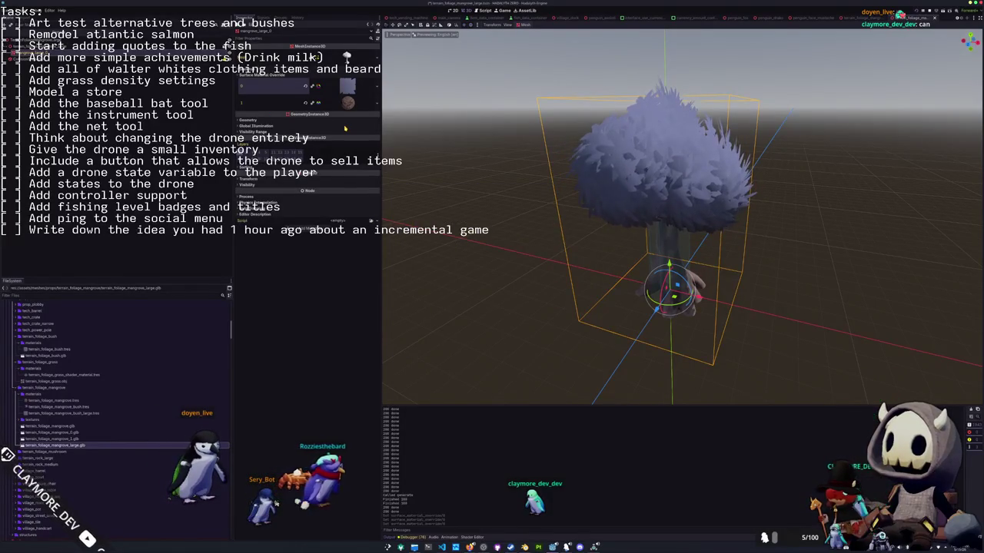
Load the bush_flat match, terrain_foliage_mangrove_bush, as the canopy material.
left_click(365, 97)
left_click(348, 127)
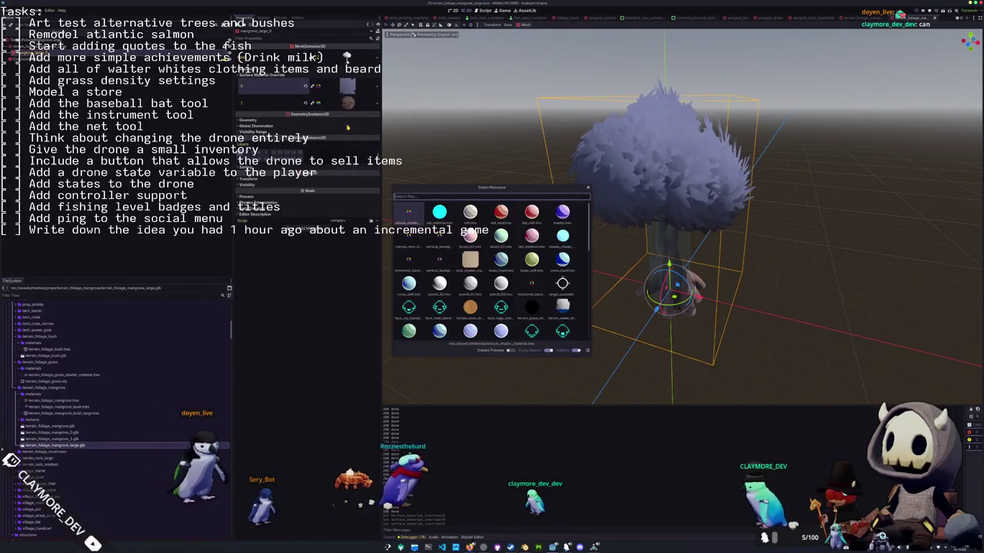
type("bush_flat")
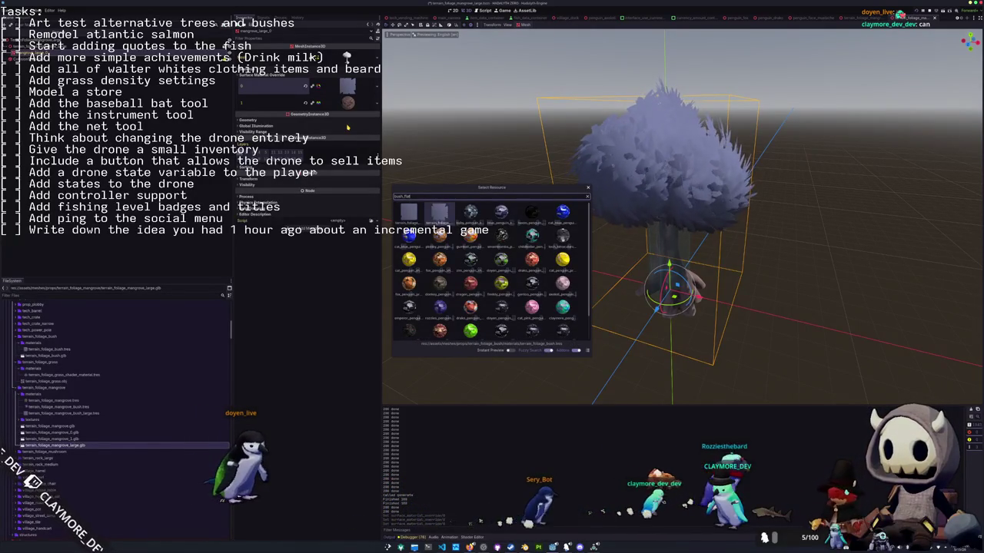
key("Return")
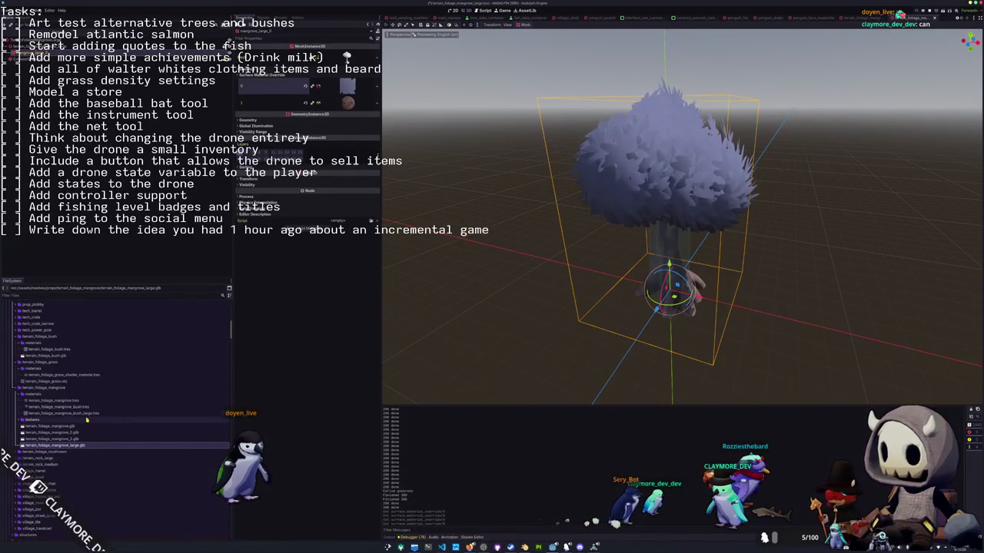
left_click(55, 409)
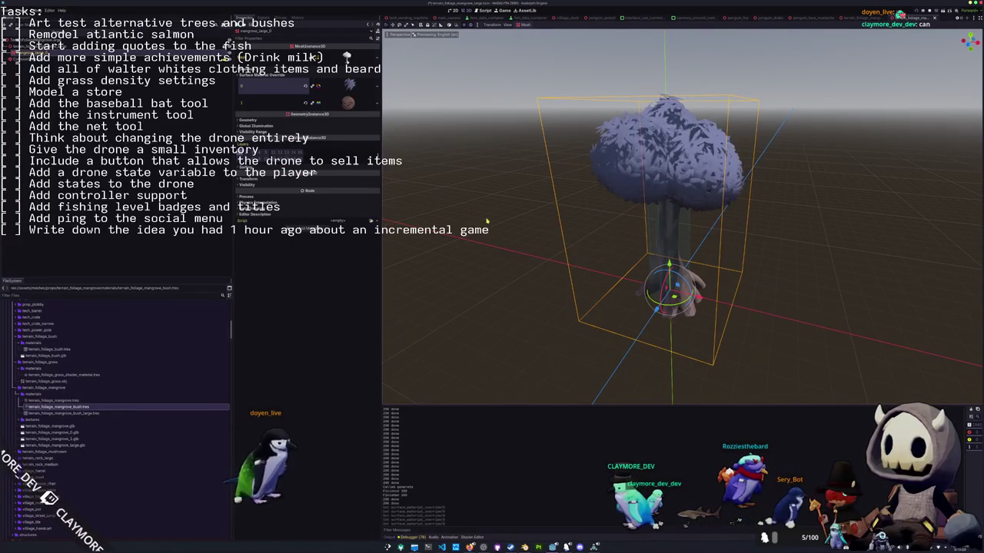
middle_click_drag(487, 239, 504, 213)
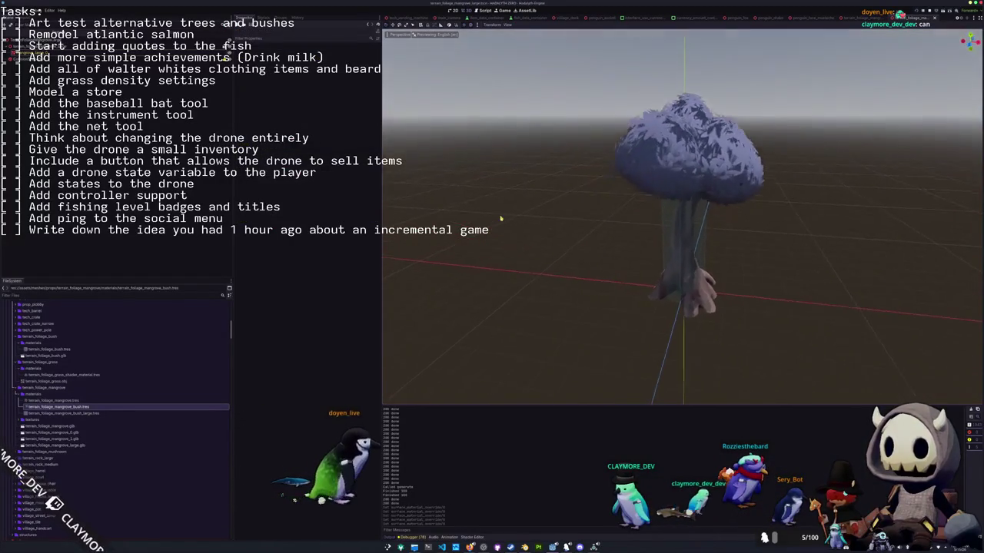
Open main.tscn with the full level, swing to a wide overview, and save it.
scroll(504, 213, "down", 2)
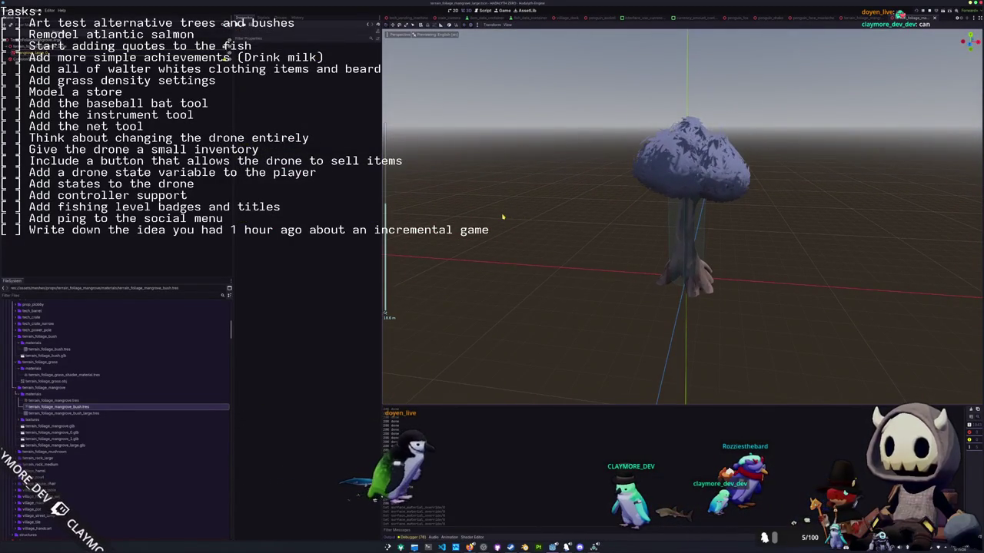
key("shift+alt+o")
type("main")
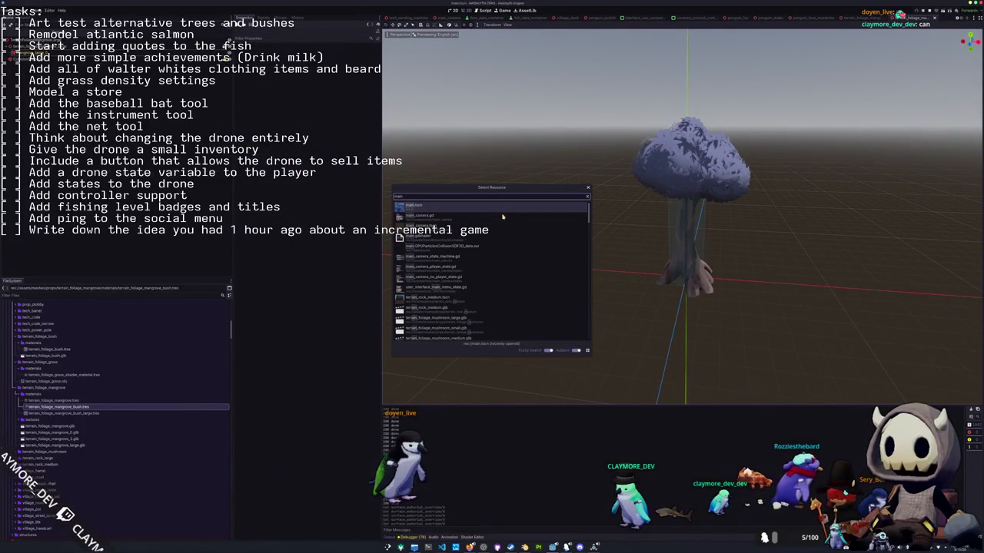
key("Return")
middle_click_drag(584, 238, 530, 246)
key("ctrl+s")
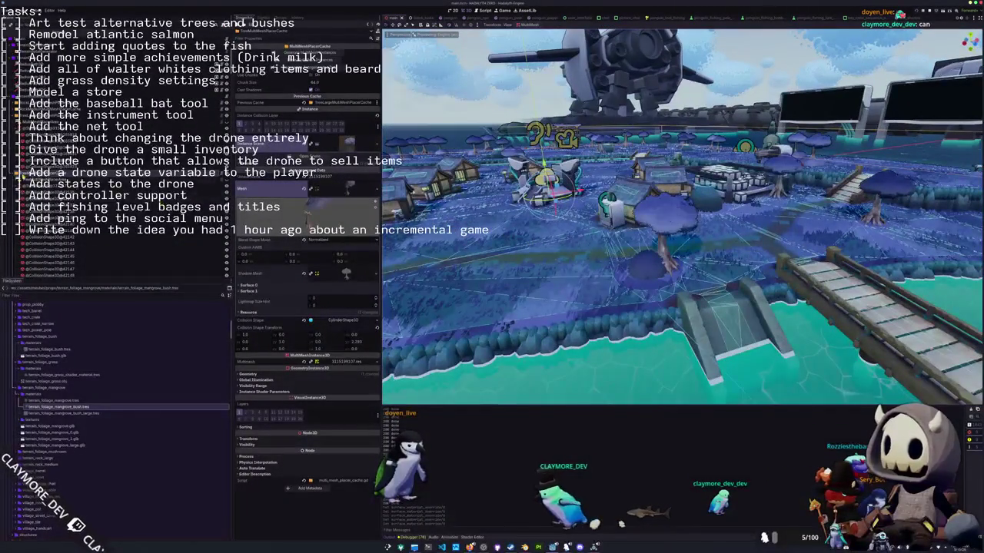
Check RockMediumMultiMeshPlacerCache's autogenerated data, then step up through the rock, tree, bush, mushroom and grass caches.
left_click(77, 115)
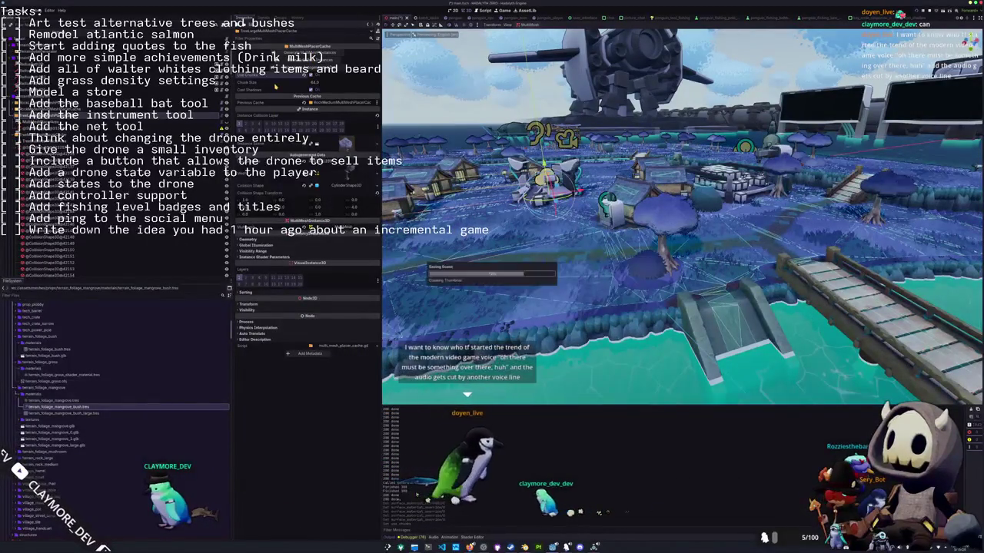
left_click(312, 145)
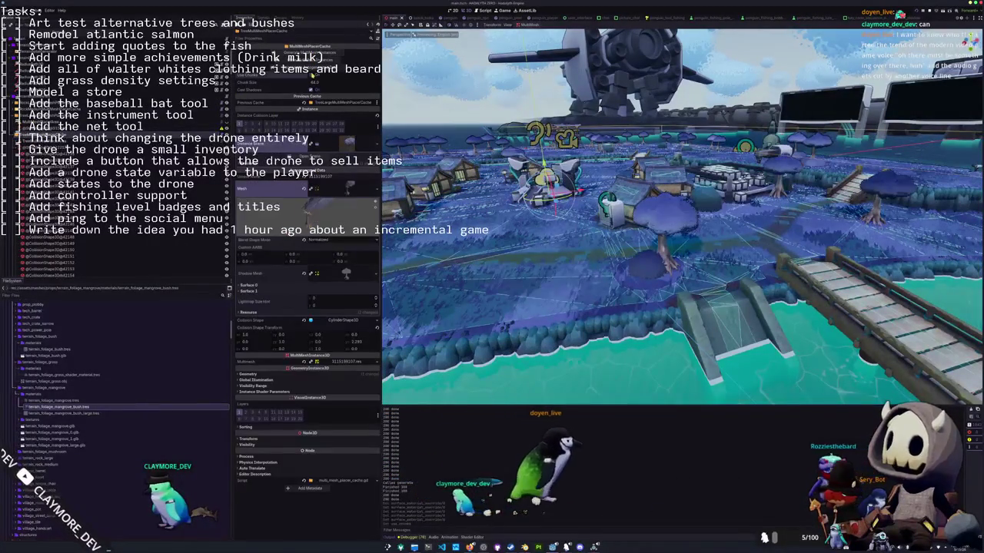
left_click(312, 144)
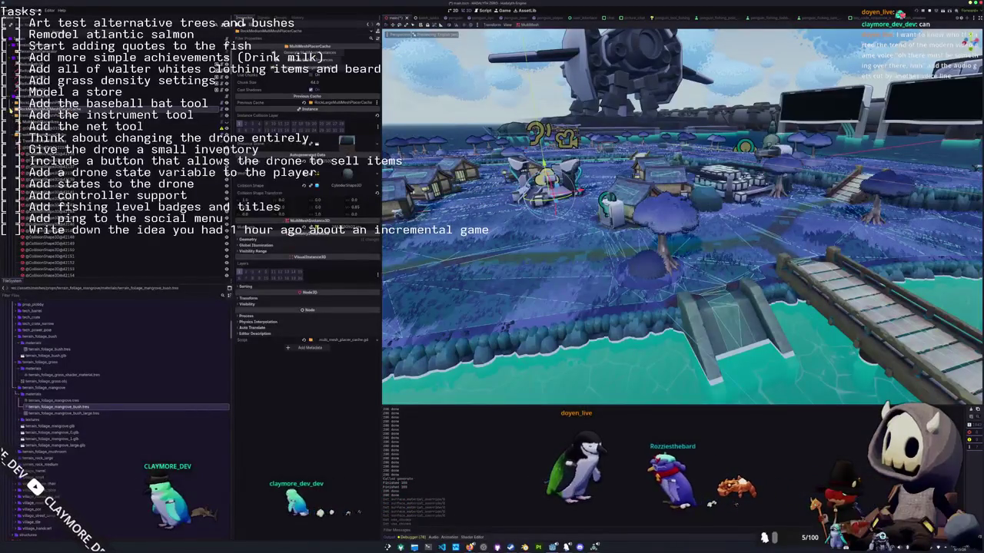
key("Down")
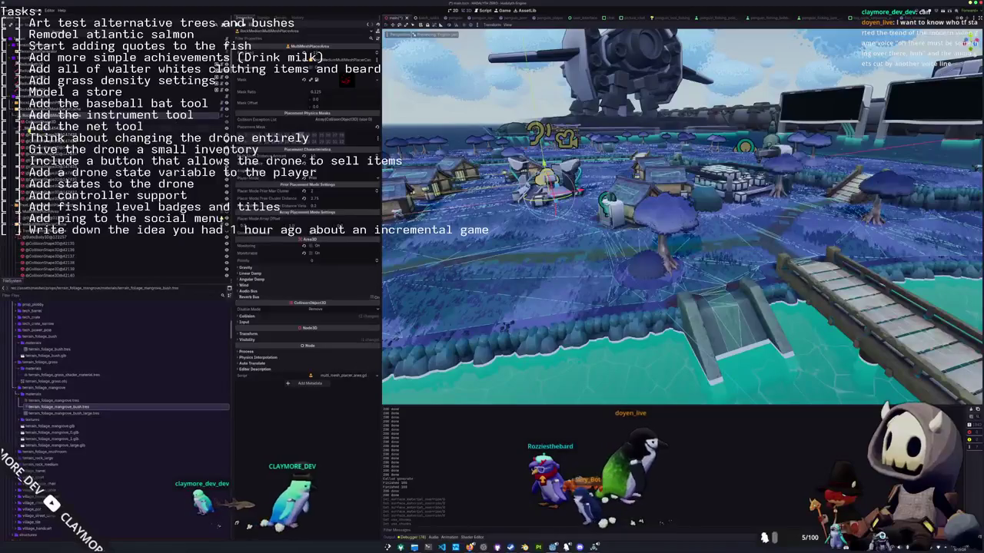
key("Up")
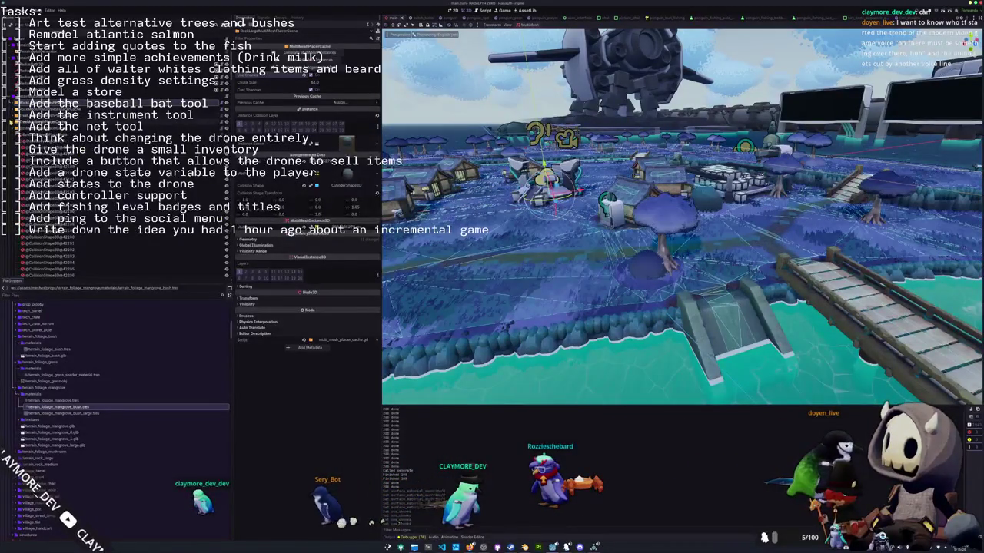
key("Up")
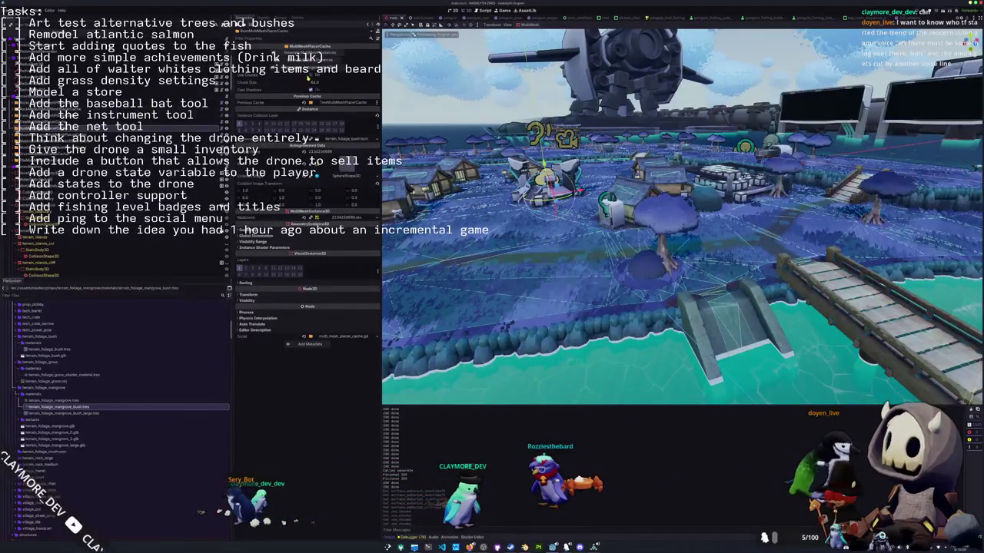
key("Up")
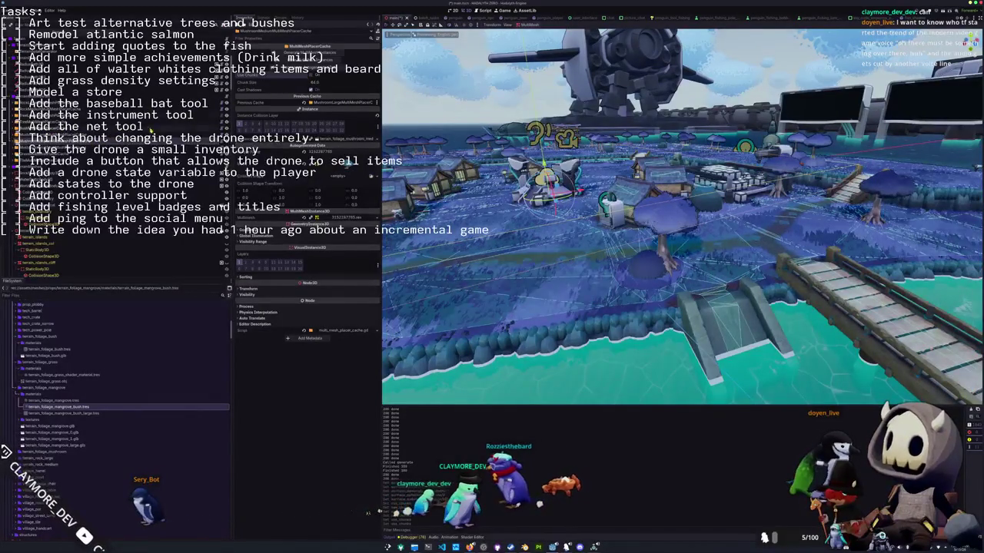
key("Up")
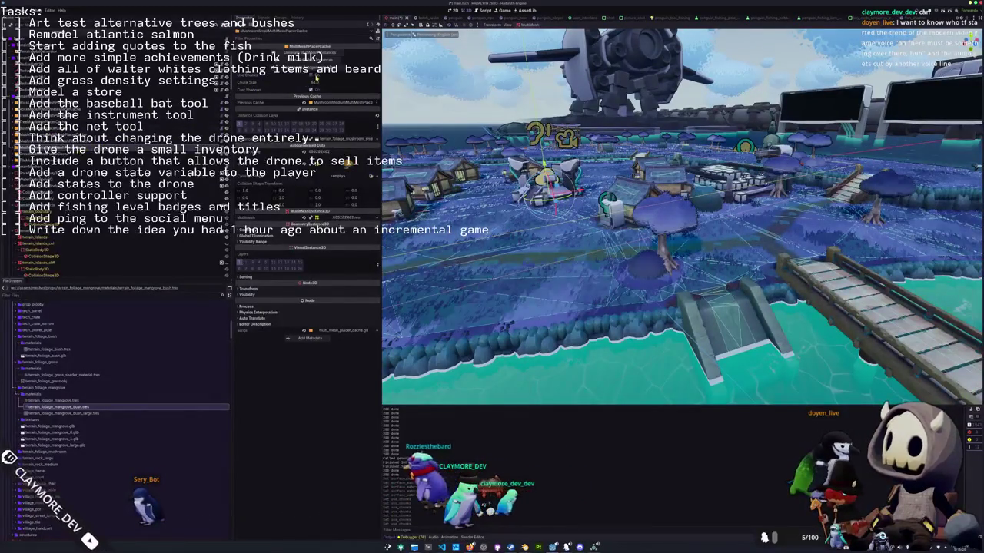
key("Up")
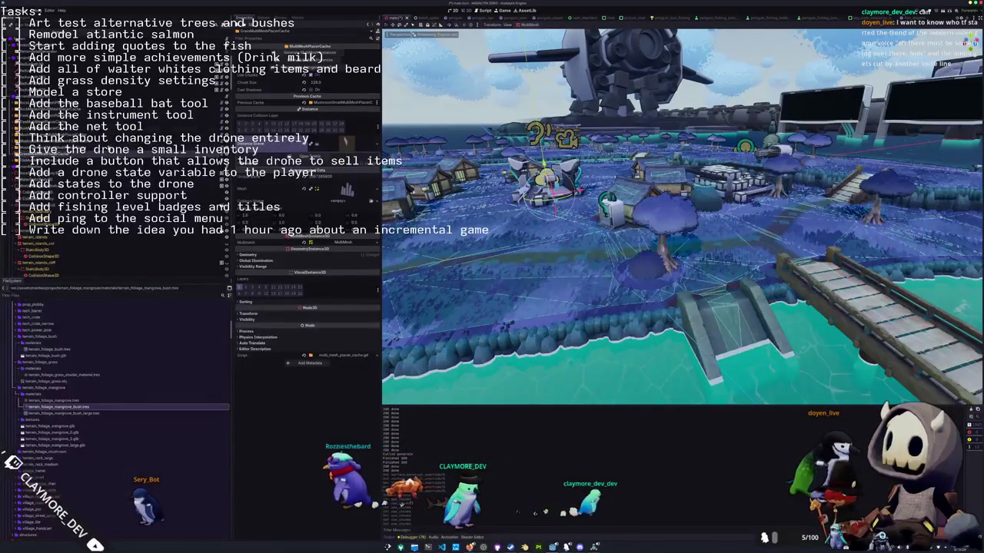
key("Up")
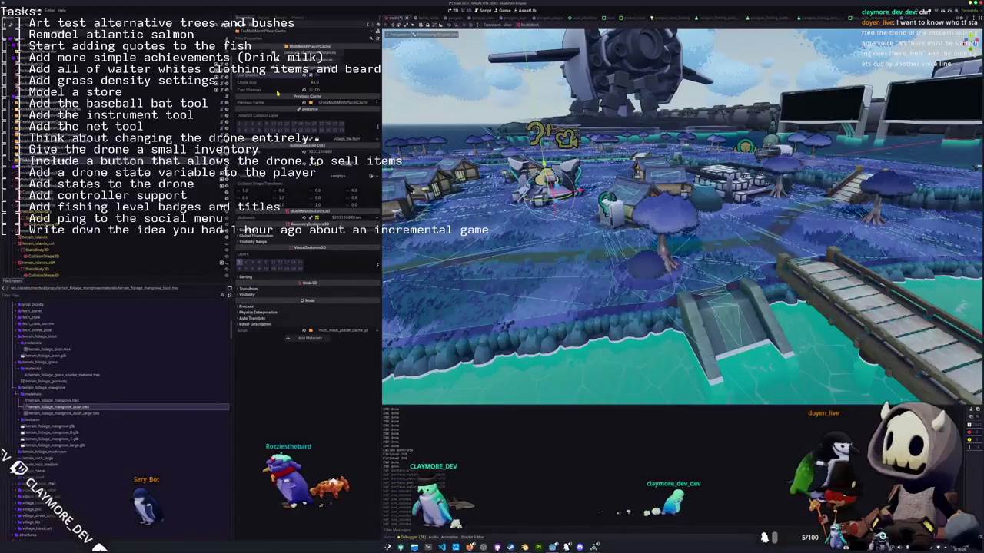
key("Up")
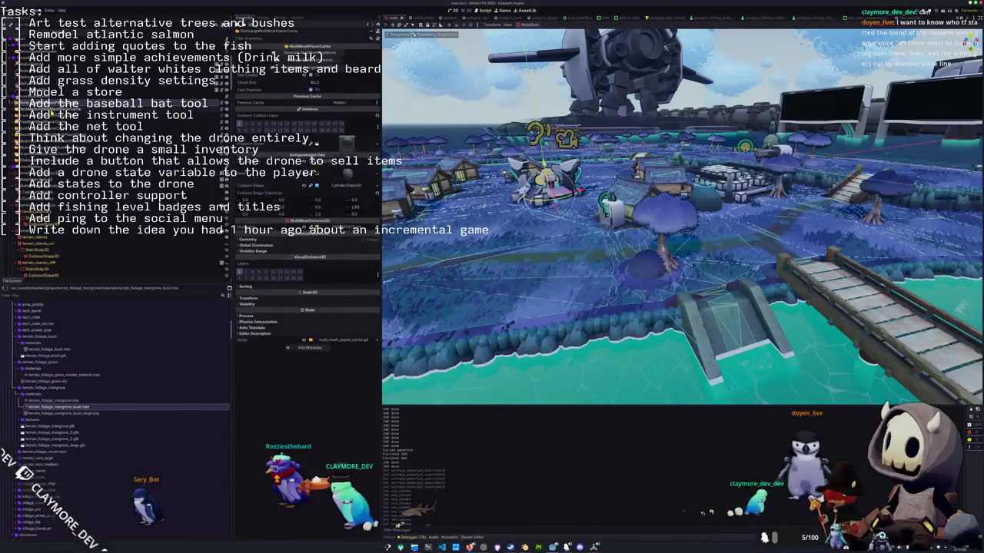
Step back down through the RockMedium, bush and grass placer caches, then switch to Blender.
key("Down")
key("Down")
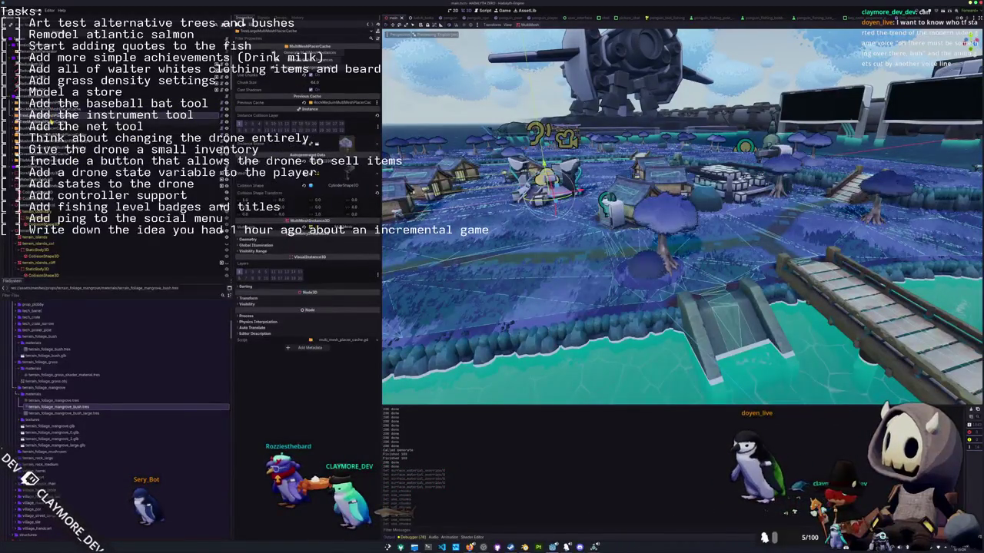
key("Down")
key("Down")
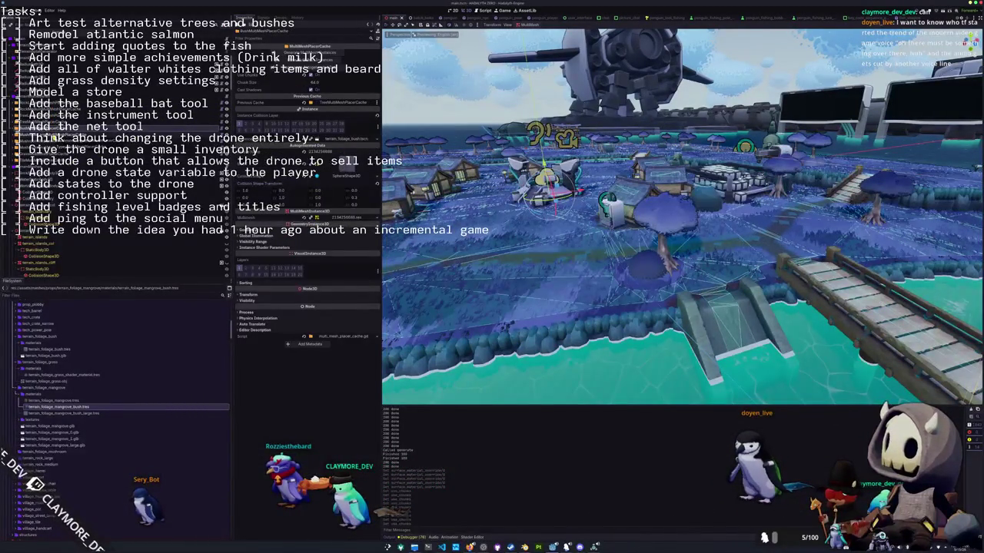
key("Down")
key("Down")
key("Down")
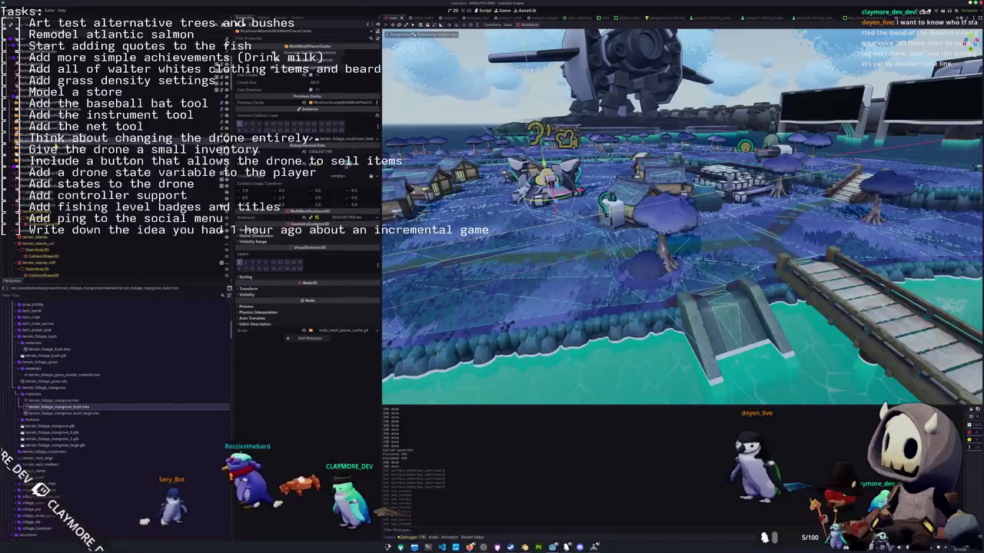
key("Down")
key("Down")
key("Down")
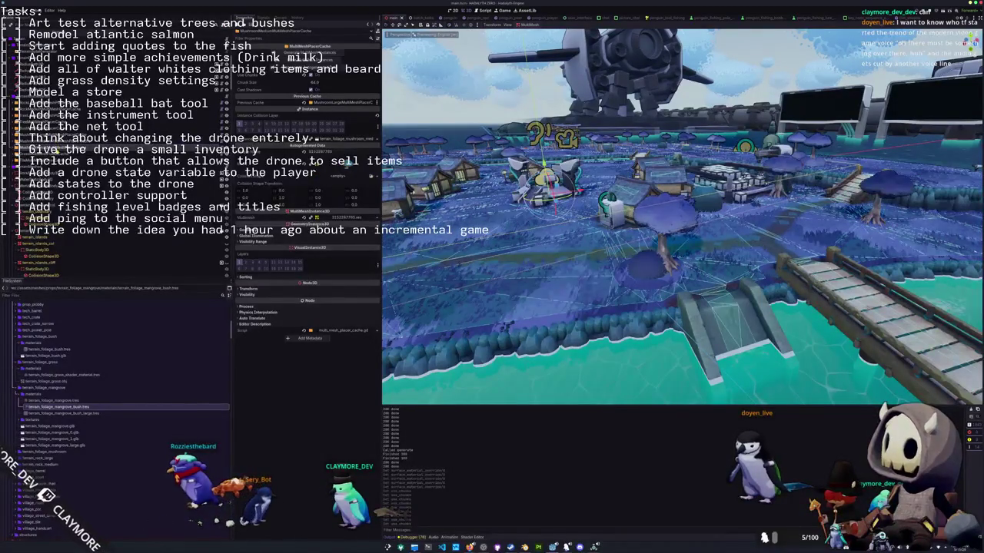
key("Down")
key("Down")
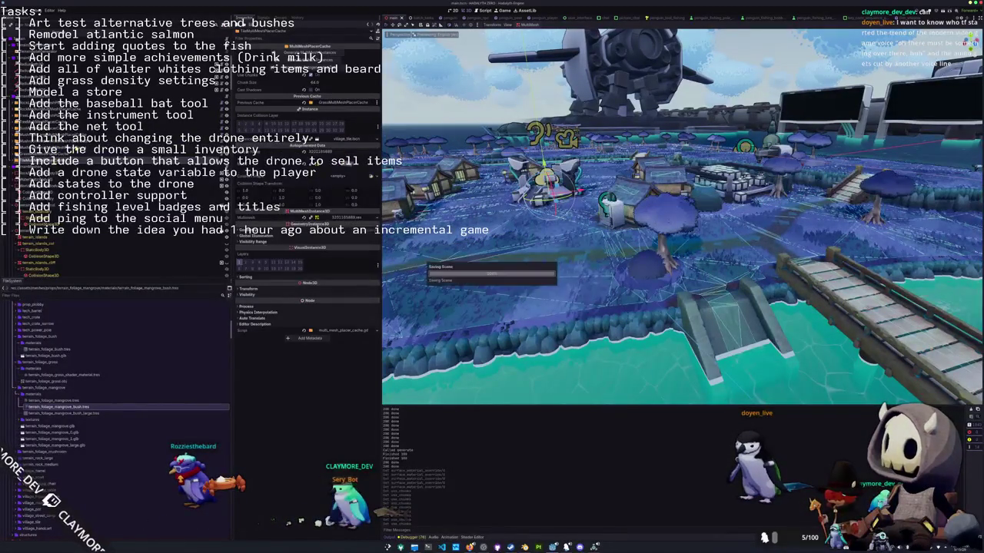
key("Down")
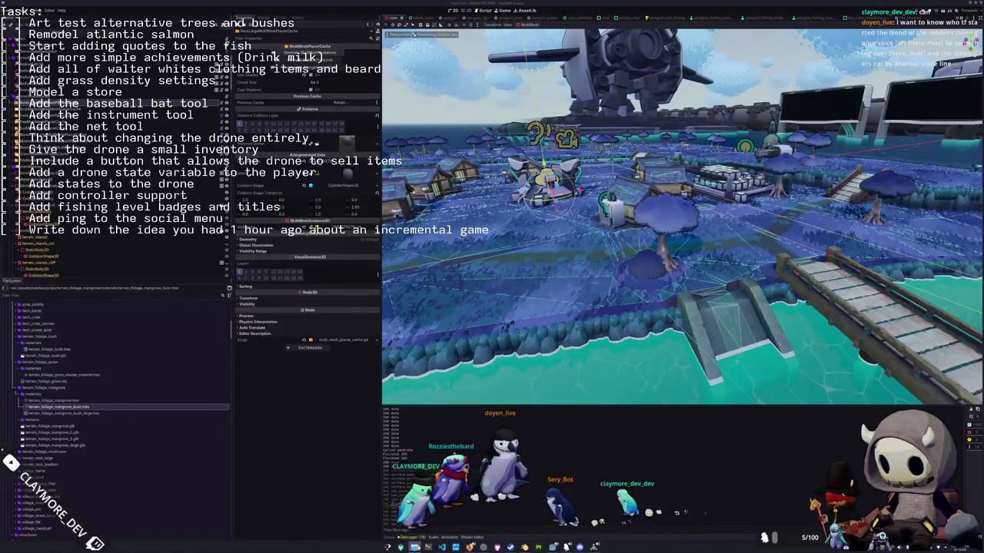
key("alt+Tab")
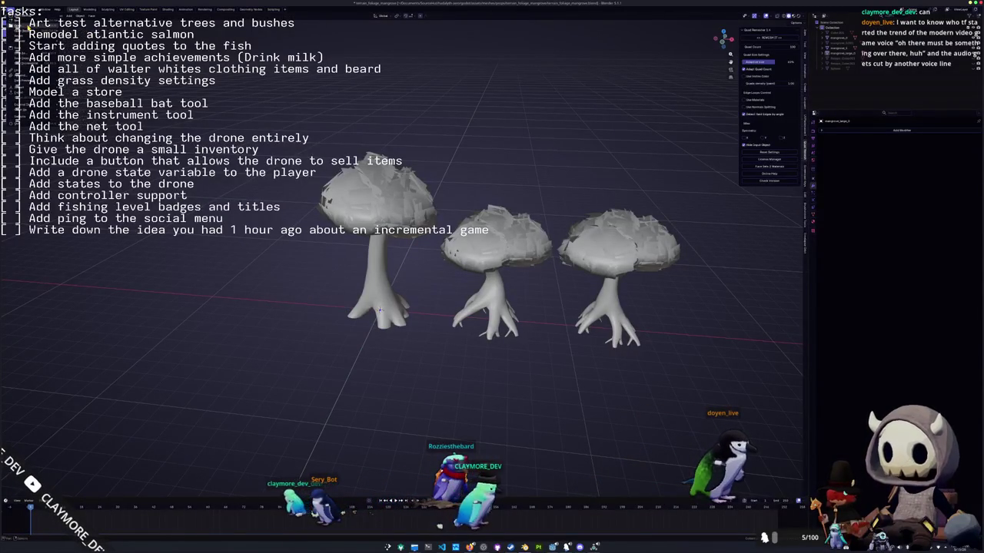
Leave the mushroom tree file without saving and open terrain_foliage_bush.blend.
key("ctrl+q")
left_click(531, 282)
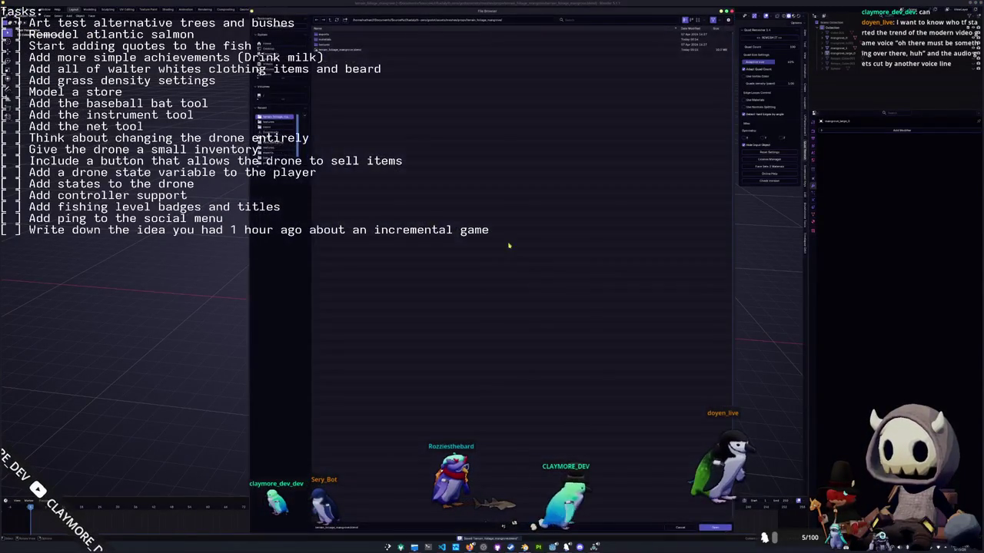
left_click(329, 21)
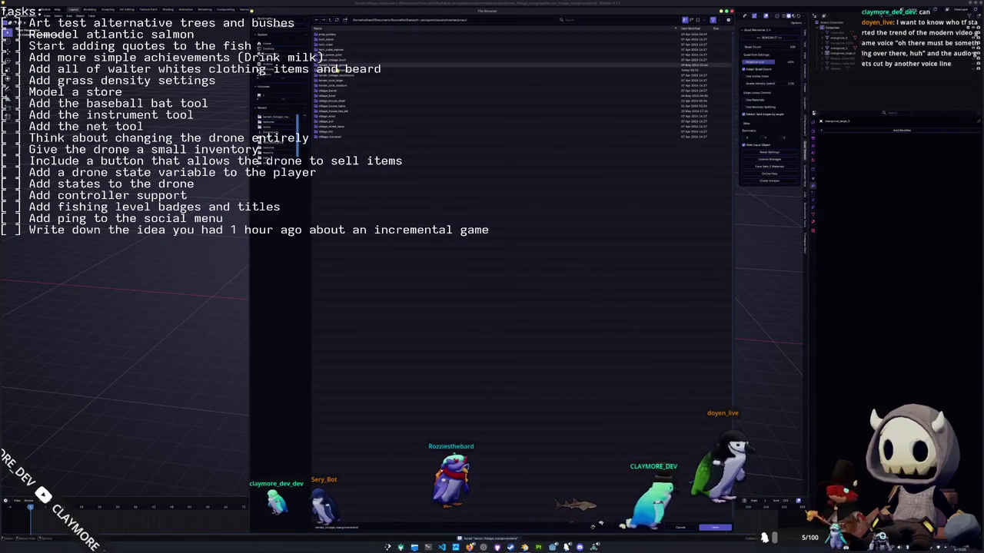
double_click(335, 66)
left_click(335, 44)
double_click(335, 45)
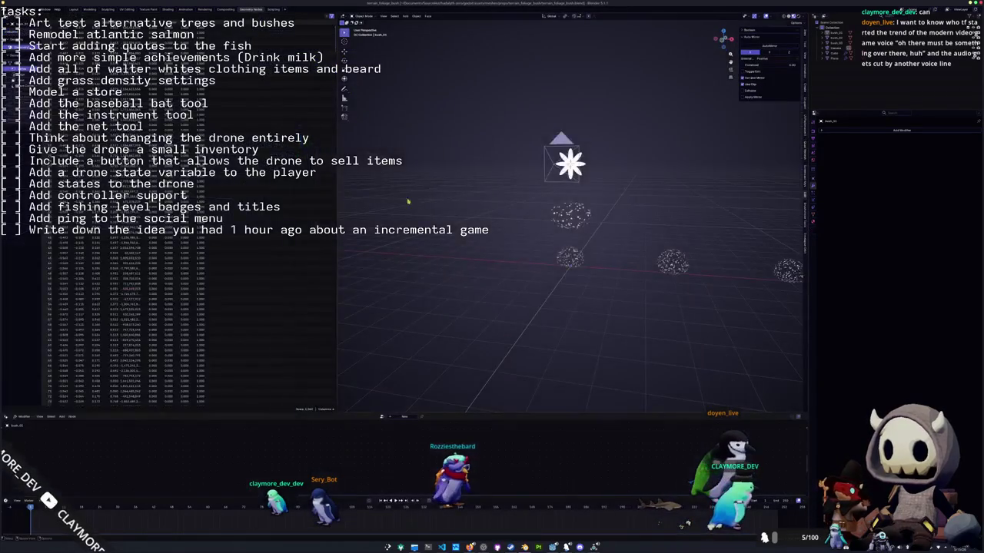
Delete the old cube next to the bush point cloud.
scroll(546, 255, "up", 3)
middle_click_drag(548, 251, 550, 246)
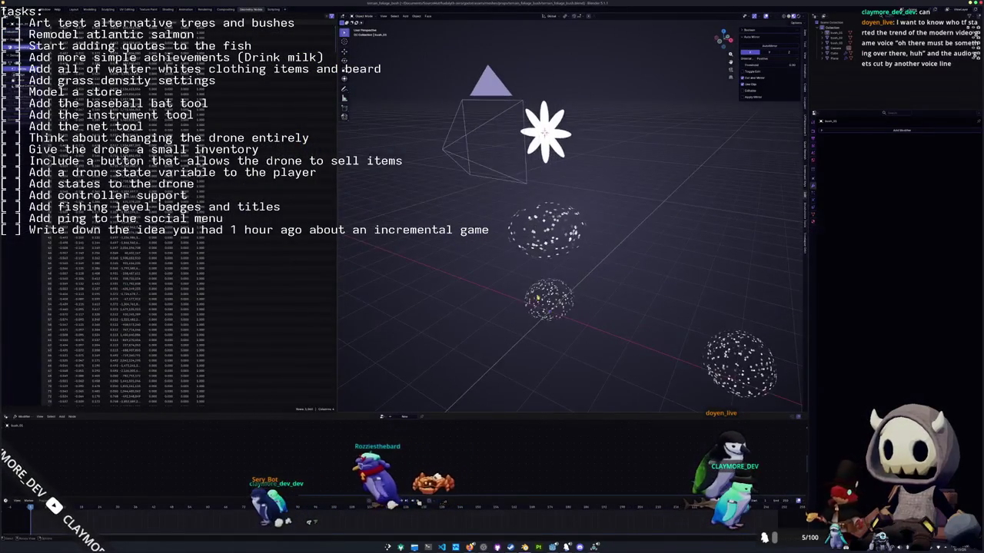
left_click(549, 246)
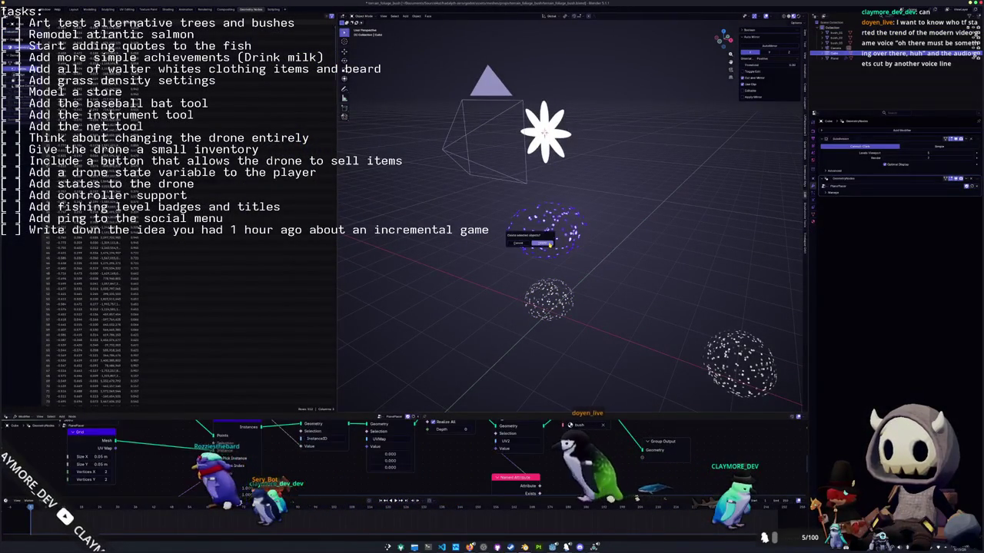
key("Delete")
Add a cube at bush_01, subdivide it into a smooth sphere with Ctrl+2, and view it from the front.
left_click(548, 299)
middle_click_drag(548, 300, 543, 234, "shift")
scroll(546, 240, "up", 2)
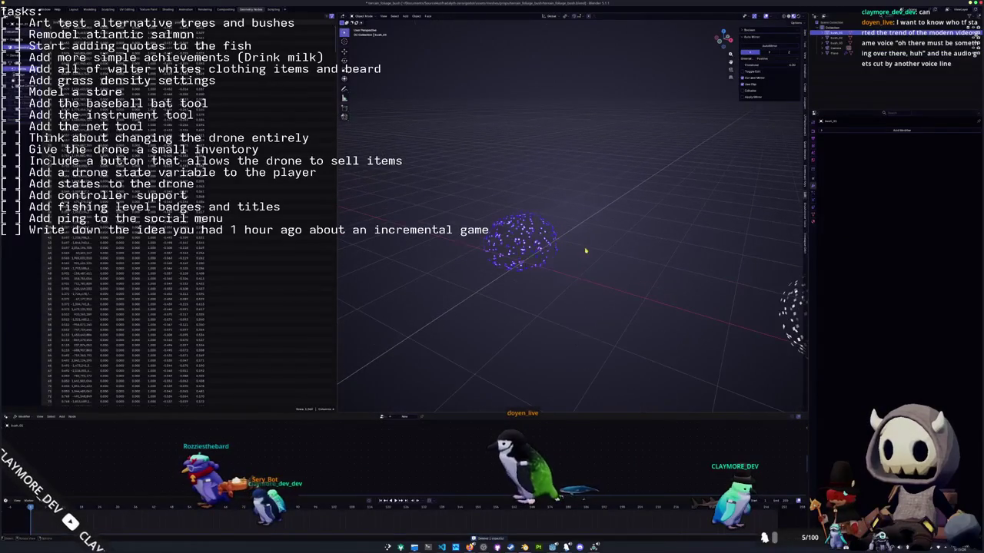
key("shift+a")
mouse_move(561, 255)
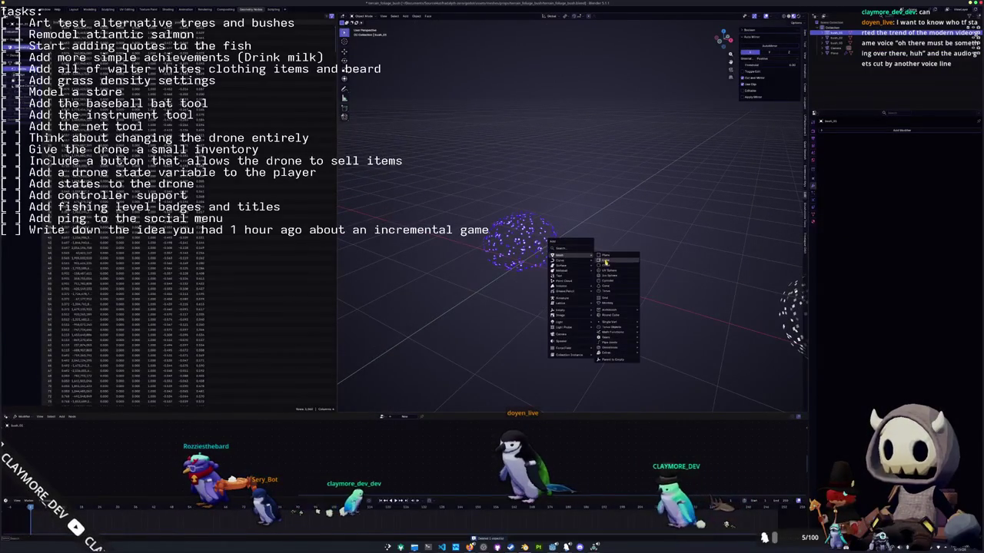
left_click(604, 262)
key("ctrl+2")
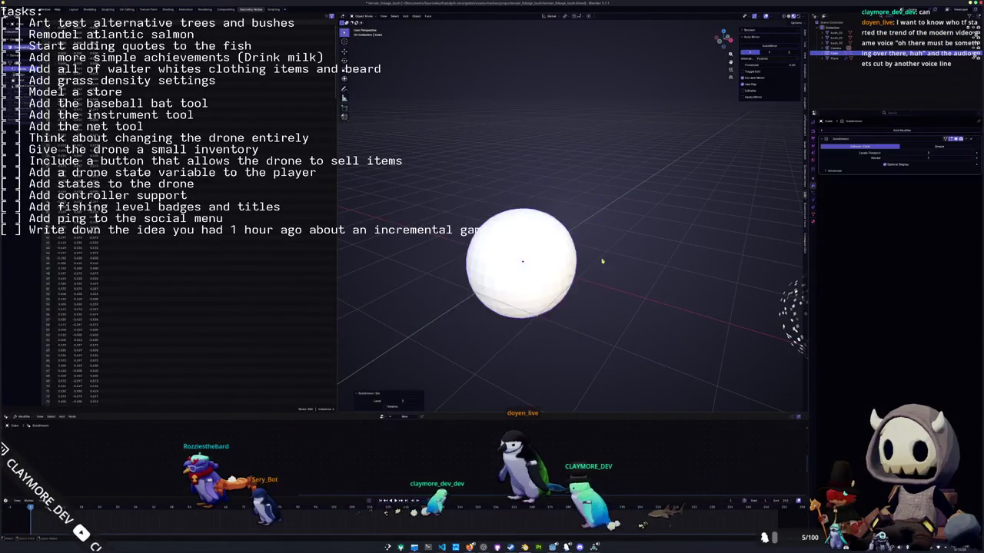
key("KP_1")
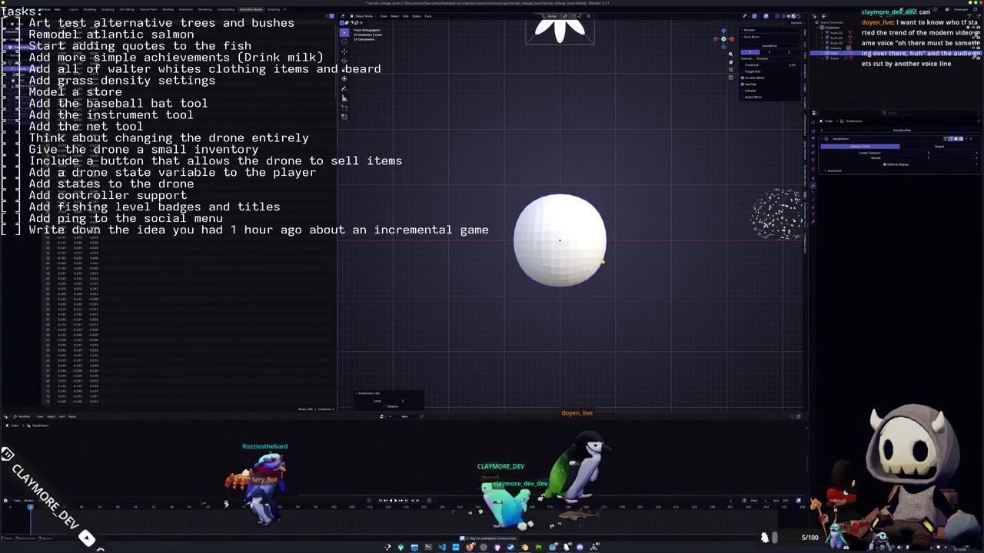
Switch to grey solid shading and the main perspective layout, then return to Godot.
left_click(790, 17)
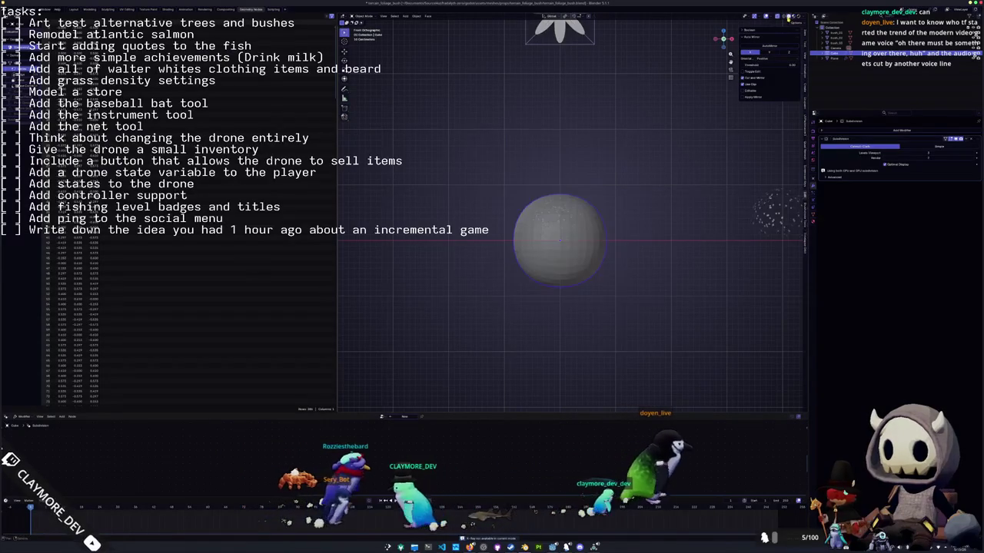
key("ctrl+Page_Up")
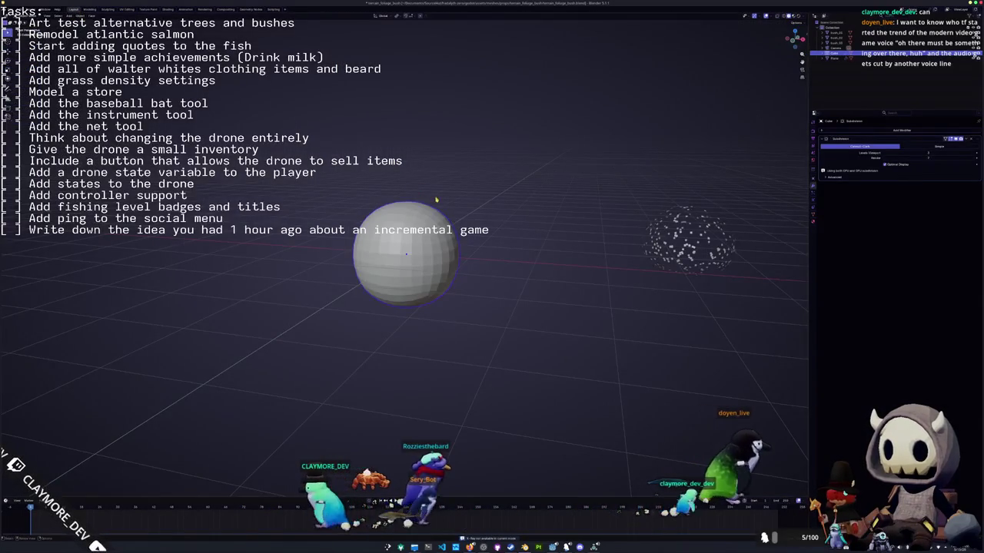
key("alt+Tab")
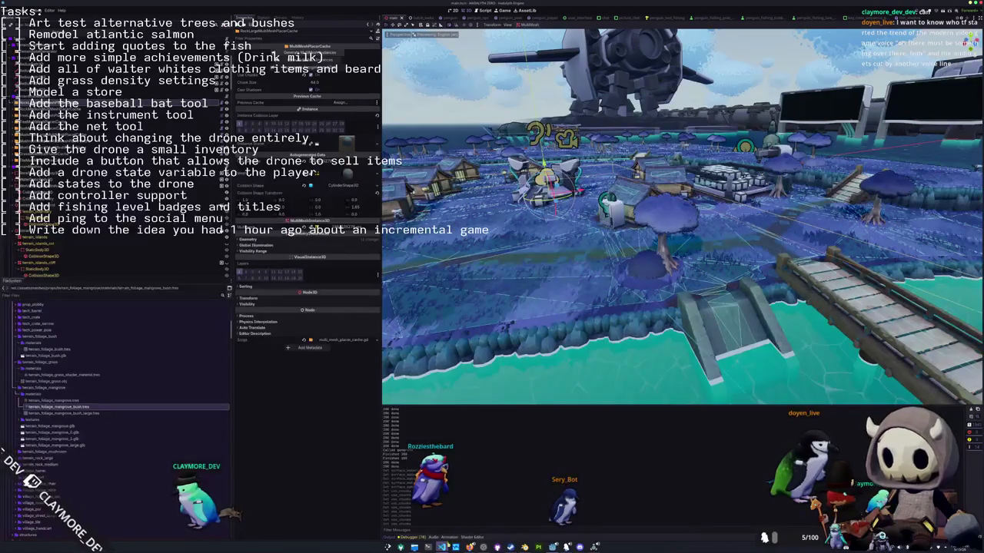
Capture a screenshot region of the game scene, then close the running game window.
key("Print")
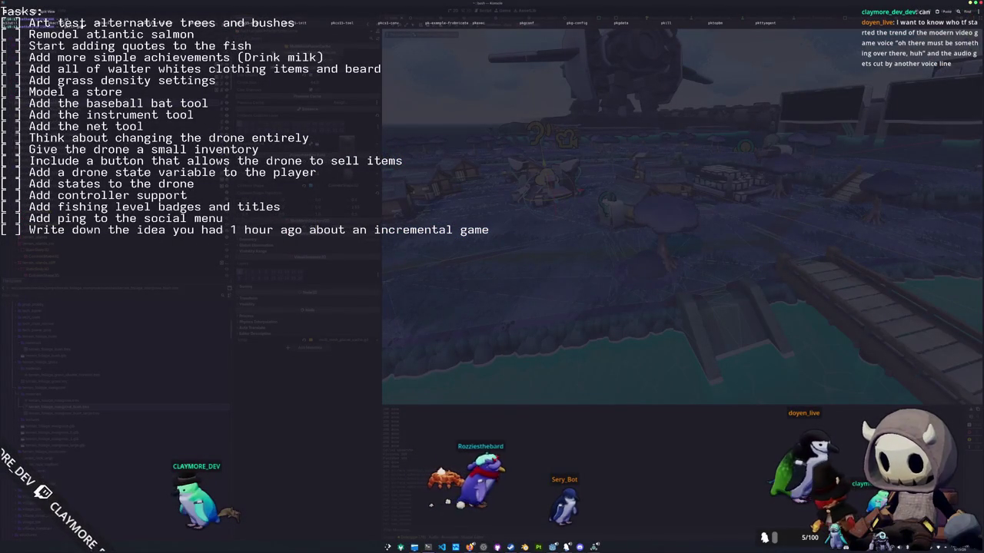
key("Escape")
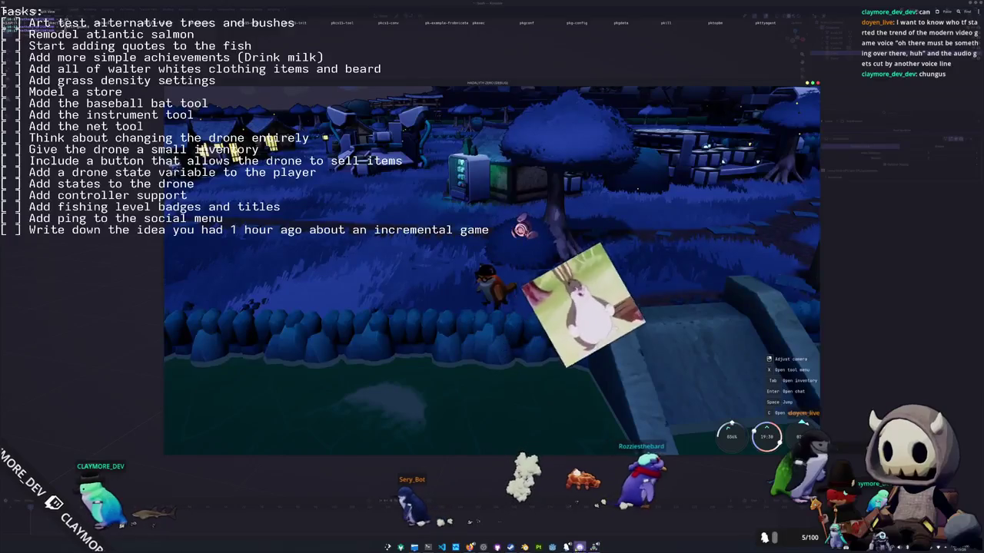
right_click(593, 547)
left_click(603, 535)
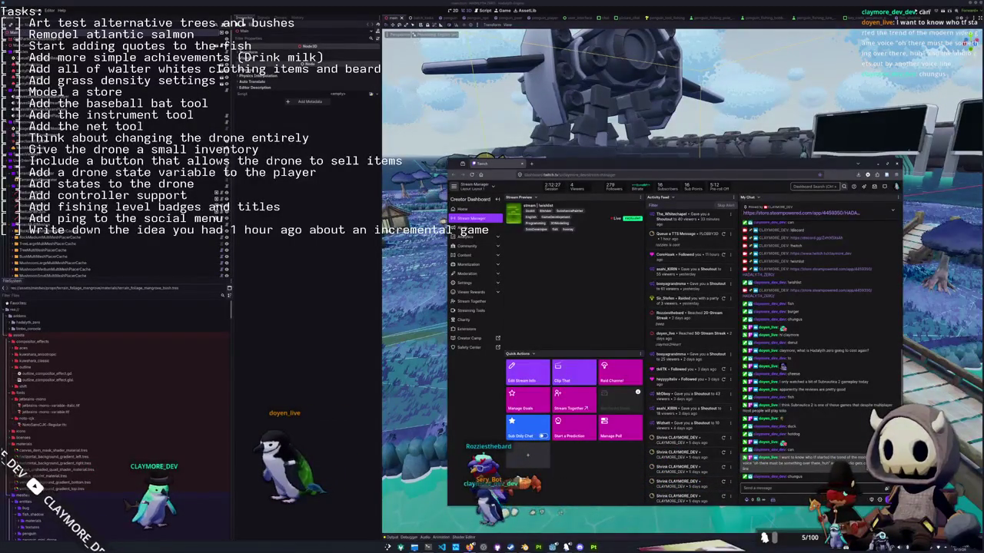
Send 'naughty dog' as a chat reply, then hide the dashboard to reveal the game scene.
left_click(875, 457)
type("naughty dog")
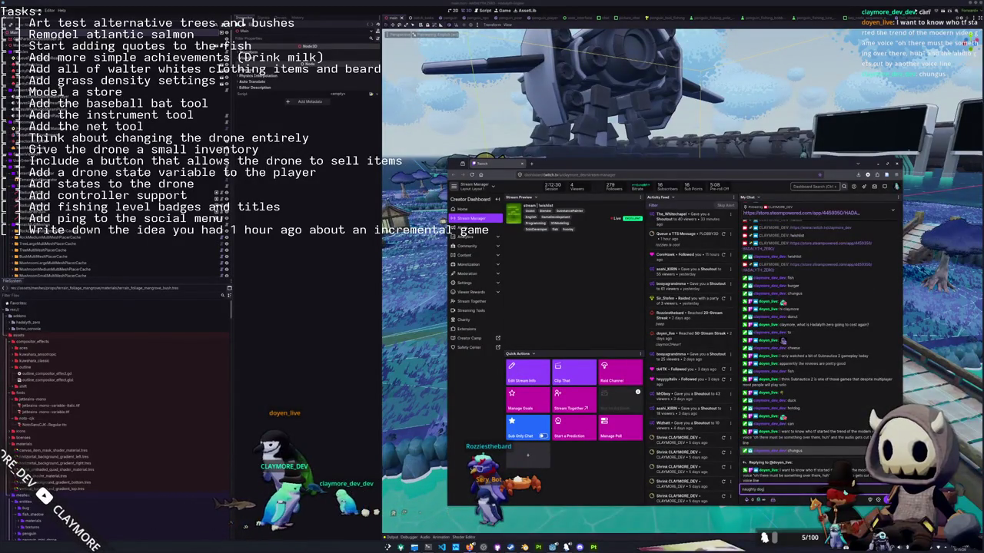
key("Return")
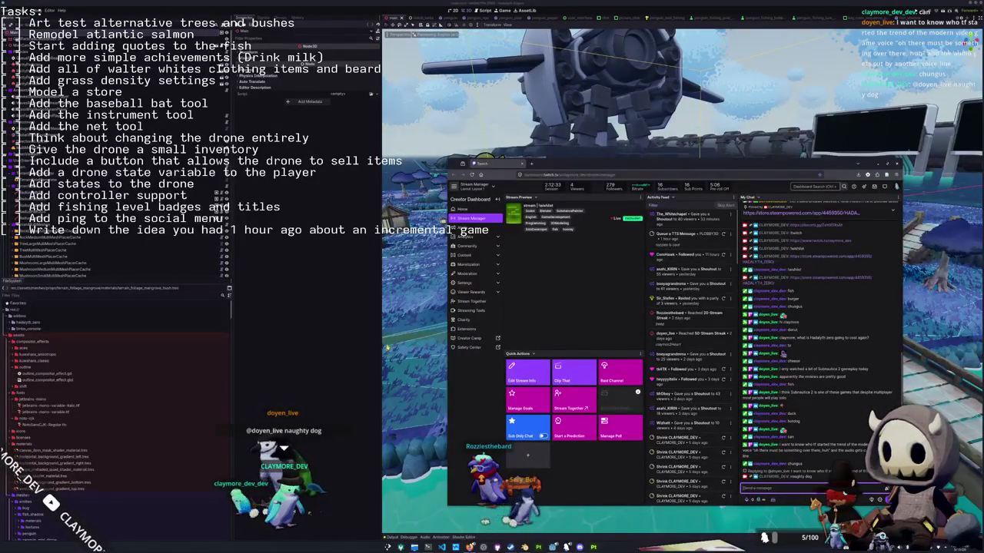
left_click(444, 259)
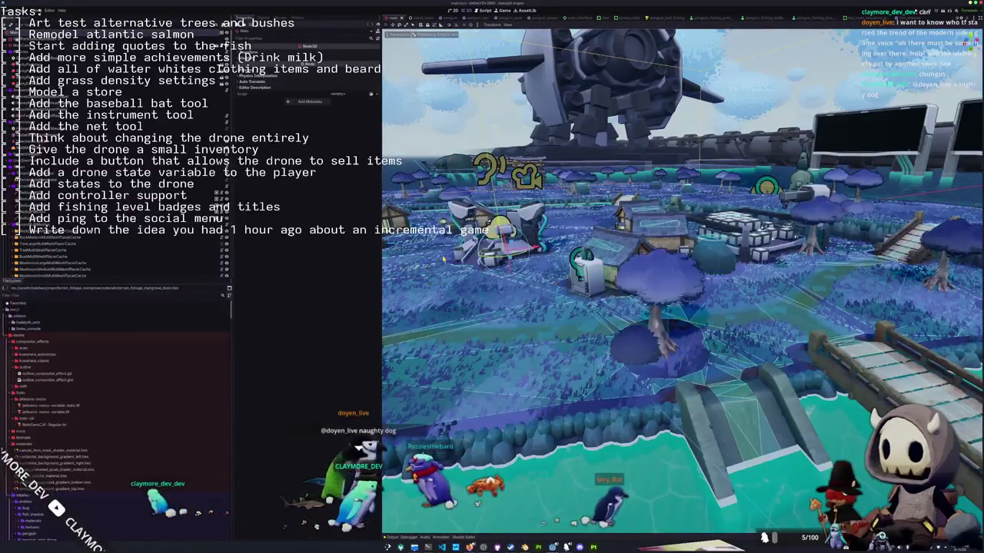
middle_click_drag(444, 259, 437, 237)
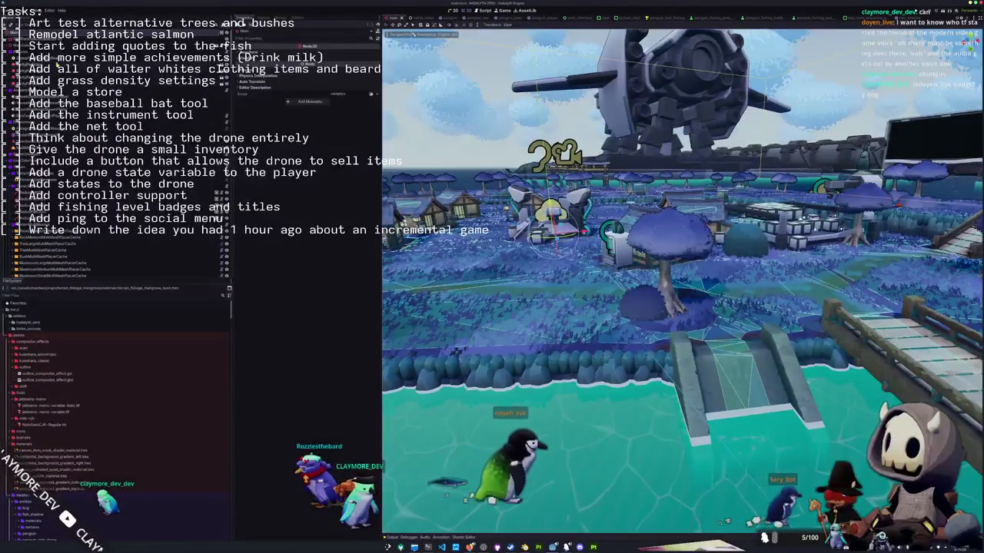
Step through a few multimesh placer-cache nodes while swinging the camera over the island.
left_click(46, 251)
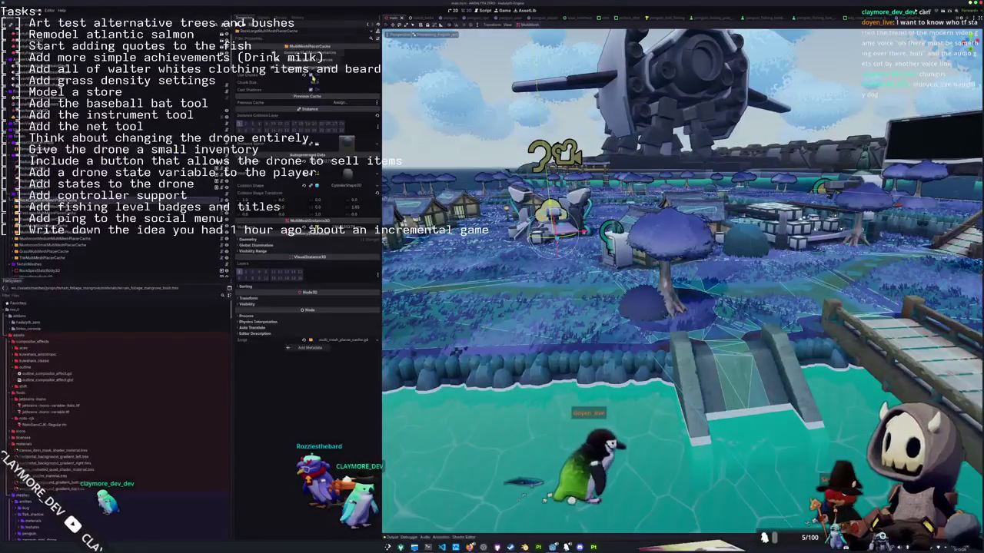
key("Up")
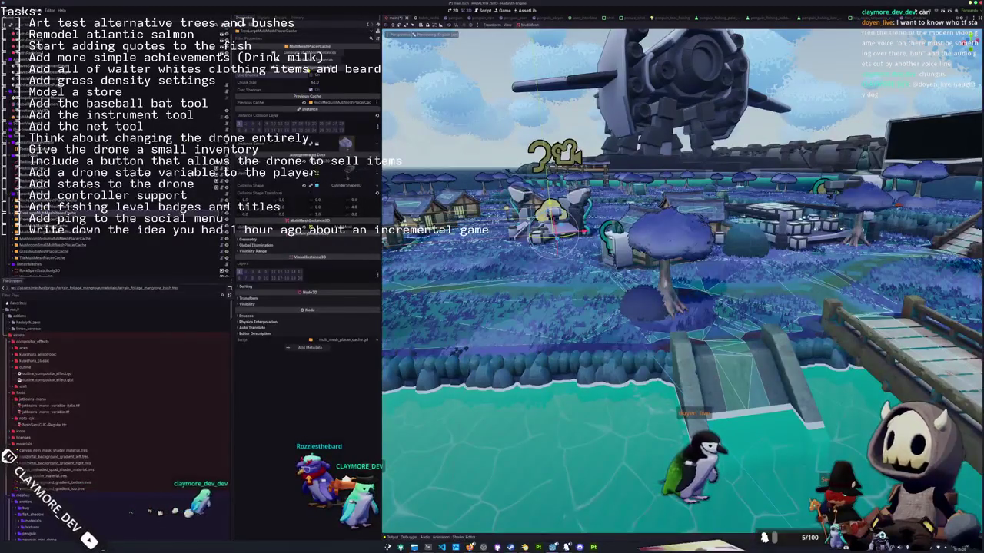
middle_click_drag(682, 277, 661, 323)
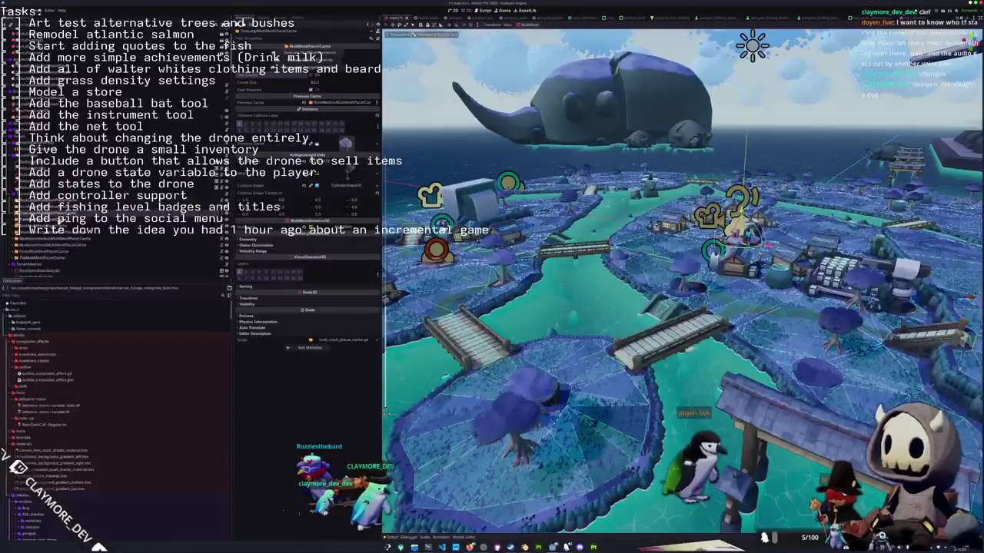
key("Up")
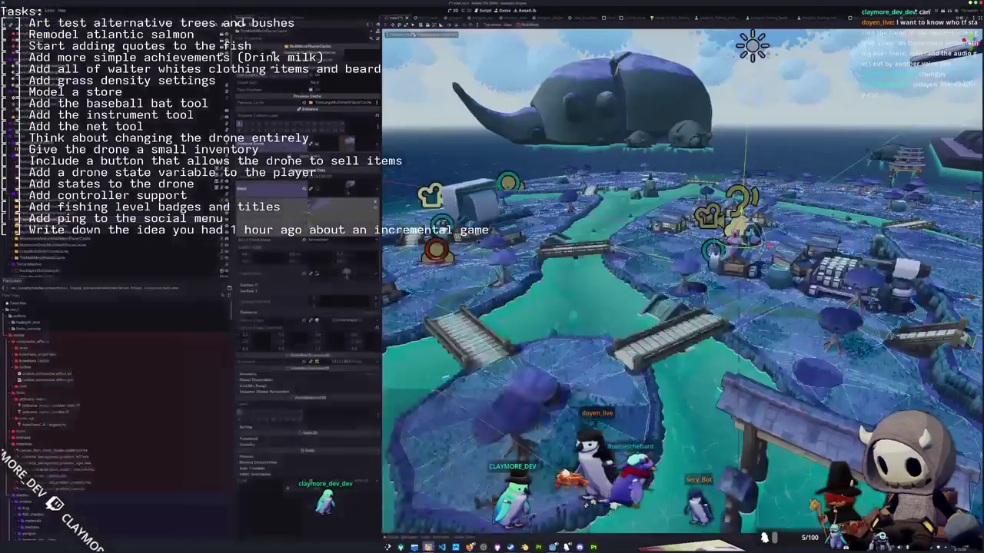
Hide the stream dashboard and reopen the game project in Godot.
left_click(428, 513)
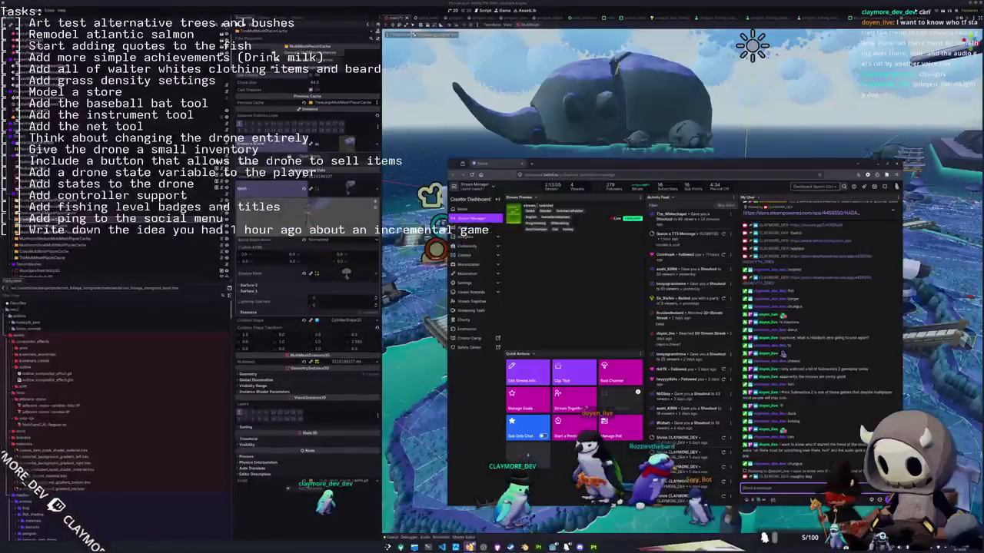
left_click(363, 510)
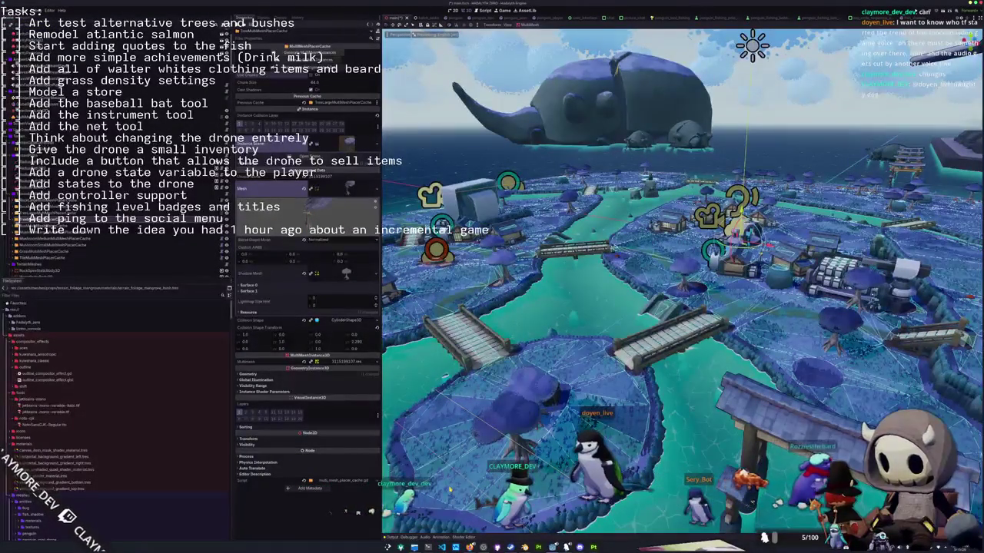
key("super+Return")
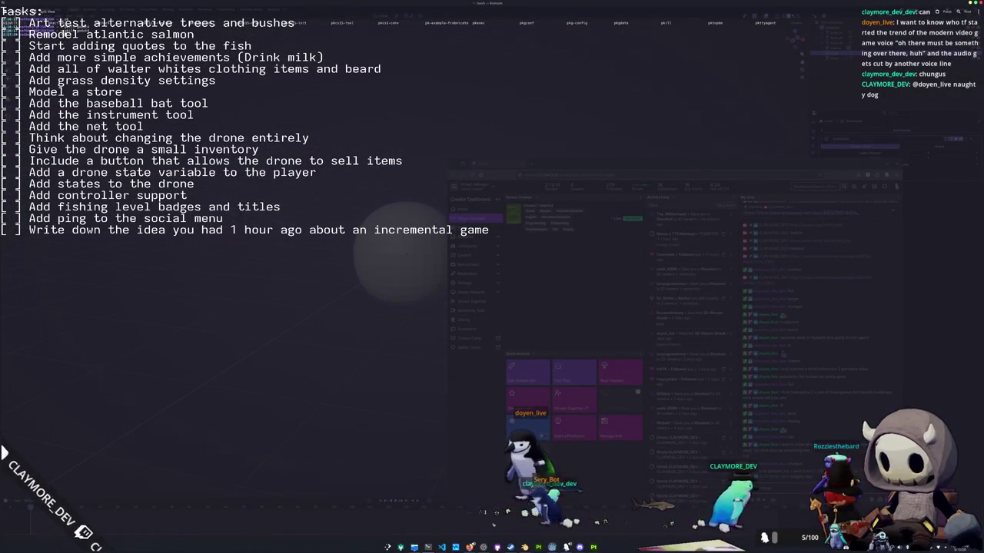
double_click(461, 194)
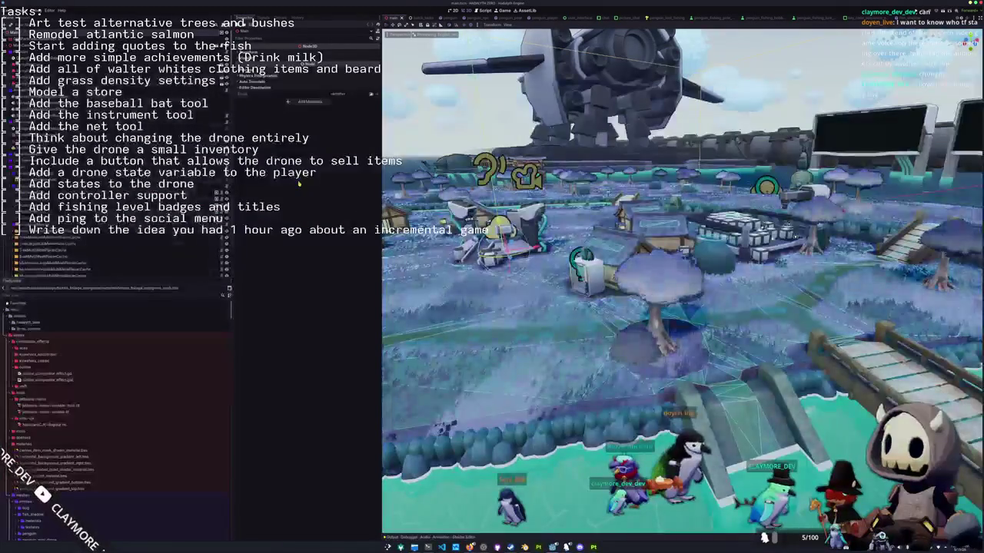
Step through the placer caches, including TileMultiMeshPlacerCache and GrassMultiMeshPlacerCache.
left_click(50, 238)
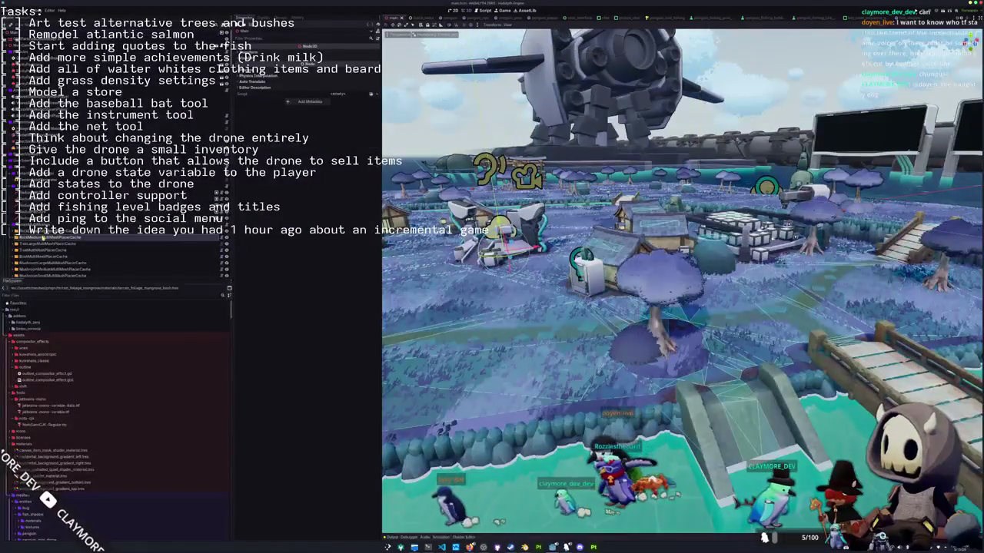
key("Up")
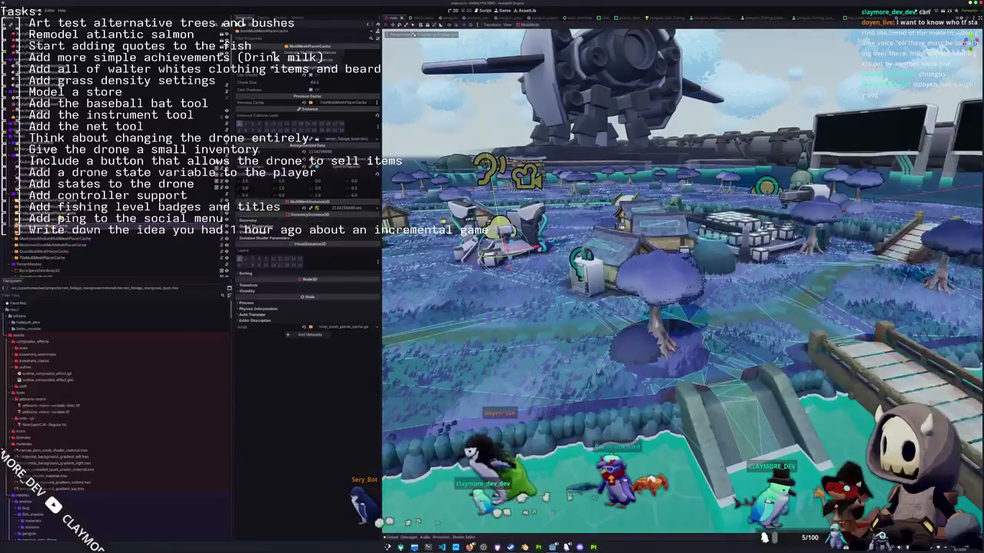
key("Up")
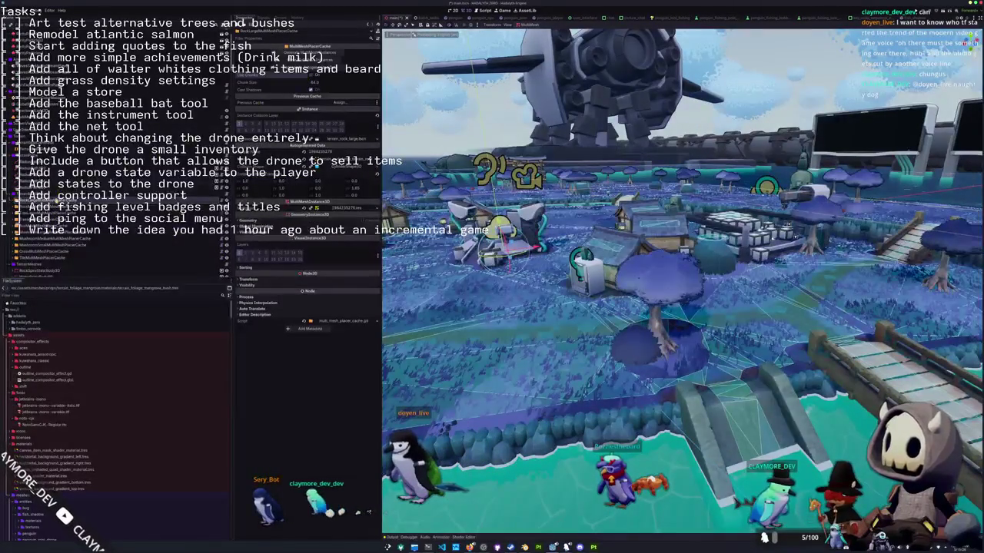
key("Down")
key("Down")
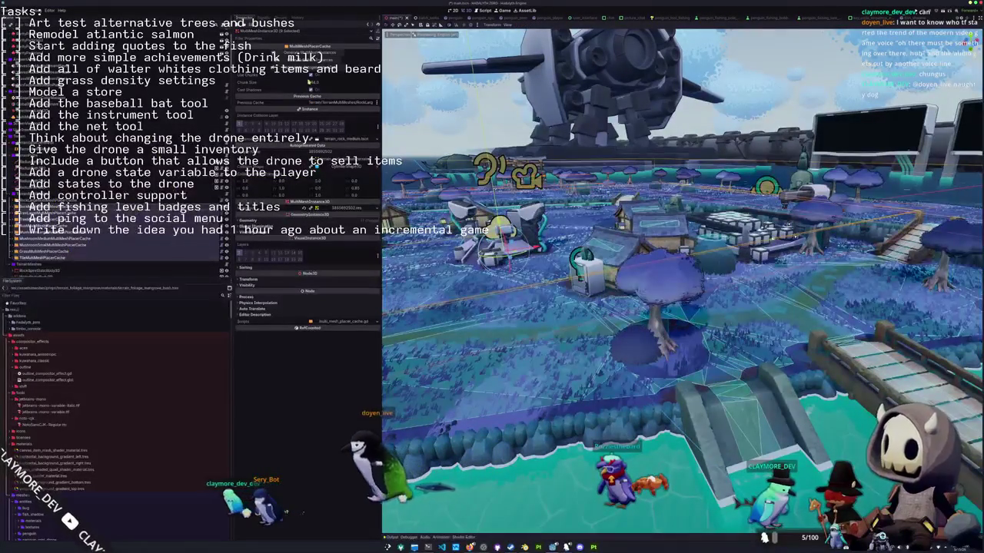
key("Up")
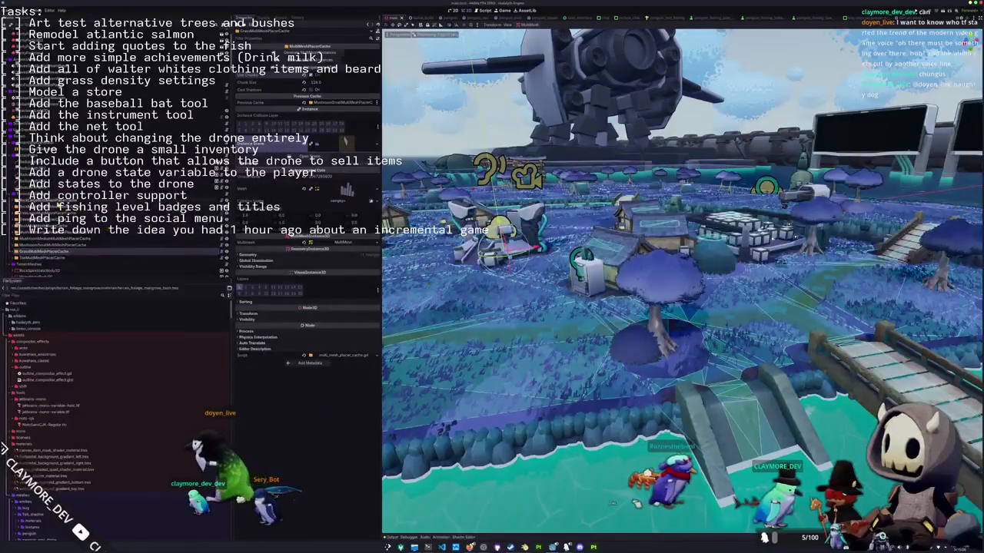
key("Up")
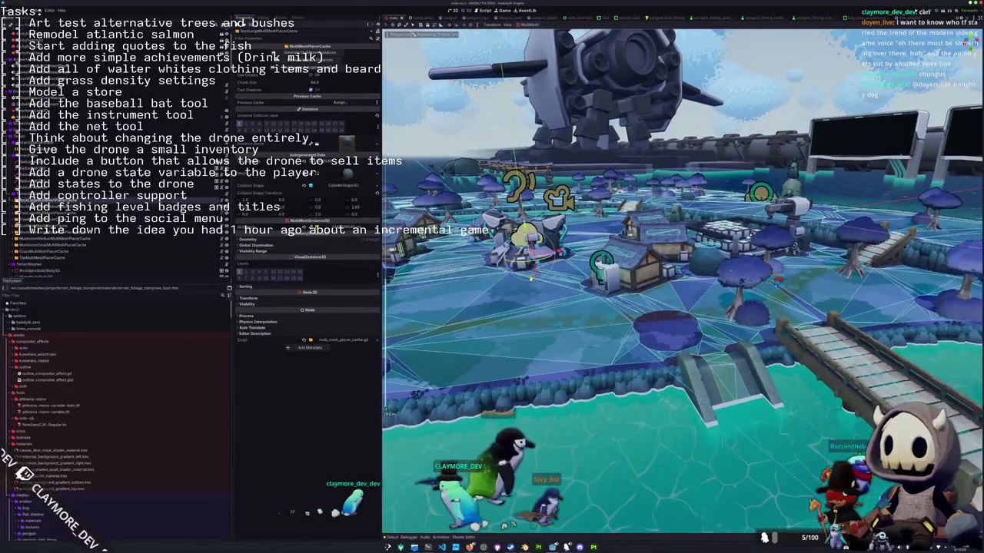
Orbit over the village and fly low toward the bridge, then switch to Blender.
middle_click_drag(530, 278, 821, 67)
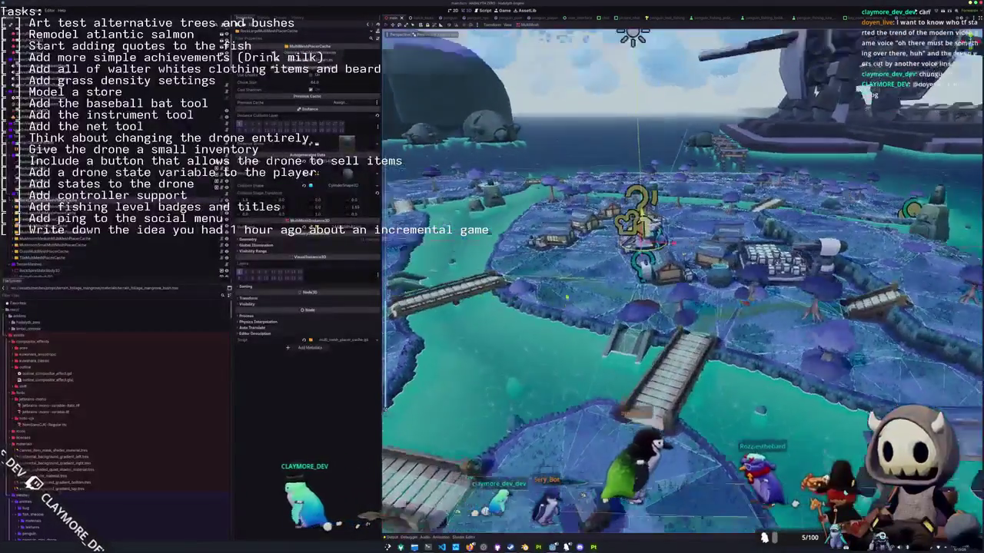
mouse_move(820, 67)
middle_mouse_down()
mouse_move(815, 154)
mouse_move(661, 202)
mouse_move(635, 154)
middle_mouse_up()
middle_click_drag(612, 311, 610, 328)
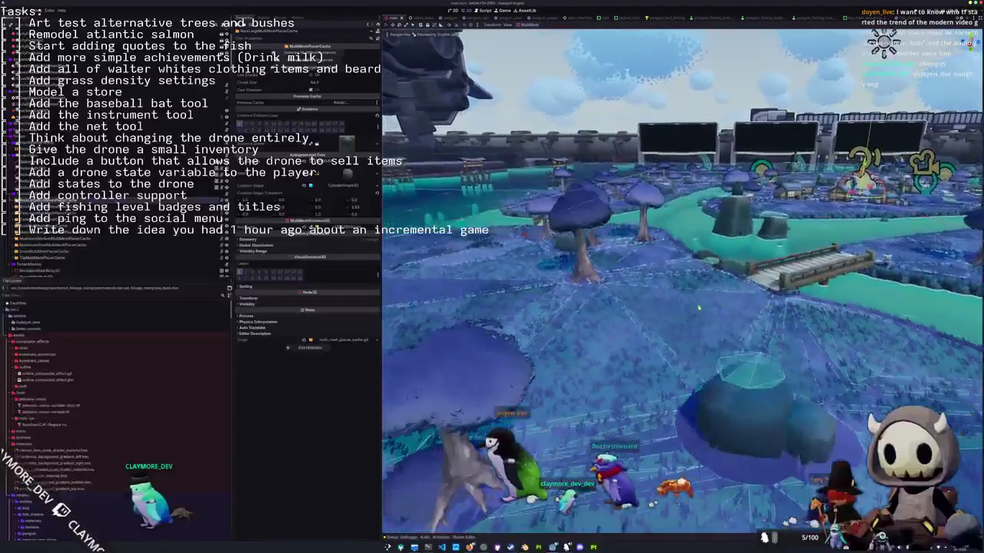
mouse_move(698, 308)
middle_mouse_down()
mouse_move(636, 301)
mouse_move(622, 350)
mouse_move(608, 311)
mouse_move(595, 328)
middle_mouse_up()
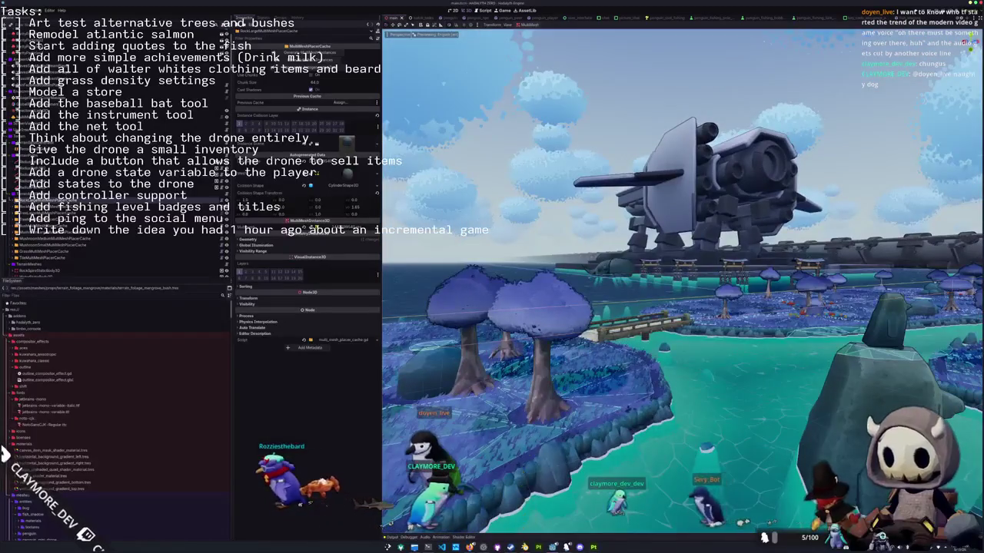
key("alt+Tab")
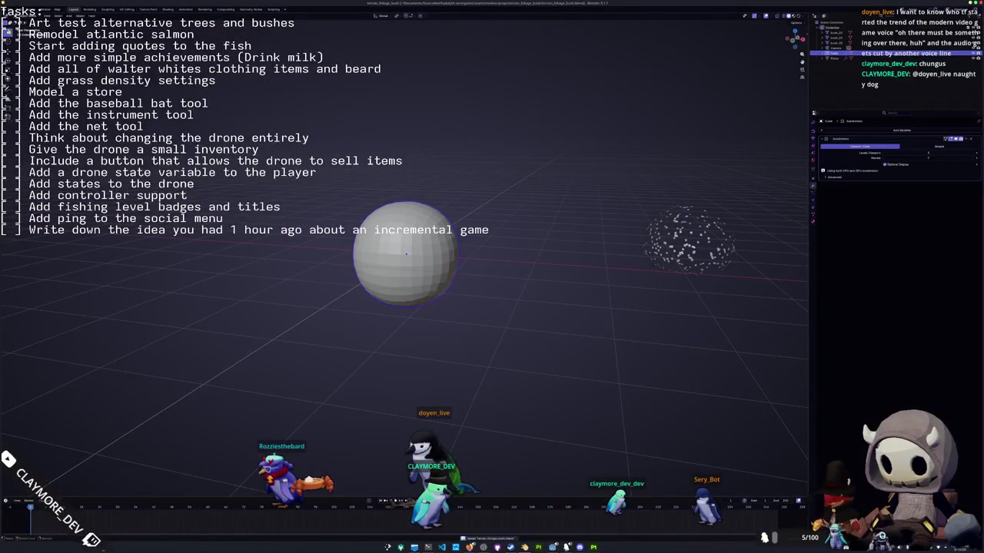
Load the mushroom tree file, enlarge the left mushroom's cap in Edit Mode, and open the glTF export.
left_click(71, 15)
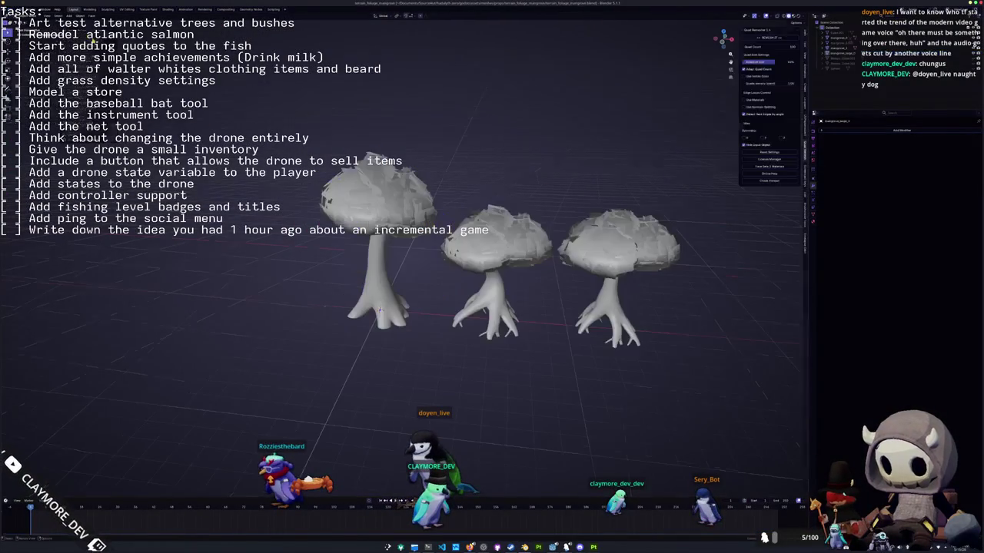
key("Tab")
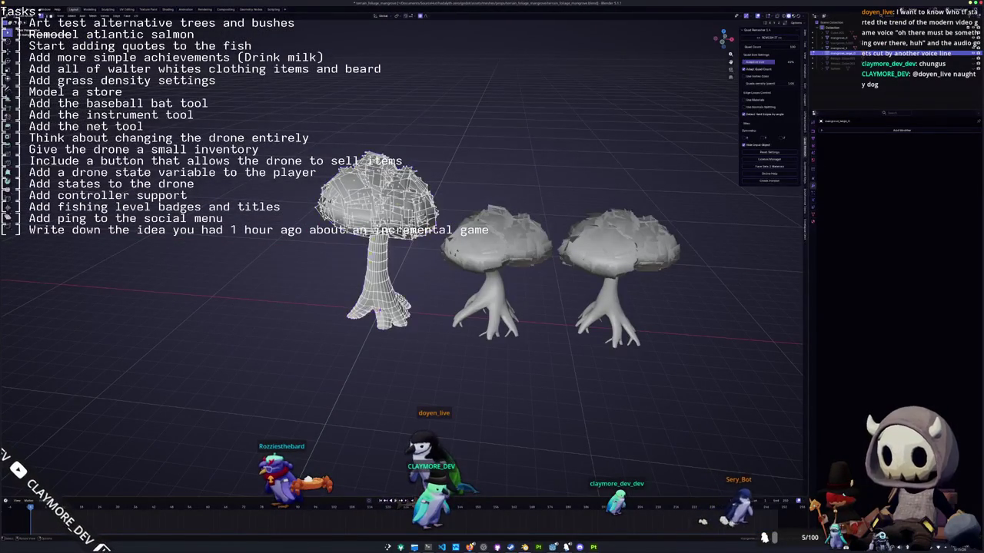
key("l")
key("ctrl+i")
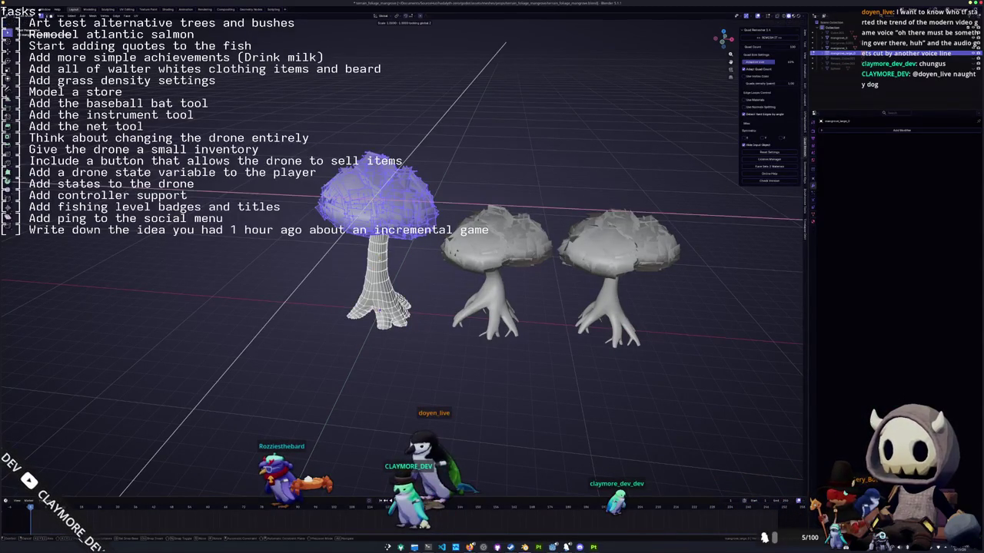
left_click(344, 270)
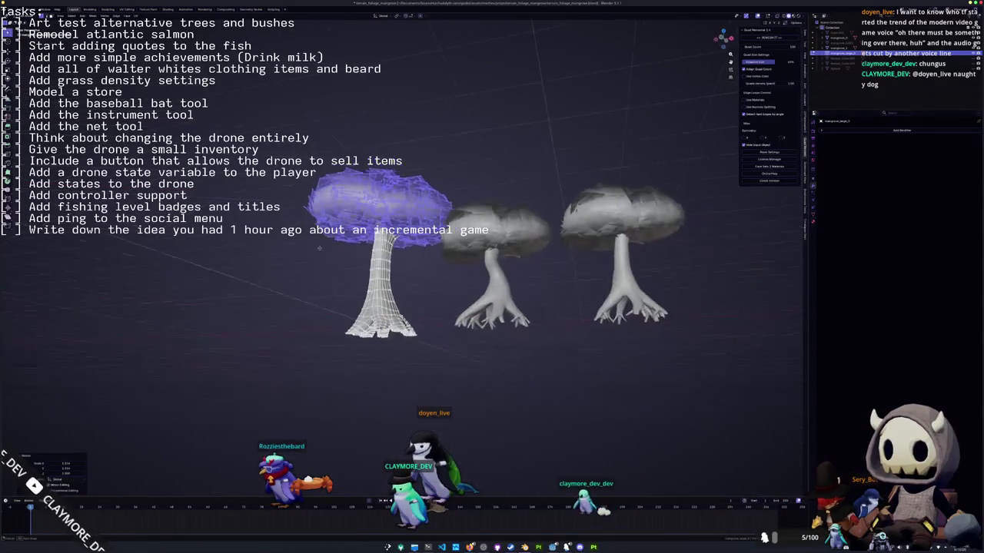
key("Tab")
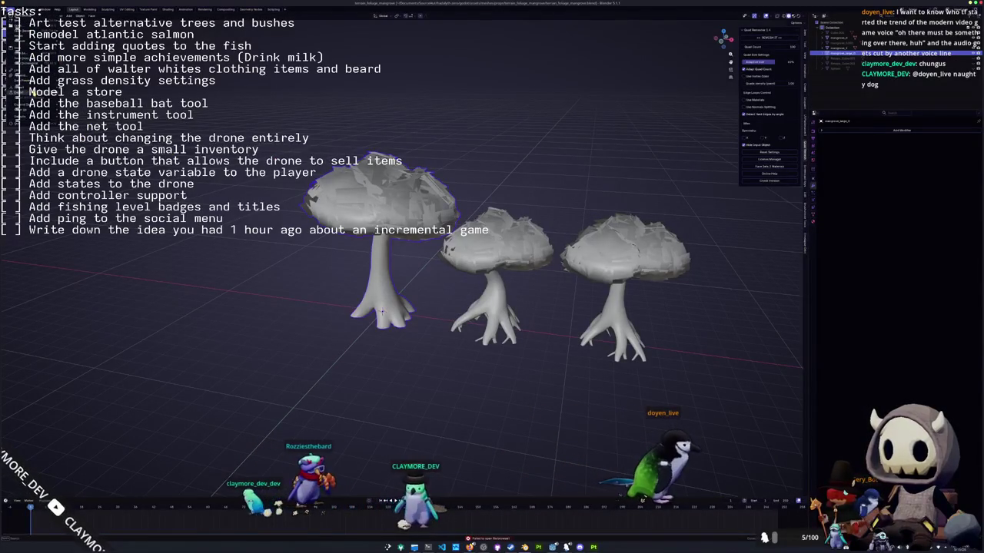
key("shift+r")
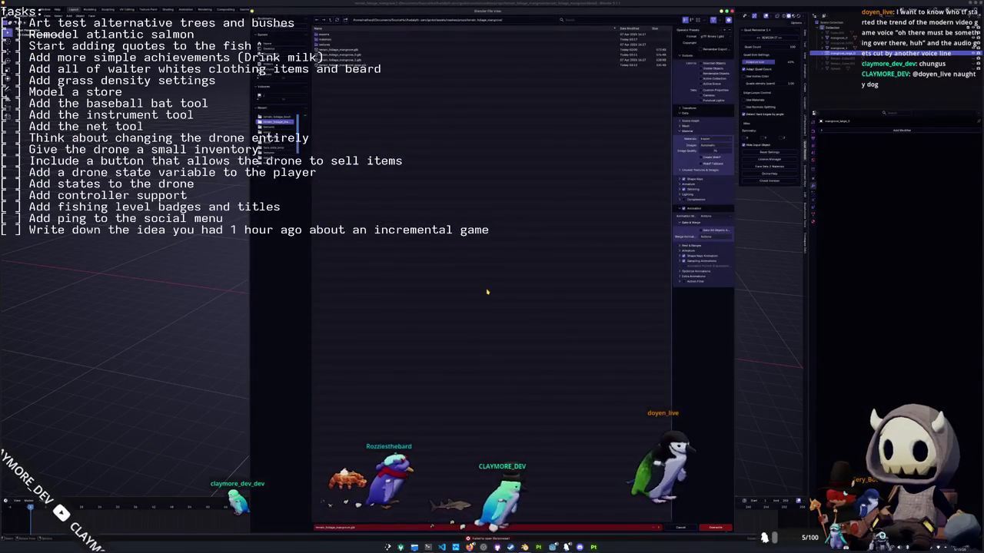
Export over the existing .glb file, then return to Godot Engine.
left_click(338, 64)
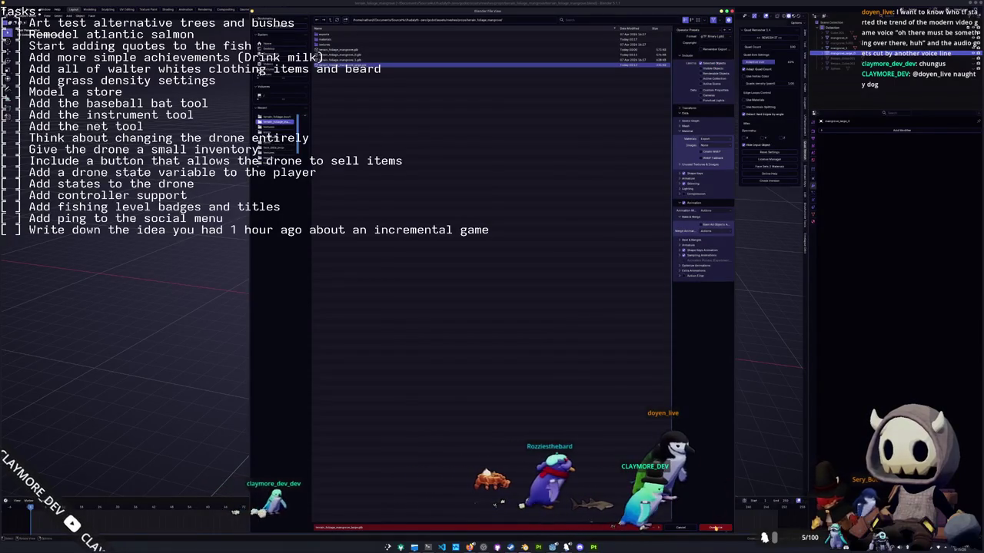
key("Return")
key("alt+Tab")
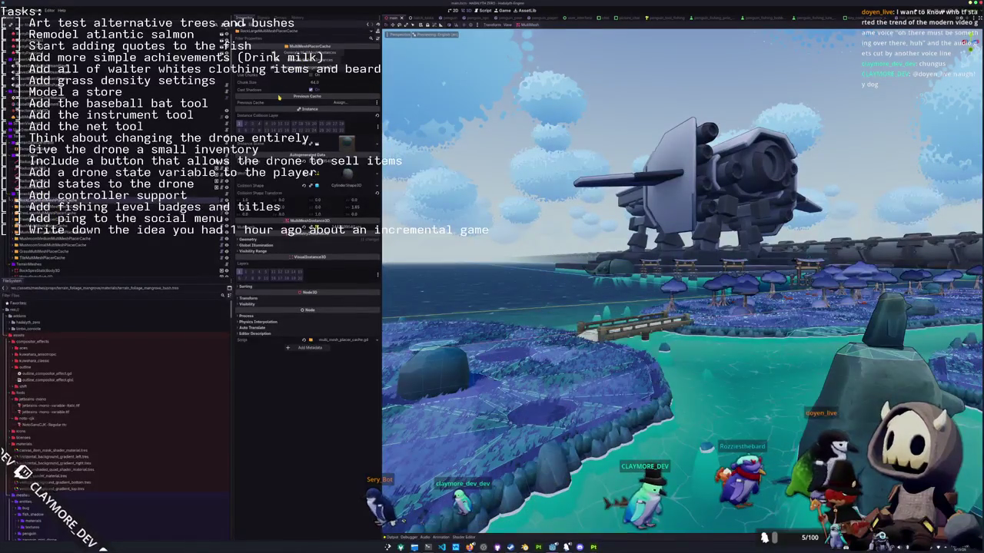
right_click_drag(683, 308, 661, 323)
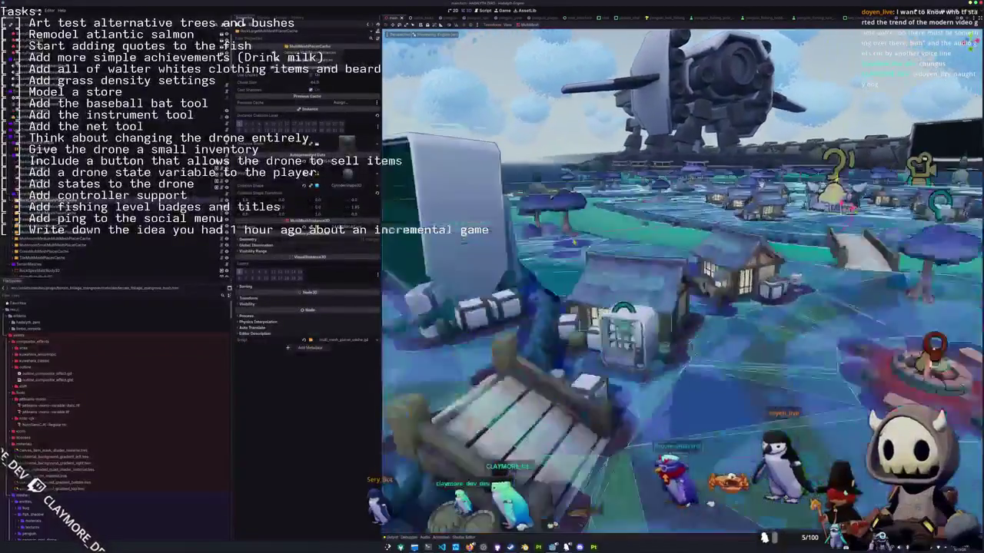
mouse_move(683, 307)
right_mouse_down()
mouse_move(661, 292)
mouse_move(681, 315)
mouse_move(675, 357)
mouse_move(683, 273)
right_mouse_up()
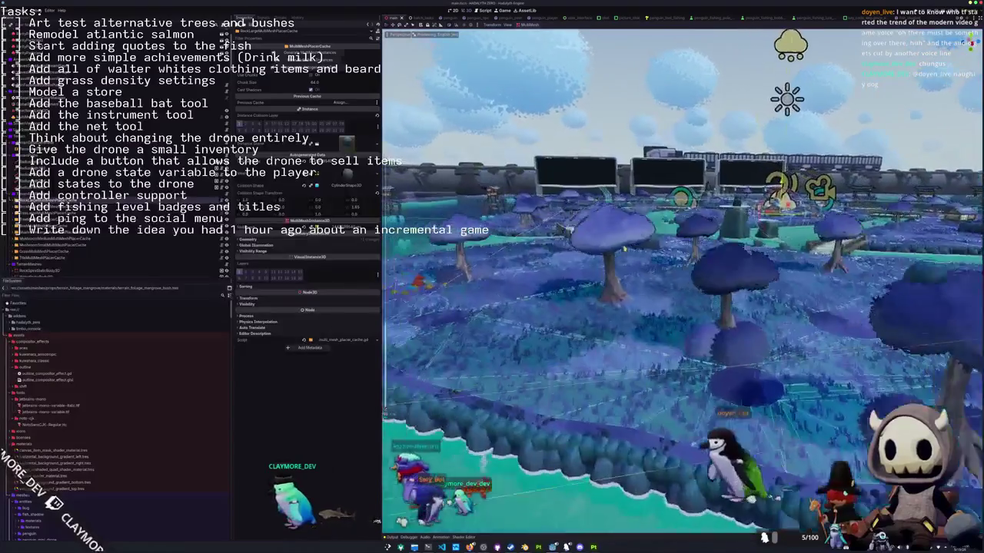
mouse_move(683, 308)
right_mouse_down()
mouse_move(669, 319)
mouse_move(682, 311)
mouse_move(683, 323)
mouse_move(682, 312)
right_mouse_up()
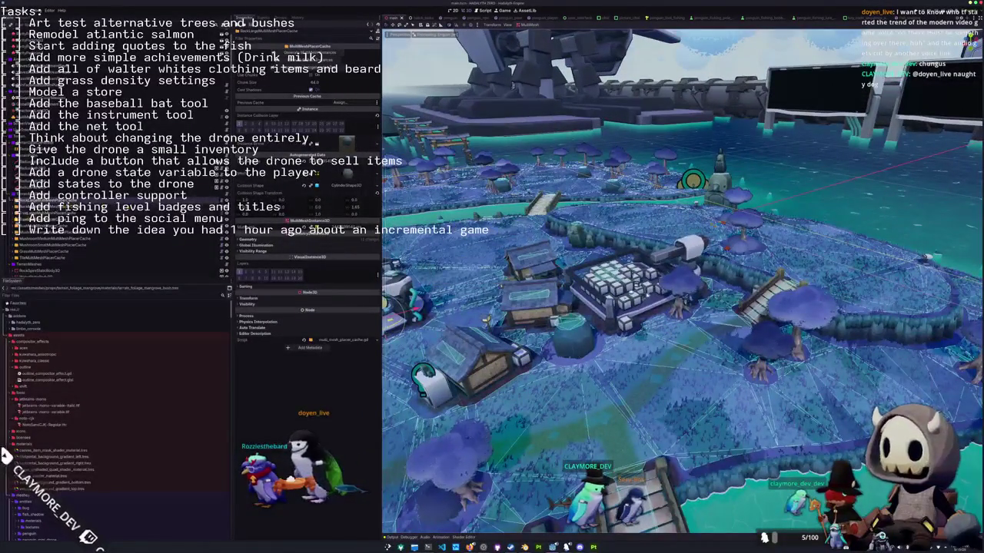
left_click(400, 307)
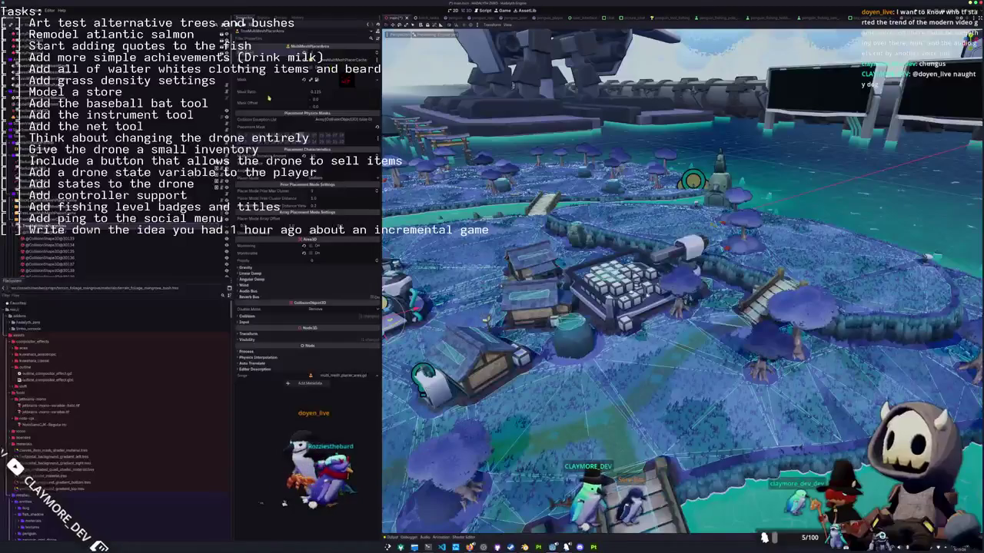
left_click(61, 221)
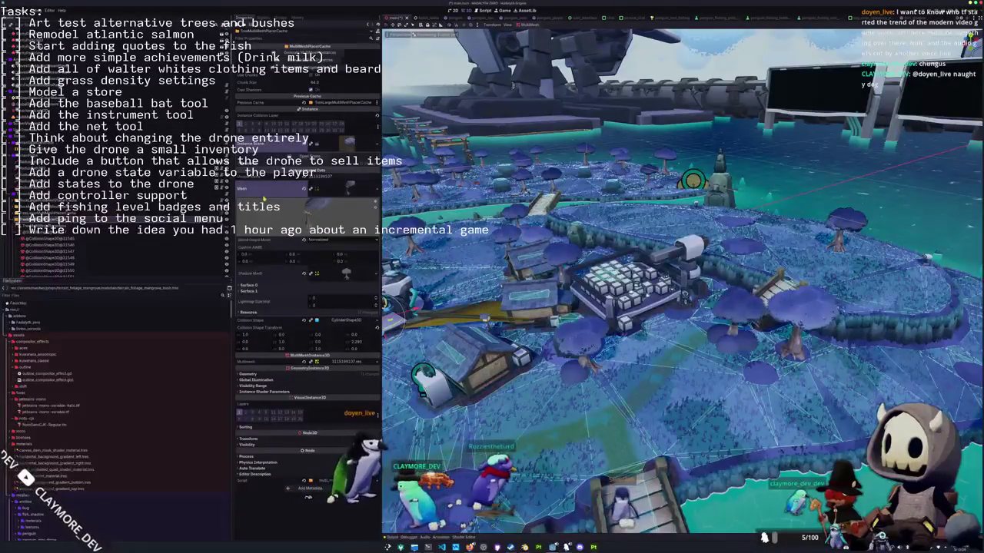
right_click_drag(684, 284, 546, 229)
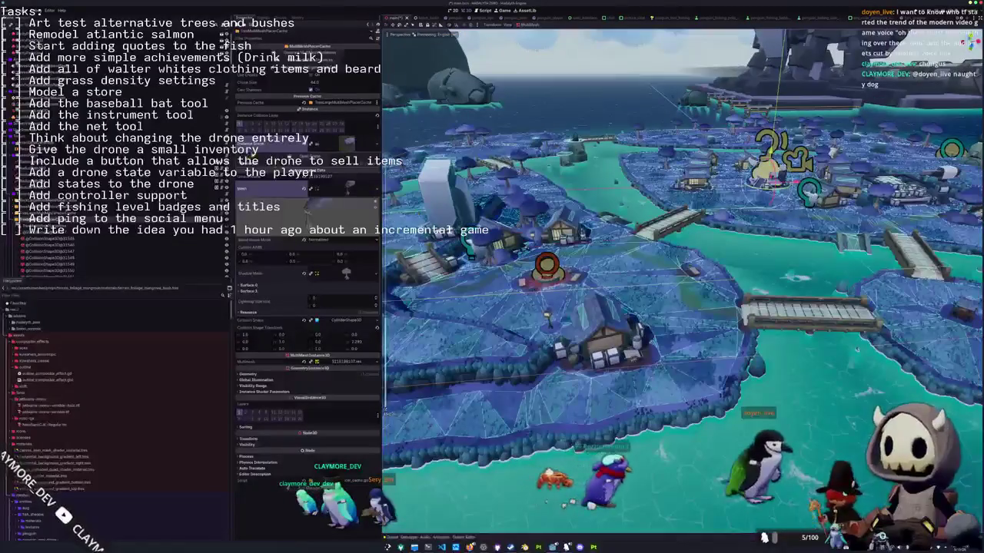
left_click(546, 229)
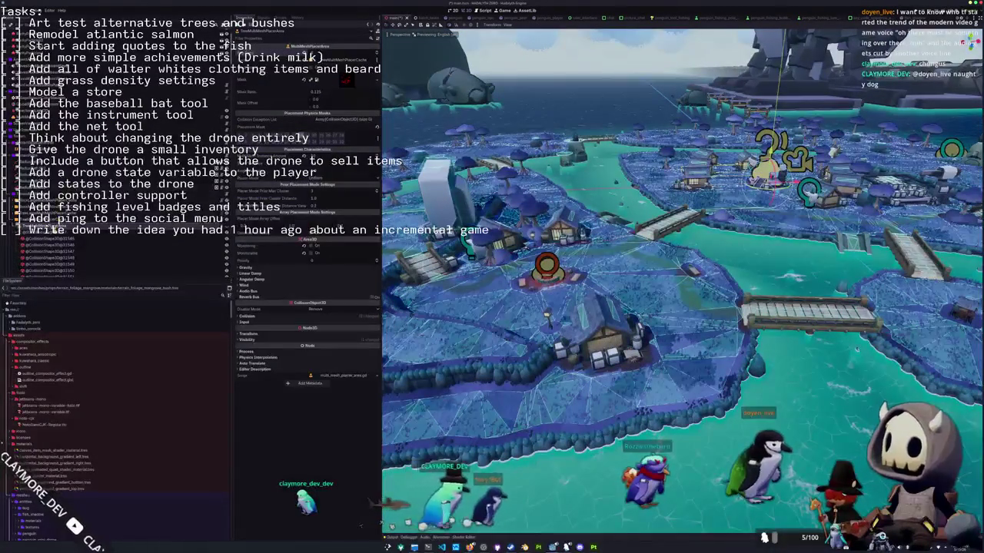
left_click(547, 229)
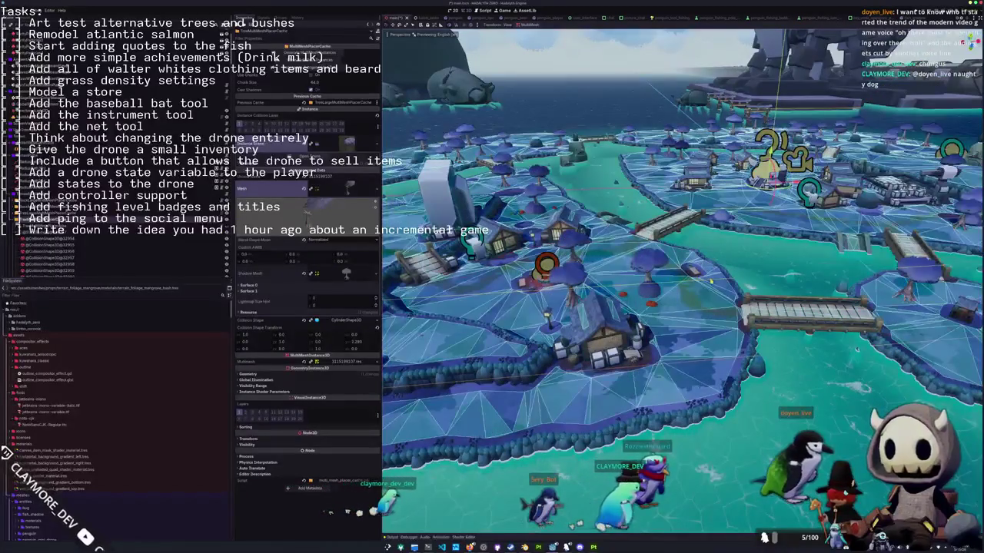
scroll(643, 291, "up", 2)
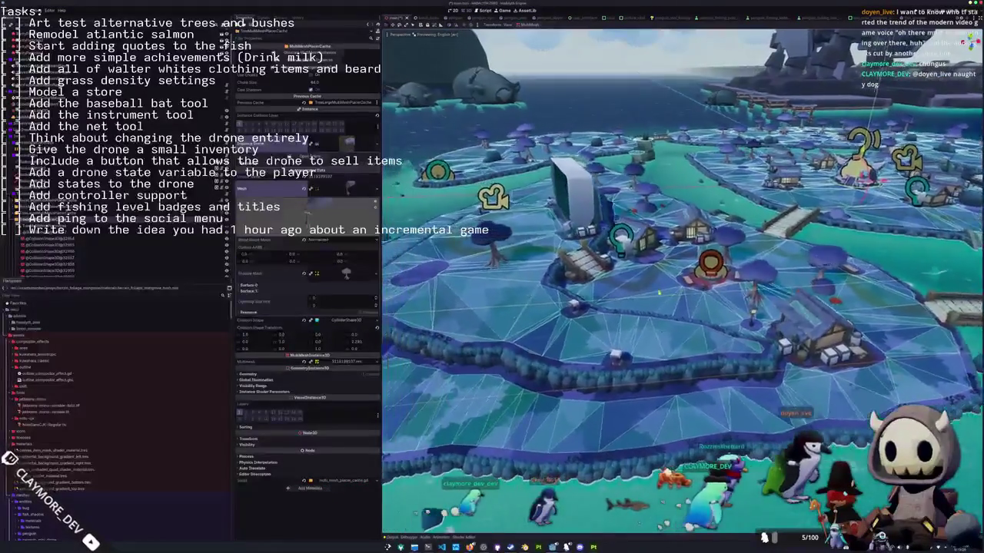
middle_click_drag(562, 295, 561, 309)
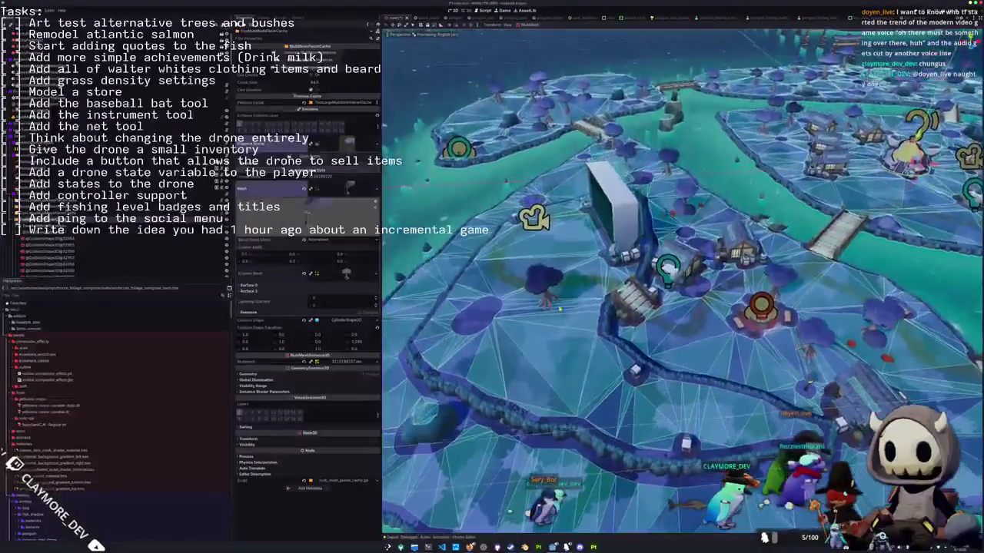
middle_click_drag(694, 300, 667, 304)
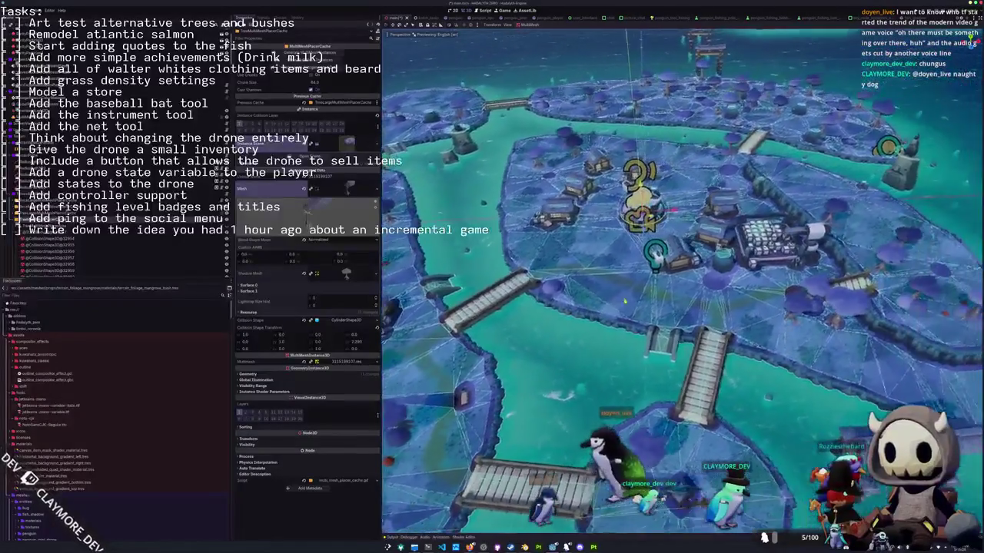
middle_click_drag(625, 302, 595, 305)
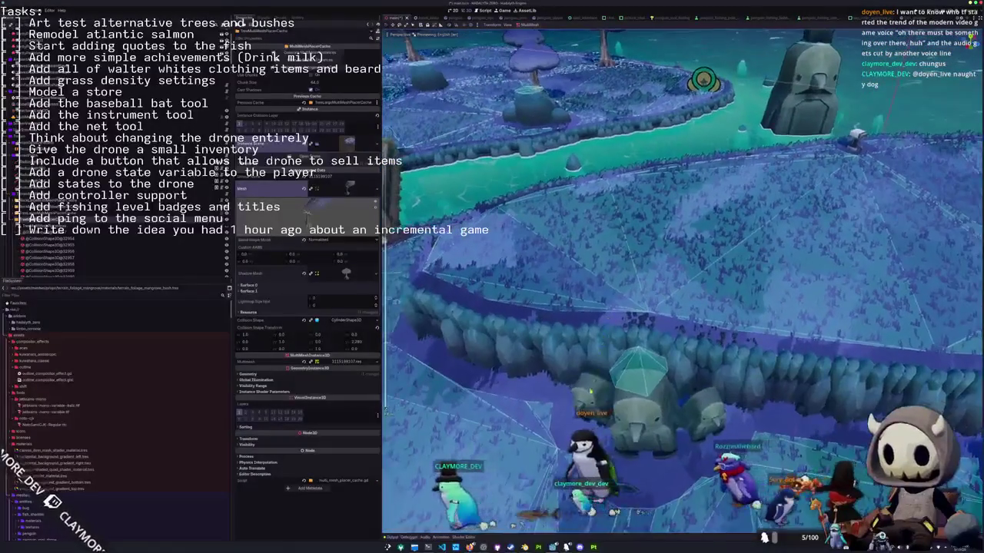
left_click(607, 401)
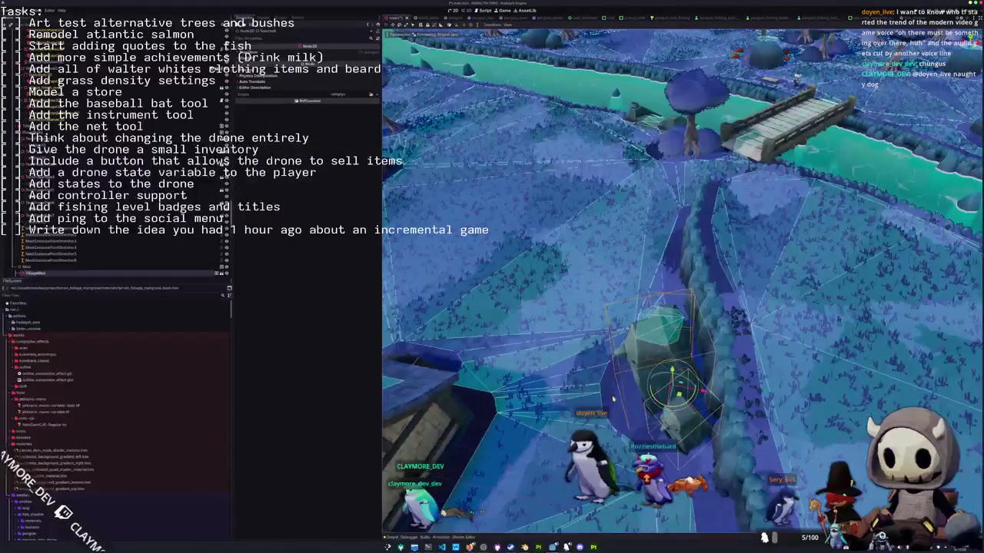
Orbit around the rock out to the river and bridge, scroll the Scene tree, then switch to Blender.
middle_click_drag(611, 398, 592, 400)
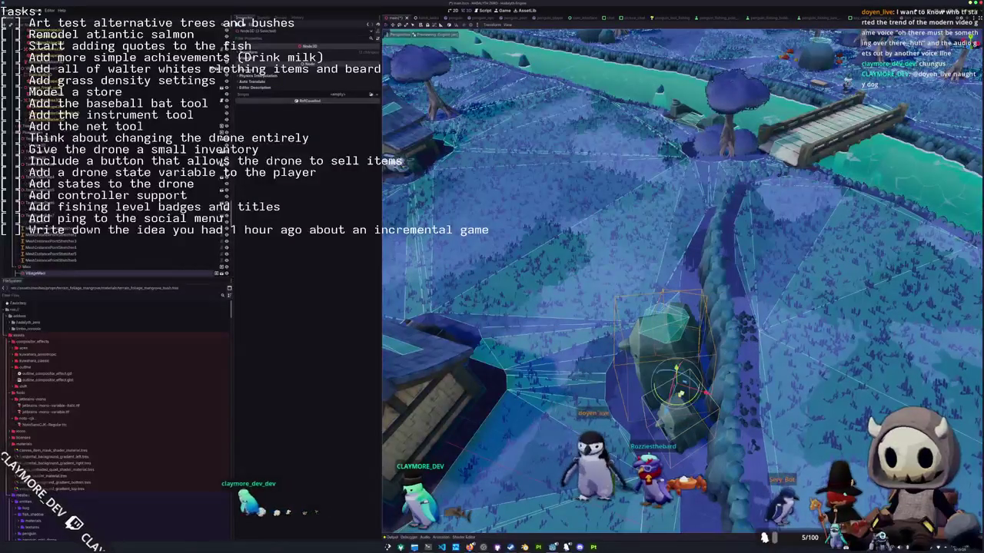
mouse_move(676, 345)
middle_mouse_down()
mouse_move(657, 250)
mouse_move(665, 323)
mouse_move(661, 285)
mouse_move(662, 304)
middle_mouse_up()
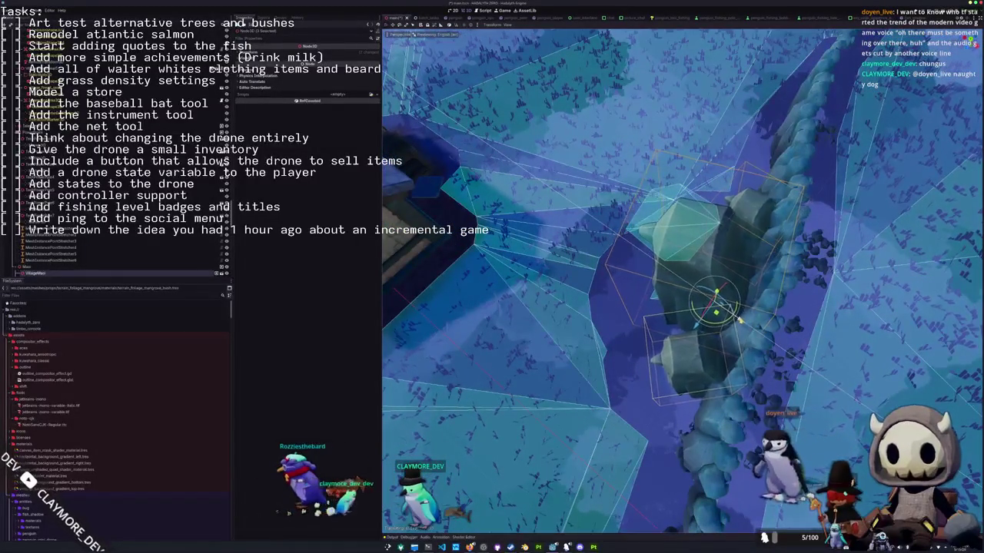
middle_click_drag(637, 372, 553, 354)
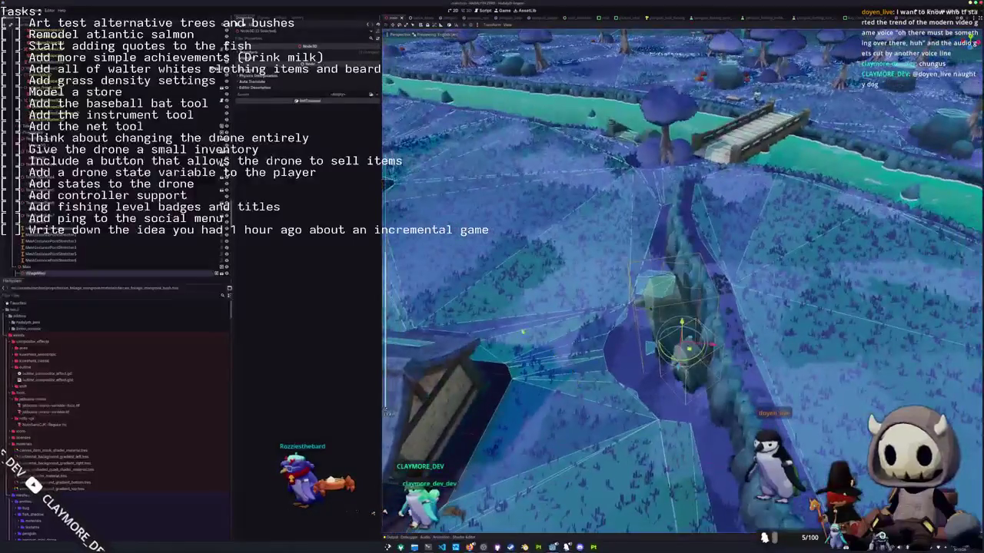
scroll(58, 209, "down", 3)
scroll(58, 209, "down", 3)
scroll(58, 209, "down", 3)
scroll(58, 209, "down", 3)
scroll(59, 209, "down", 2)
scroll(62, 212, "down", 3)
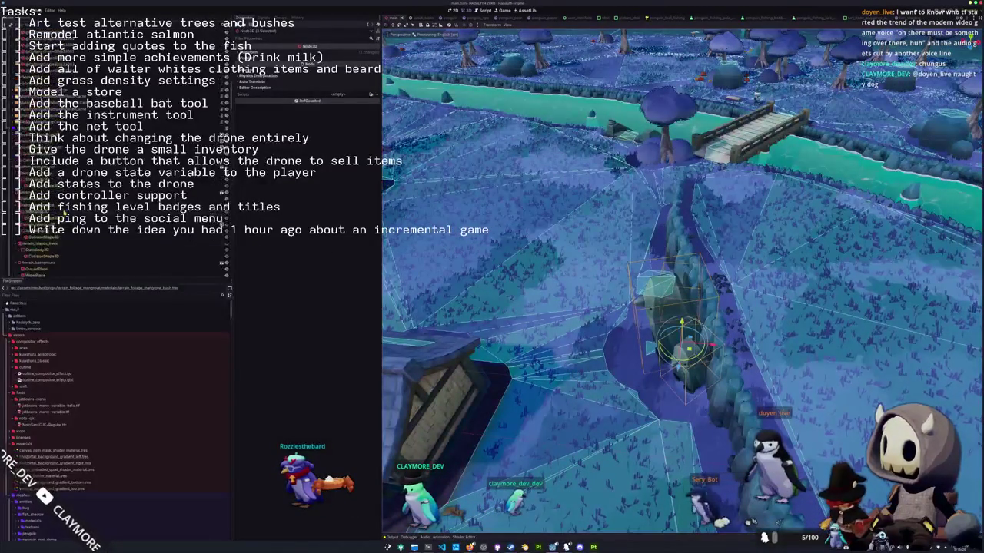
scroll(65, 216, "down", 3)
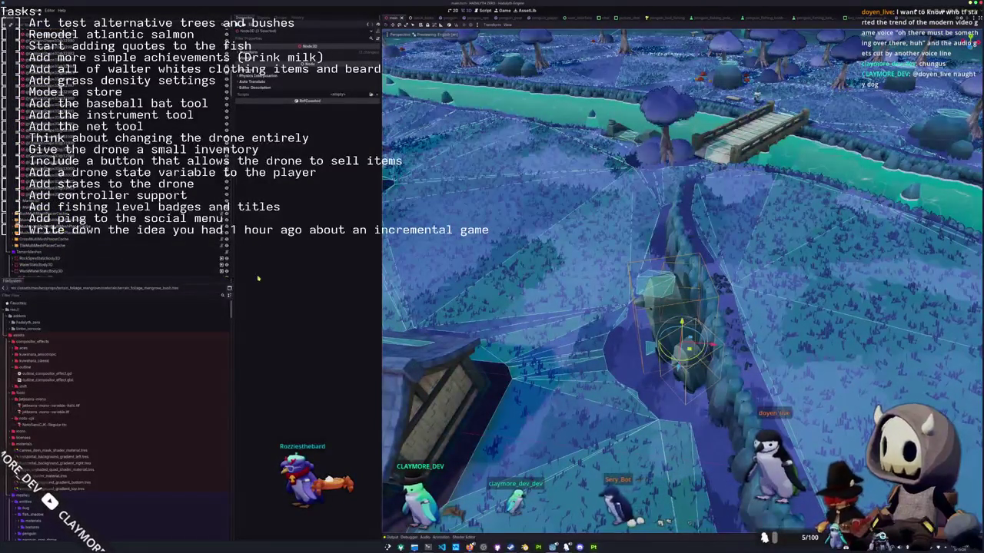
key("alt+Tab")
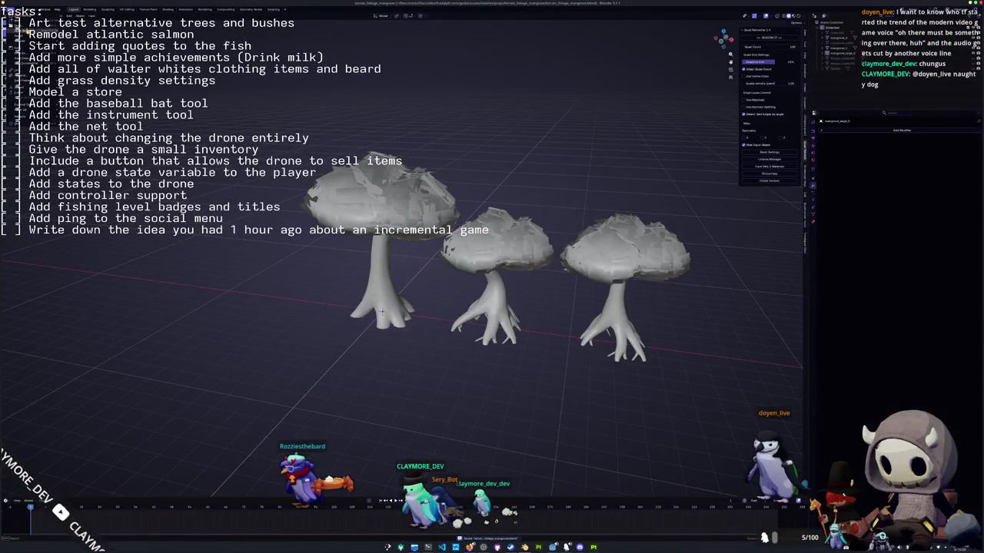
From the top view, remove the sphere's Subdivision modifier and enter Edit Mode.
key("ctrl+z")
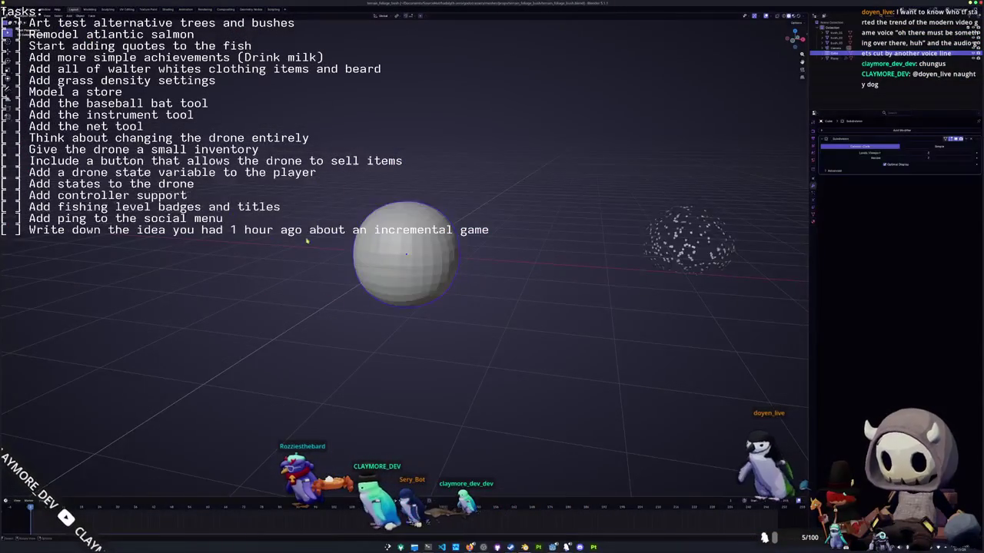
key("KP_7")
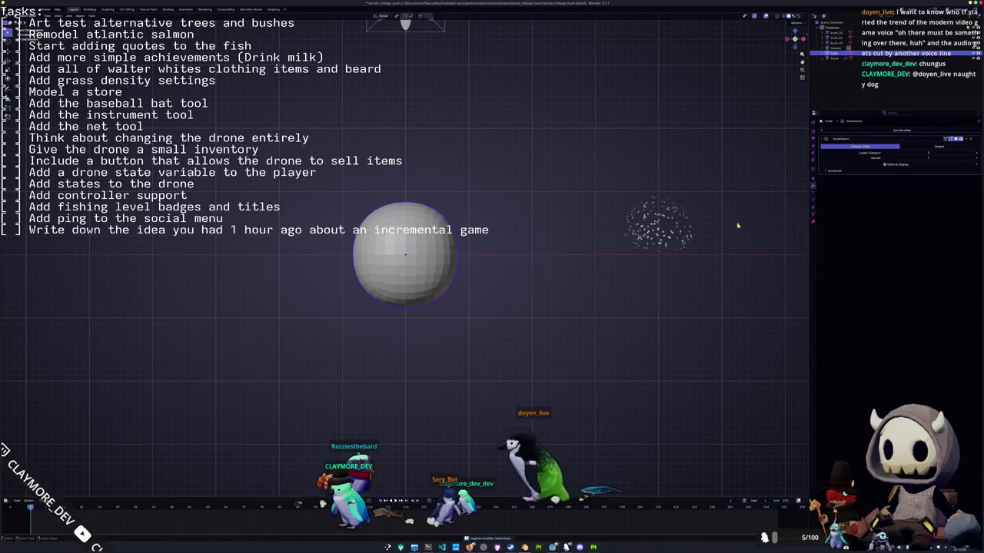
key("ctrl+z")
key("Tab")
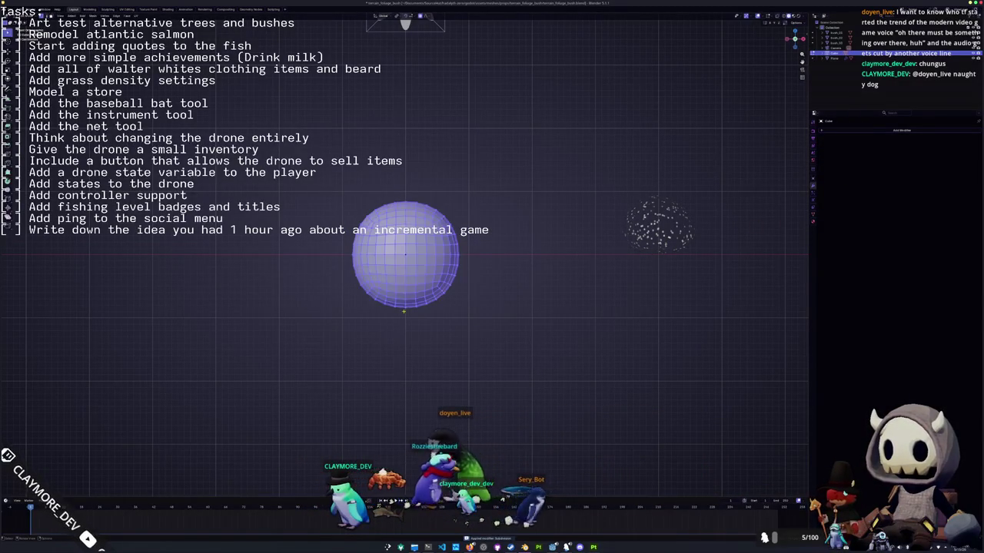
Flatten the sphere's bottom and pull its top up into a dome using proportional editing.
key("g")
key("z")
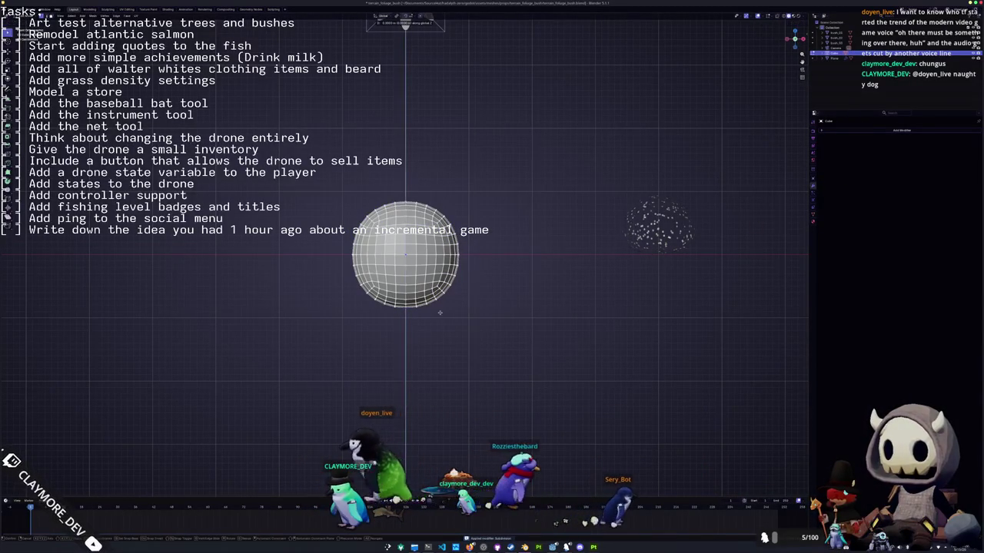
key("Escape")
key("g")
key("z")
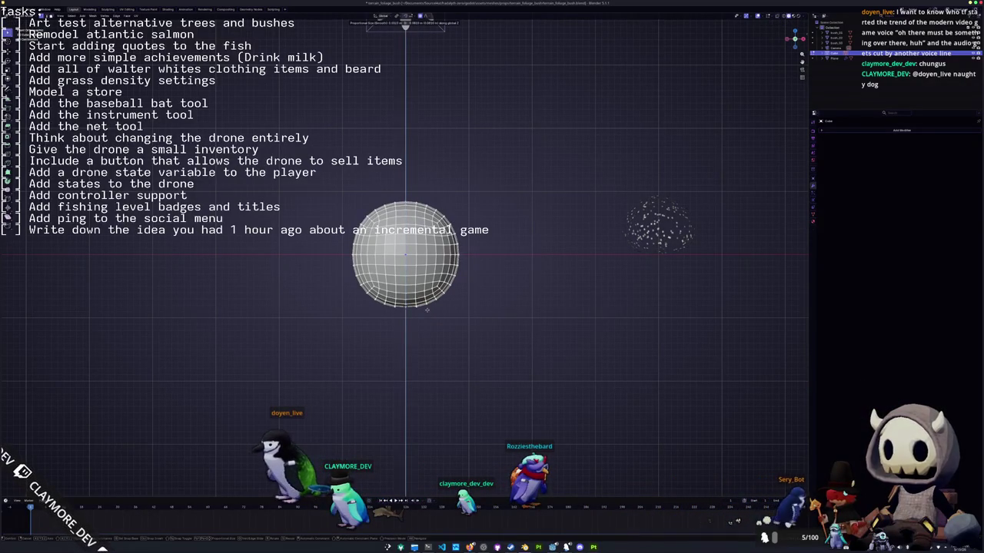
scroll(433, 289, "down", 4)
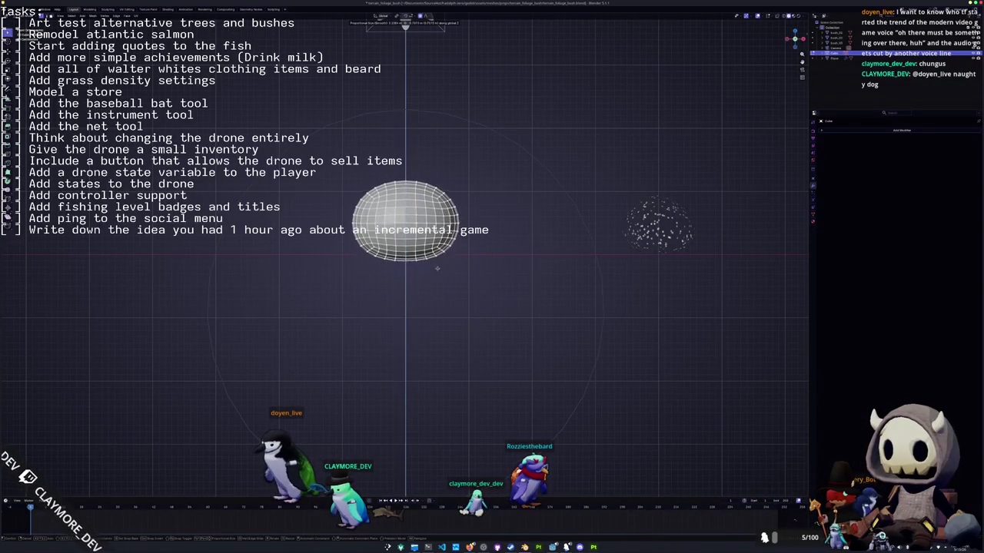
left_click(440, 264)
key("g")
key("z")
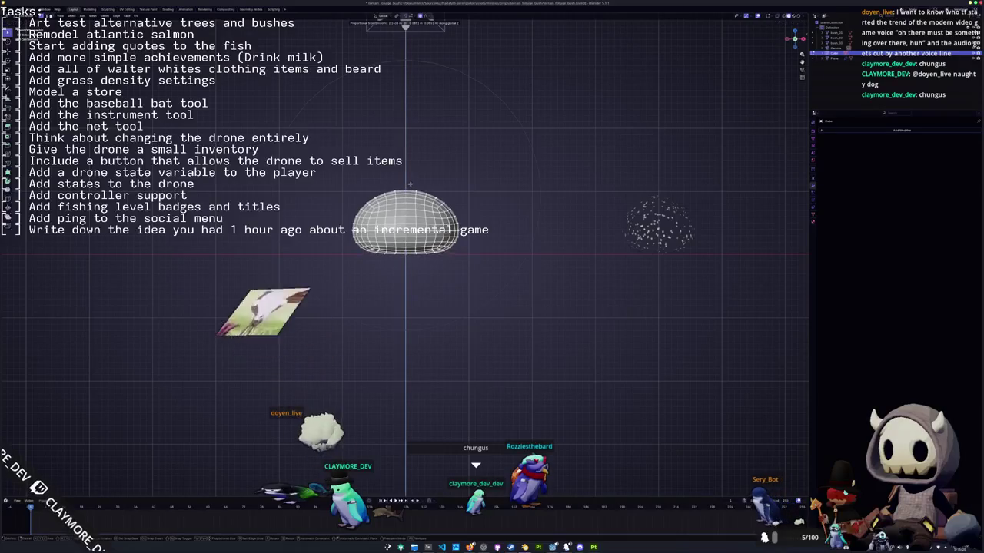
left_click(411, 179)
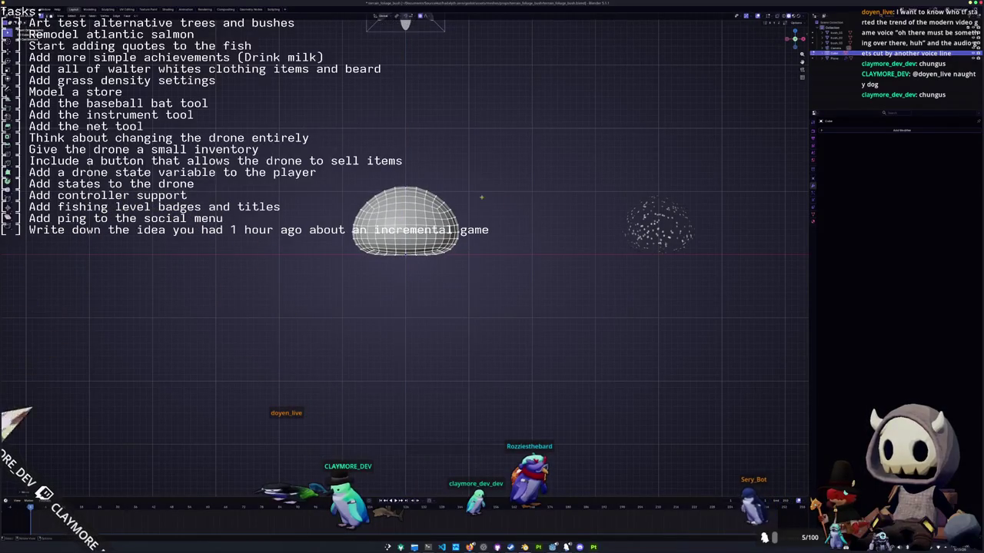
Scale the dome down smaller and bring up its apply-transform options.
key("Tab")
key("s")
left_click(547, 211)
key("g")
key("Escape")
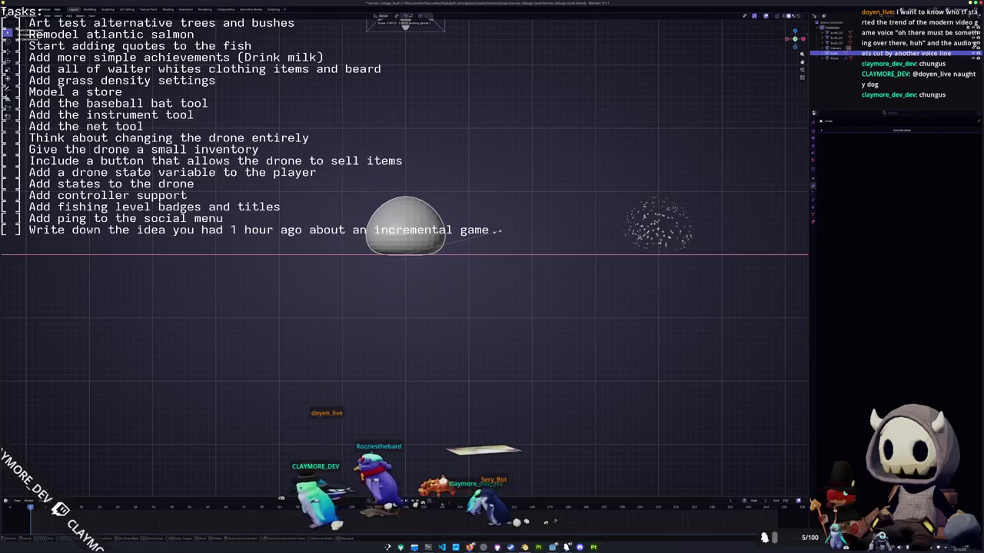
key("ctrl+z")
right_click(498, 233)
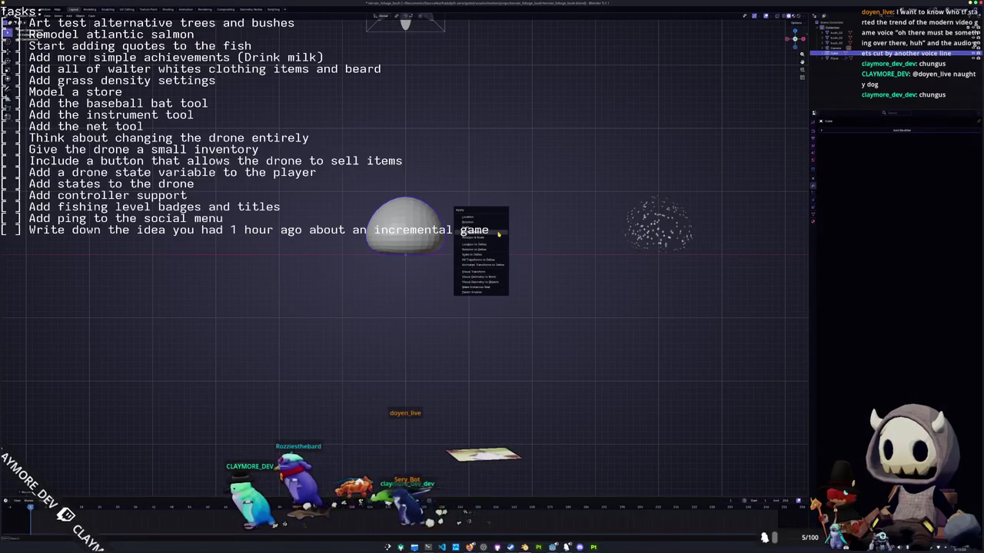
Add an Edge Split modifier to the dome, preview its shading, then select the whole mesh.
middle_click_drag(492, 242, 471, 254)
key("ctrl+z")
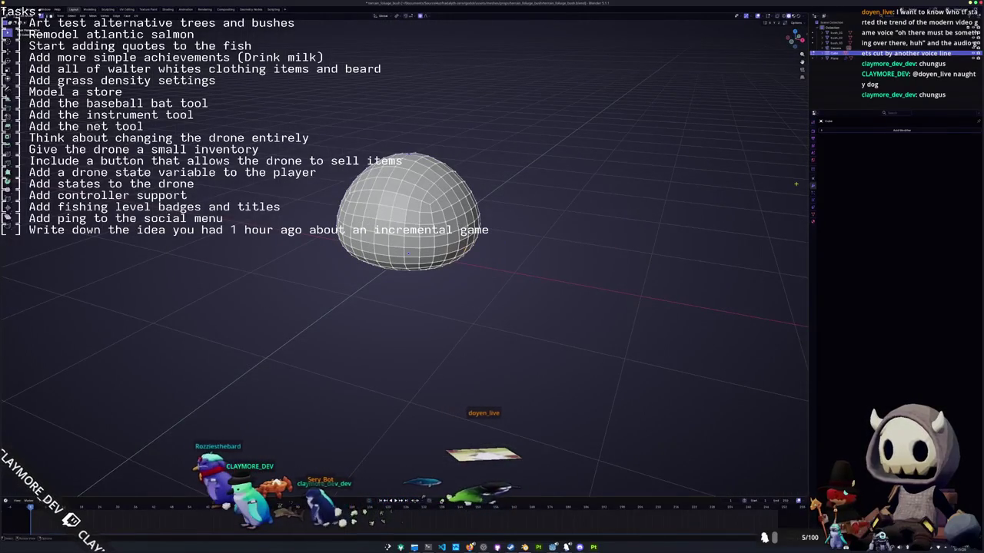
left_click(901, 130)
left_click(884, 145)
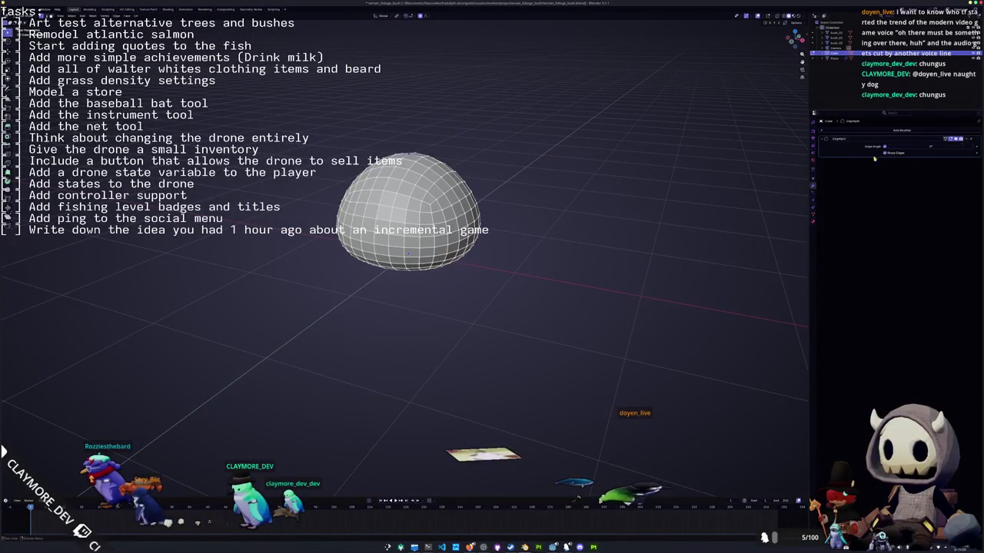
key("Tab")
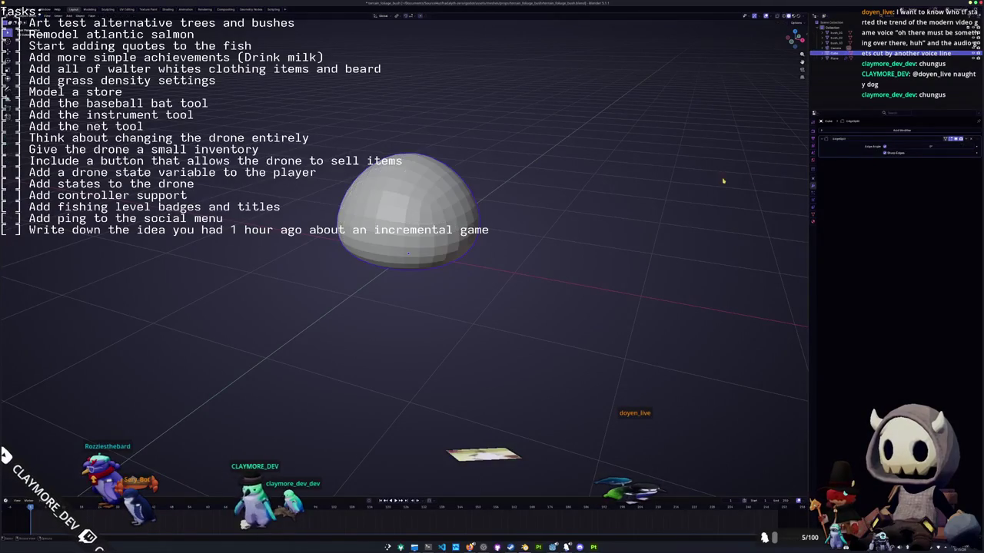
key("Tab")
key("Tab")
key("Tab")
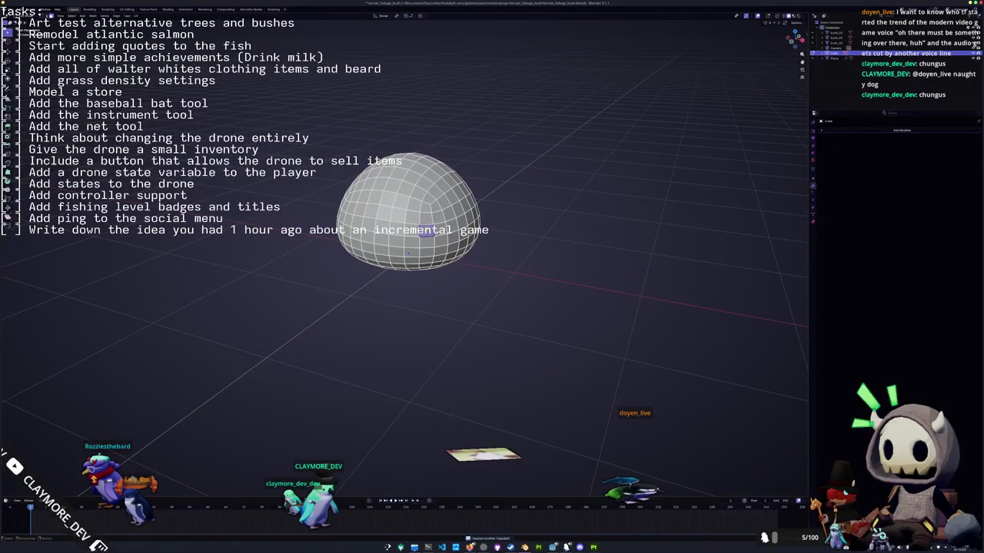
key("a")
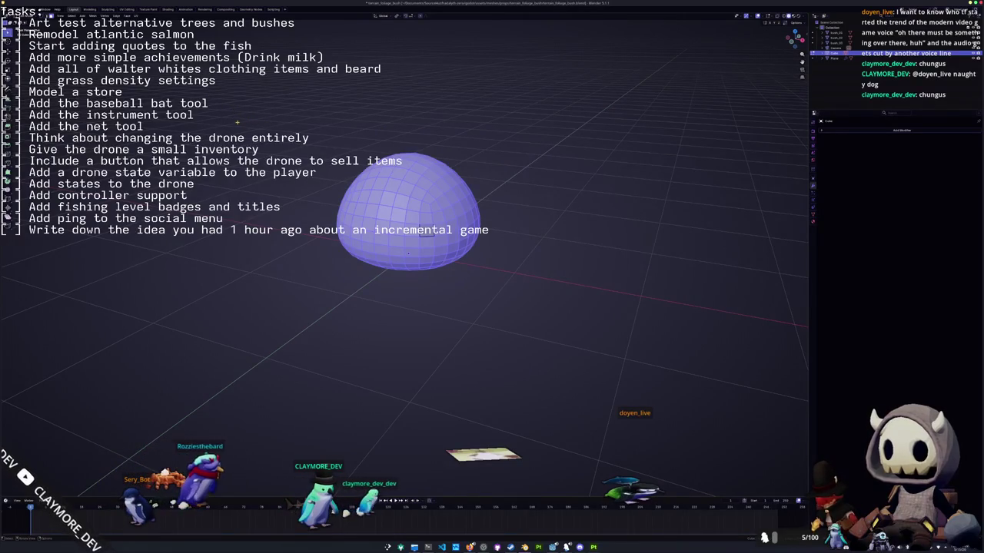
Save the bush blend file and enter Edit Mode on the dome.
key("F3")
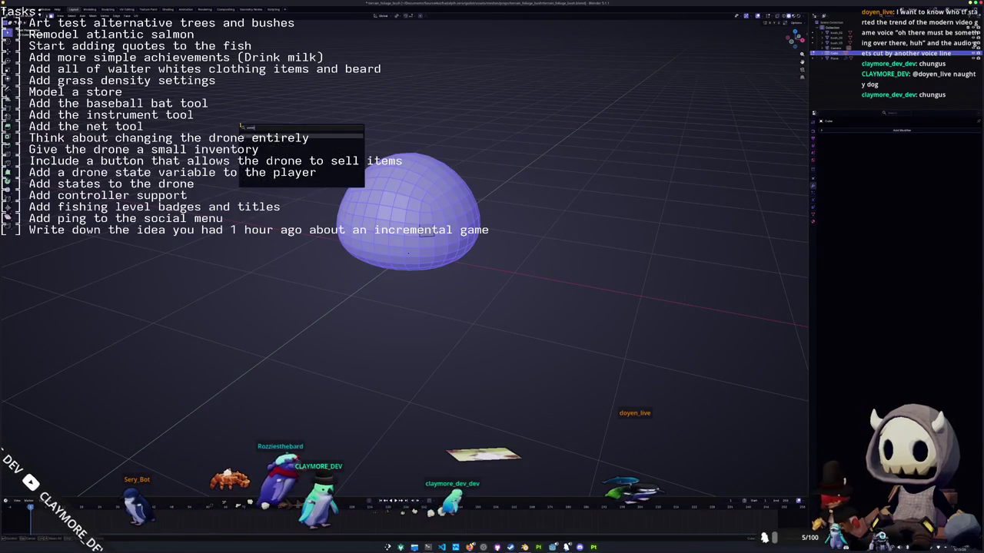
key("Return")
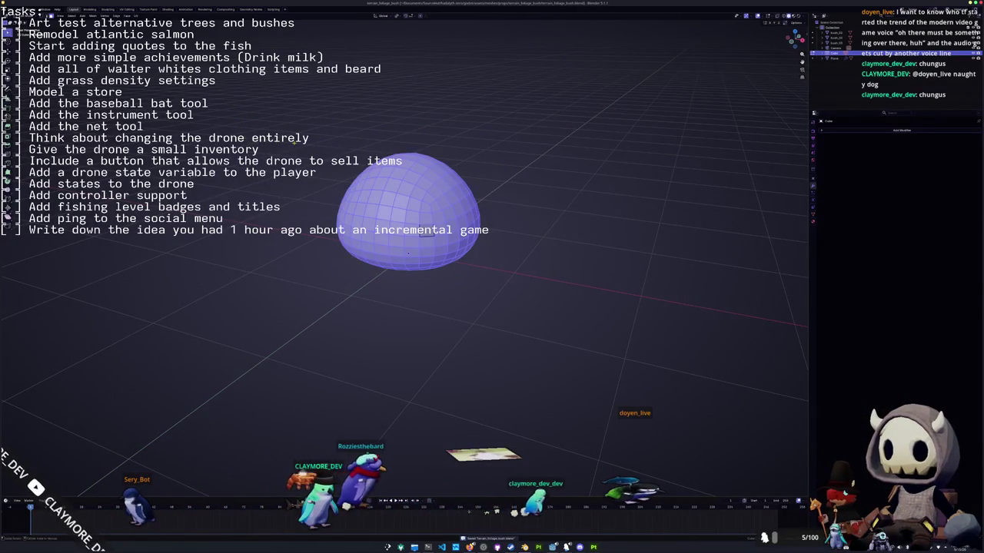
key("Tab")
key("Tab")
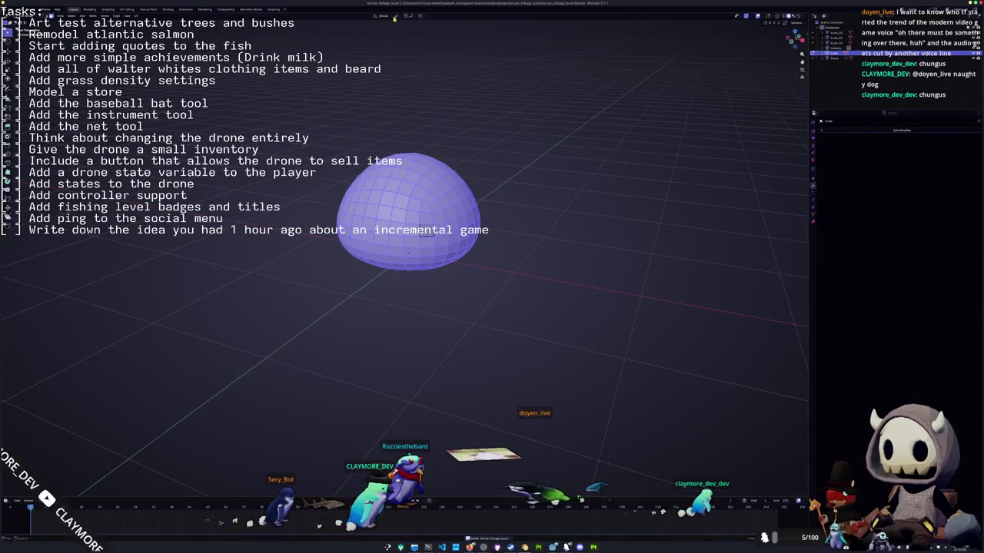
Push the dome's split faces outward with Shrink/Fatten (Alt+S) into loose, scattered tiles.
key("alt+s")
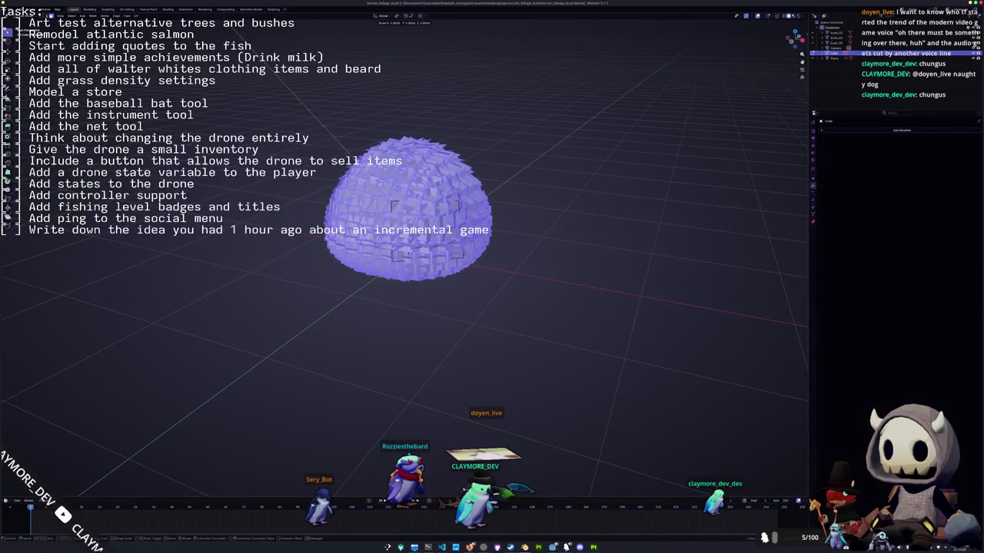
left_click(589, 308)
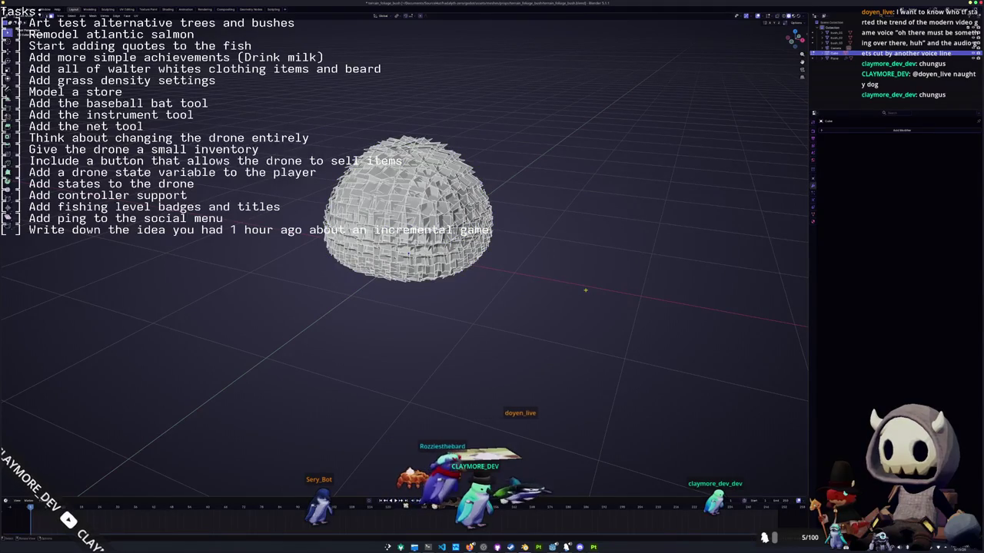
key("F3")
type("select")
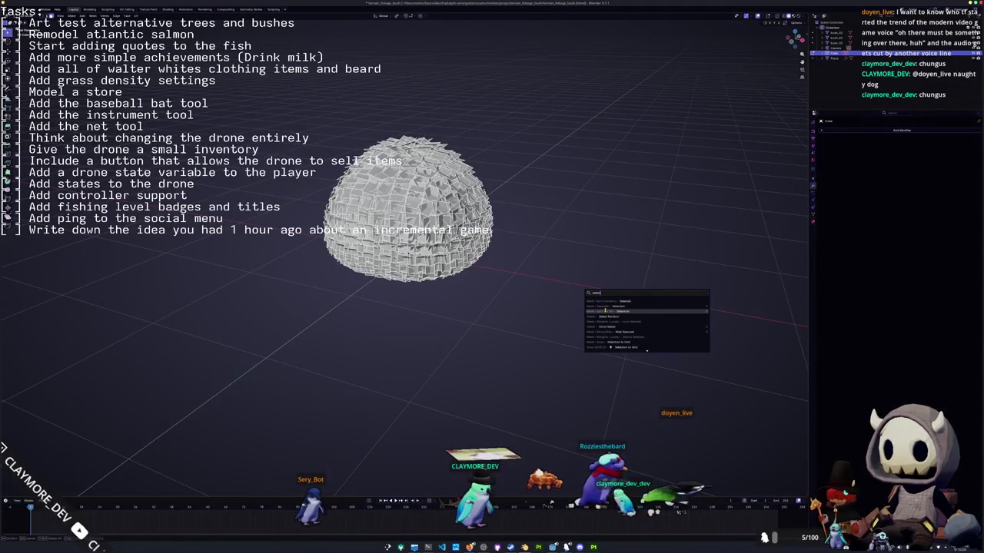
Randomly select part of the dome's faces with a raised ratio, invert, and delete those faces.
key("Down")
key("Return")
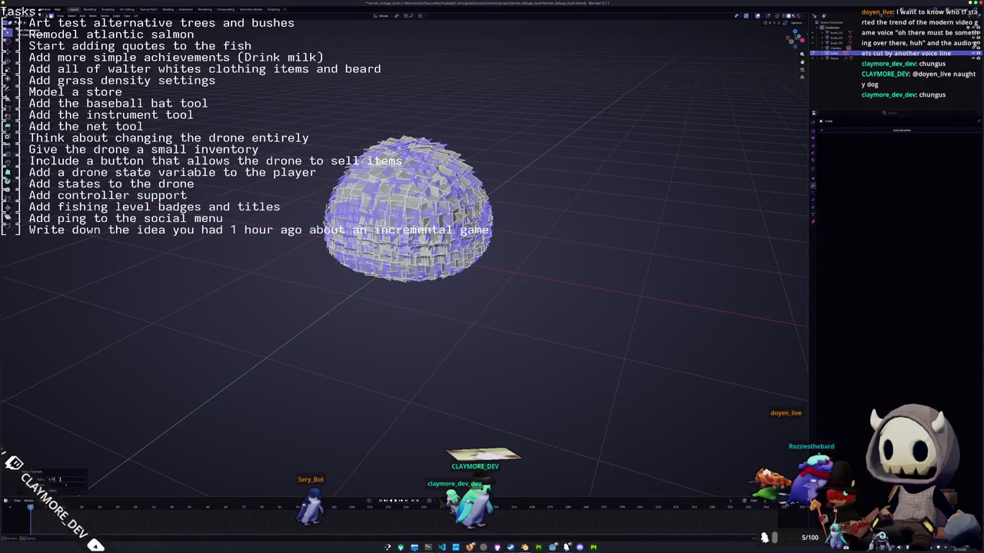
left_click_drag(60, 478, 62, 482)
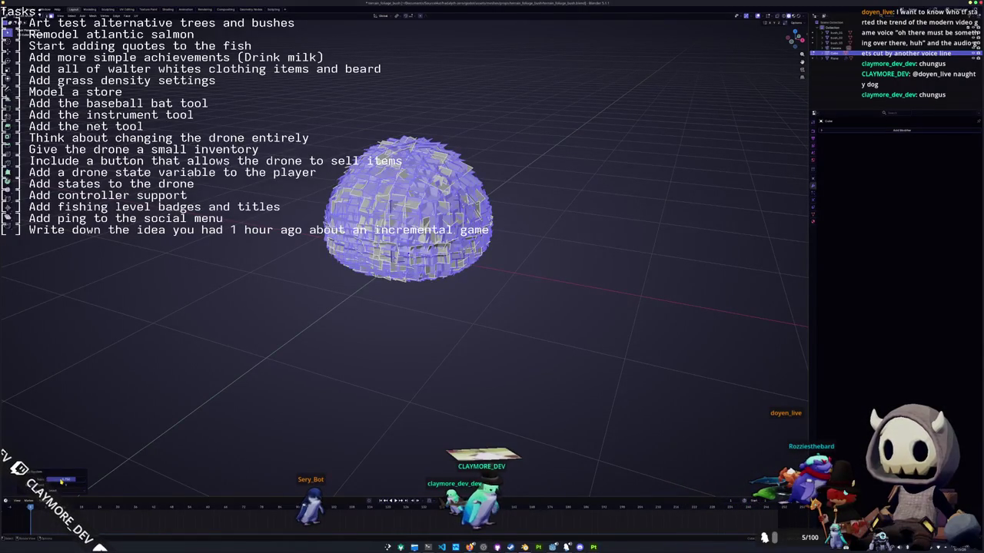
key("ctrl+i")
key("x")
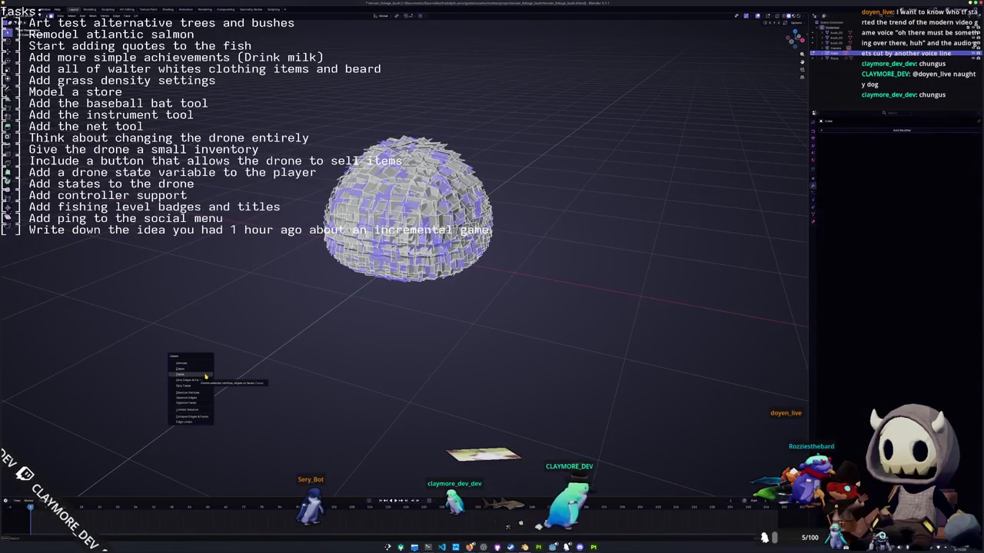
left_click(205, 375)
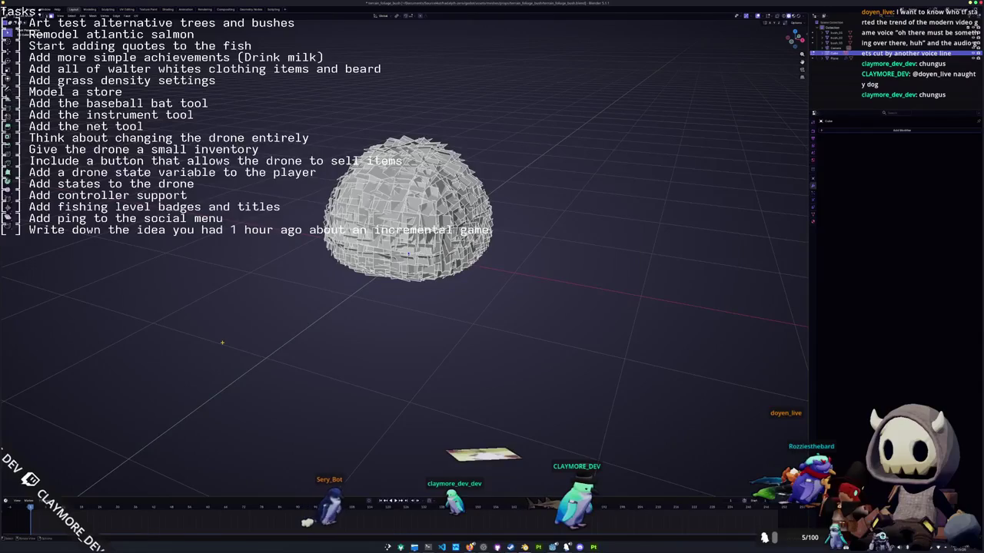
Repeat the random face selection, then return the dome to Object Mode and view it from below.
key("F3")
key("Return")
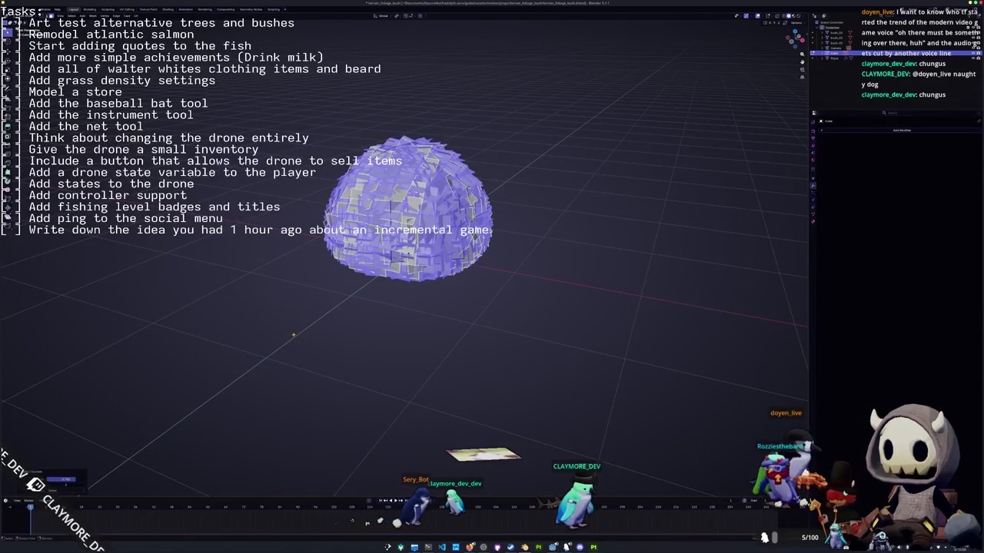
key("alt+a")
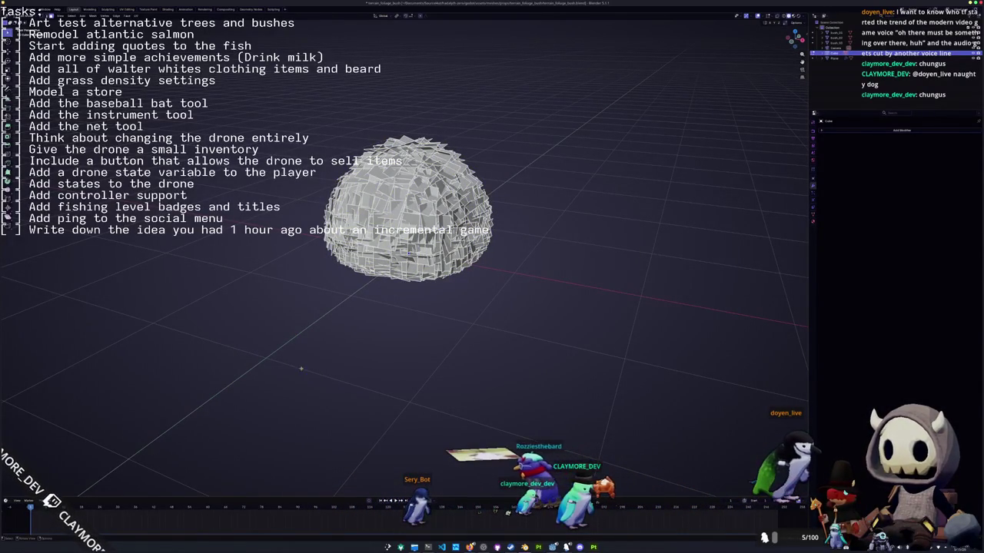
key("alt+Tab")
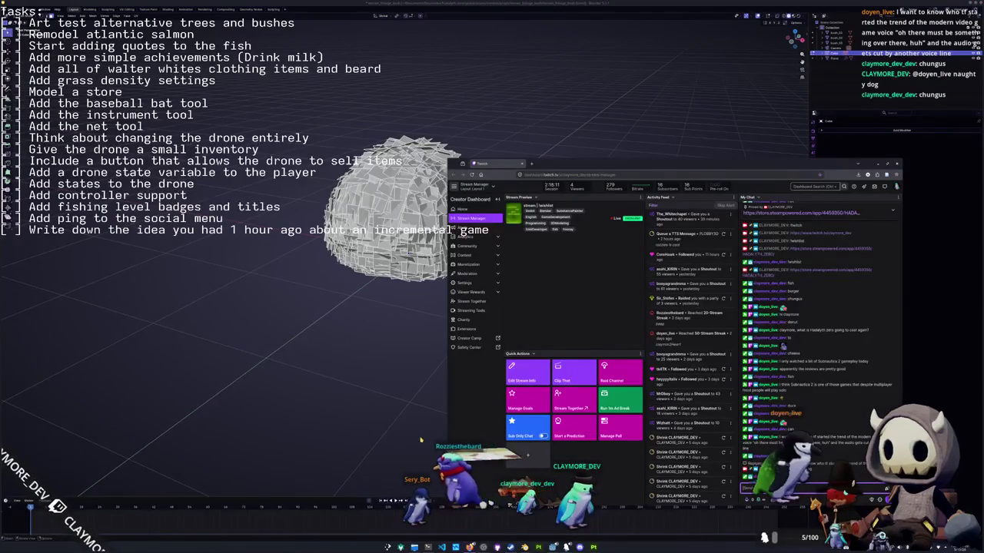
key("alt+Tab")
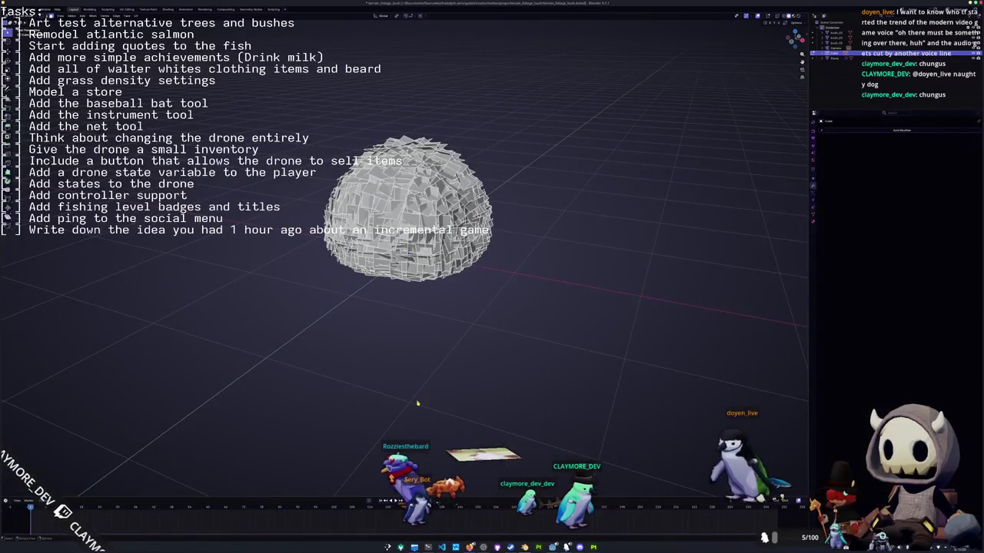
mouse_move(418, 403)
middle_mouse_down()
mouse_move(430, 323)
mouse_move(415, 307)
middle_mouse_up()
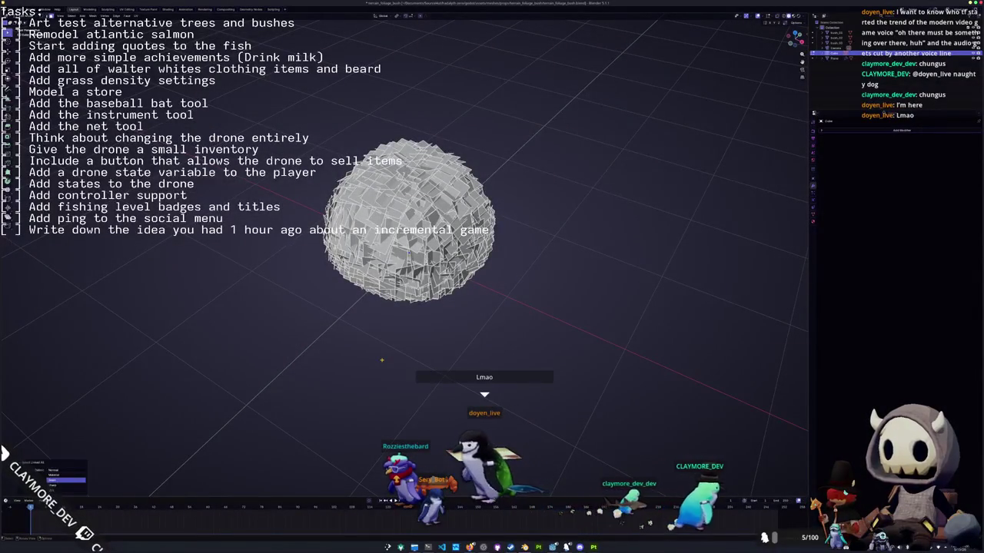
key("F3")
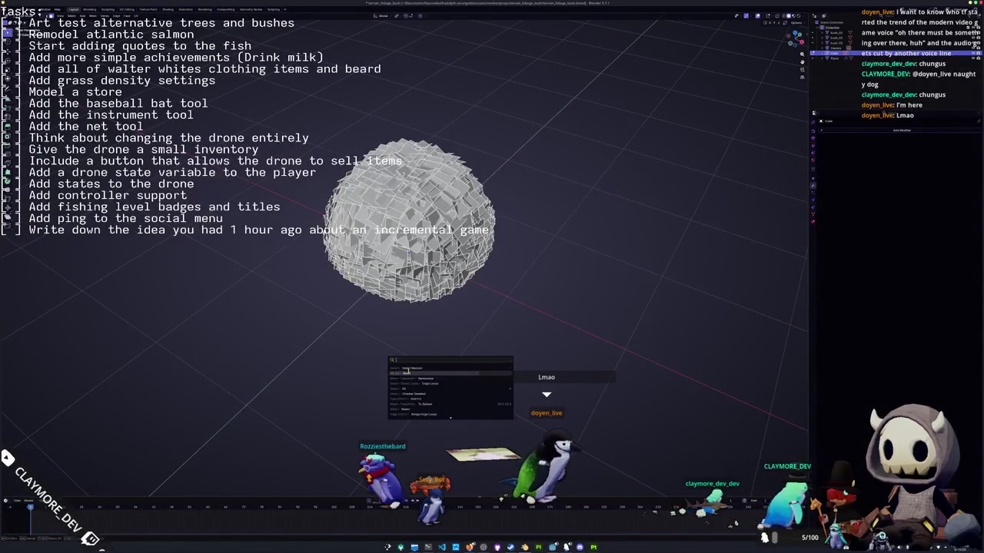
key("Return")
key("F3")
left_click(417, 343)
middle_click_drag(416, 343, 446, 311)
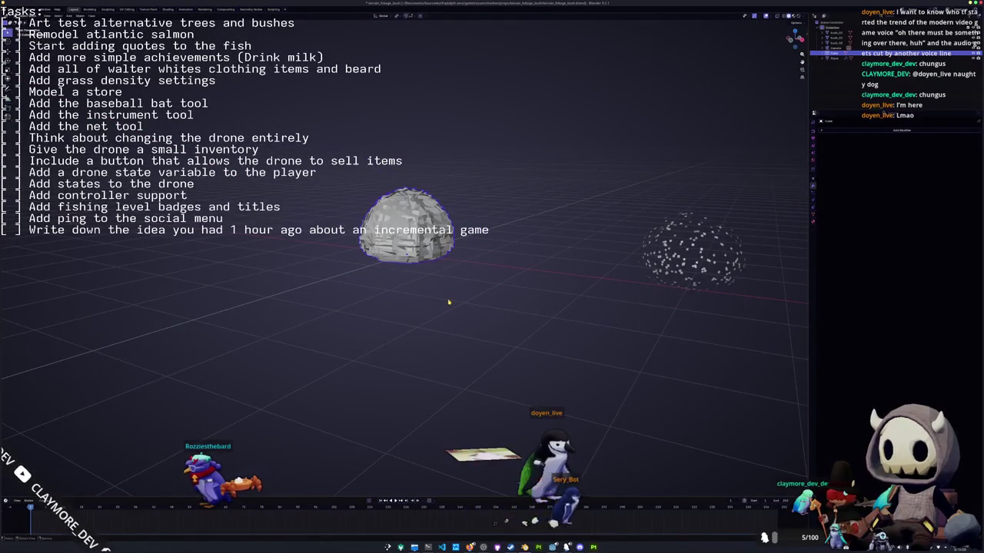
Add a UV Sphere at the dome and scale it up to enclose the leaves in top view.
key("Tab")
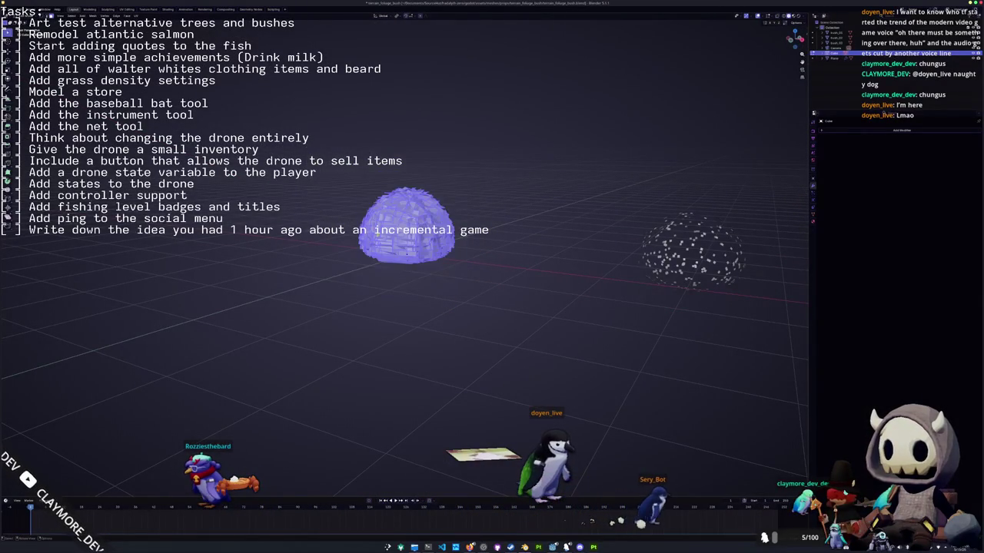
key("Tab")
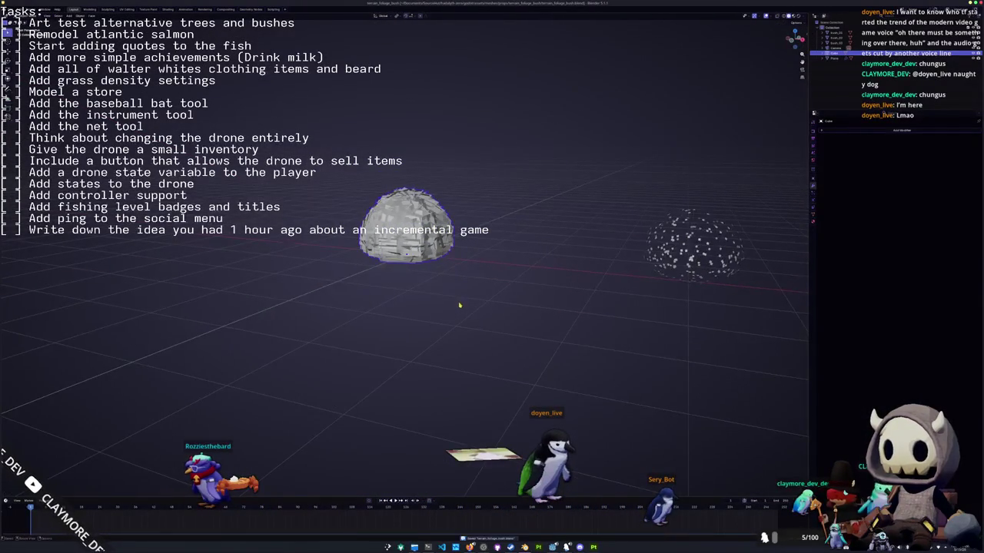
middle_click_drag(459, 300, 481, 282)
left_click(481, 280)
key("shift+a")
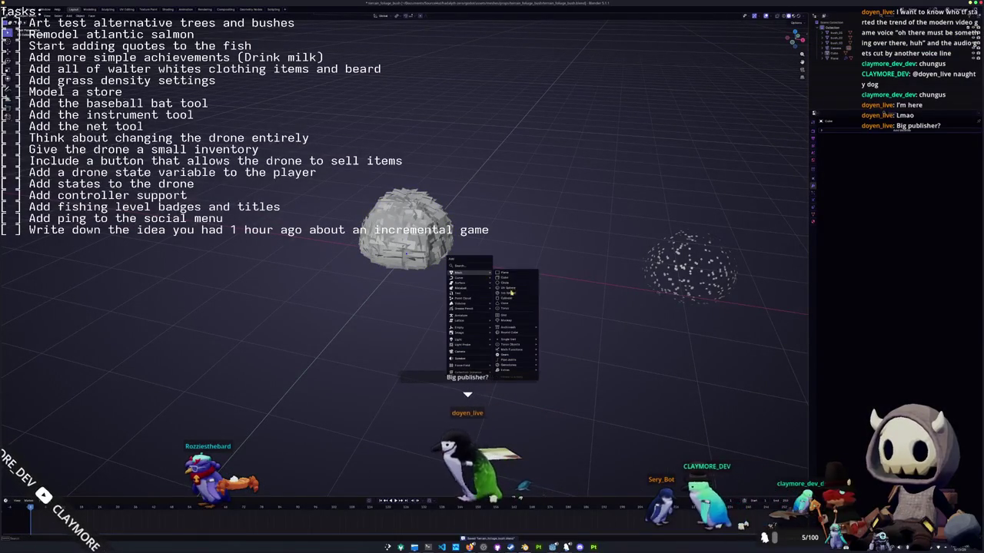
left_click(512, 294)
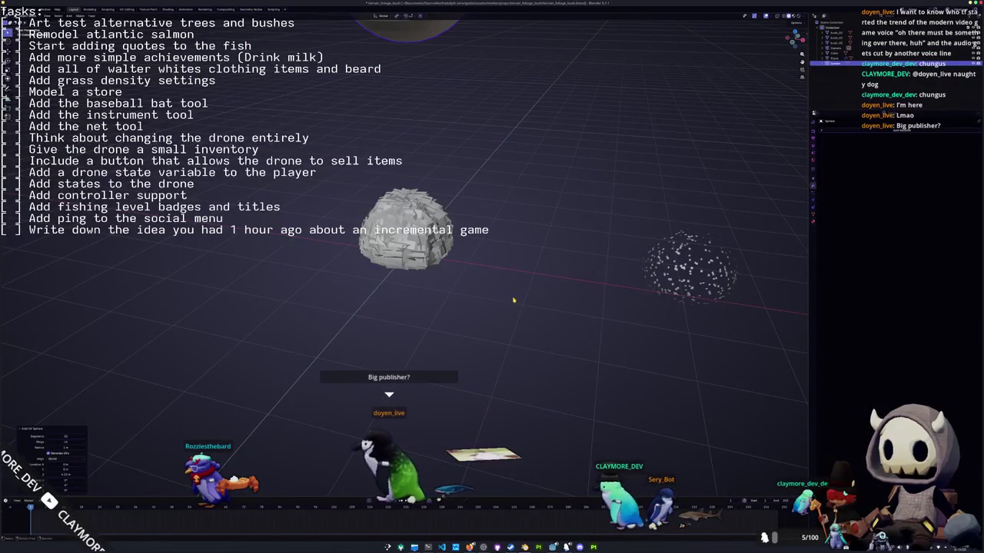
key("KP_7")
key("s")
left_click(416, 313)
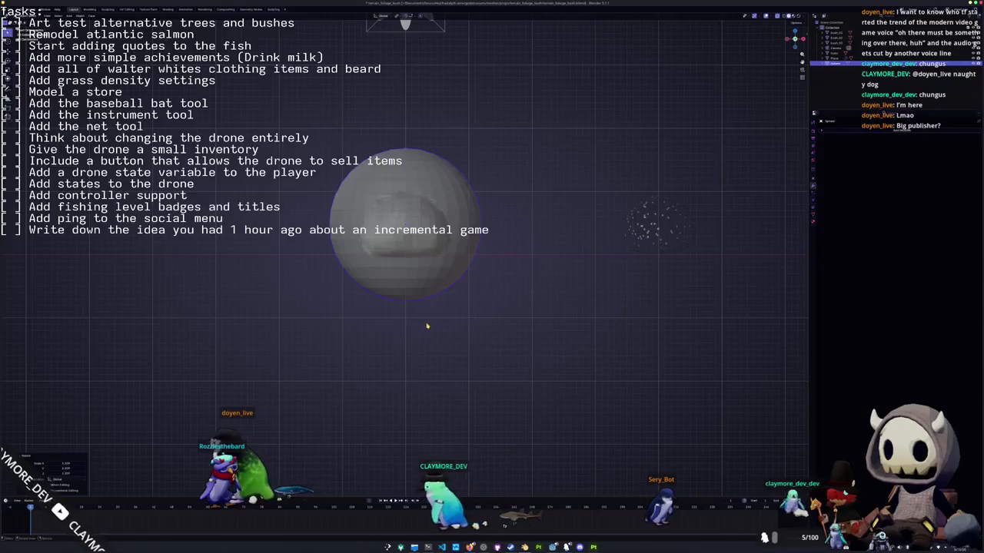
Move the sphere's bottom pole vertex up along Y to flatten its base.
key("Tab")
key("alt+a")
left_click(409, 301)
key("g")
key("y")
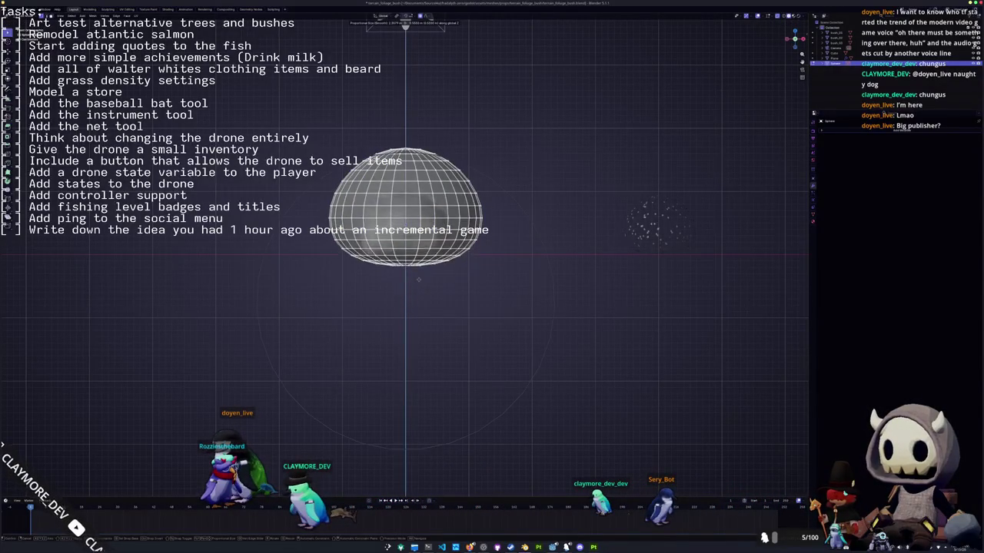
left_click(480, 261)
Give the leaf mesh a Normal Edit modifier that targets the sphere.
left_click(491, 249)
key("alt+q")
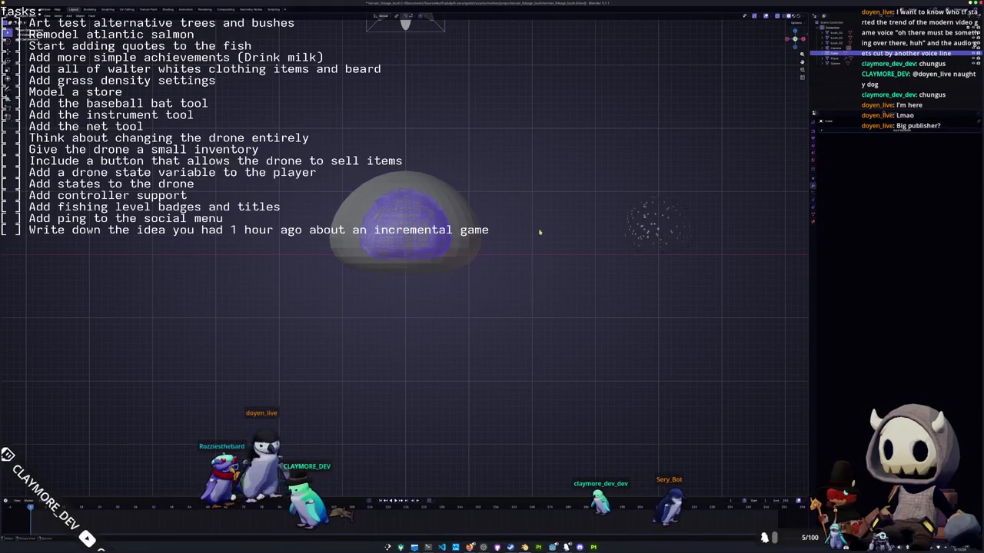
left_click(837, 135)
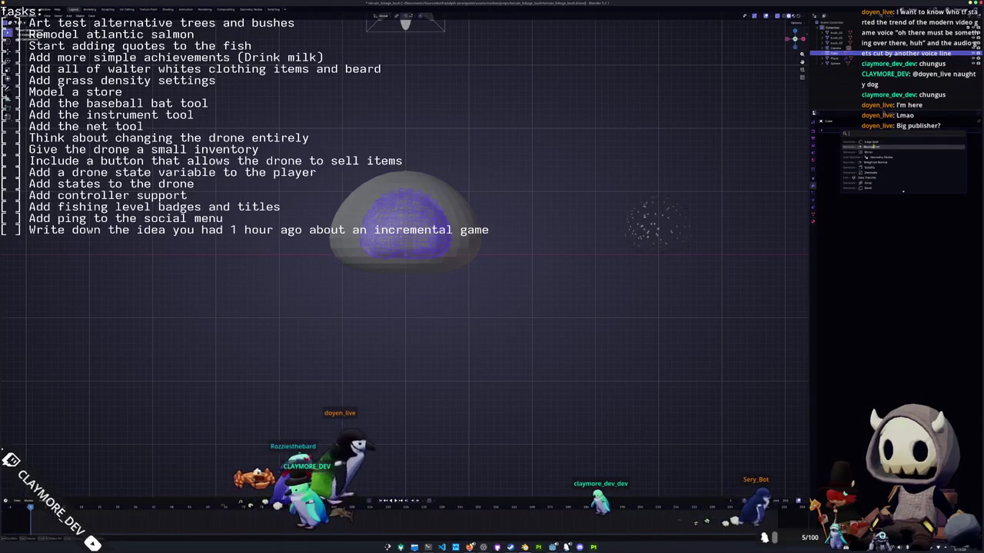
left_click(959, 156)
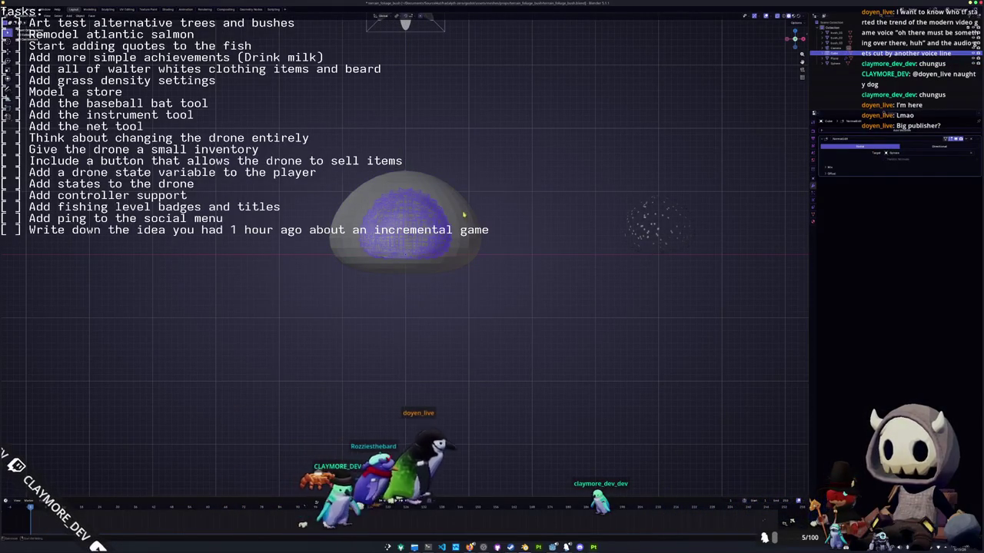
key("Tab")
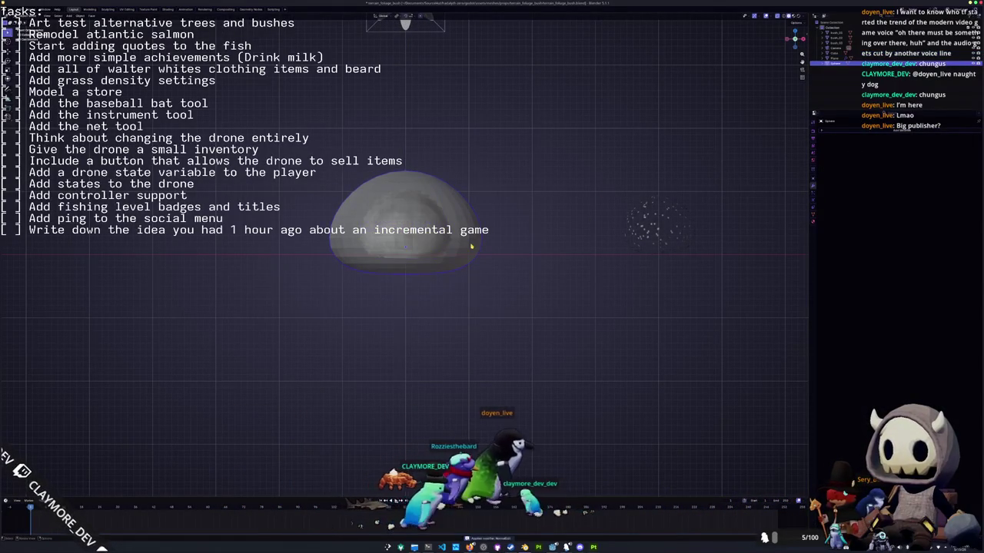
Hide the outer sphere and try random face selections on the leaf dome.
key("h")
key("Tab")
key("Tab")
middle_click_drag(471, 248, 423, 271)
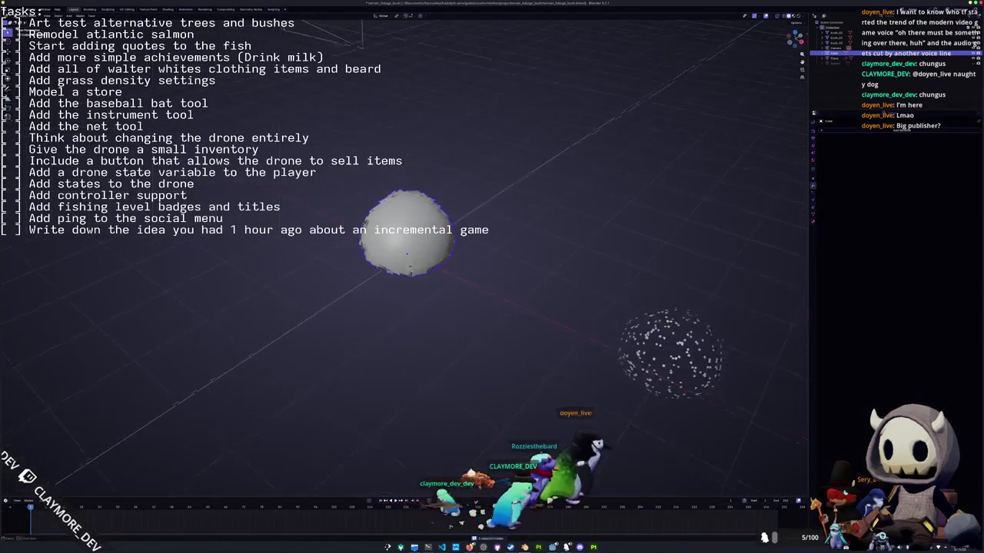
key("Tab")
key("alt+h")
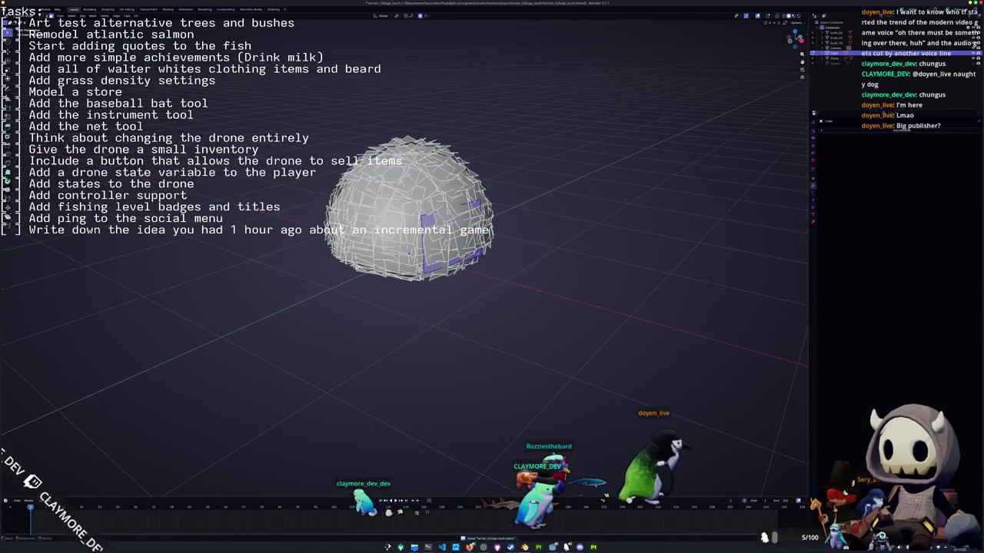
key("alt+a")
key("F3")
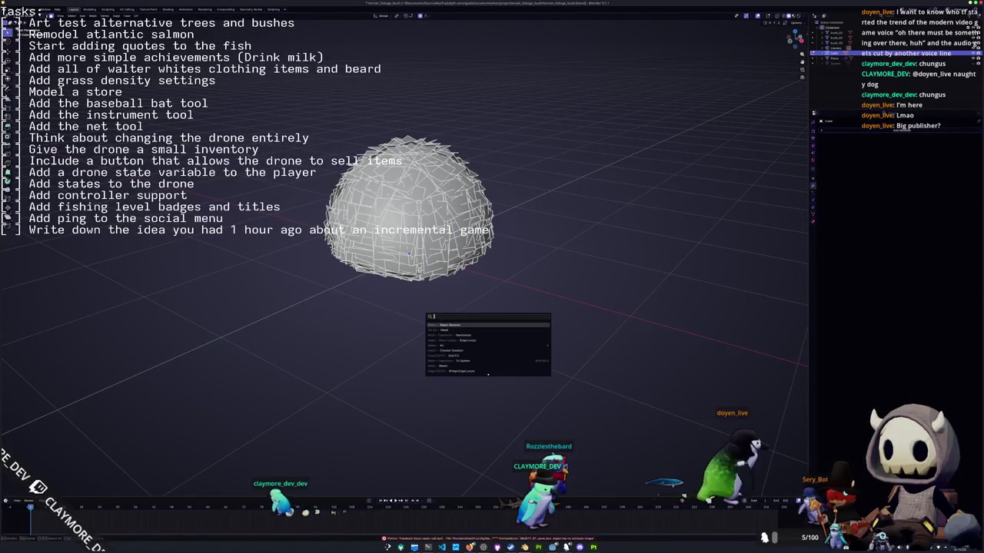
left_click(455, 326)
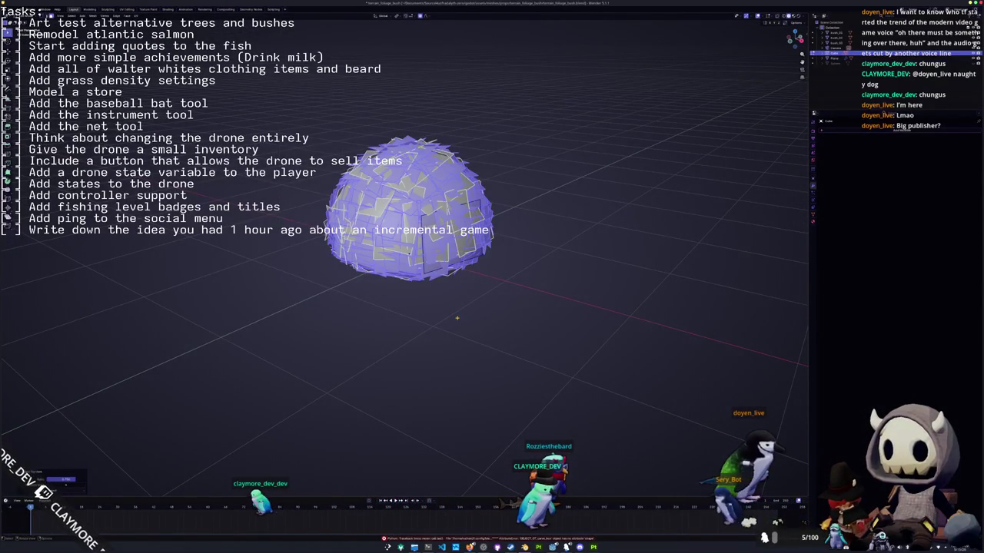
key("alt+a")
right_click(424, 307)
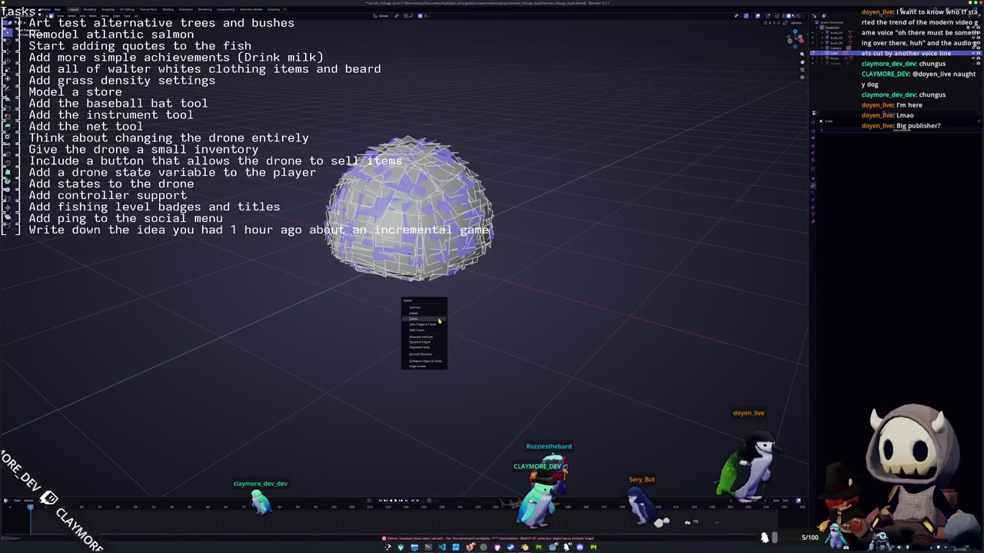
key("Escape")
Select the whole leaf mesh and separate it By Loose Parts into individual card objects.
key("a")
key("F3")
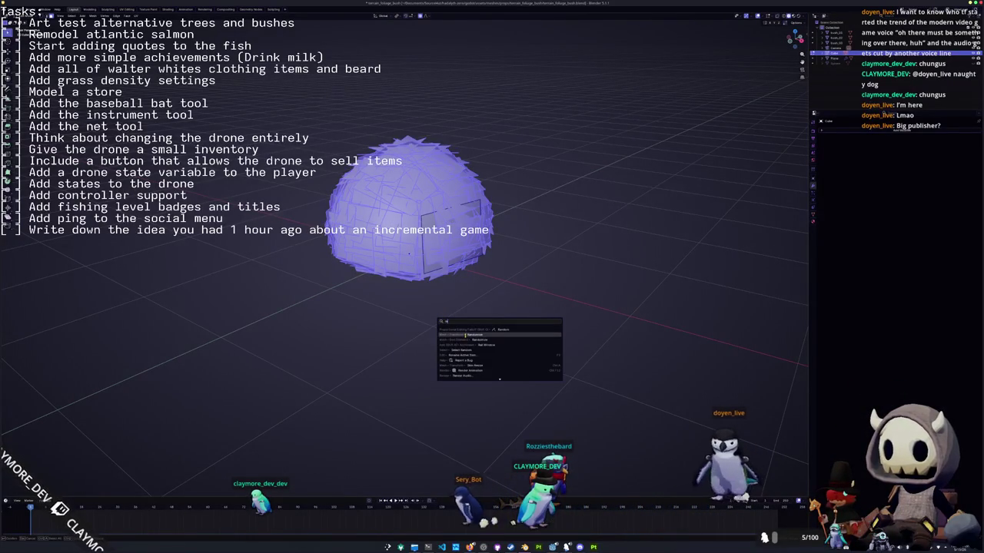
left_click(465, 335)
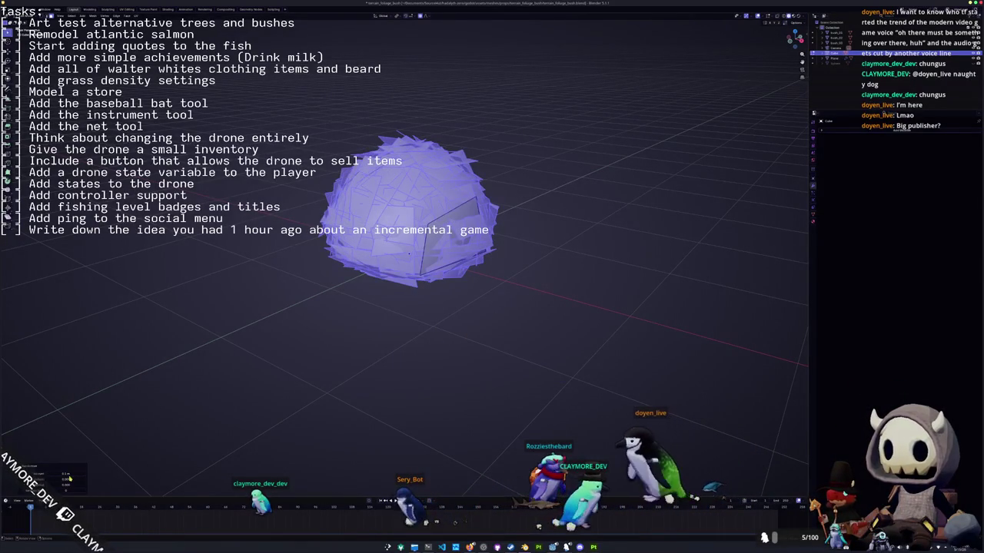
key("ctrl+z")
key("F3")
type("rando")
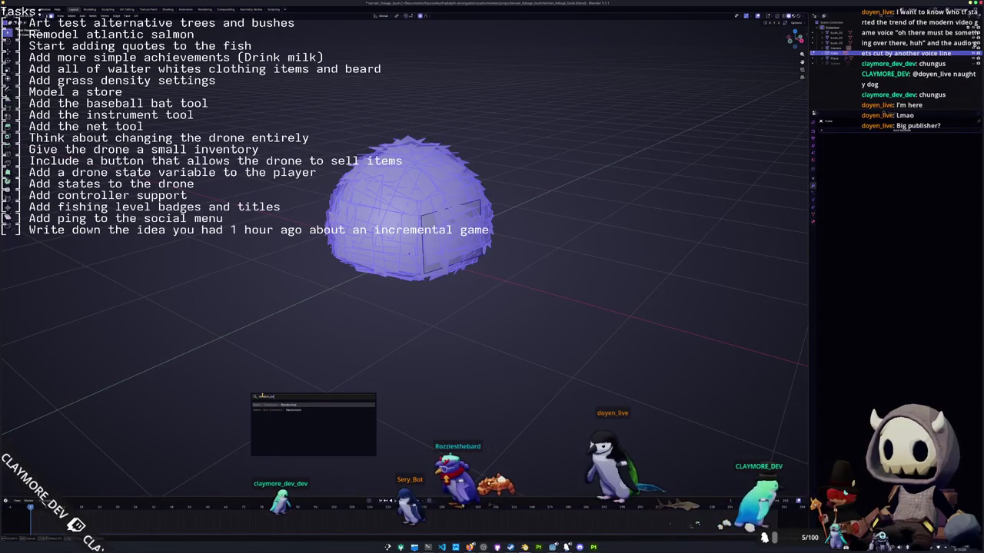
key("Return")
key("alt+a")
key("a")
right_click(396, 244)
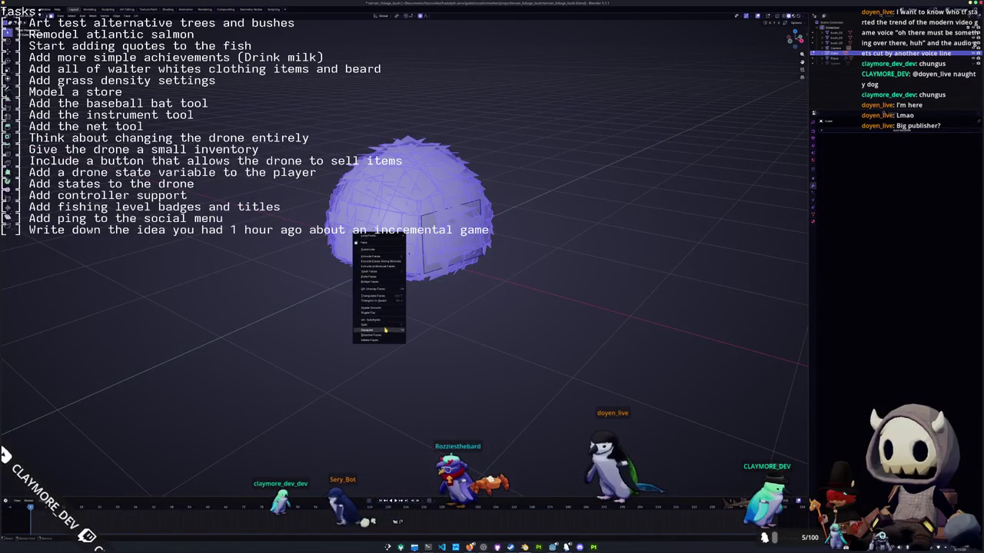
left_click(426, 340)
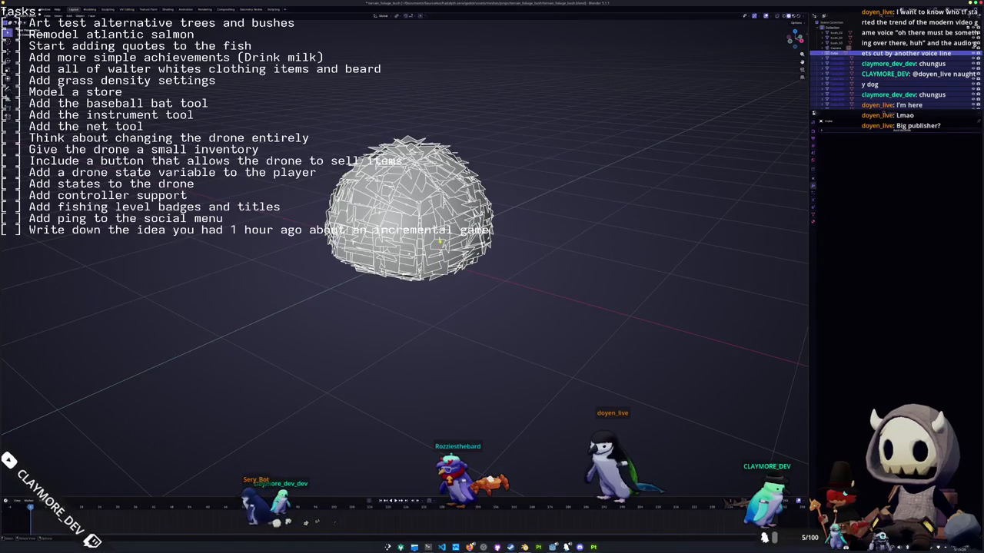
Run Randomize Transform on the leaf pieces, lowering location offsets and tuning rotation and scale amounts.
key("F3")
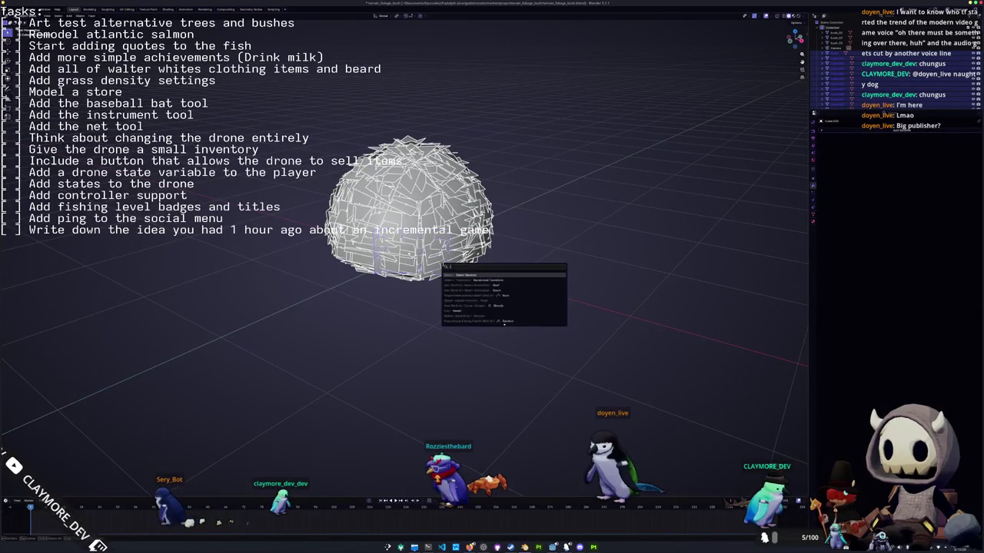
key("Return")
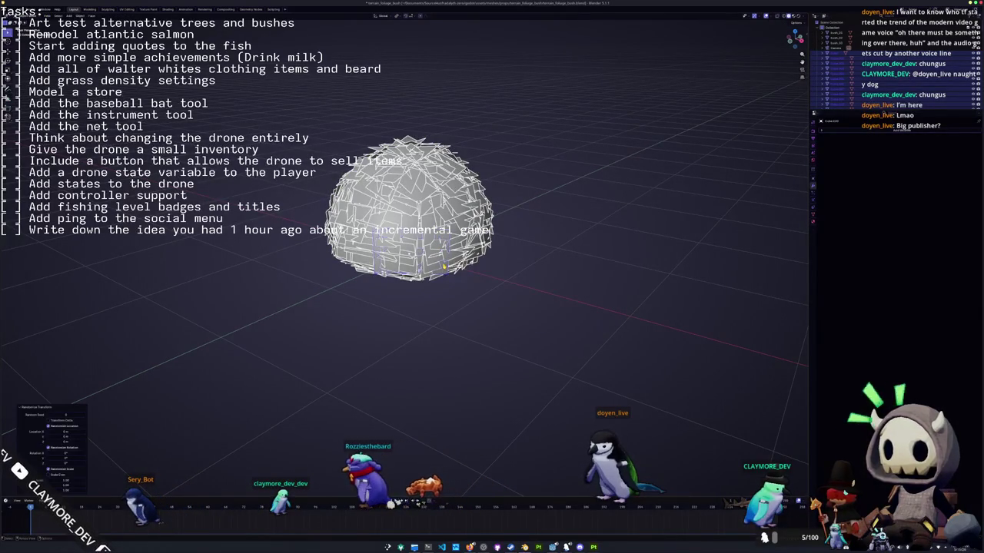
left_click_drag(66, 432, 100, 422)
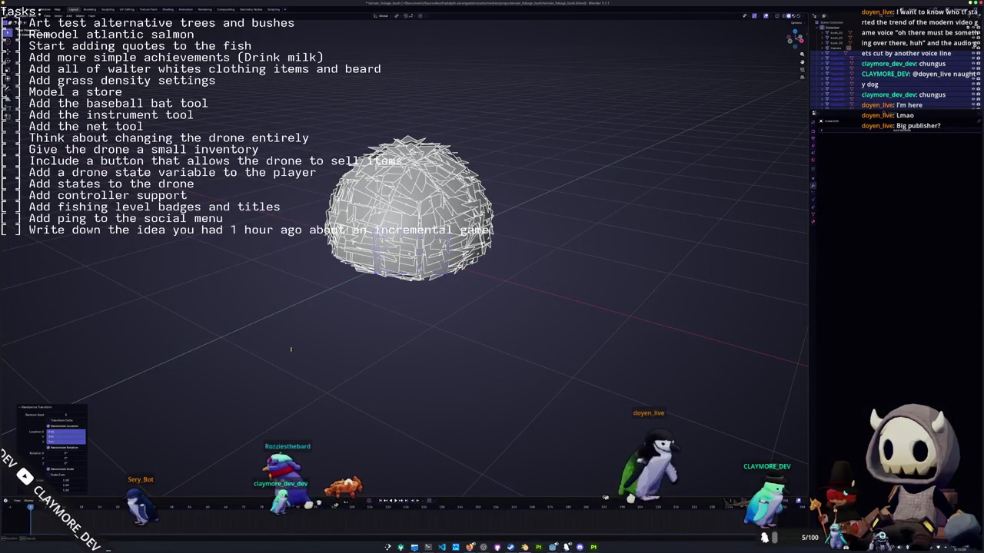
key("ctrl+z")
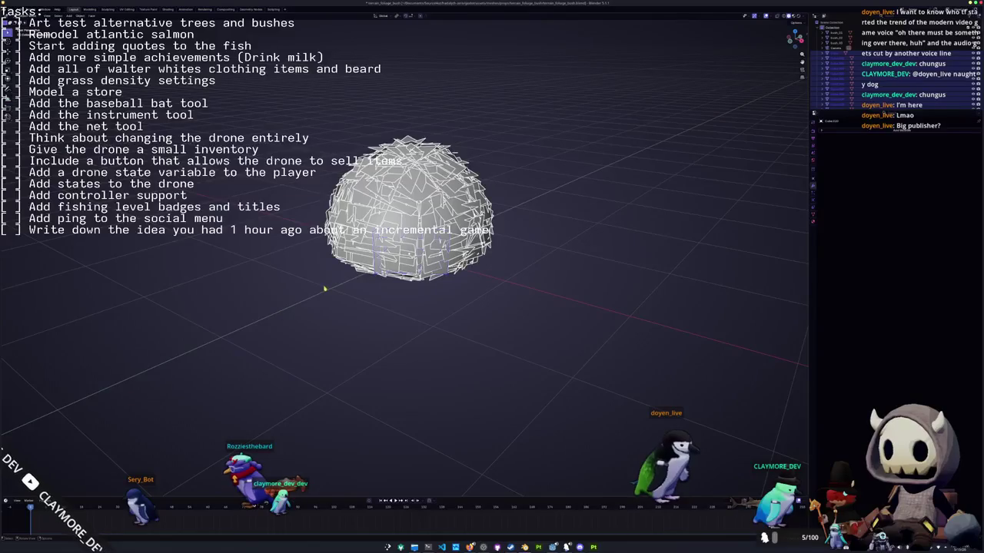
key("F3")
key("Return")
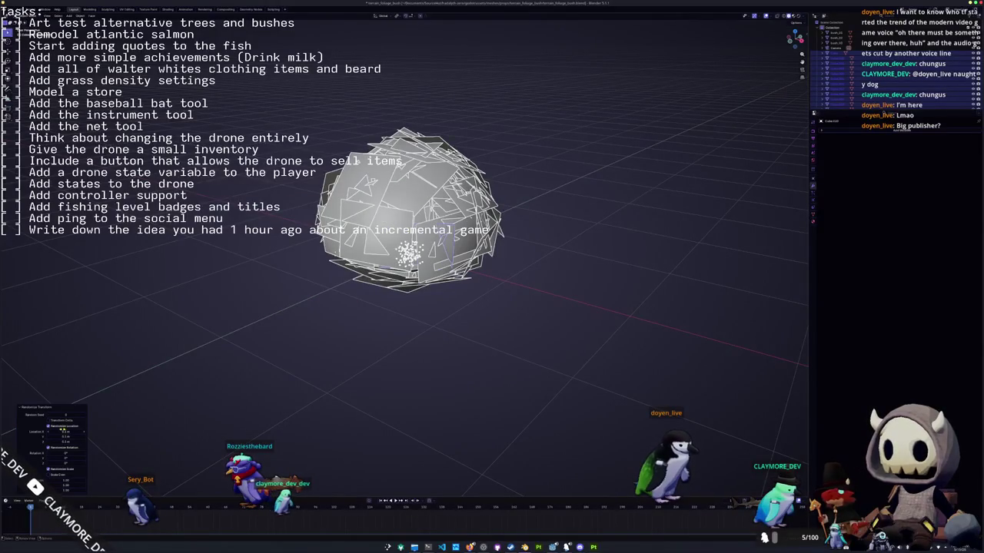
mouse_move(66, 432)
left_mouse_down()
mouse_move(169, 391)
mouse_move(135, 416)
left_mouse_up()
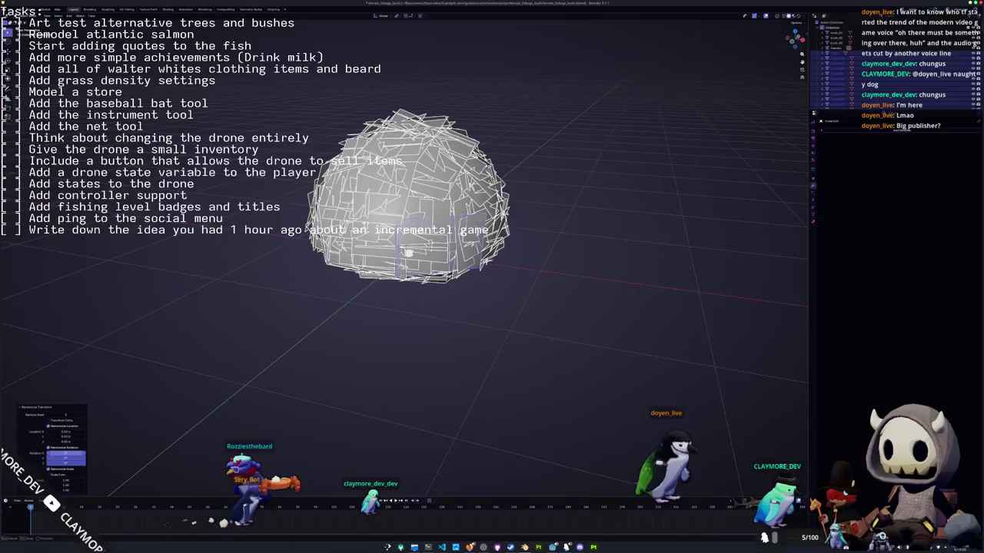
left_click_drag(65, 457, 69, 457)
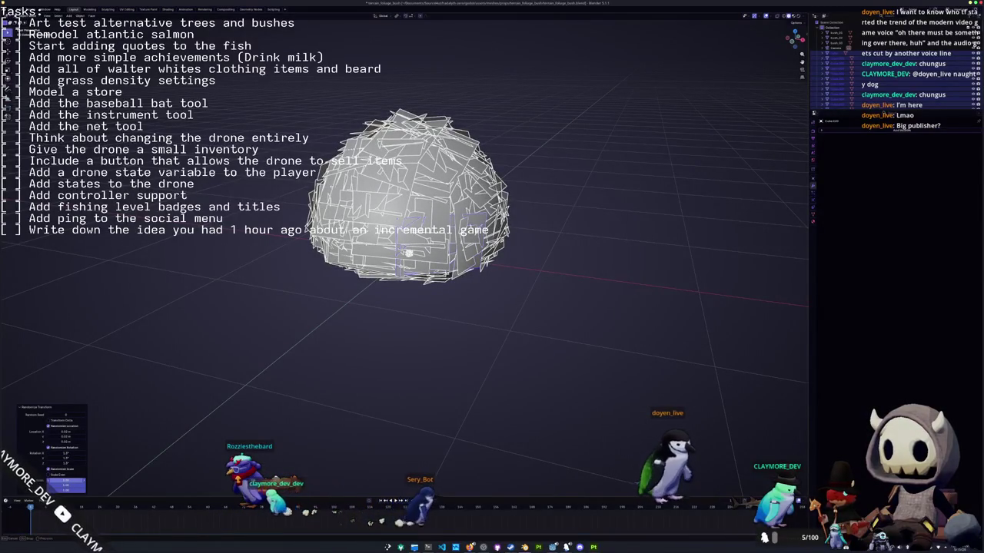
left_click_drag(65, 484, 70, 484)
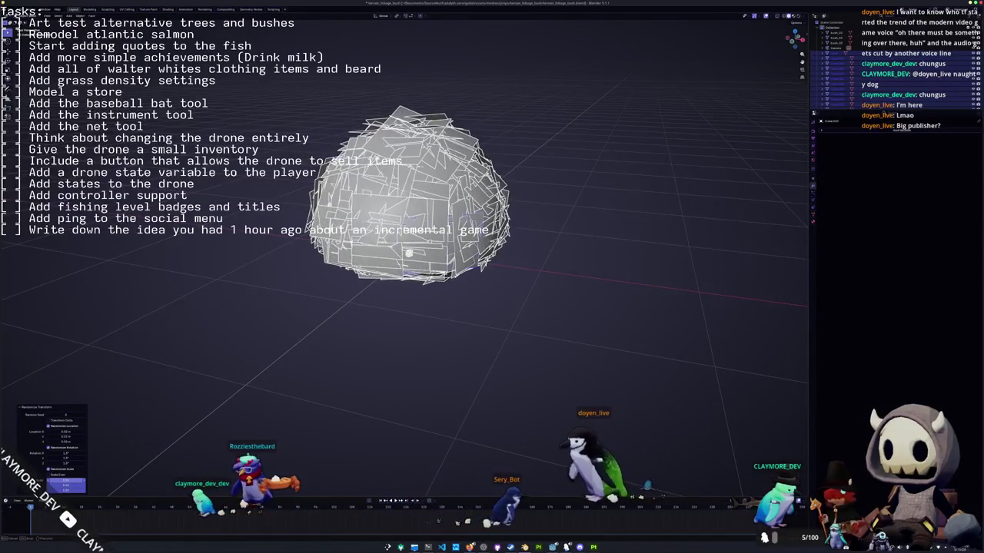
left_click(333, 296)
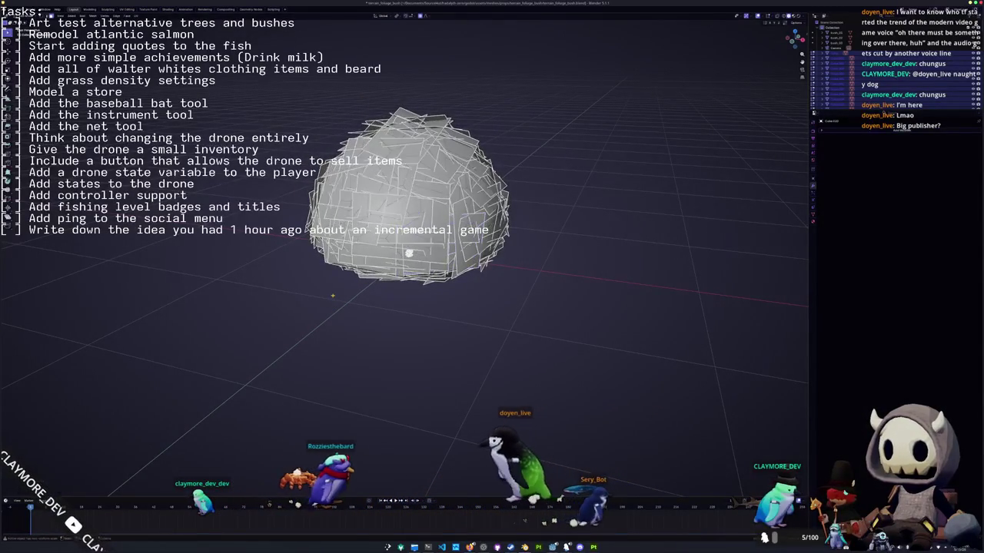
key("ctrl+z")
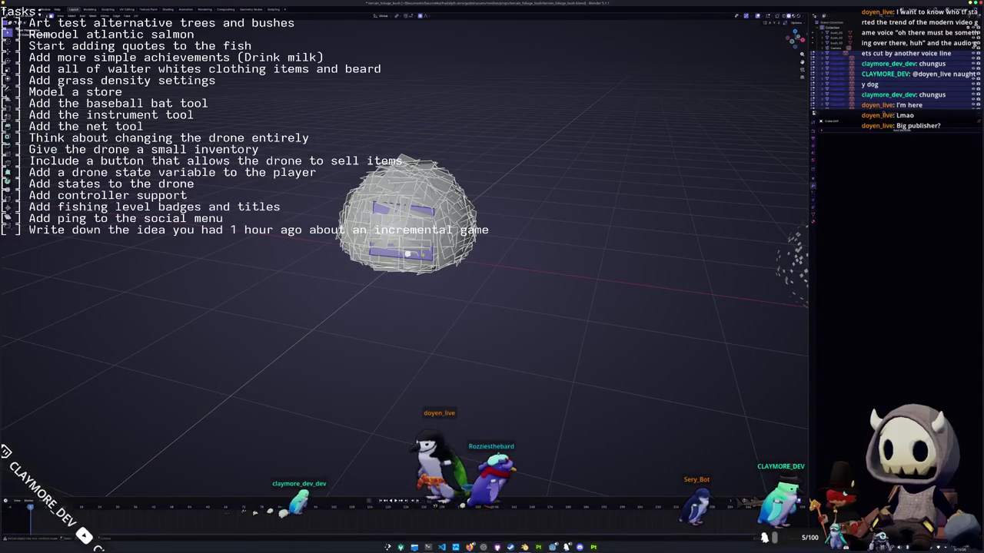
key("Tab")
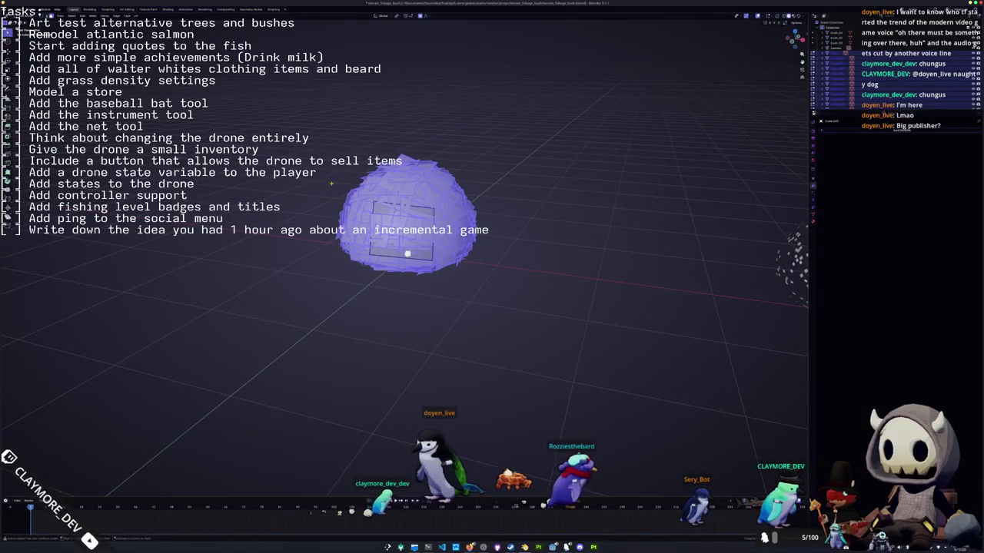
Join all leaf pieces into one bush object and apply All Transforms.
key("Tab")
key("ctrl+j")
key("ctrl+a")
left_click(332, 185)
middle_click_drag(344, 191, 321, 198)
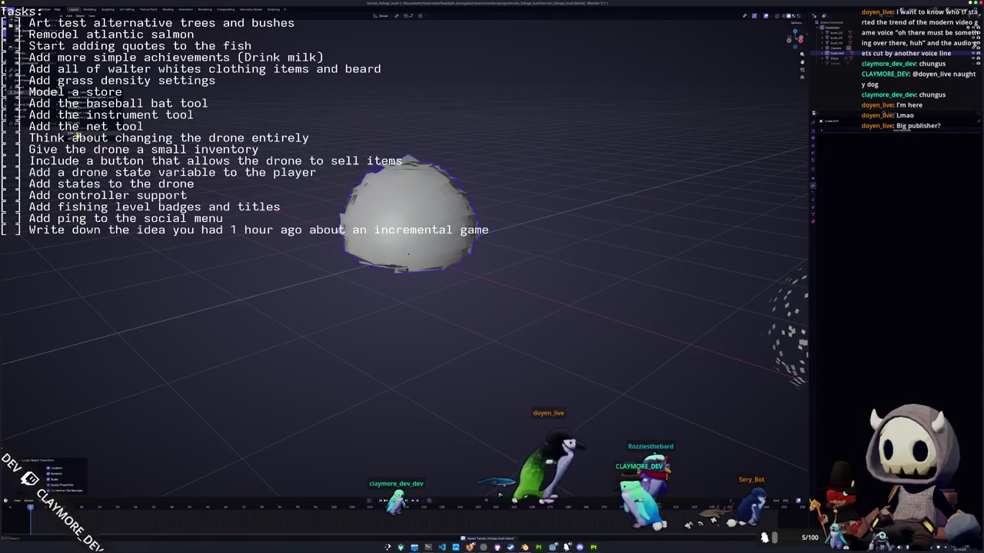
Export the bush as a glTF .glb file with Images set to None.
key("ctrl+e")
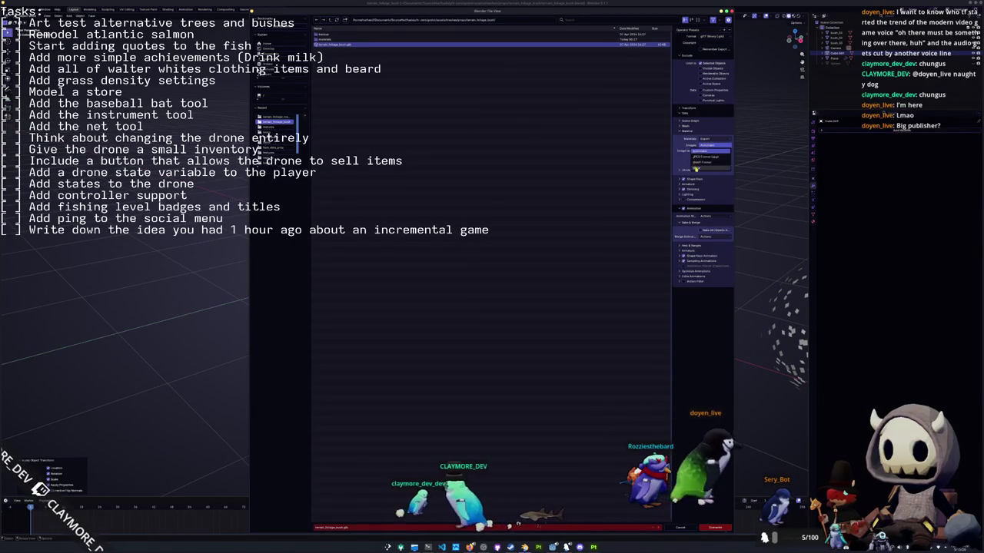
left_click(697, 169)
left_click(714, 528)
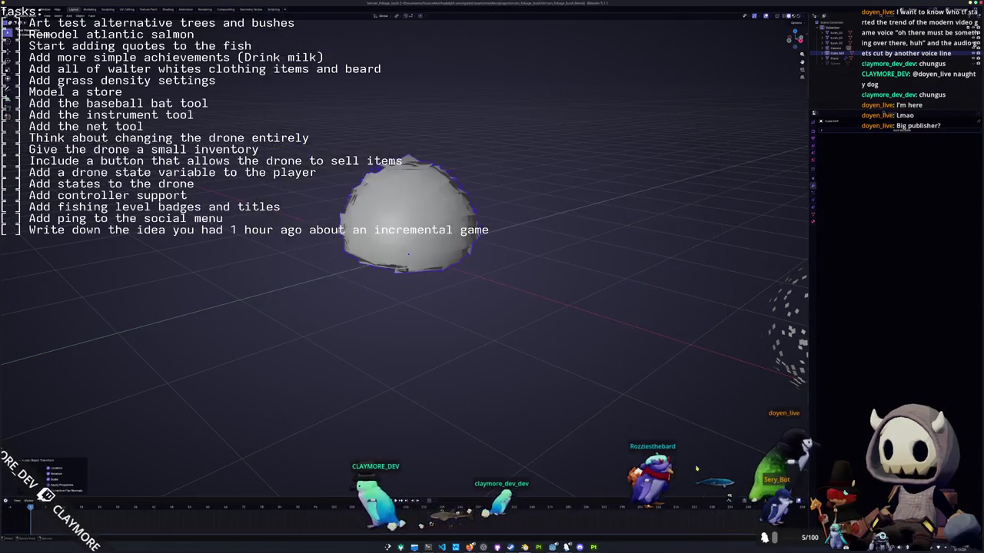
key("alt+Tab")
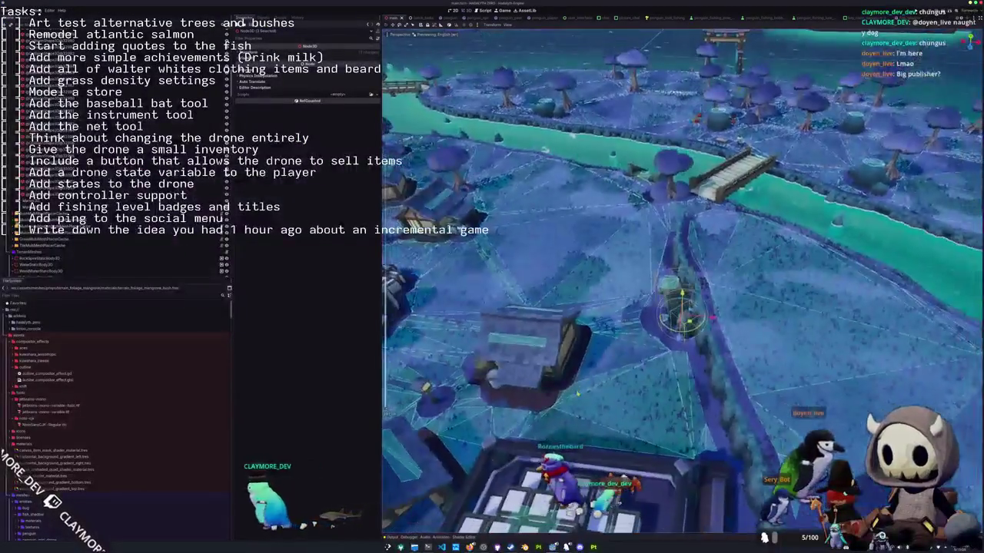
Orbit over the island level and frame the view on the teleporter node.
scroll(577, 394, "down", 5)
middle_click_drag(577, 393, 666, 413)
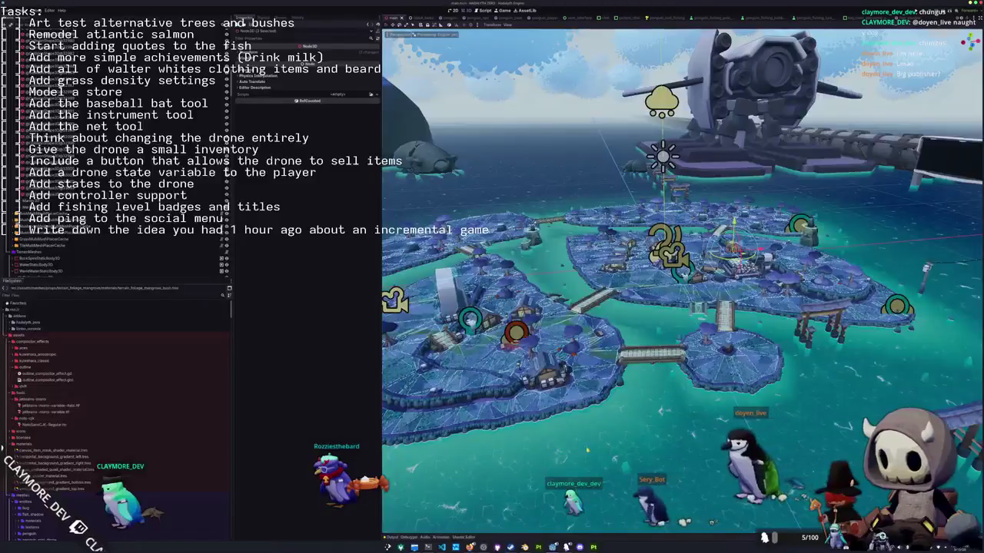
scroll(665, 412, "up", 5)
mouse_move(666, 412)
middle_mouse_down()
mouse_move(666, 385)
mouse_move(666, 415)
middle_mouse_up()
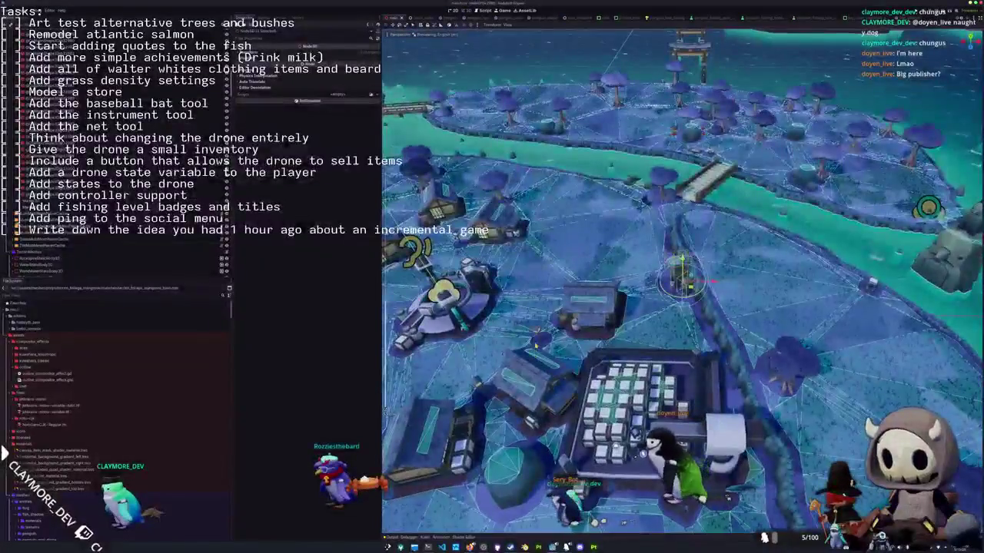
left_click(419, 247)
key("f")
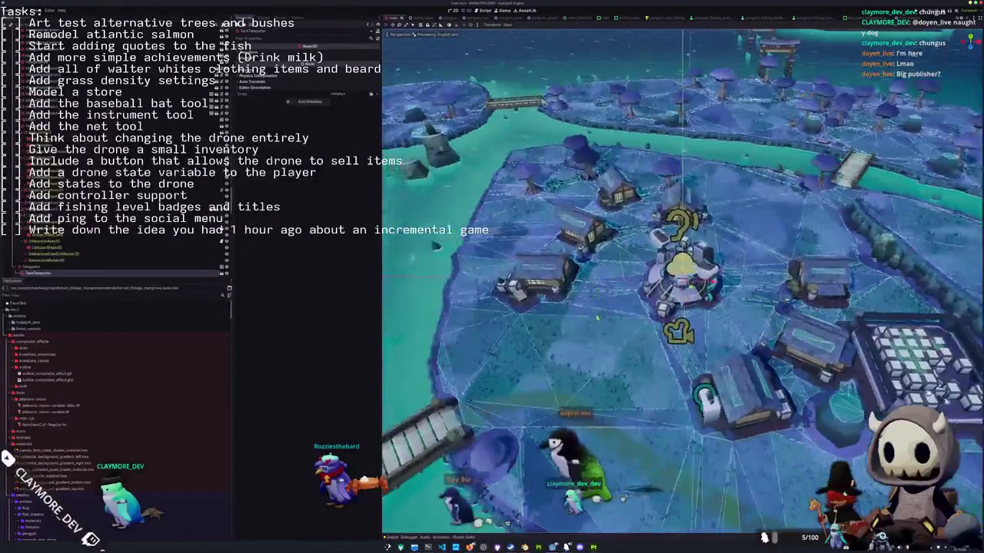
middle_click_drag(436, 246, 465, 305)
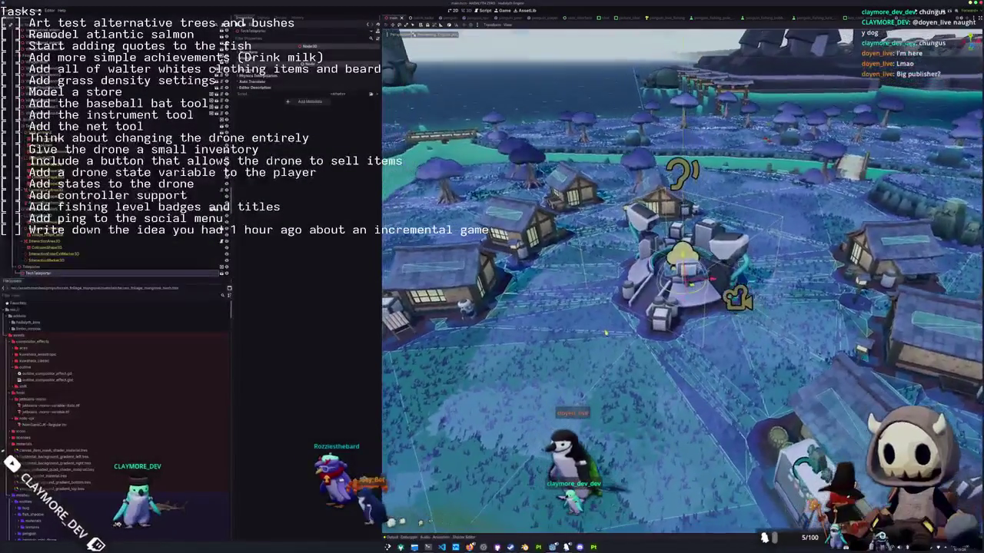
middle_click_drag(605, 332, 602, 332)
scroll(603, 347, "down", 3)
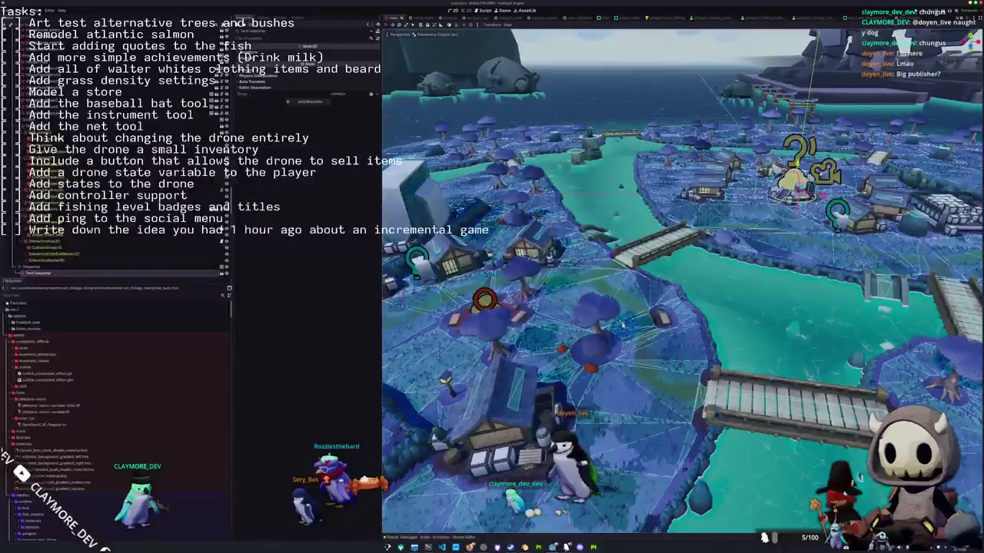
Frame a collision shape, the navigation region and another mesh node near the bridge.
left_click(599, 315)
key("f")
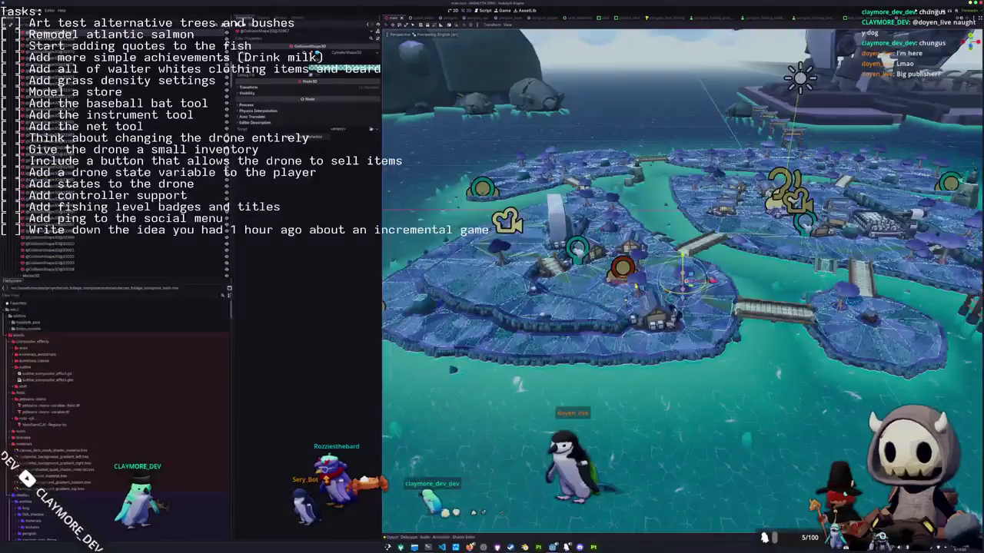
left_click(584, 300)
key("f")
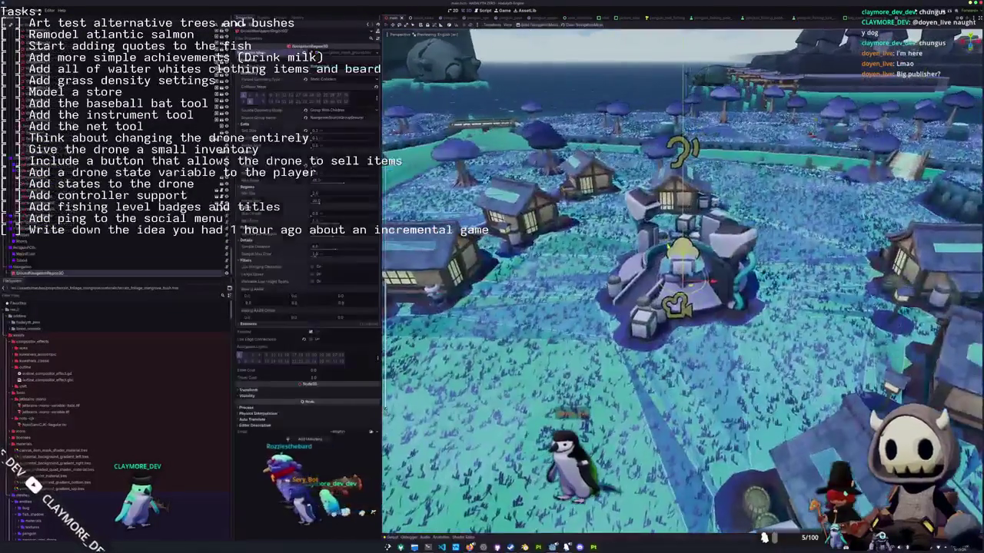
left_click(695, 486)
key("f")
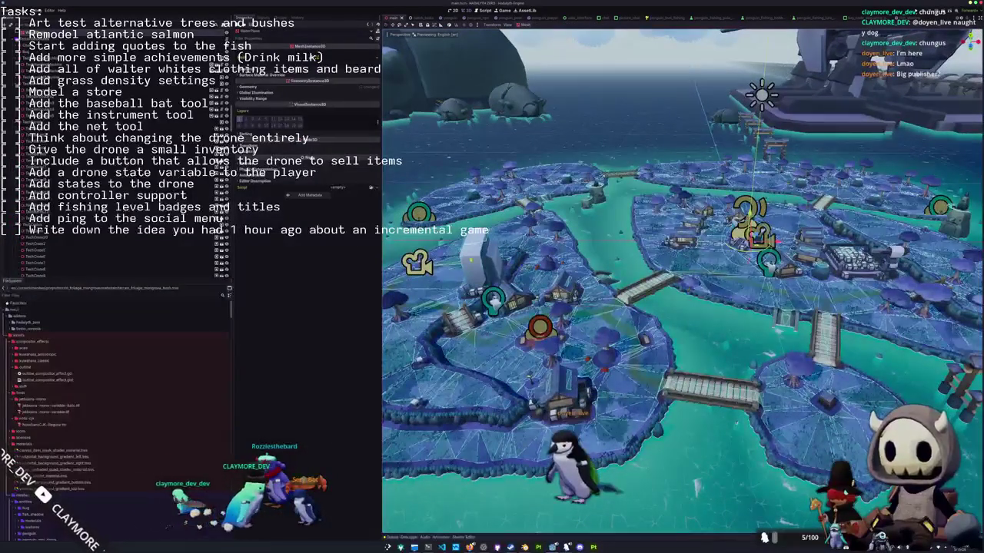
mouse_move(695, 486)
middle_mouse_down()
mouse_move(680, 306)
mouse_move(722, 289)
middle_mouse_up()
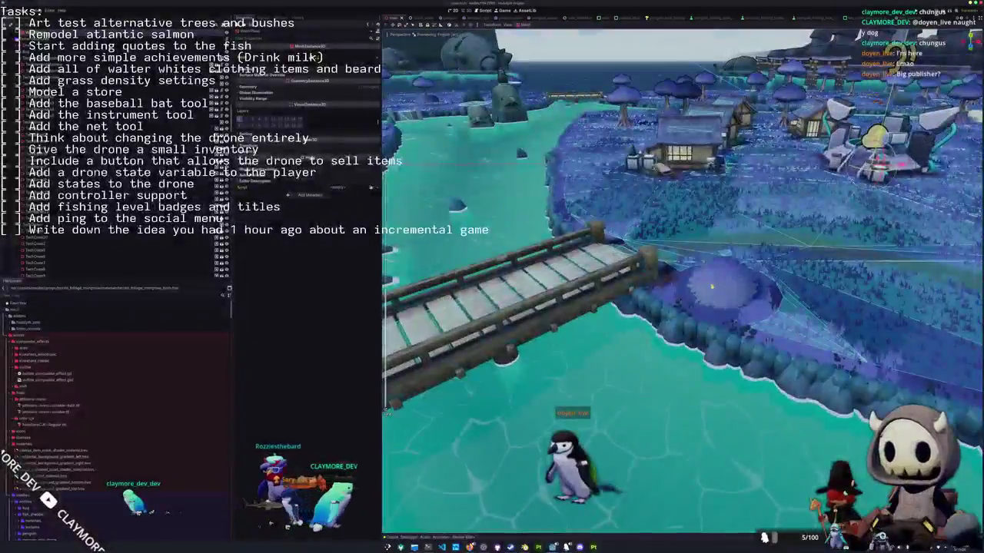
left_click(722, 288)
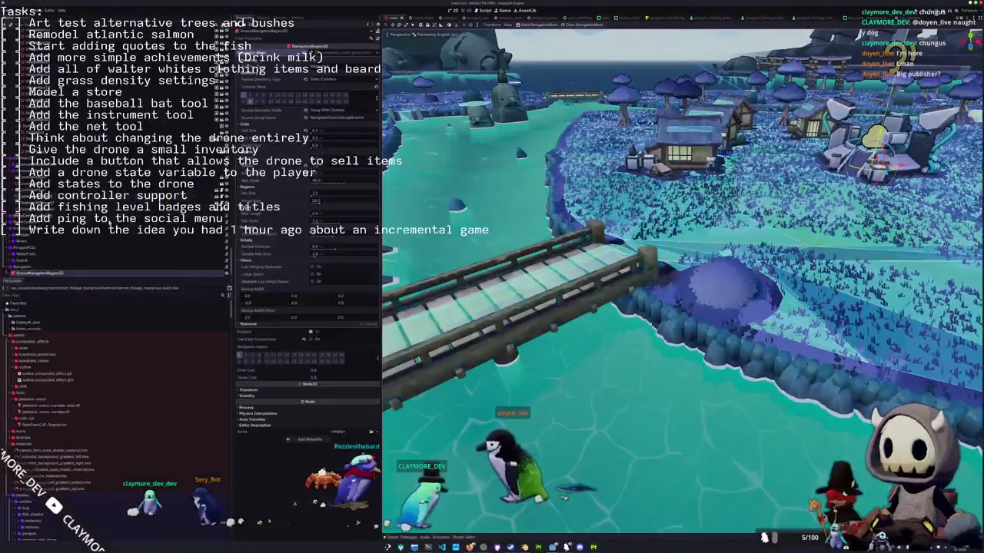
Collapse the mesh resource in the Inspector and open the terrain_foliage_bush scene.
scroll(115, 154, "down", 10)
scroll(115, 192, "down", 5)
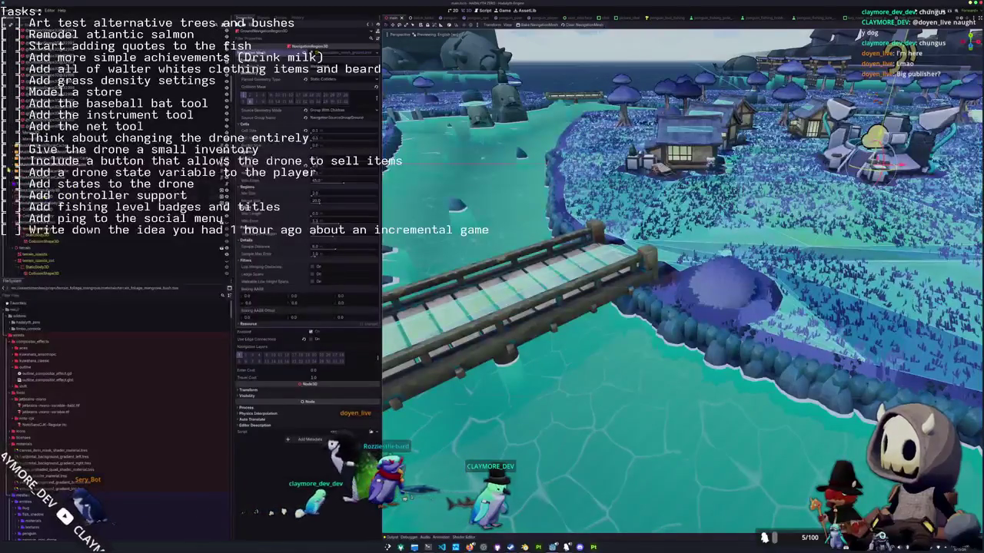
scroll(116, 192, "down", 3)
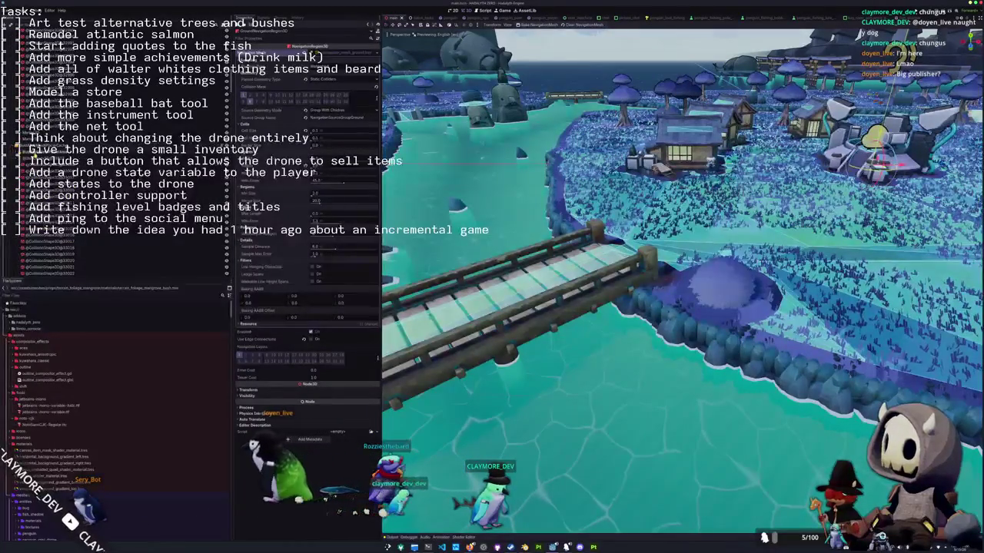
left_click(46, 150)
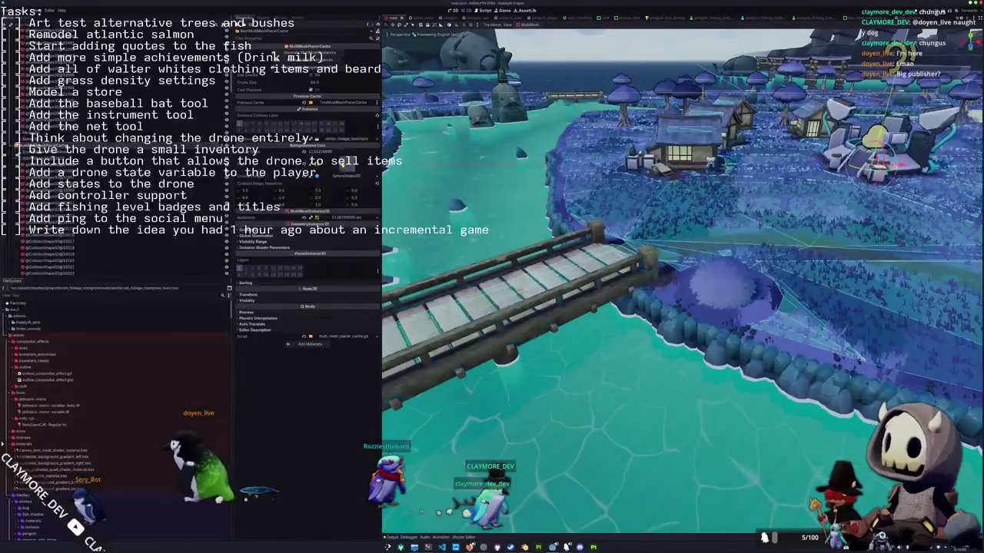
left_click(342, 163)
left_click(321, 148)
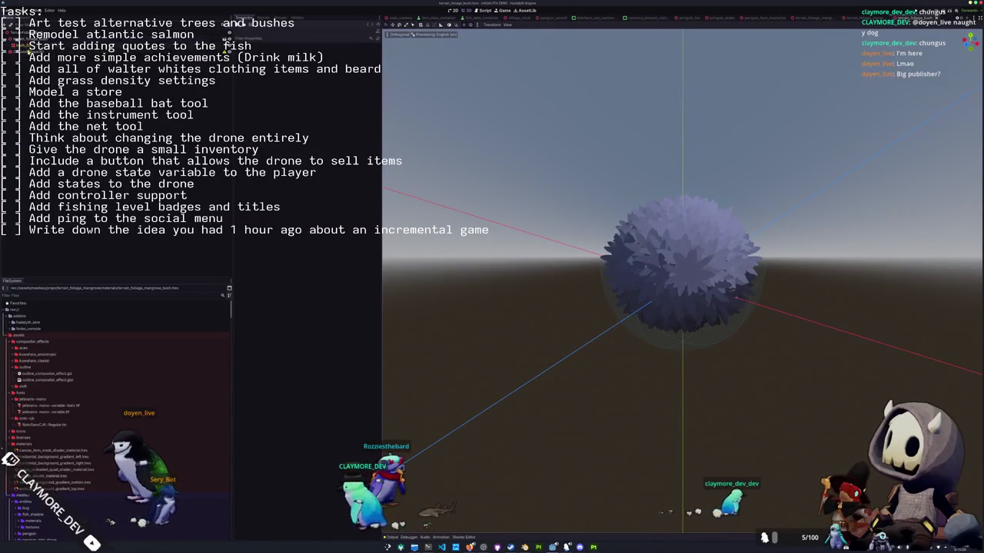
Reimport terrain_foliage_bush.glb from its import settings to load the new leafy mesh.
scroll(28, 358, "down", 1)
scroll(28, 358, "down", 3)
scroll(29, 369, "down", 3)
scroll(31, 384, "down", 2)
scroll(33, 400, "down", 2)
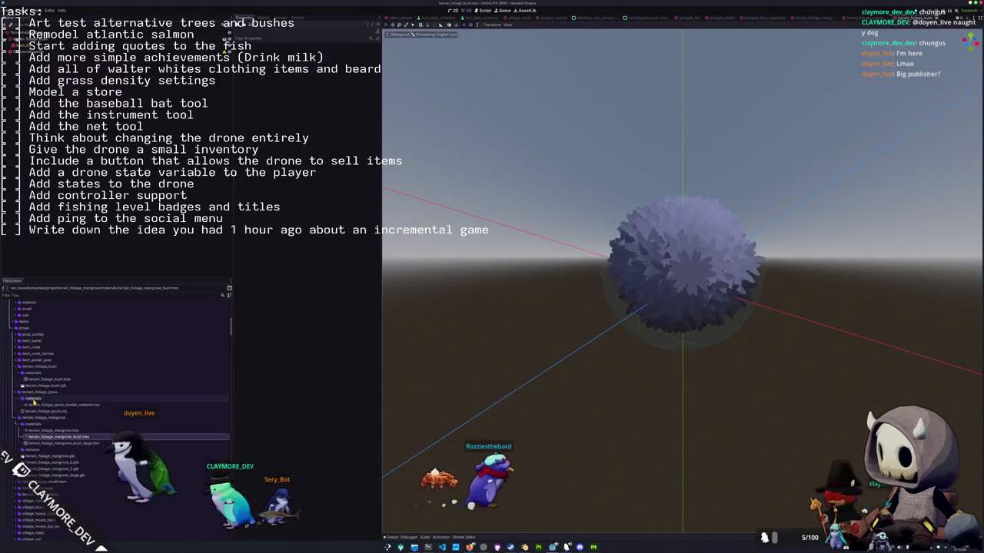
scroll(45, 416, "down", 1)
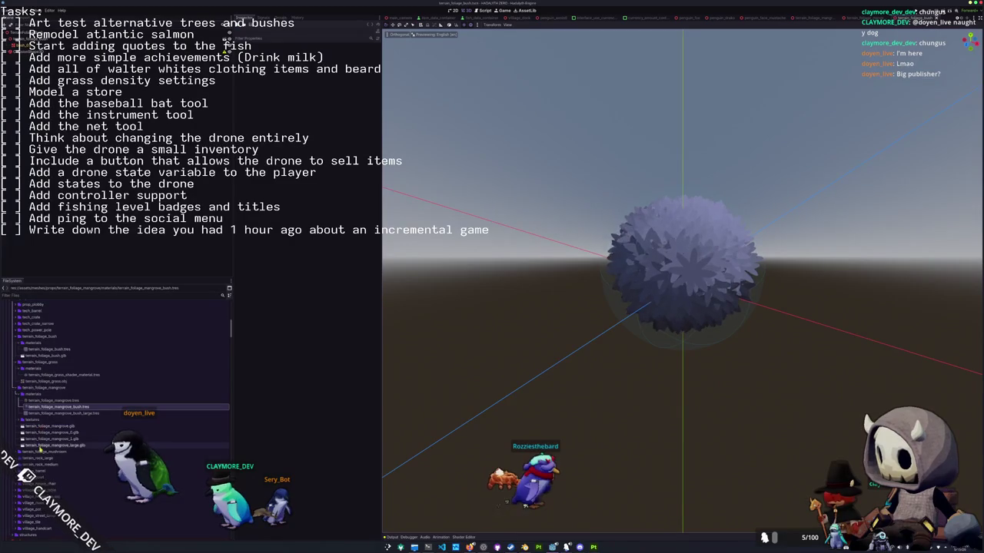
double_click(45, 357)
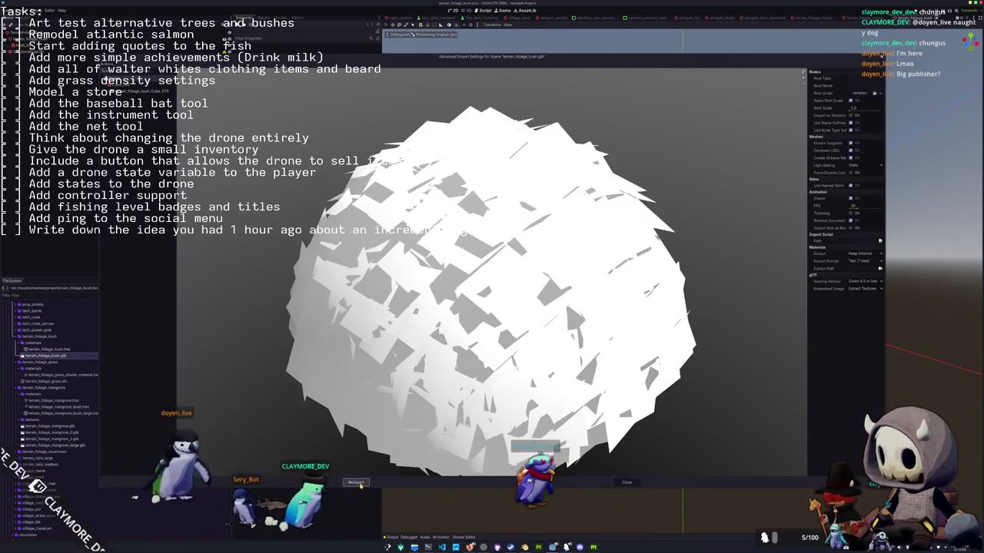
left_click(476, 520)
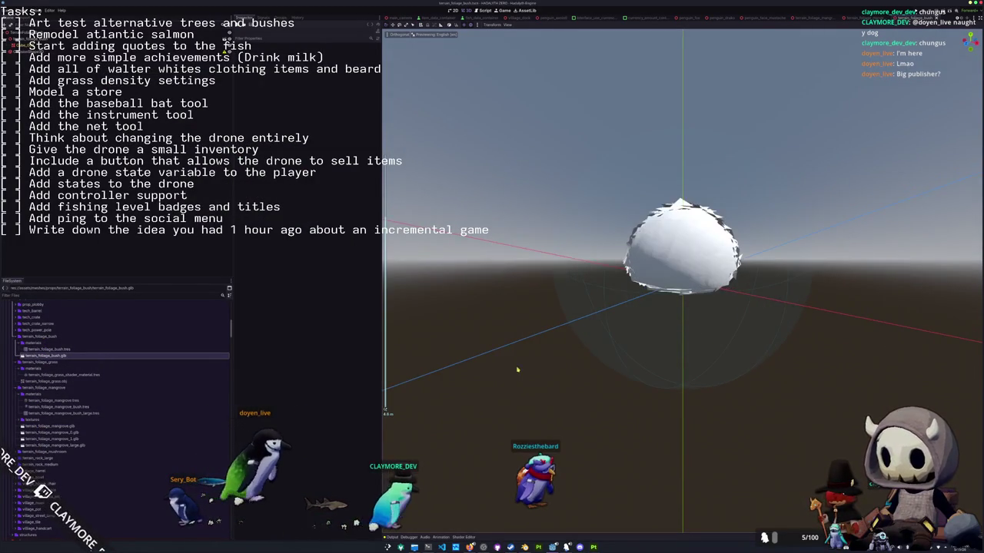
Select the bush MeshInstance3D, expand Geometry, and inspect the bush from several angles.
left_click(680, 258)
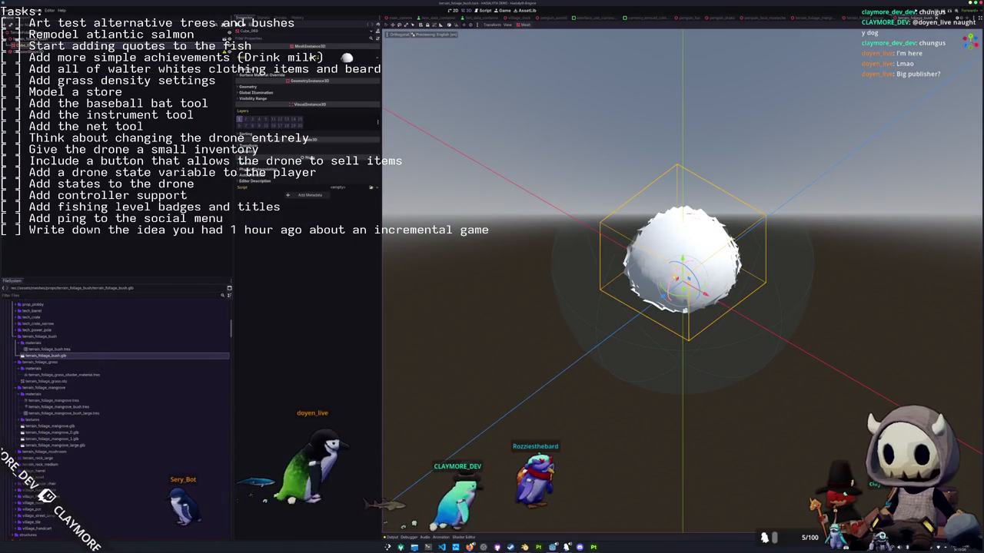
left_click(271, 88)
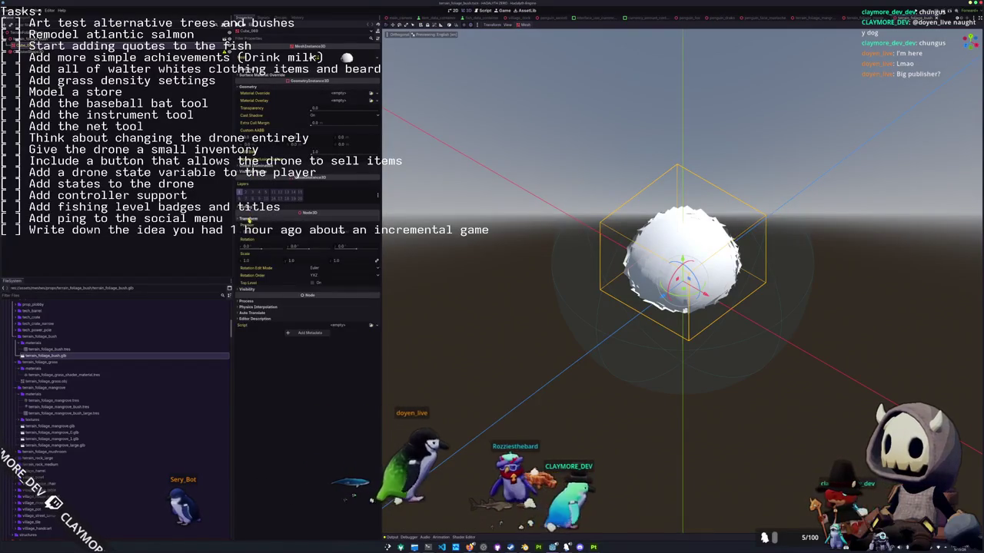
middle_click_drag(548, 252, 492, 246)
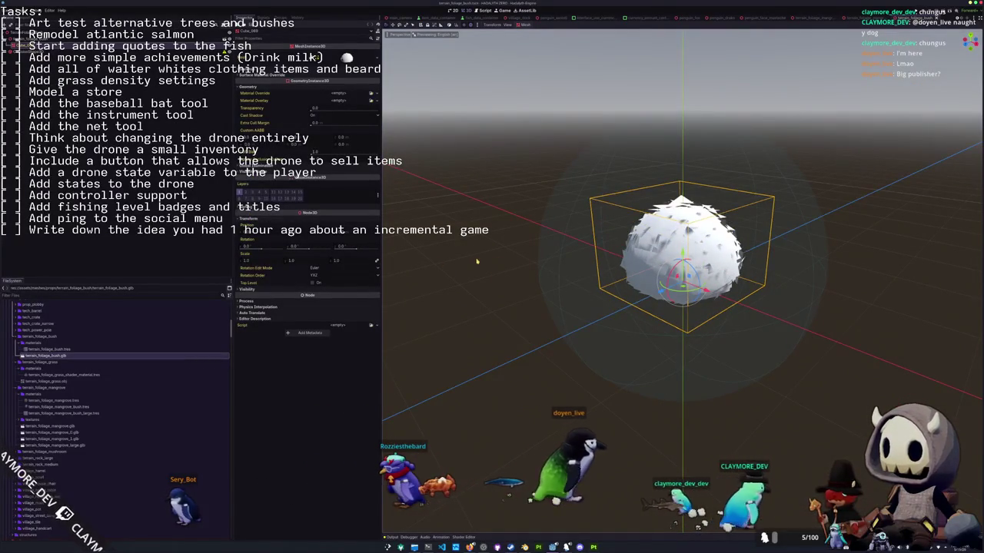
scroll(479, 266, "down", 1)
middle_click_drag(479, 267, 486, 302)
left_click_drag(275, 263, 321, 263)
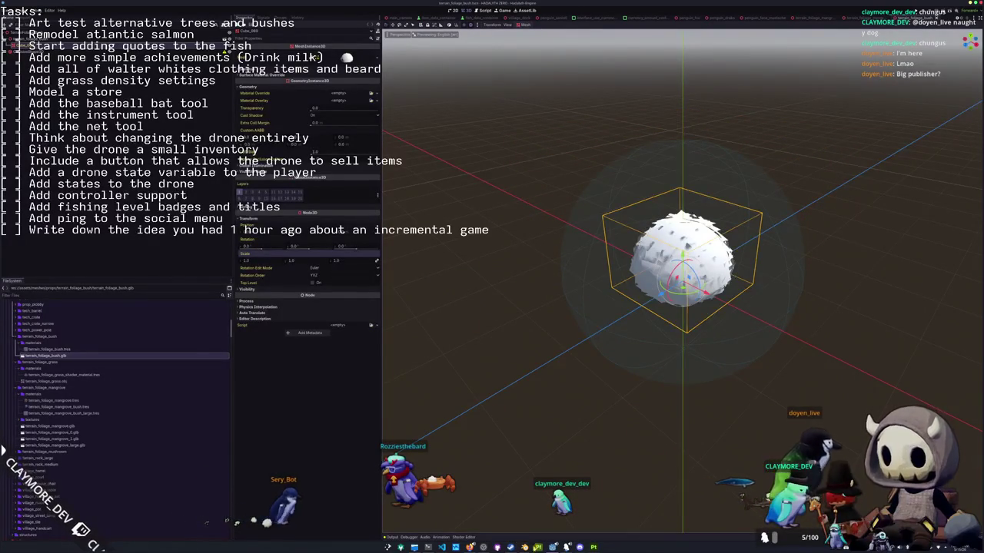
key("alt+Tab")
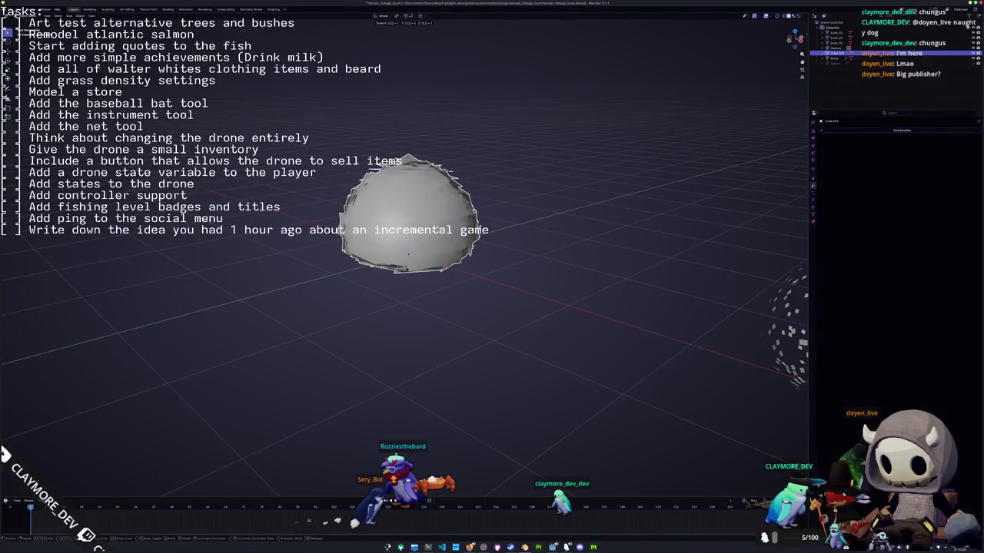
Scale the bush mesh up and apply its scale via Ctrl+A.
left_click(435, 230)
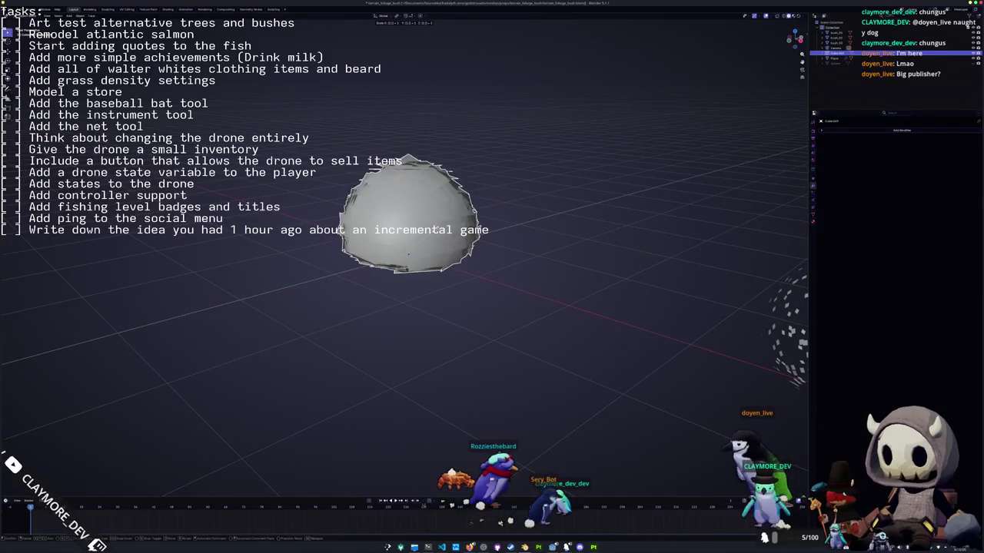
key("shift+r")
key("ctrl+a")
left_click(423, 231)
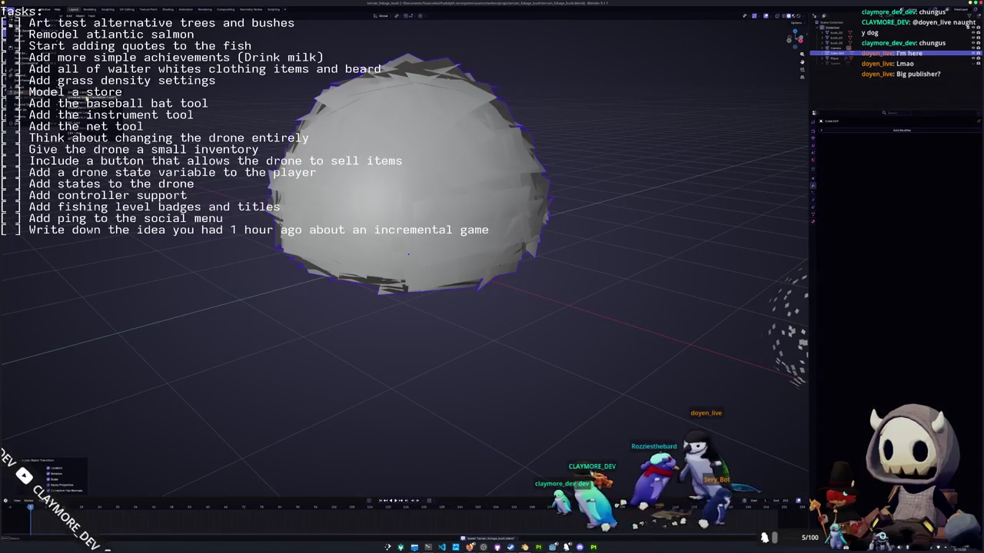
Re-export the bush over terrain_foliage_bush.glb and return to Godot.
key("ctrl+shift+e")
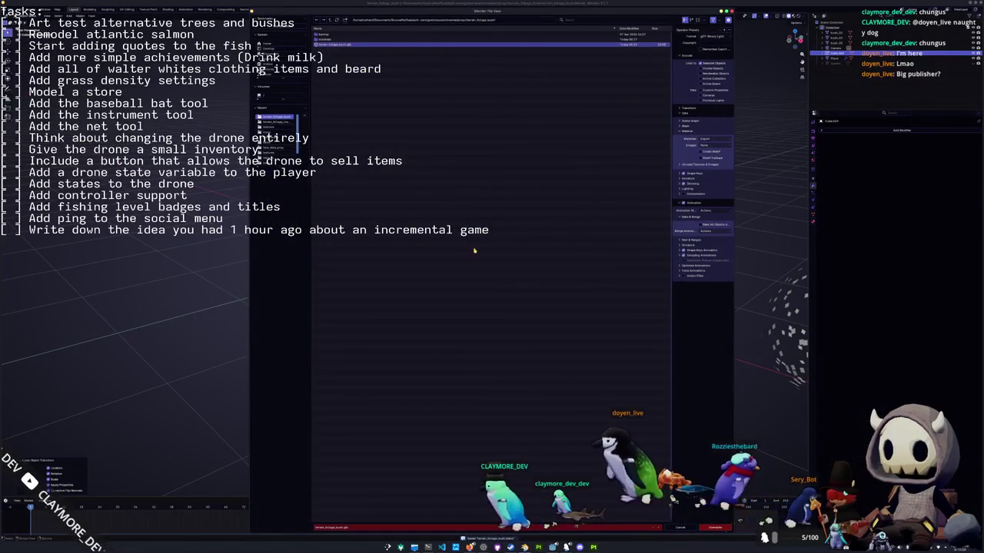
key("Return")
key("alt+Tab")
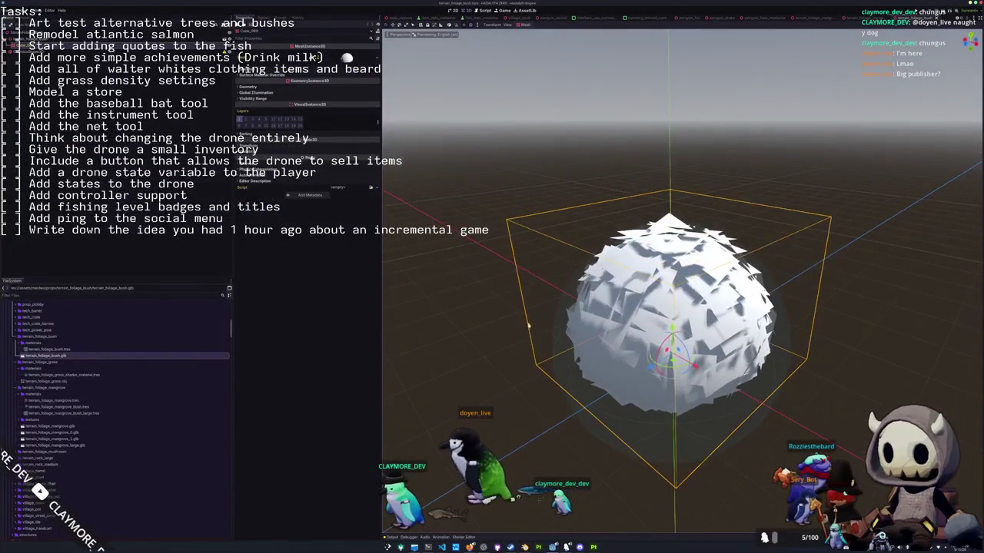
Set the bush's Geometry Material Override to the bush material.
left_click(293, 87)
left_click(372, 93)
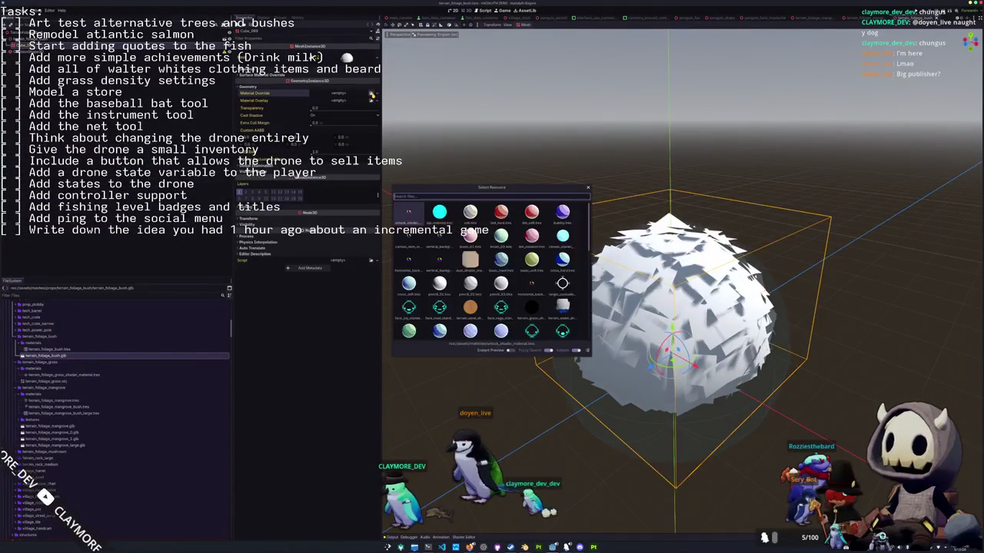
type("bush")
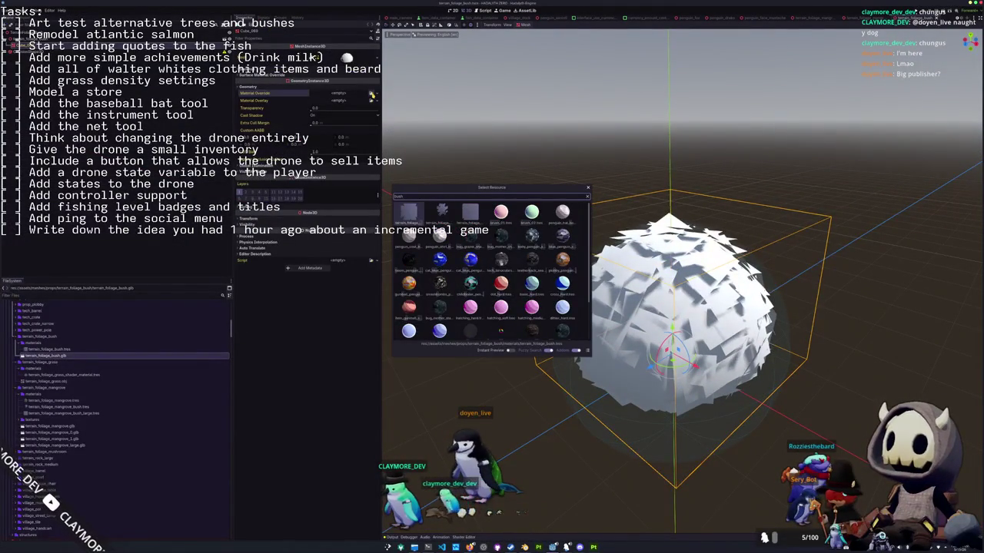
key("Return")
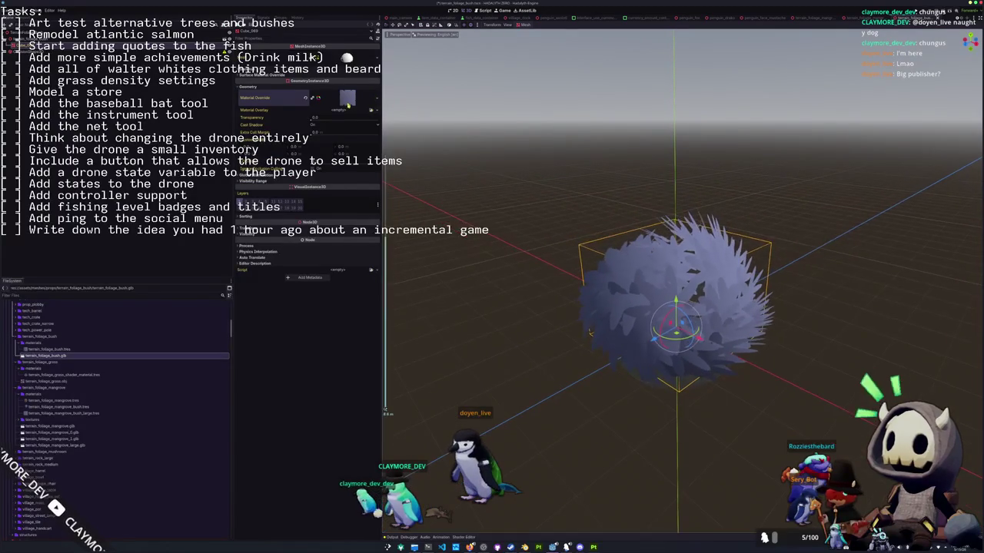
Assign the terrain foliage bush shader to the bush material.
left_click(347, 97)
left_click(348, 172)
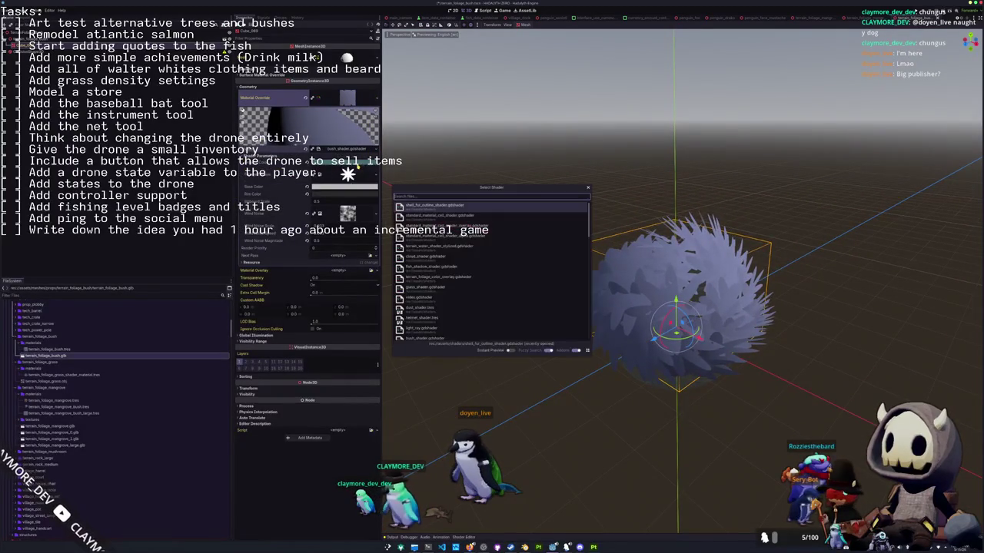
type("terrain_fo")
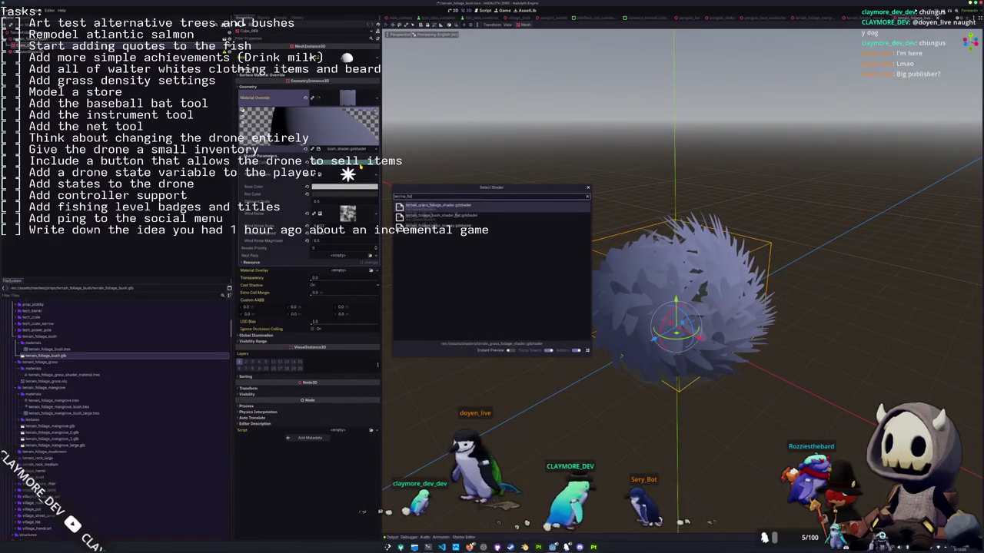
type("l")
key("Return")
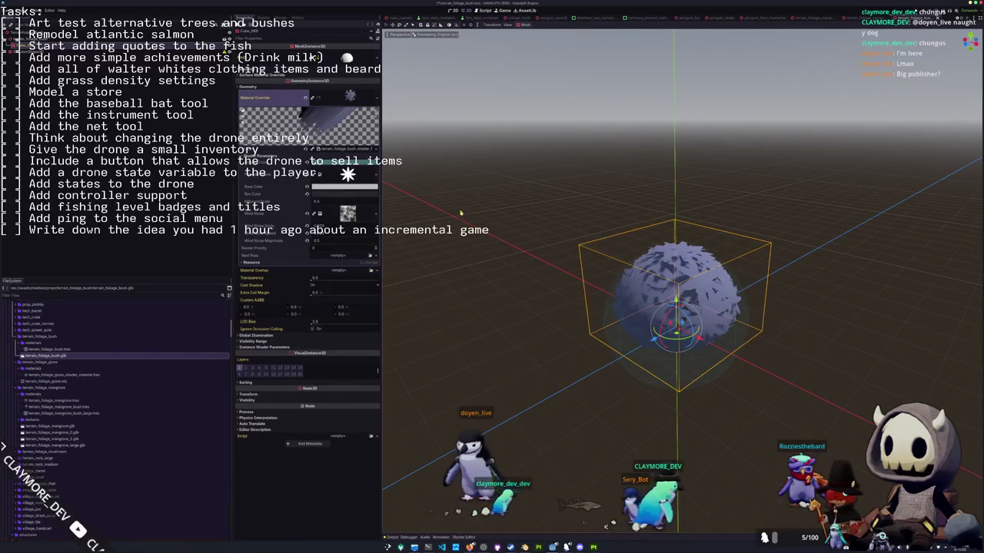
Inspect the shaded bush from a lower angle, then return to the island level scene.
scroll(444, 203, "up", 2)
mouse_move(445, 204)
middle_mouse_down()
mouse_move(435, 251)
mouse_move(430, 238)
mouse_move(293, 259)
middle_mouse_up()
scroll(430, 238, "down", 2)
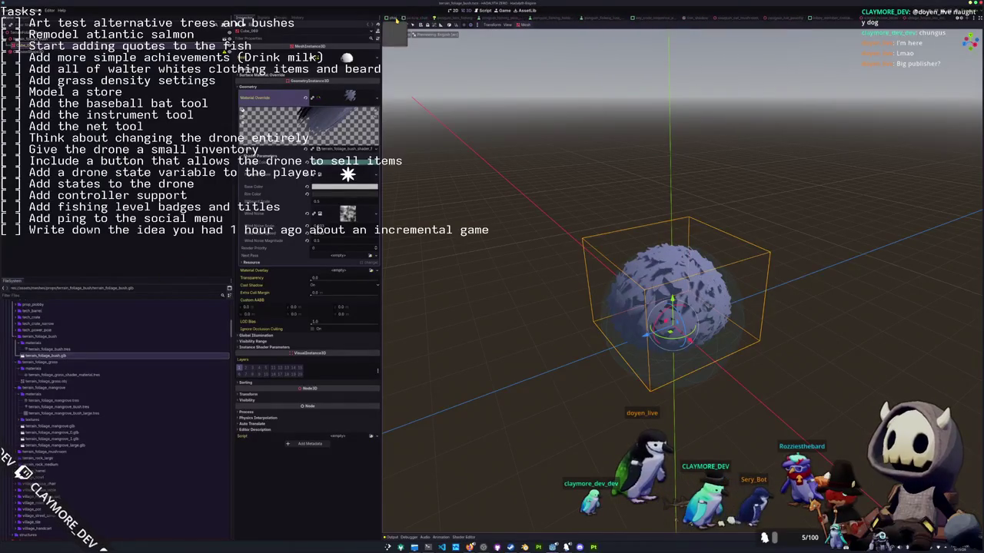
key("ctrl+Tab")
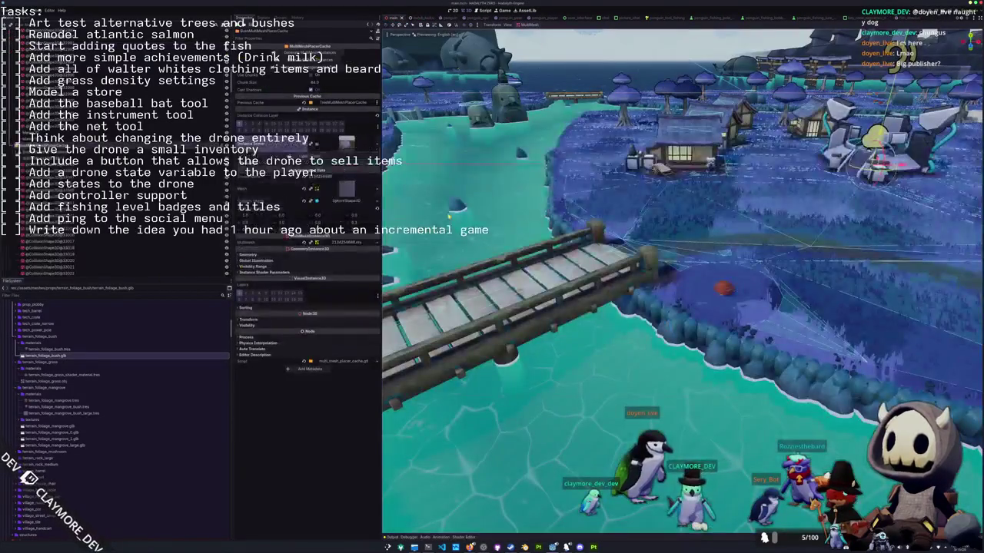
scroll(497, 217, "down", 2)
scroll(497, 217, "down", 2)
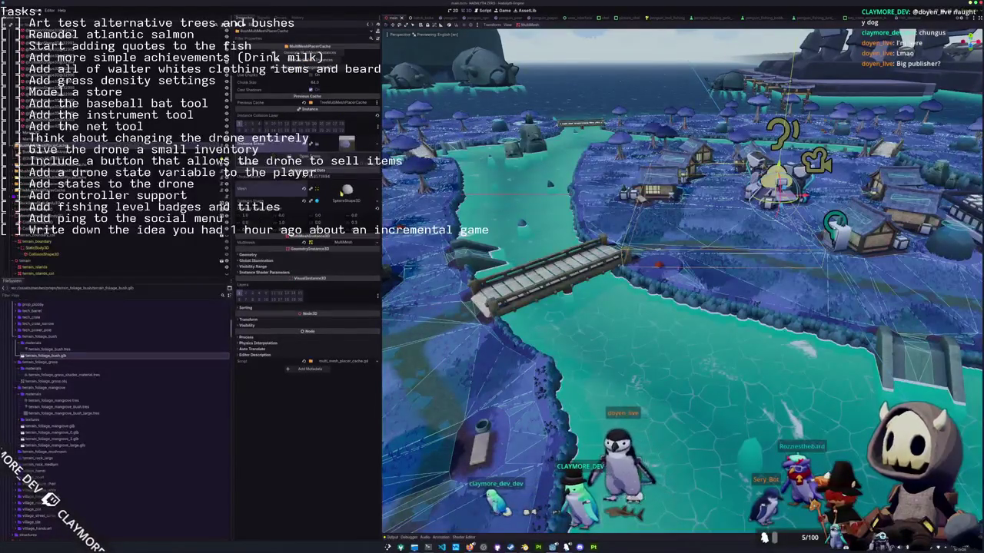
left_click(346, 189)
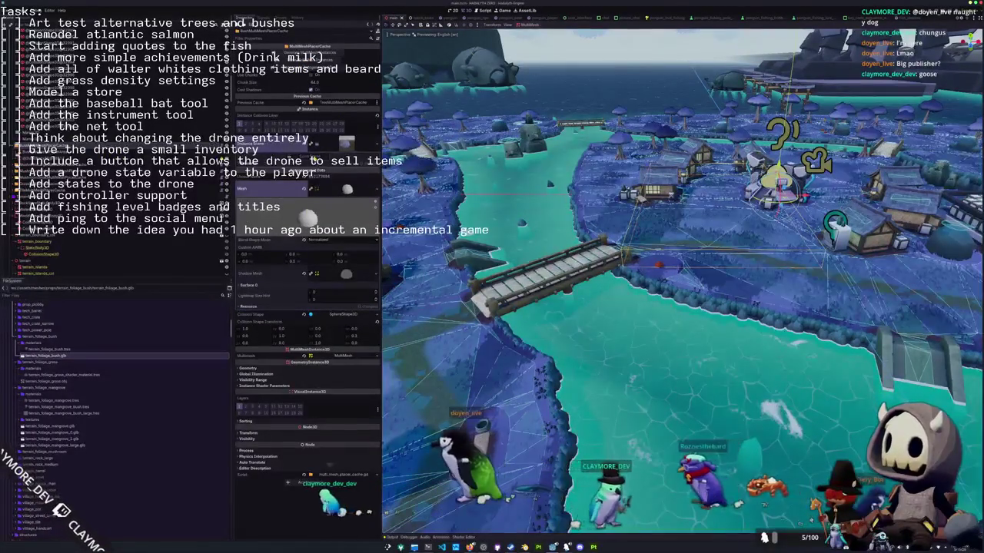
double_click(46, 356)
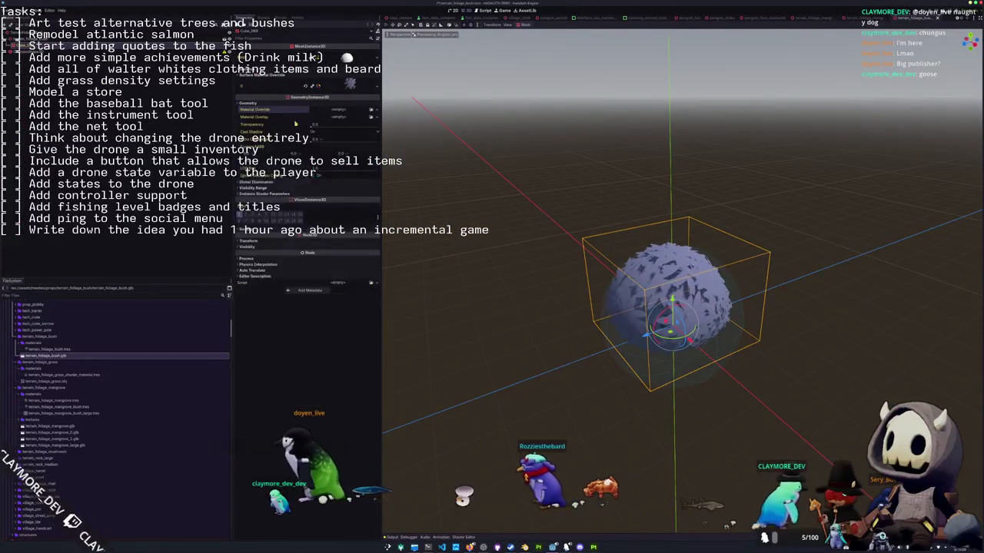
left_click(371, 109)
type("main")
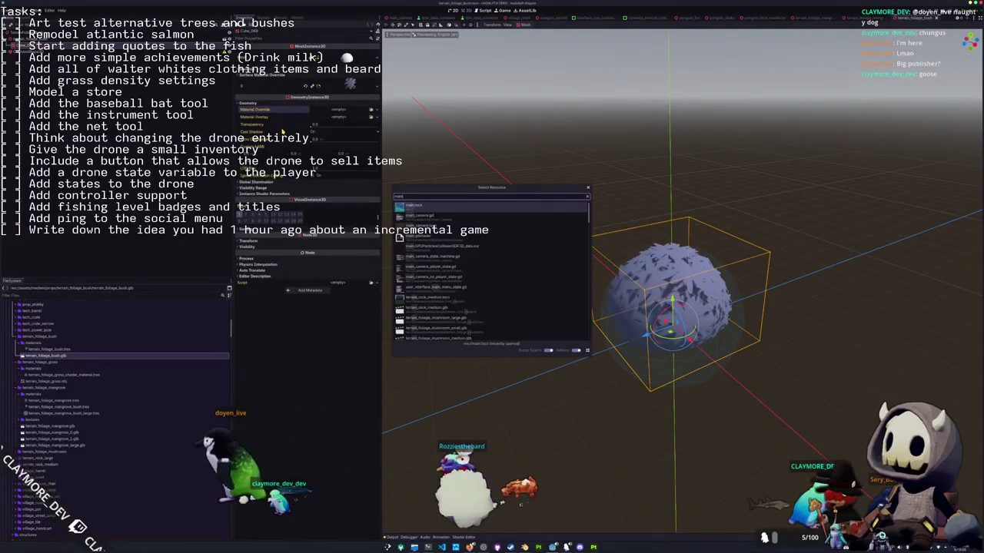
key("Return")
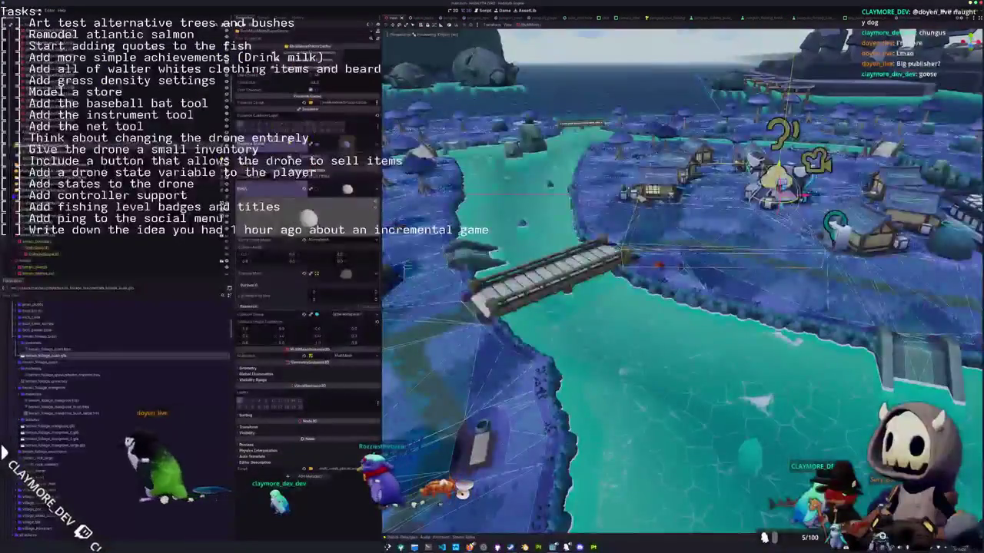
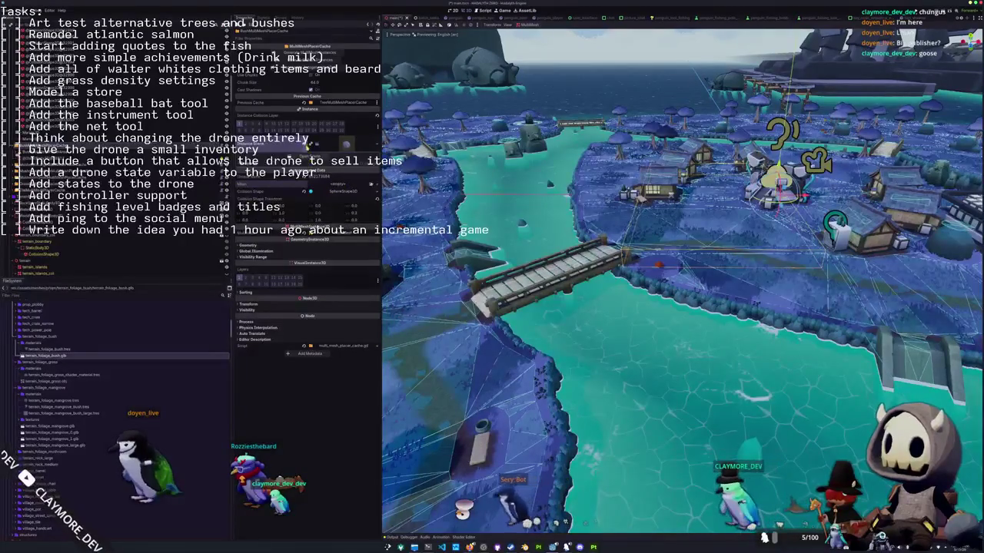
Set the mesh placer to scatter the terrain_foliage_bush scene.
left_click(372, 141)
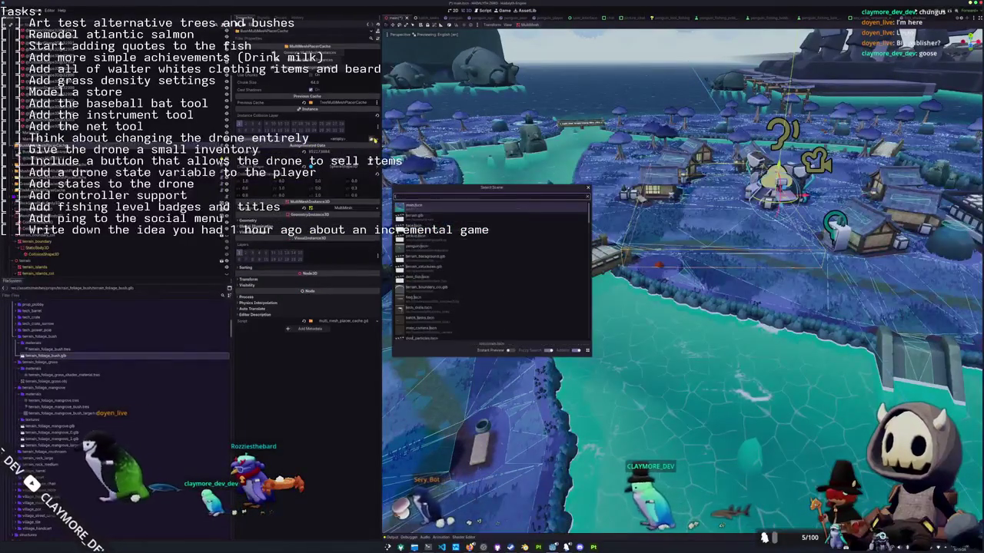
type("terrain_bush")
key("Return")
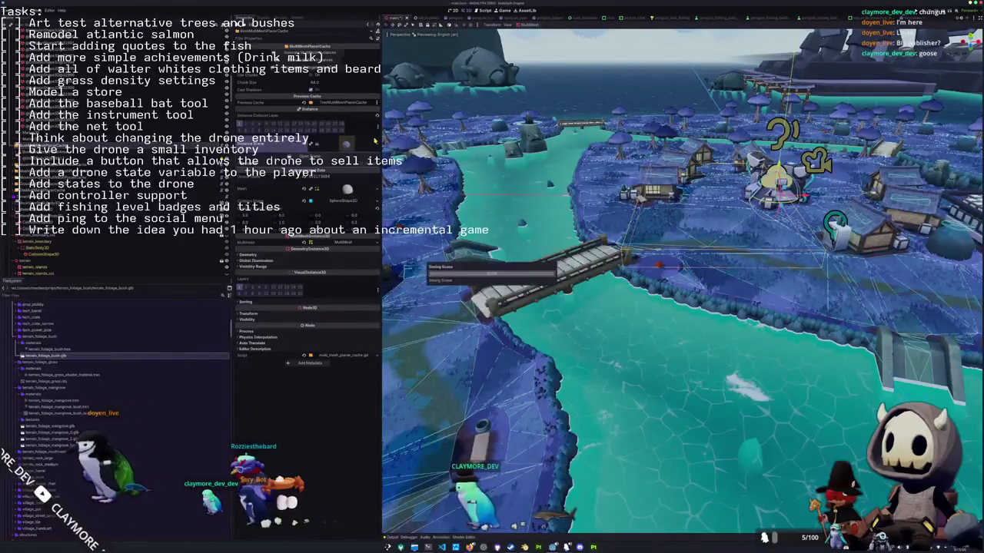
Assign a foliage material to the bush mesh's Surface 0, then save the scene.
left_click(331, 189)
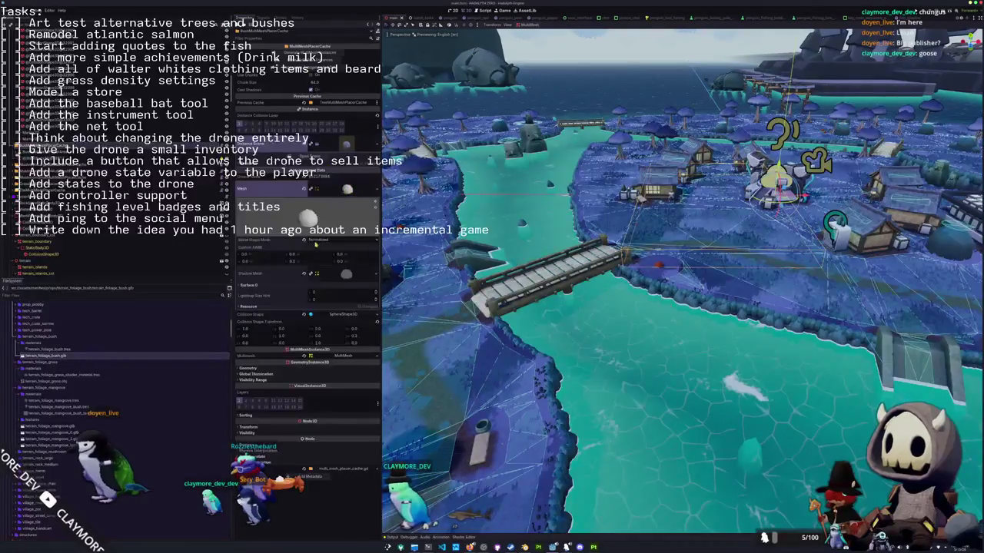
left_click(284, 285)
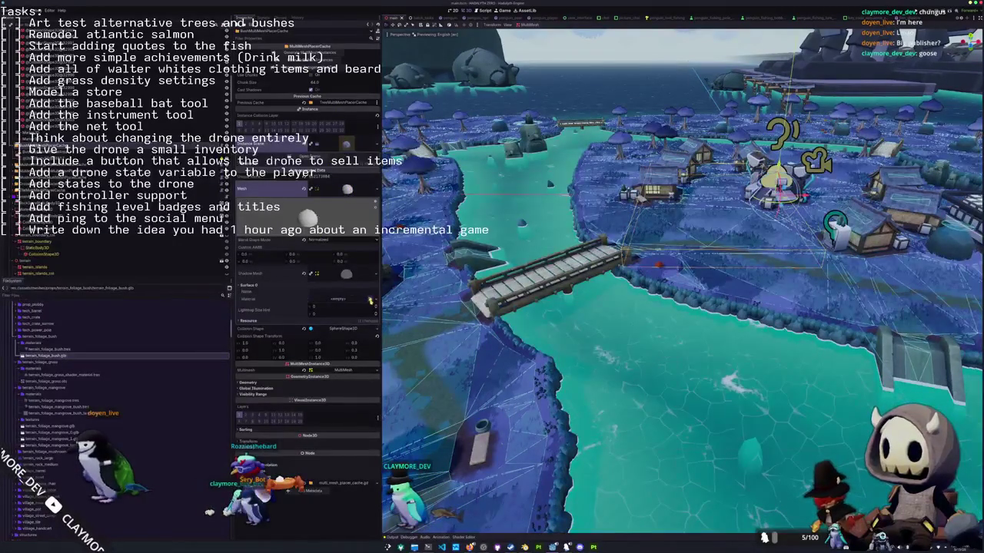
left_click(370, 301)
type("terrain_foliage")
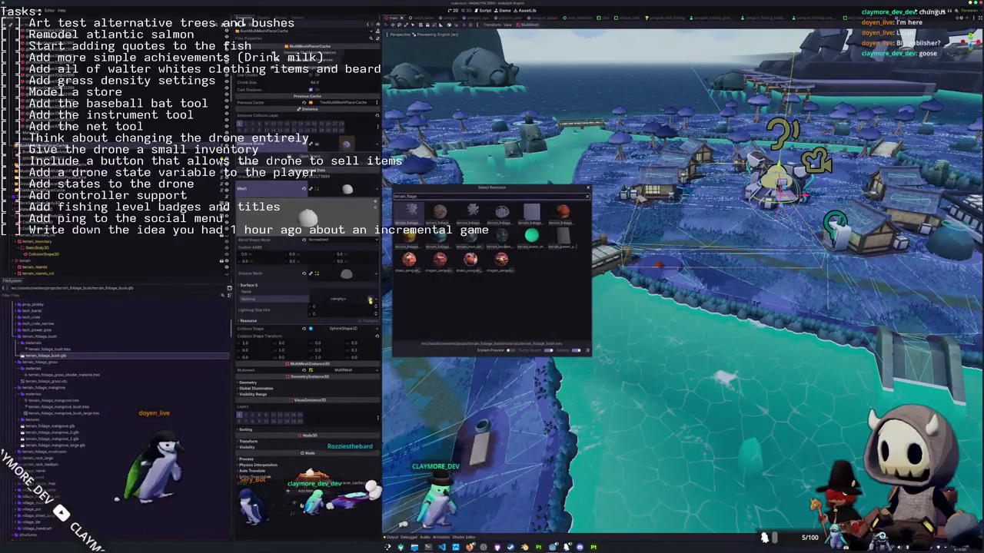
key("Return")
key("ctrl+s")
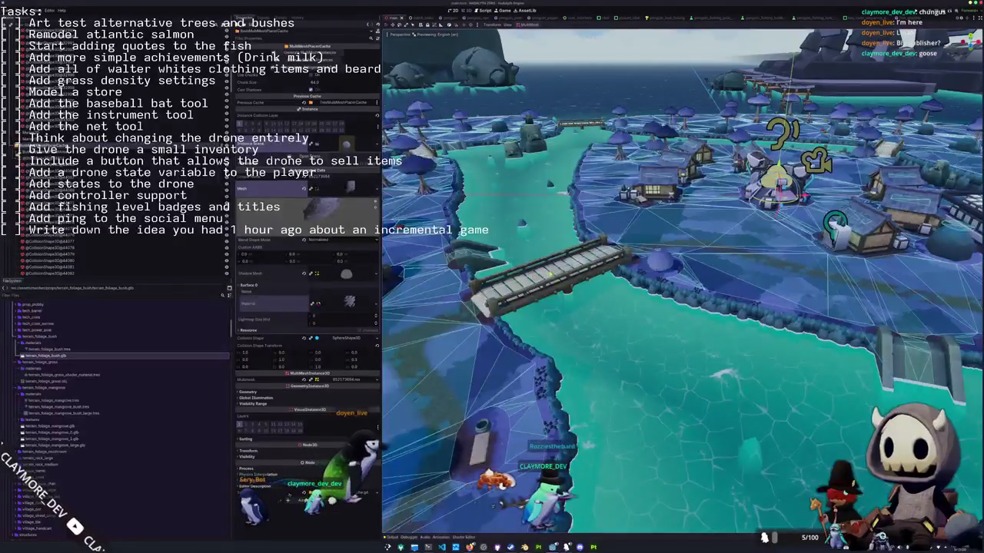
Orbit and zoom around the placed bushes near the bridge and village.
middle_click_drag(676, 277, 630, 231)
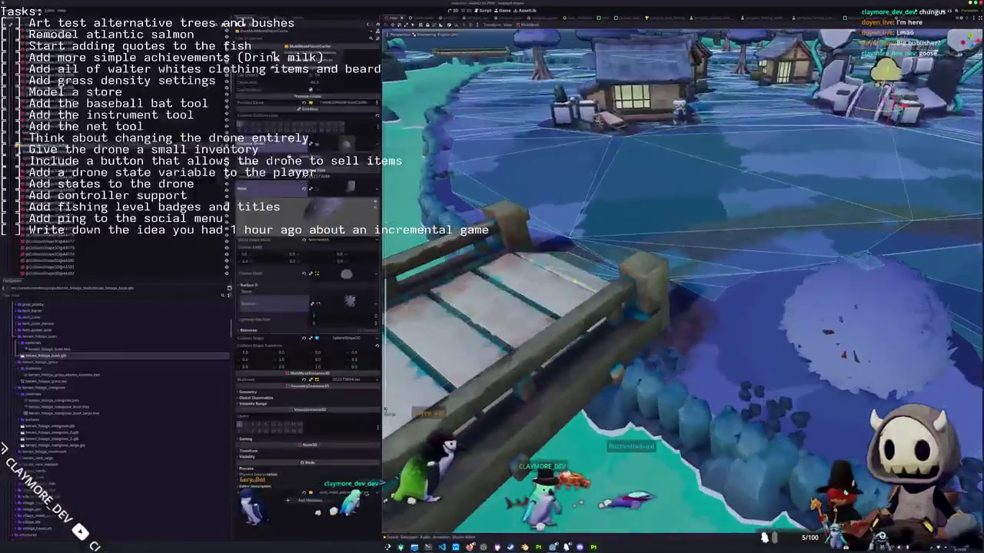
mouse_move(676, 276)
middle_mouse_down()
mouse_move(692, 292)
mouse_move(653, 253)
middle_mouse_up()
middle_click_drag(573, 277, 564, 277)
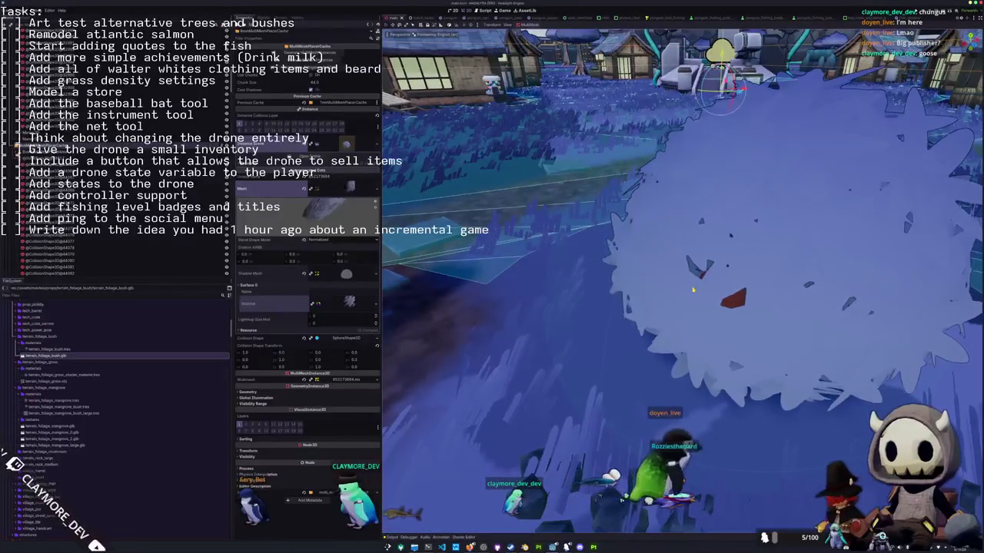
scroll(693, 290, "down", 5)
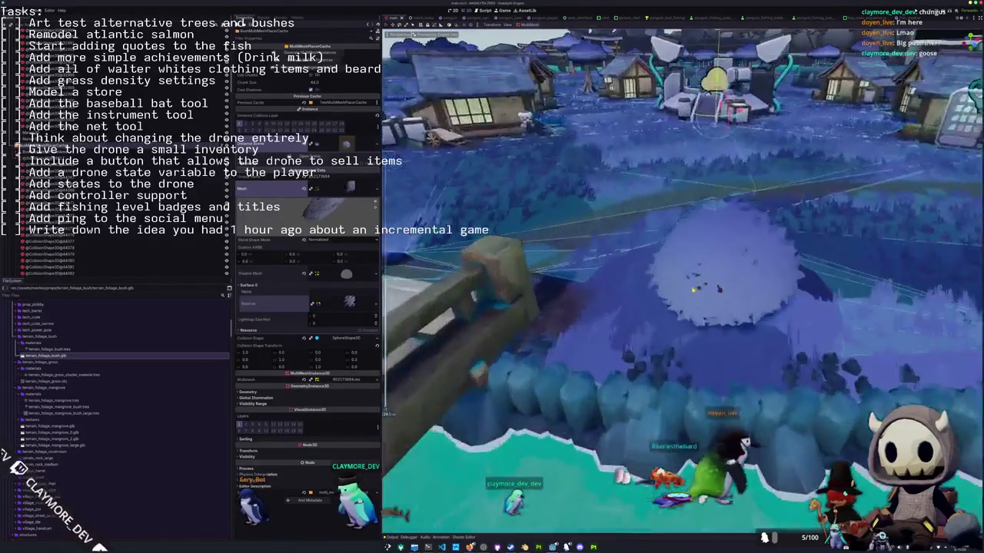
middle_click_drag(693, 290, 670, 292)
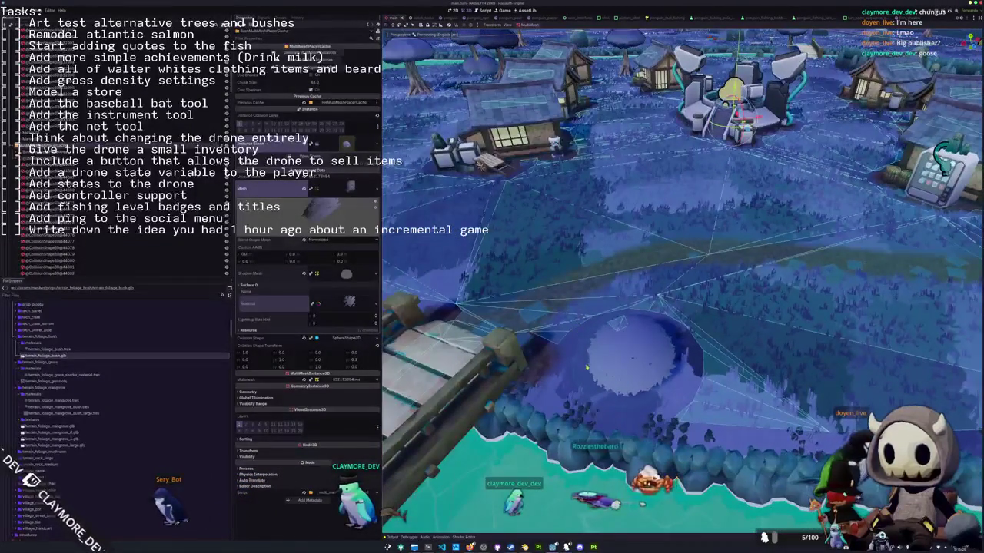
left_click(613, 368)
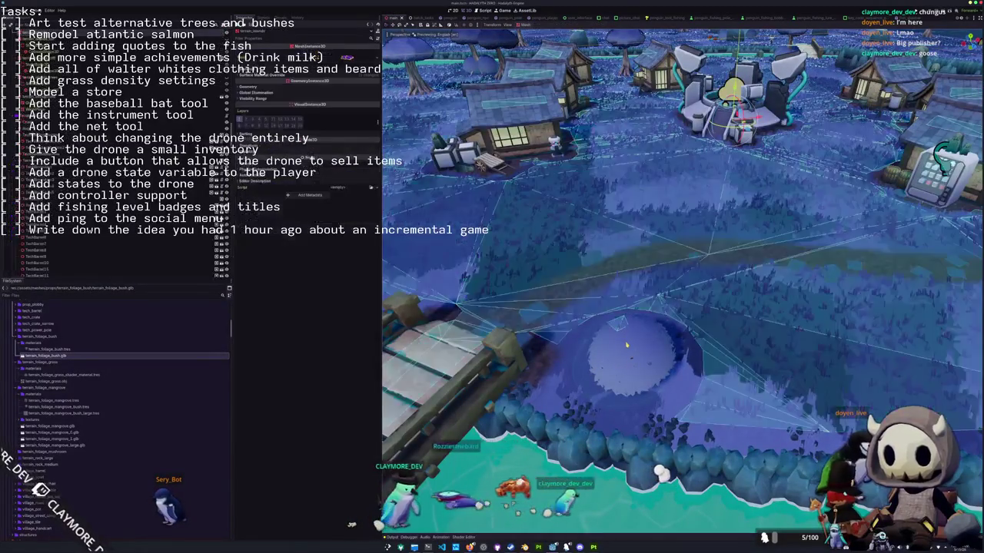
mouse_move(630, 363)
middle_mouse_down()
mouse_move(639, 336)
mouse_move(592, 289)
middle_mouse_up()
scroll(619, 315, "up", 5)
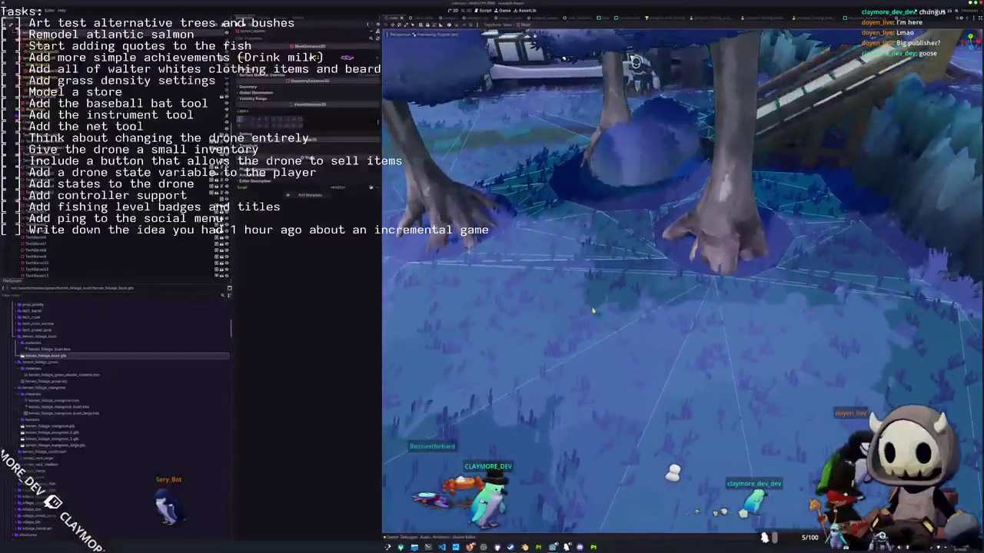
Open the terrain_foliage_bush scene from FileSystem and view the bush from the top.
scroll(582, 280, "down", 3)
scroll(115, 192, "down", 5)
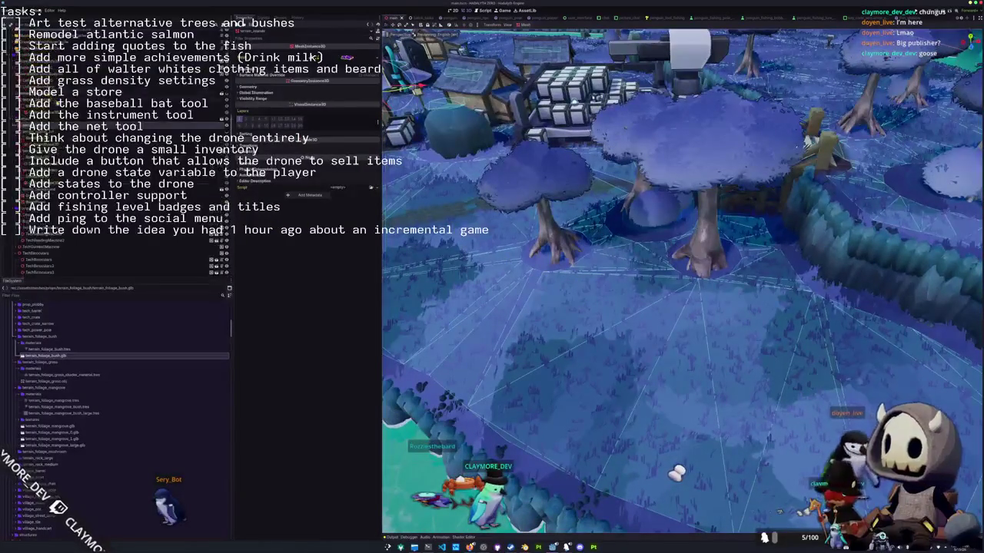
scroll(52, 164, "down", 5)
scroll(52, 163, "down", 5)
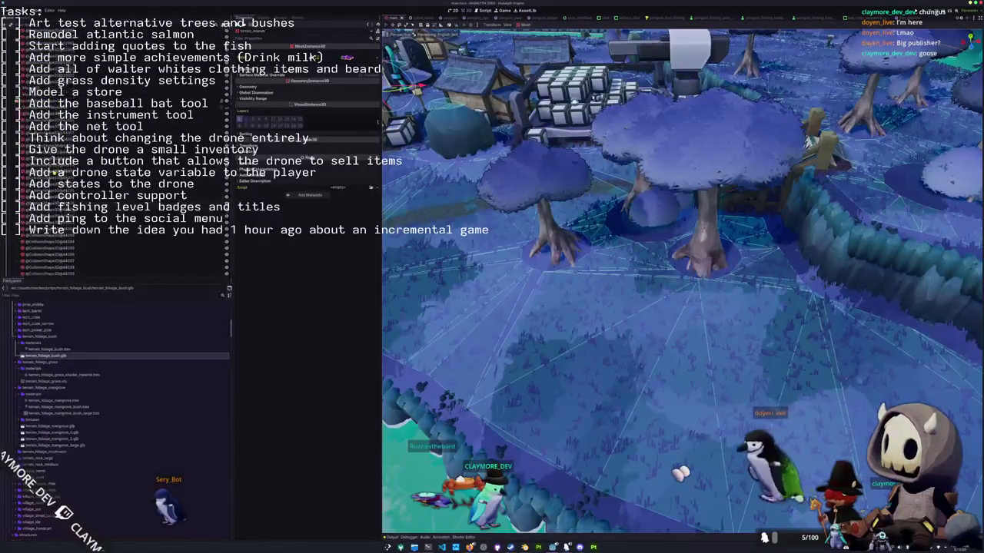
scroll(52, 163, "down", 5)
double_click(46, 356)
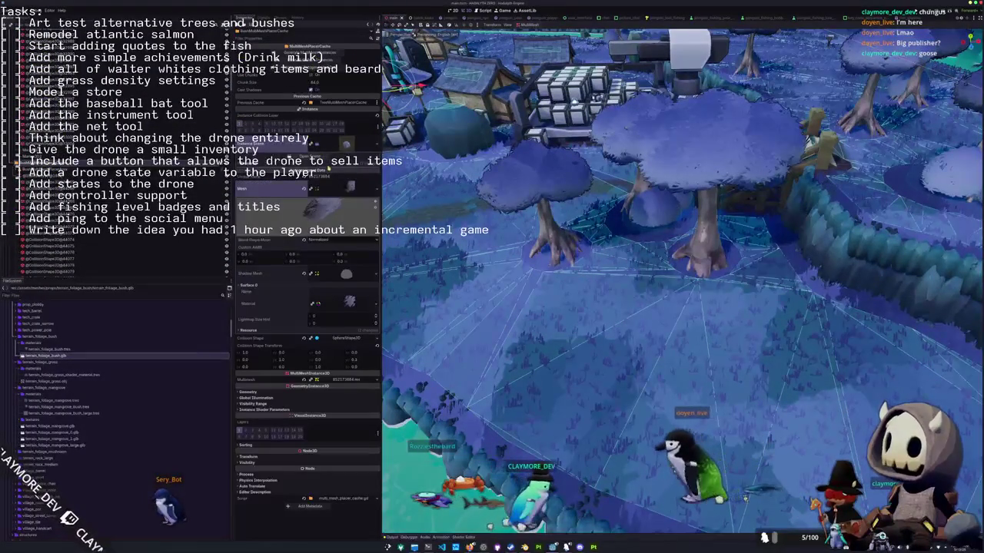
key("KP_7")
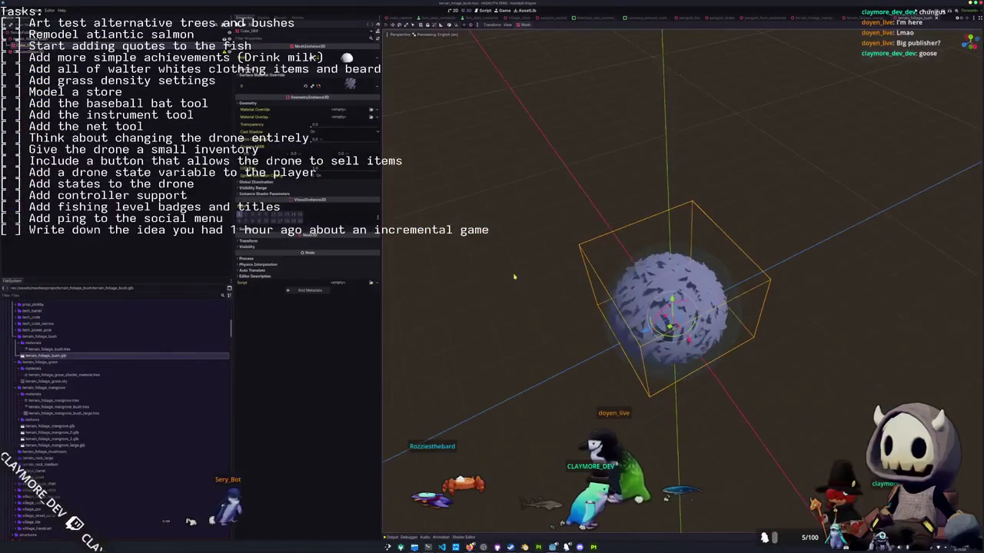
Compare the bush with its Blender model in front view.
left_click(550, 351)
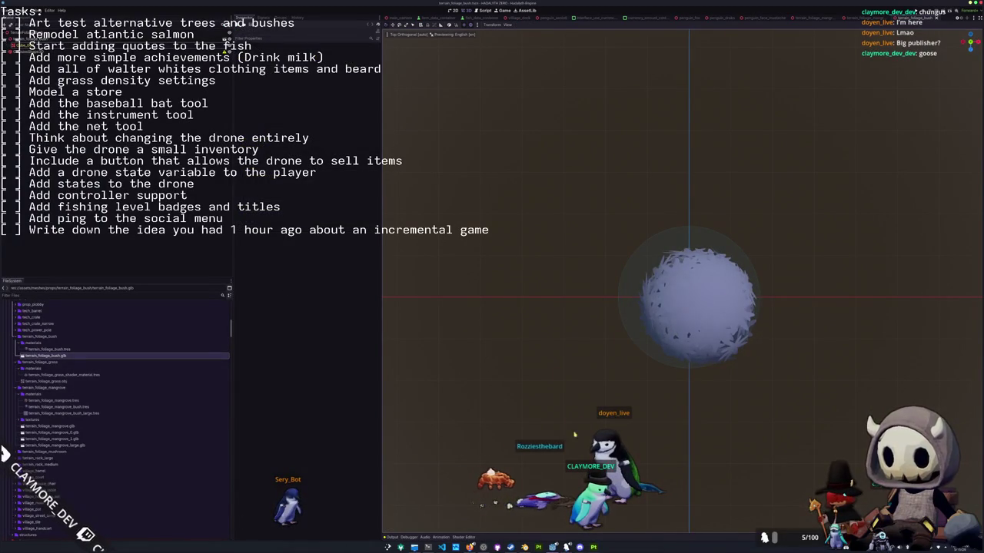
key("alt+Tab")
key("KP_1")
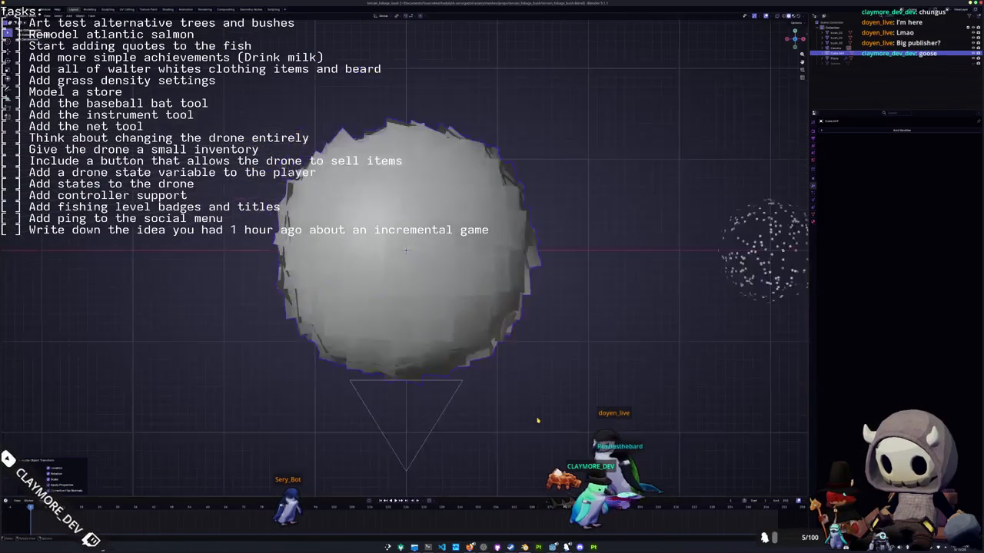
key("Tab")
key("Tab")
Back in Godot, select the bush mesh and open the terrain_foliage_bush.tres material.
key("alt+Tab")
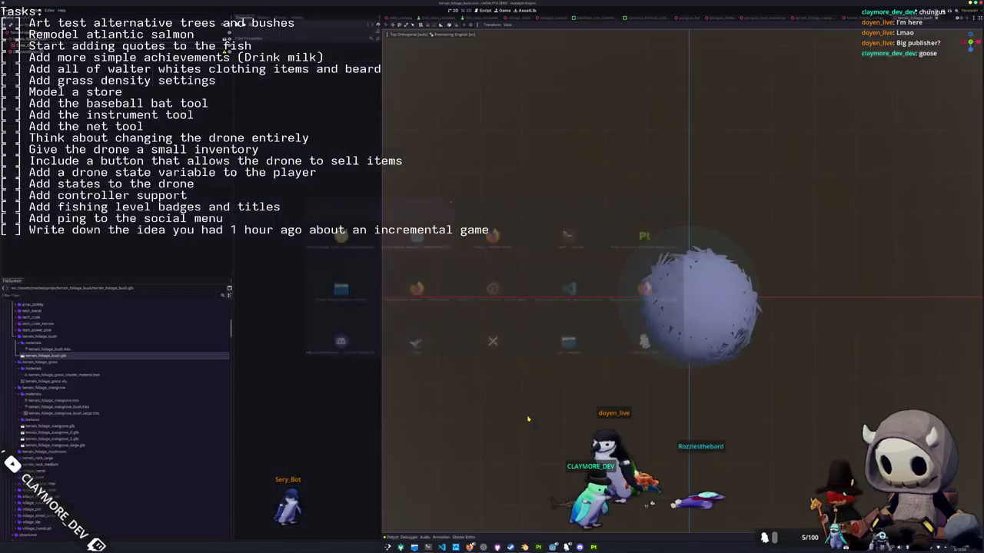
left_click(689, 345)
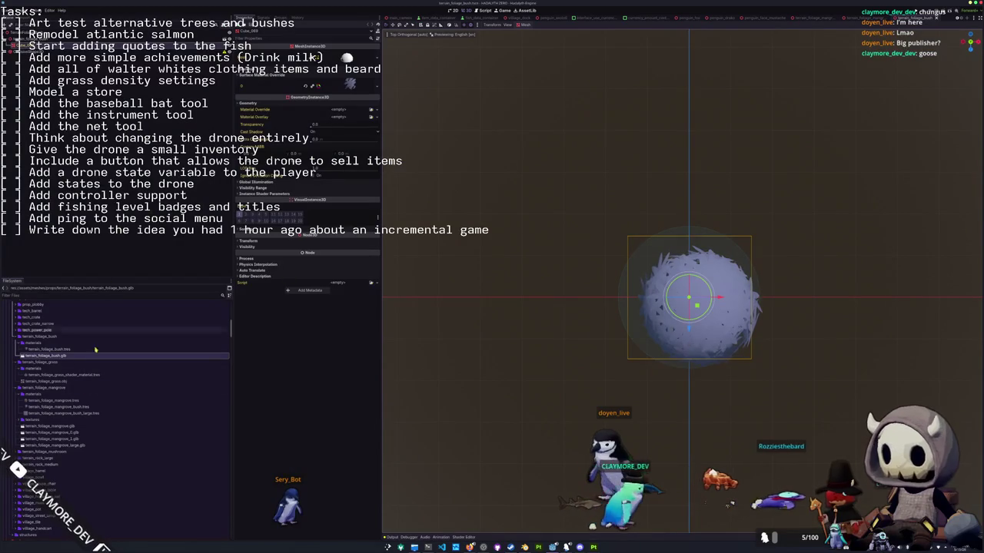
left_click(50, 349)
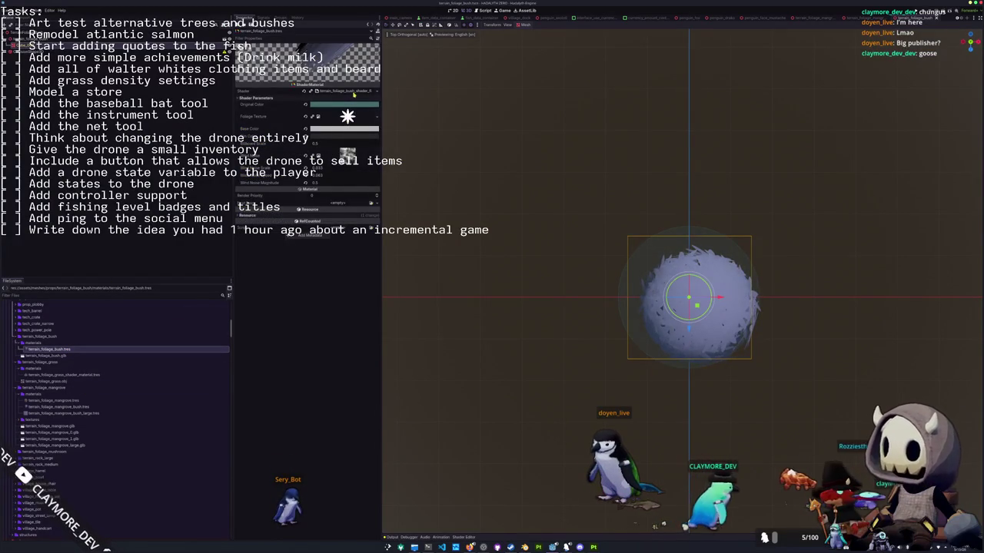
In the bush shader, change the VERTEX offset to vec3(0.0,wind_val,0.0).
left_click(353, 93)
scroll(502, 394, "down", 5)
scroll(518, 403, "down", 5)
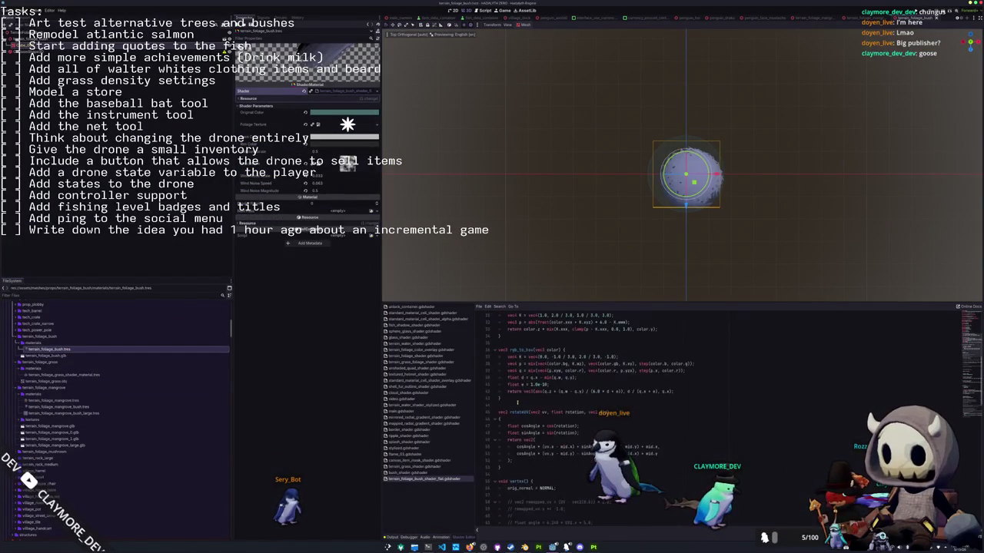
scroll(515, 399, "down", 2)
middle_click_drag(592, 256, 538, 231)
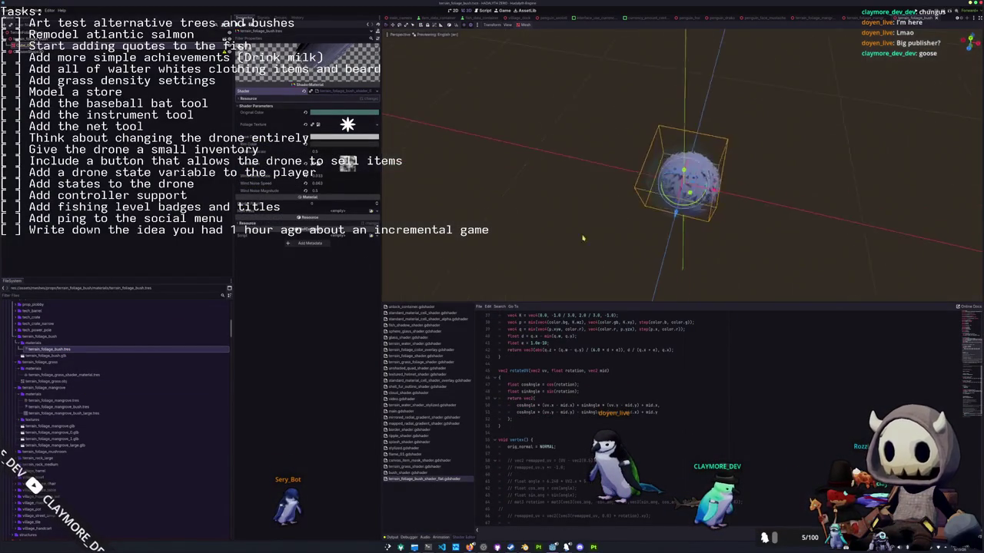
scroll(521, 439, "down", 3)
scroll(523, 415, "down", 2)
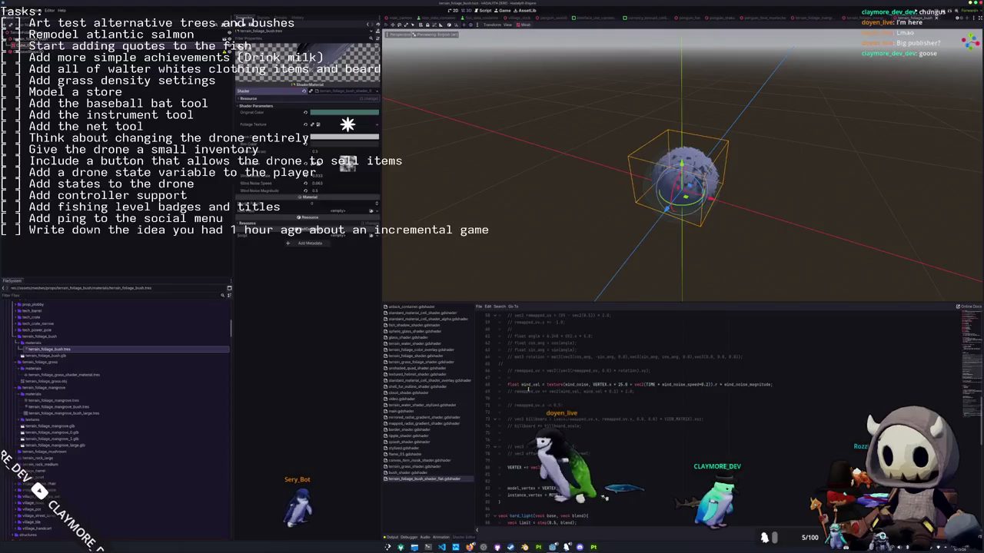
scroll(538, 415, "down", 1)
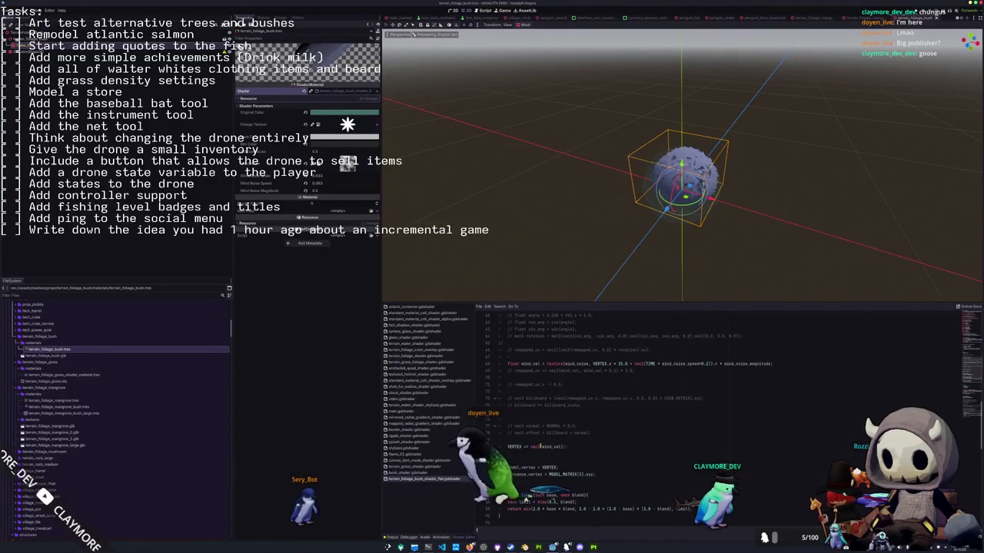
left_click_drag(541, 447, 562, 447)
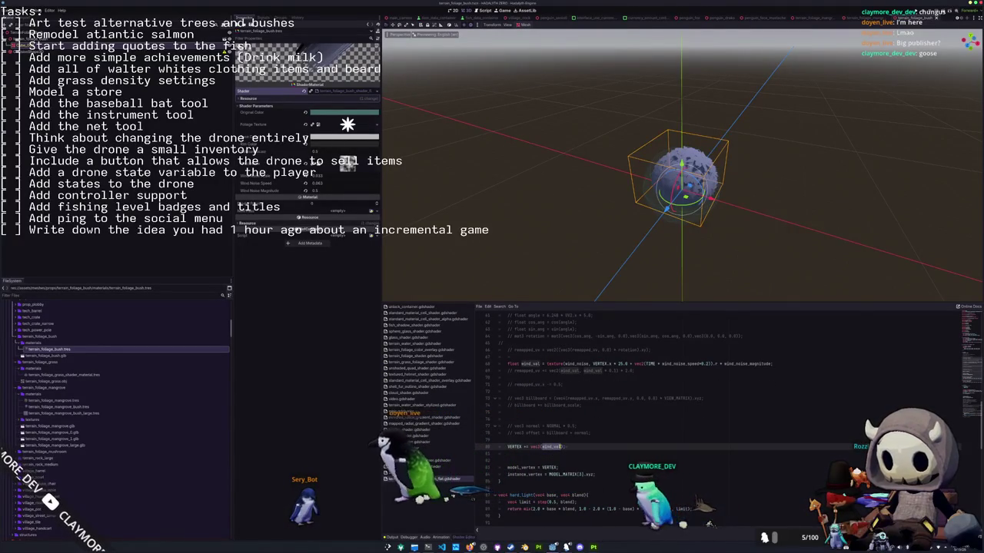
type("0.0,wind_val,")
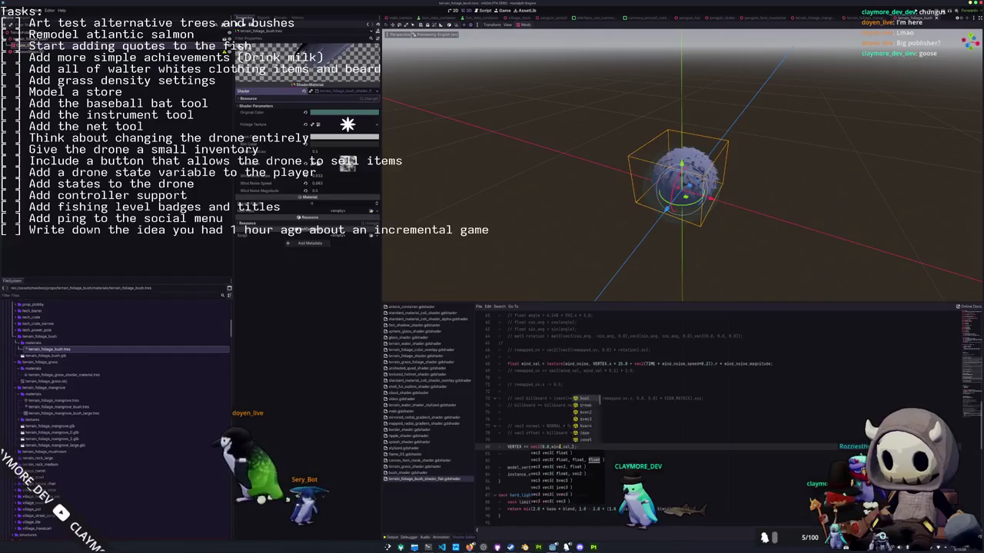
type("0.0")
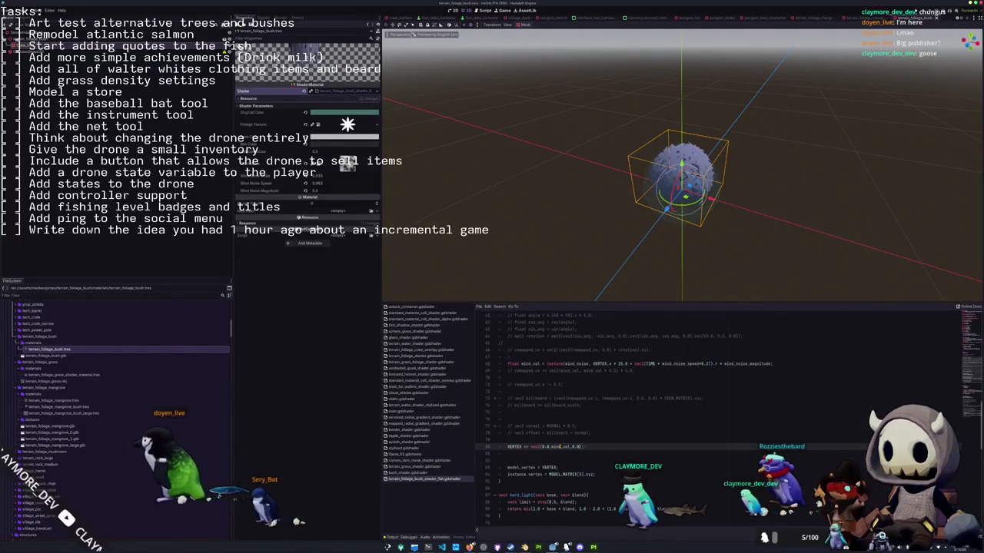
Save the shader change and return to main.tscn at ground level.
scroll(565, 180, "up", 2)
mouse_move(565, 200)
middle_mouse_down()
mouse_move(565, 180)
mouse_move(512, 239)
middle_mouse_up()
scroll(565, 181, "up", 2)
key("ctrl+s")
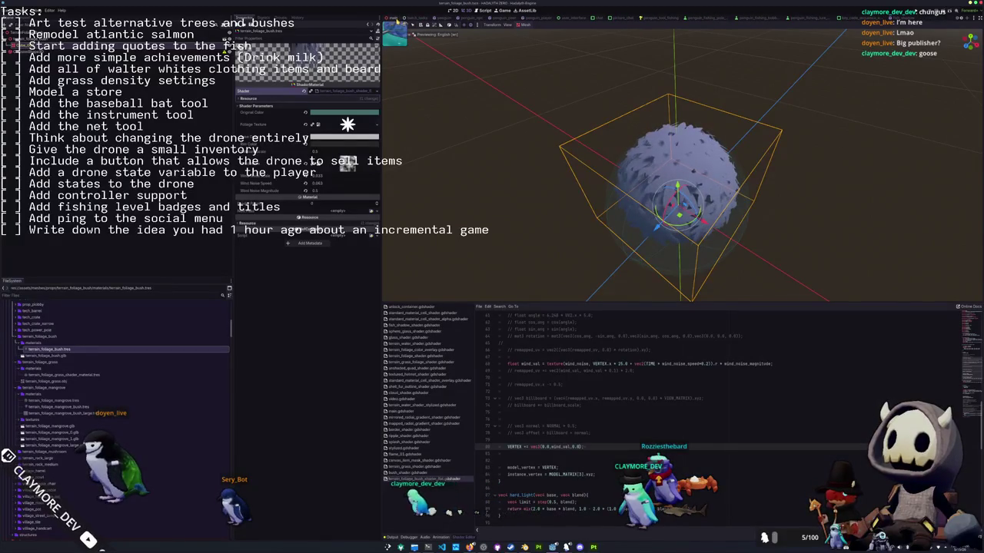
left_click(393, 17)
mouse_move(526, 173)
right_mouse_down()
mouse_move(557, 159)
mouse_move(684, 200)
mouse_move(659, 181)
right_mouse_up()
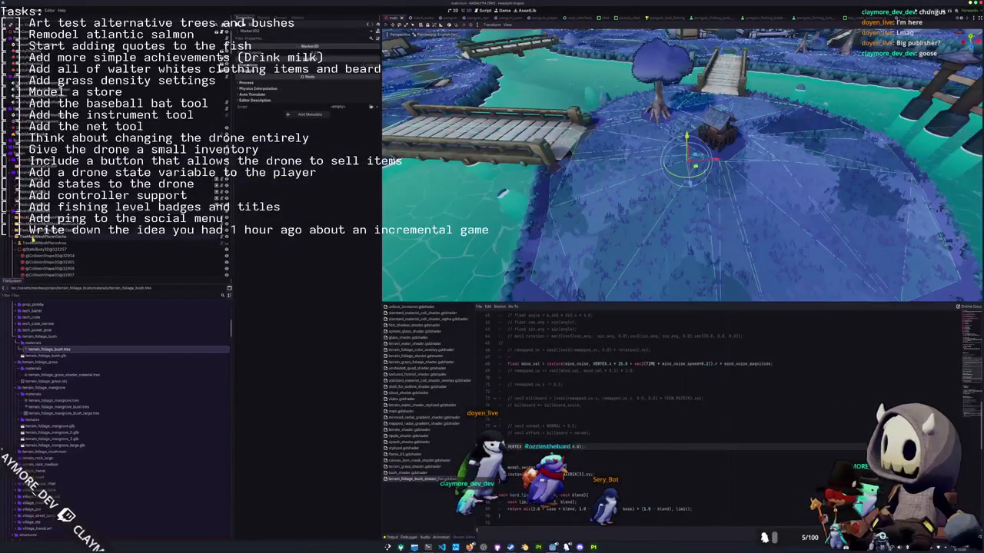
Select the bush multimesh and zoom in on the island from a top-down view.
left_click(46, 237)
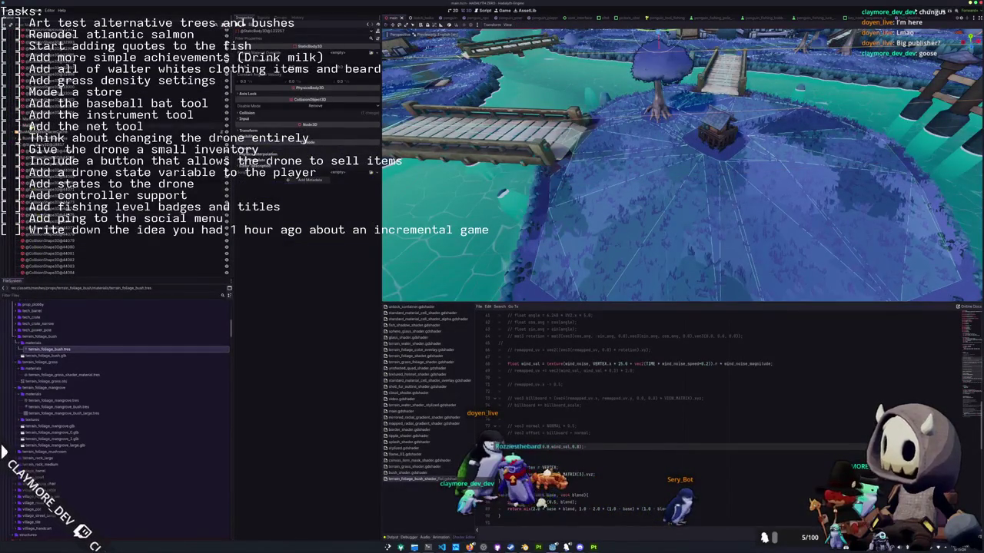
key("KP_7")
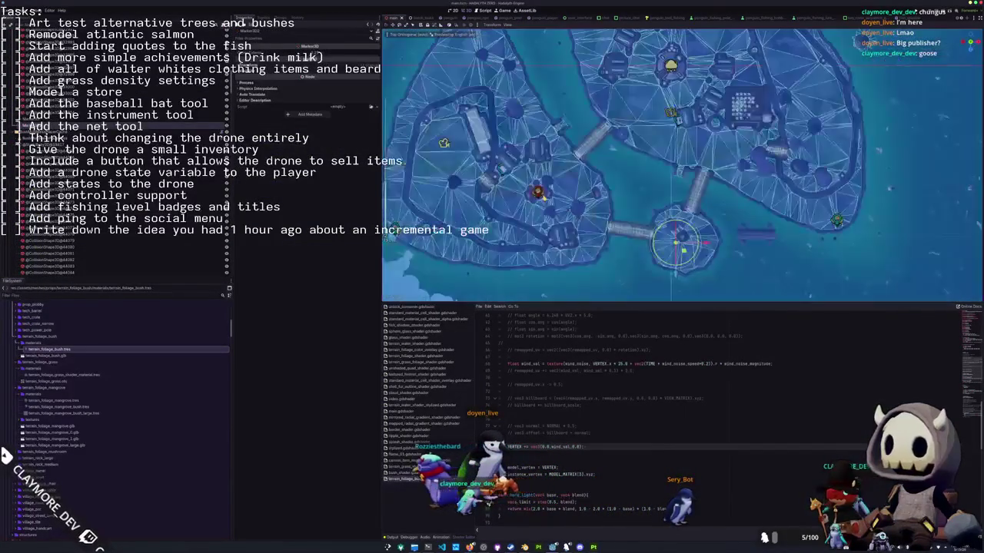
scroll(546, 173, "up", 3)
scroll(547, 174, "up", 2)
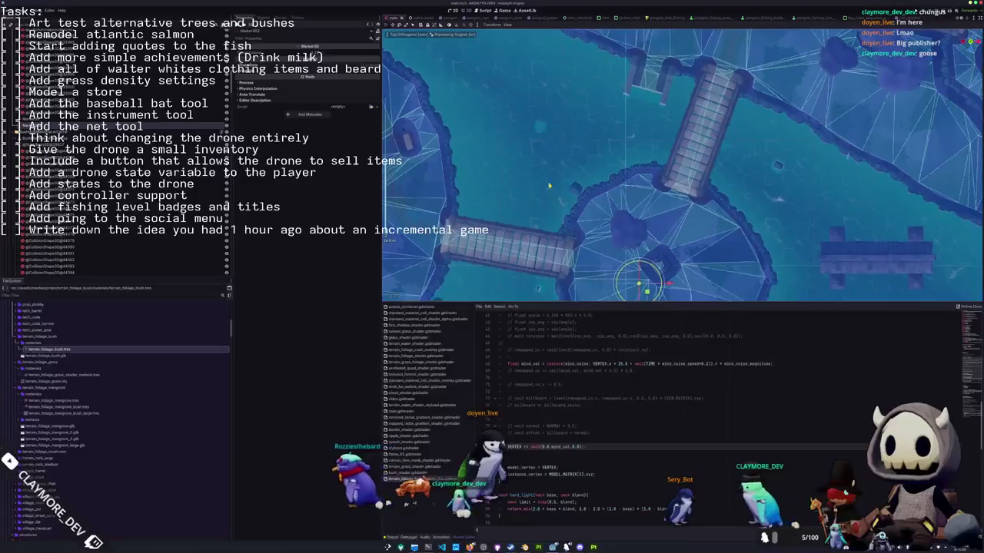
scroll(547, 174, "up", 2)
scroll(546, 174, "up", 2)
scroll(546, 174, "up", 2)
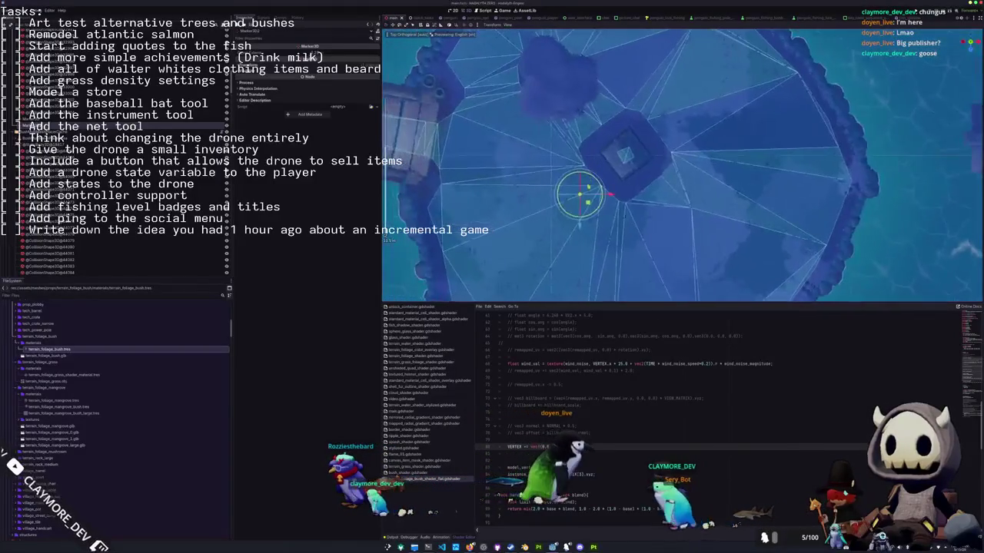
scroll(547, 174, "up", 2)
scroll(547, 174, "up", 2)
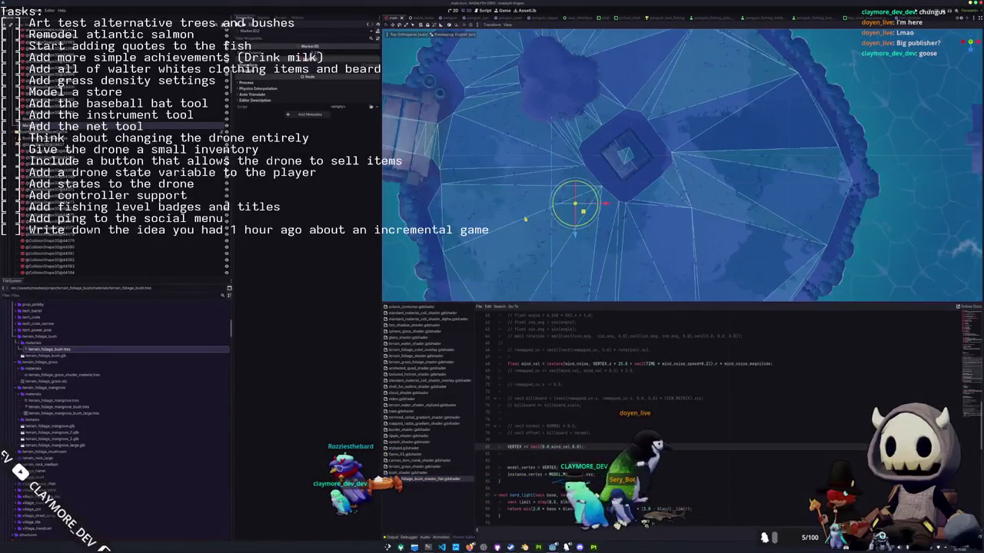
Orbit to an angled perspective view, select the foliage MultiMeshInstance3D, and switch to VS Code.
key("KP_5")
middle_click_drag(500, 190, 388, 240)
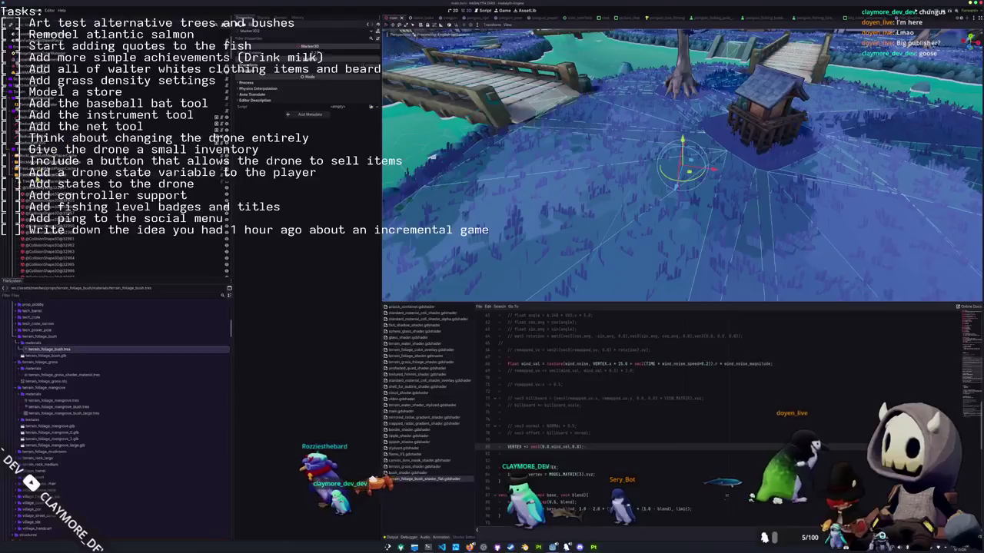
left_click(62, 177)
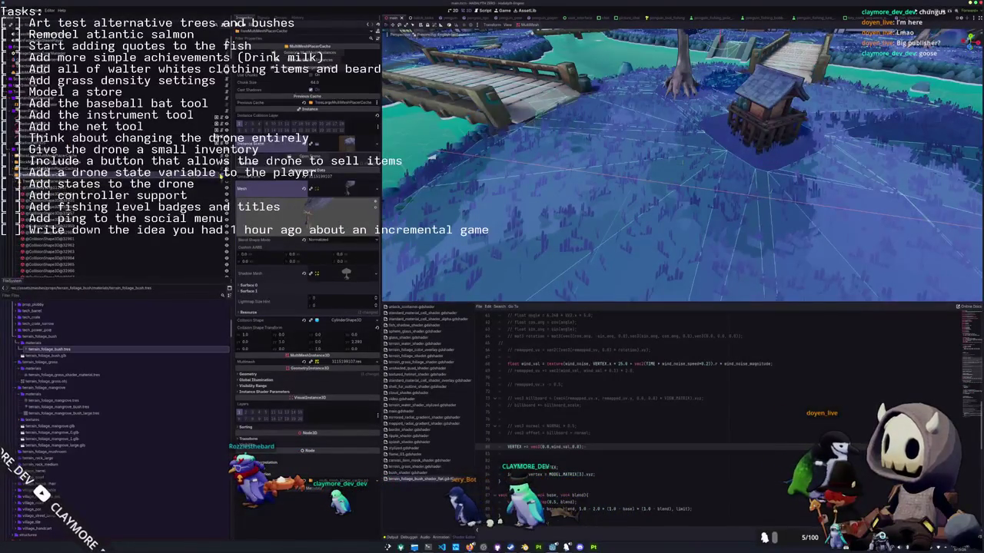
left_click(441, 548)
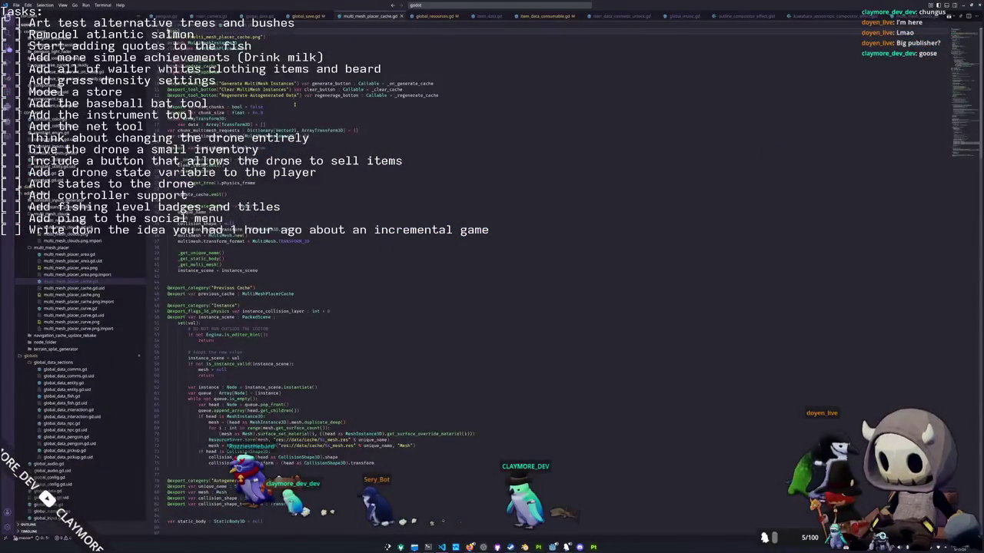
Open multi_mesh_placer_area.gd, search 'marker', and select get_children on the markers.assign line.
left_click(78, 257)
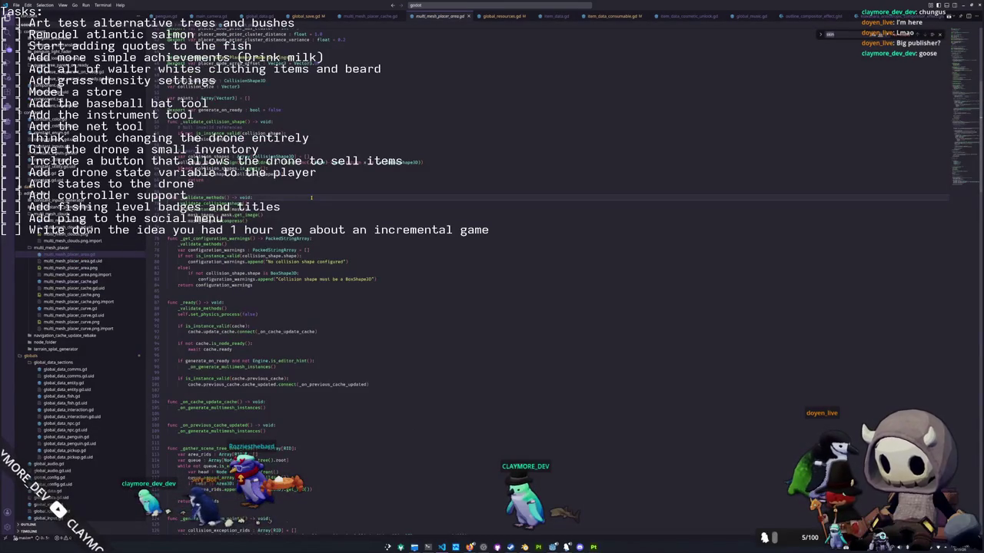
type("marker")
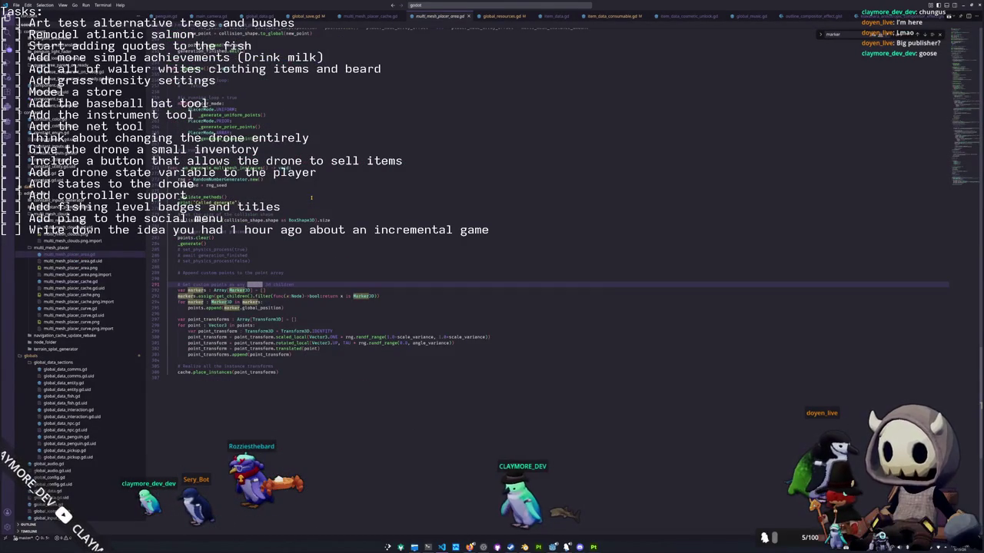
key("Return")
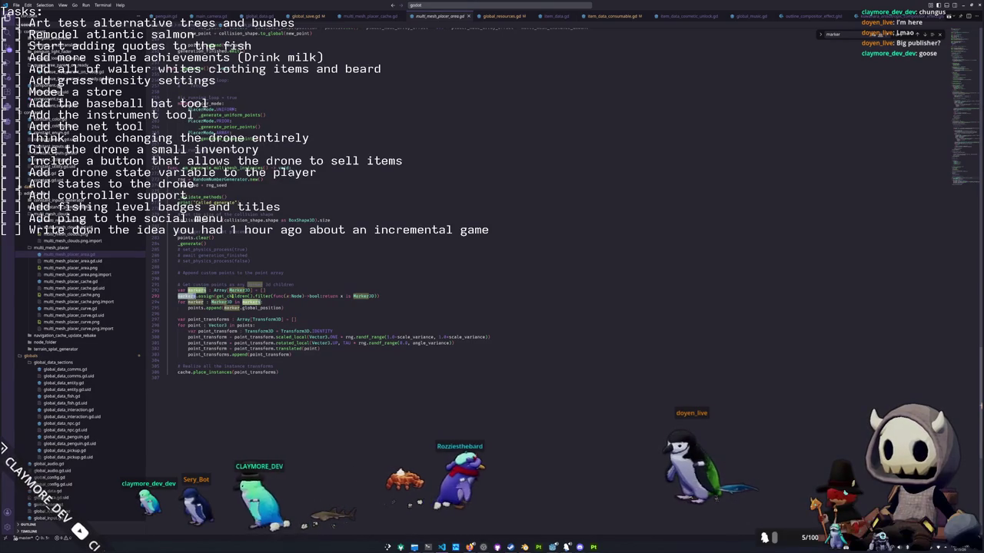
double_click(232, 295)
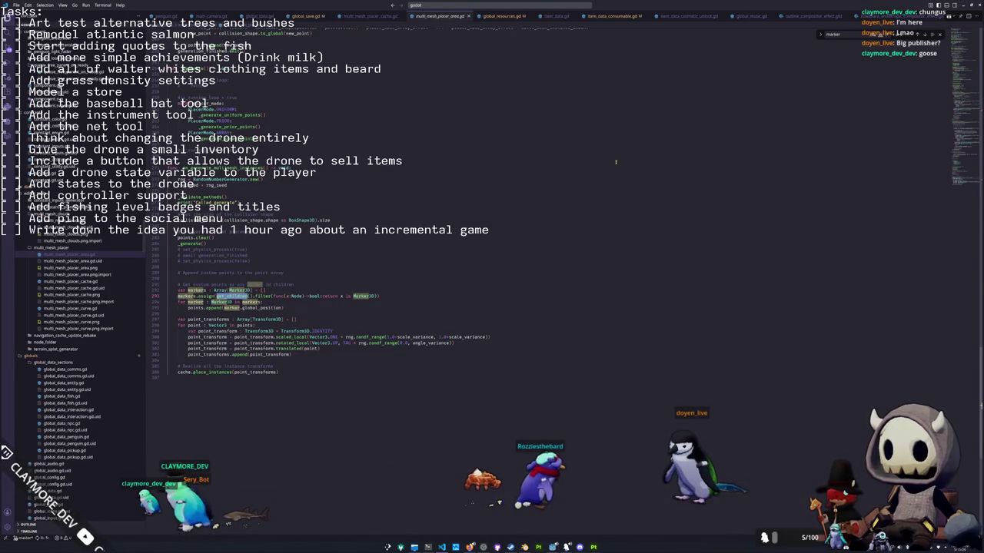
Back in Godot, select a placement Marker3D node and frame it in the viewport.
key("alt+Tab")
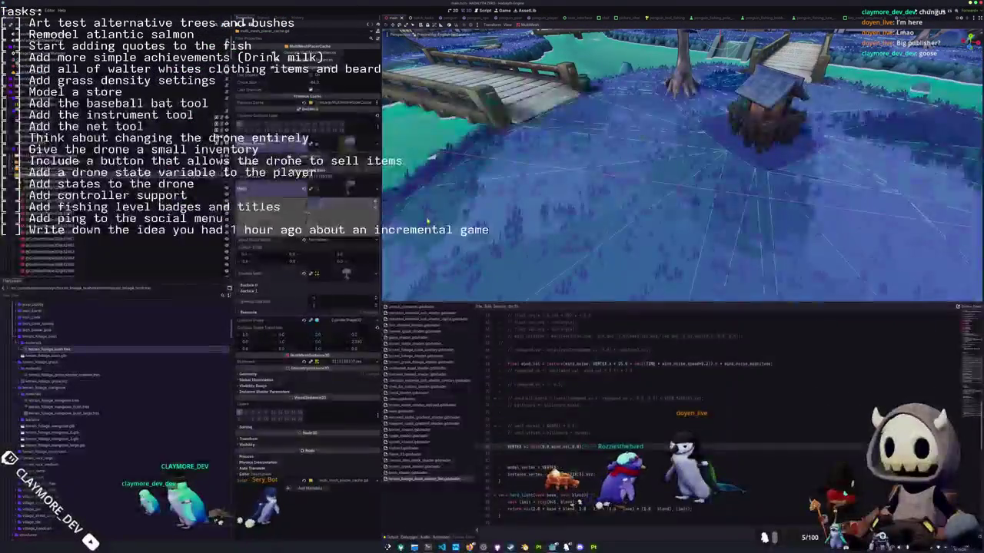
scroll(115, 185, "down", 5)
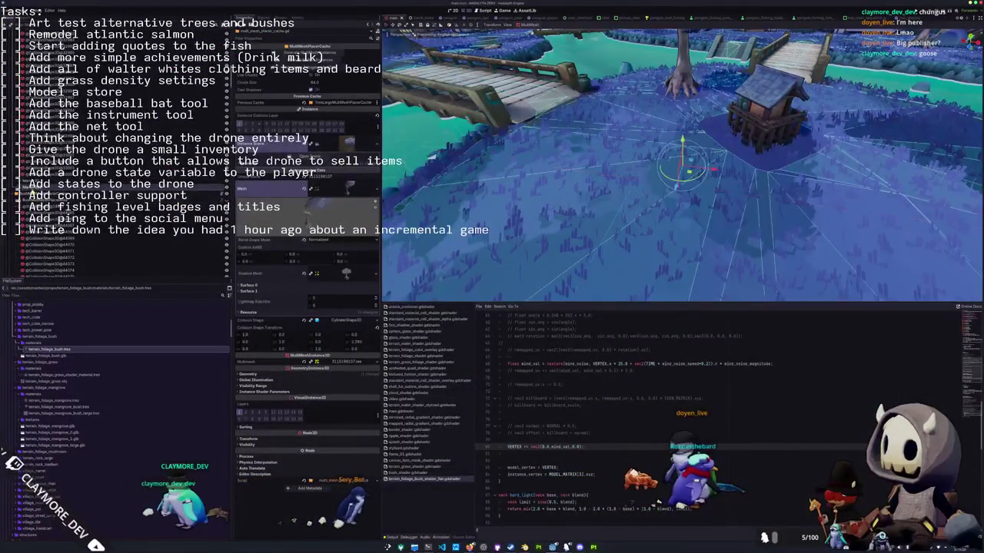
left_click(77, 184)
scroll(115, 154, "up", 5)
scroll(115, 154, "up", 5)
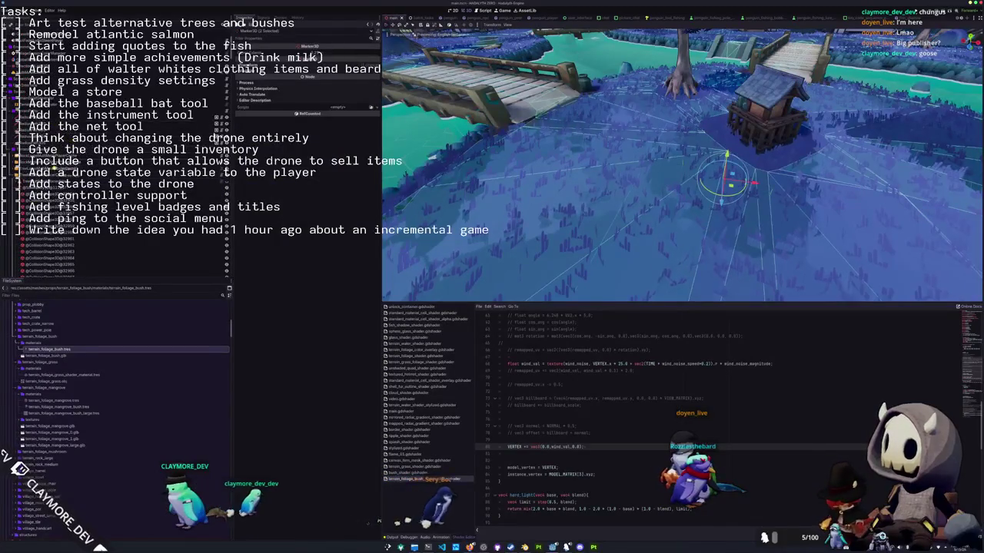
scroll(115, 192, "down", 3)
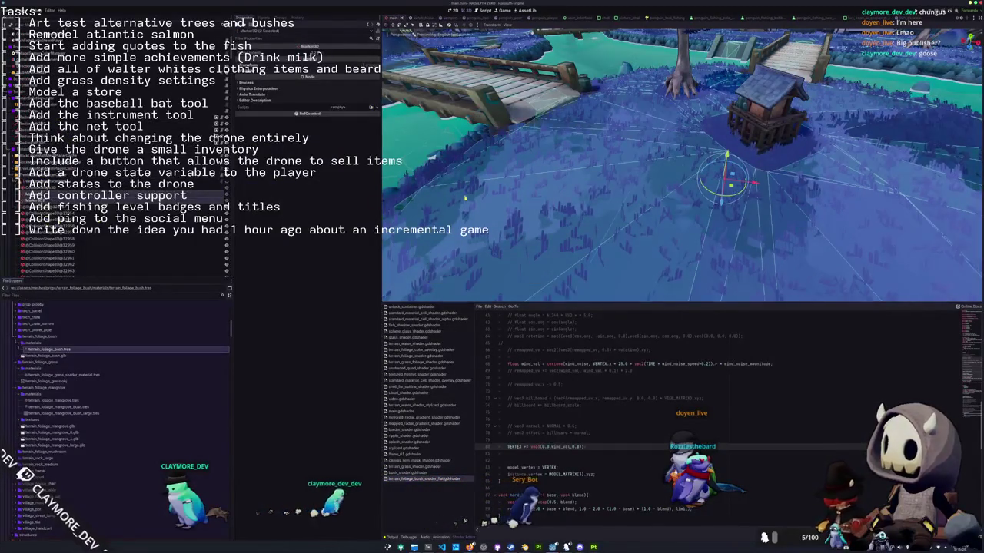
key("f")
Select MultiMeshPlacerArea and the bush MultiMeshInstance3D, focus it, and select a tree's collision shape.
left_click(92, 173)
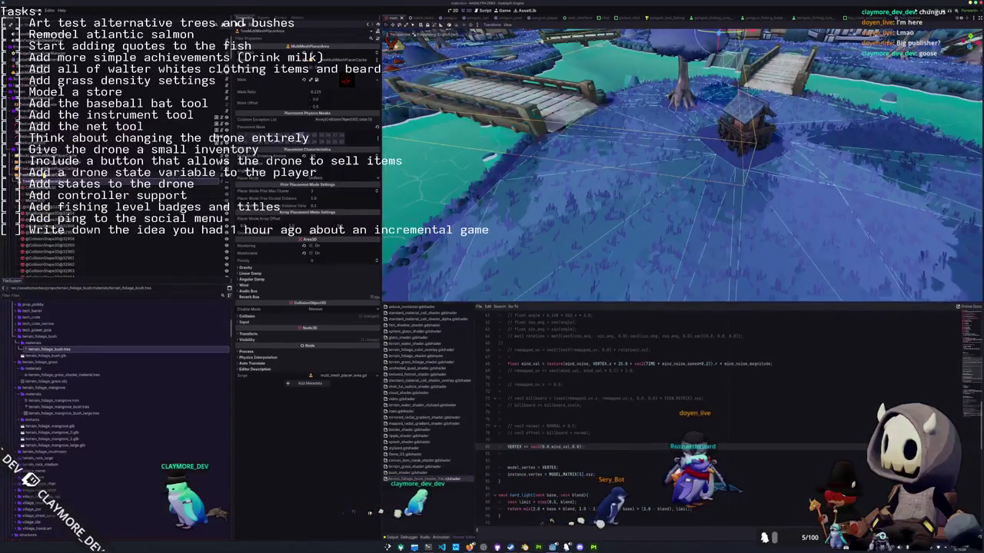
left_click(92, 184)
key("f")
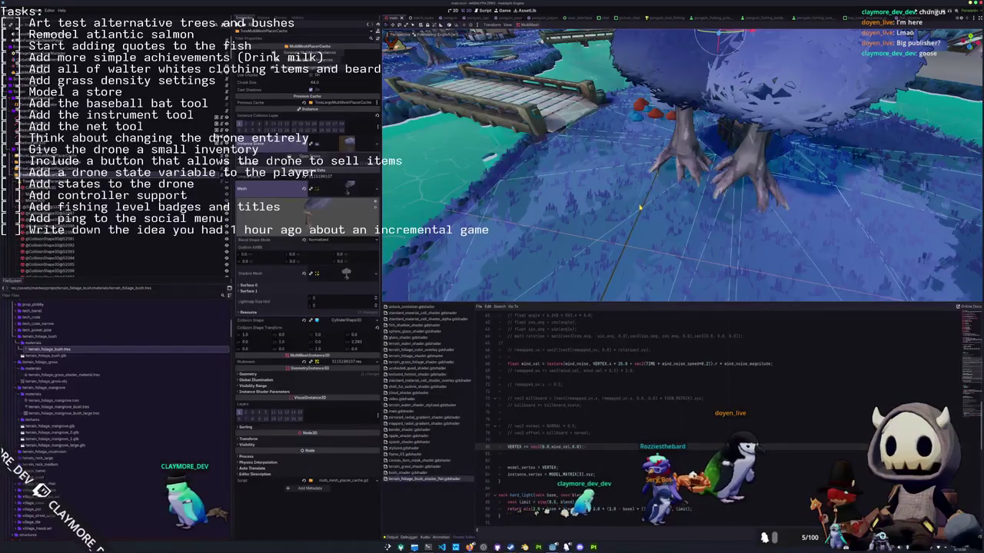
scroll(639, 208, "down", 10)
mouse_move(639, 207)
middle_mouse_down()
mouse_move(580, 220)
mouse_move(522, 146)
mouse_move(561, 207)
mouse_move(645, 204)
mouse_move(657, 186)
middle_mouse_up()
scroll(606, 201, "up", 5)
left_click(657, 185)
Focus the tree's collision shape, orbit closer, and select NavigationRegion3D.
key("f")
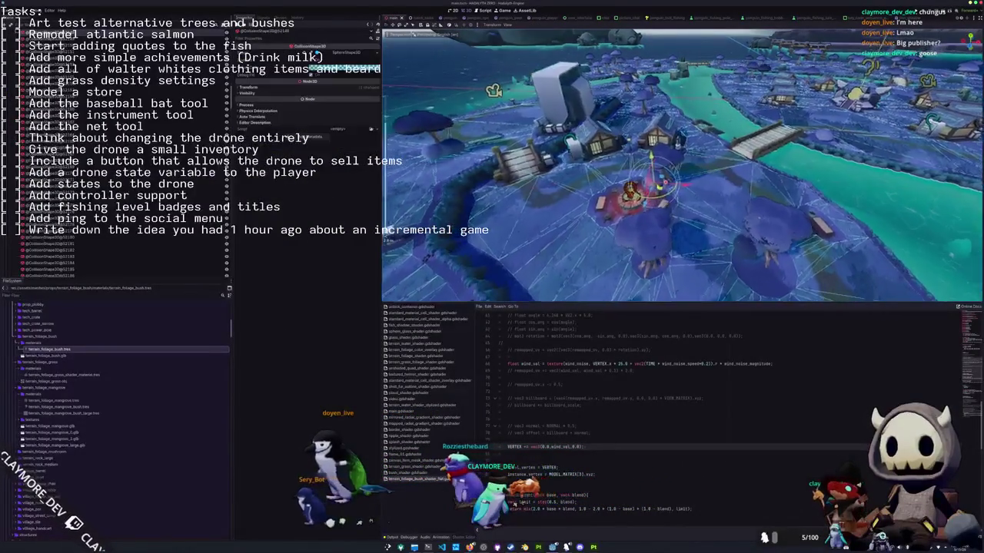
scroll(650, 203, "down", 3)
scroll(661, 203, "down", 2)
scroll(673, 202, "down", 2)
scroll(683, 201, "down", 1)
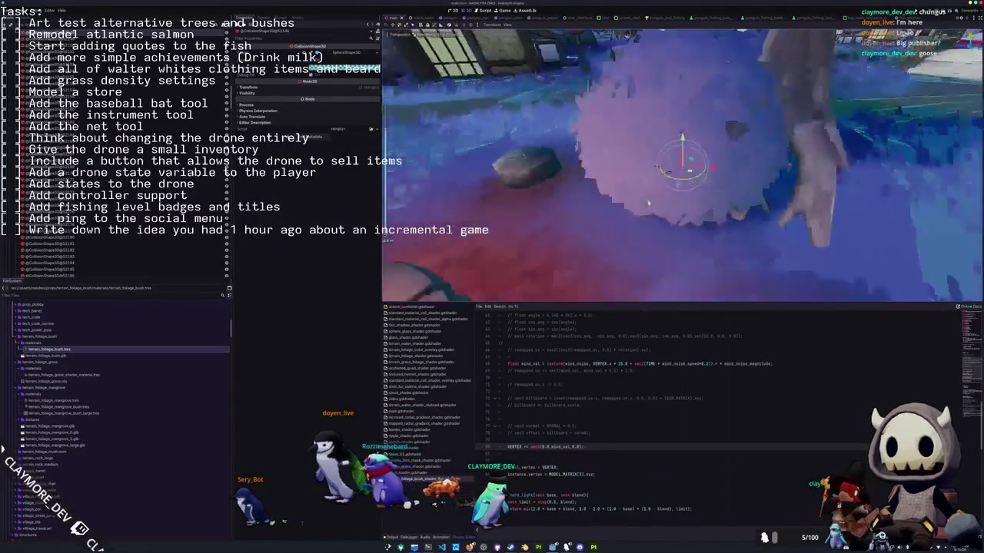
mouse_move(683, 201)
middle_mouse_down()
mouse_move(705, 228)
mouse_move(679, 228)
middle_mouse_up()
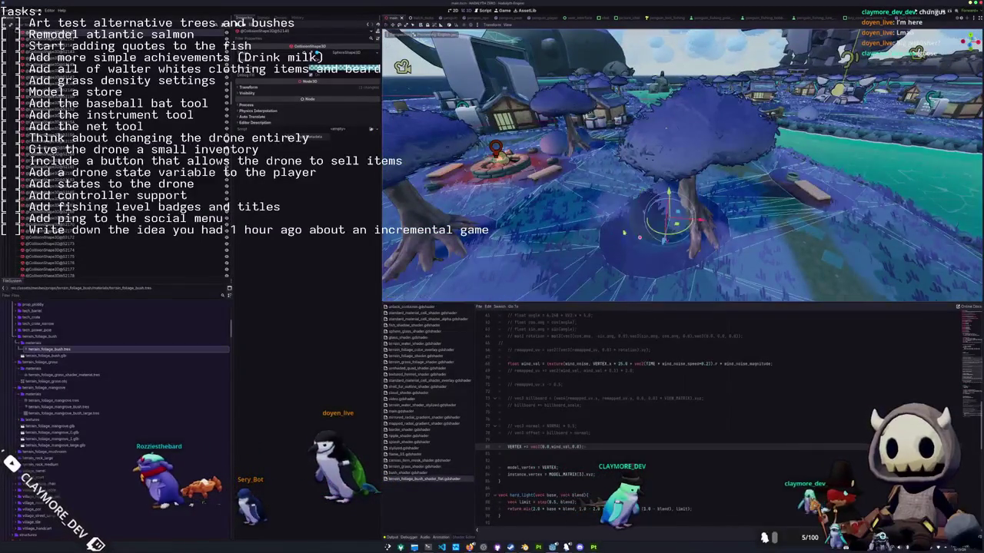
left_click(591, 234)
middle_click_drag(590, 234, 332, 498)
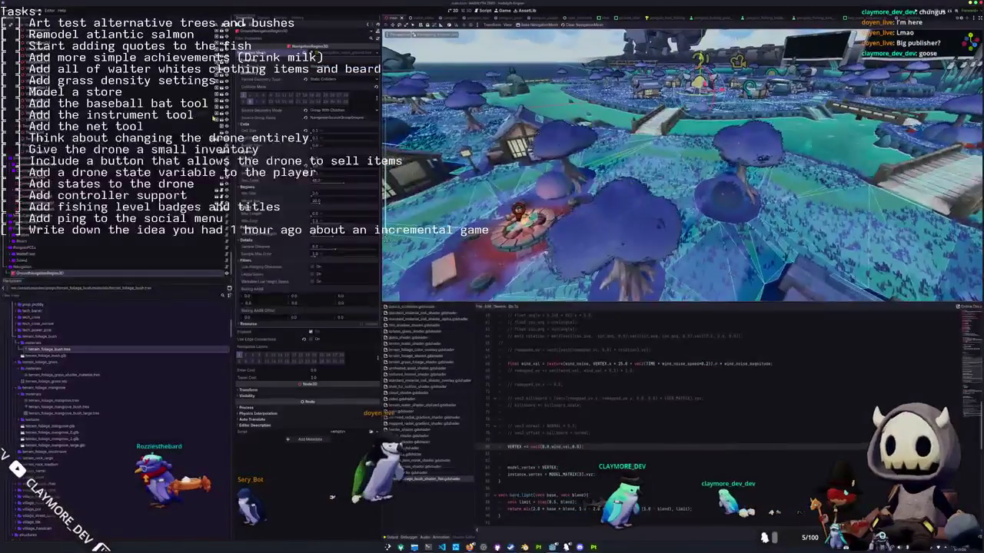
Select MultiMeshPlacerArea in the Scene dock, then its bush MultiMeshInstance3D cache child.
scroll(115, 154, "down", 2)
scroll(116, 154, "down", 3)
scroll(115, 154, "down", 3)
scroll(66, 163, "down", 2)
scroll(65, 163, "down", 2)
scroll(65, 163, "down", 2)
scroll(65, 163, "down", 2)
scroll(65, 163, "down", 2)
scroll(65, 163, "down", 2)
scroll(65, 163, "down", 2)
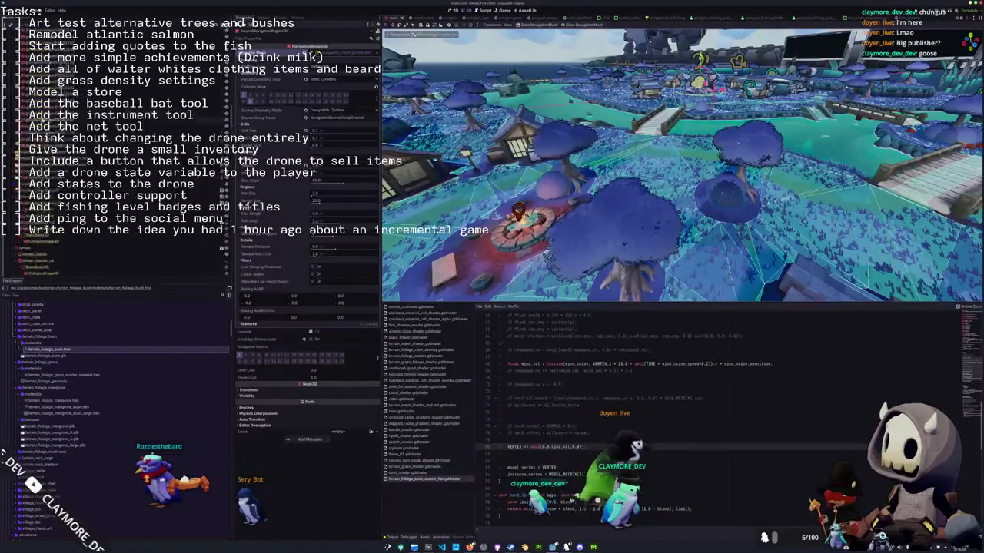
scroll(66, 163, "down", 2)
scroll(66, 163, "down", 2)
scroll(66, 163, "down", 2)
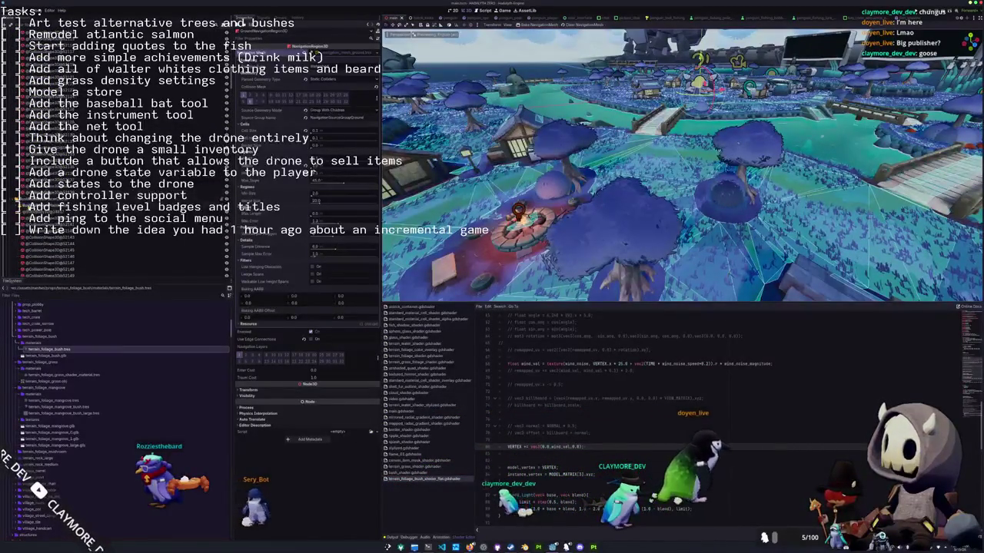
left_click(186, 150)
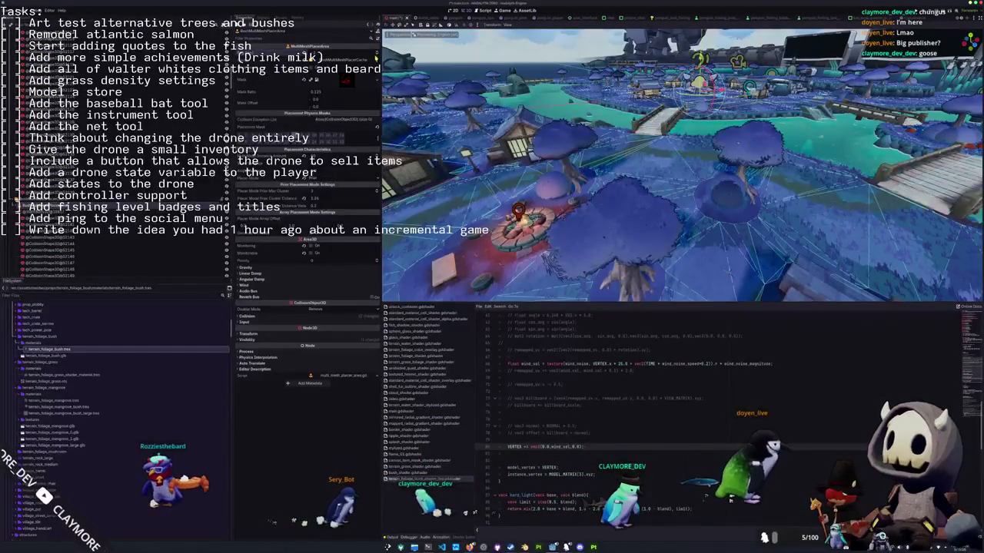
left_click(115, 202)
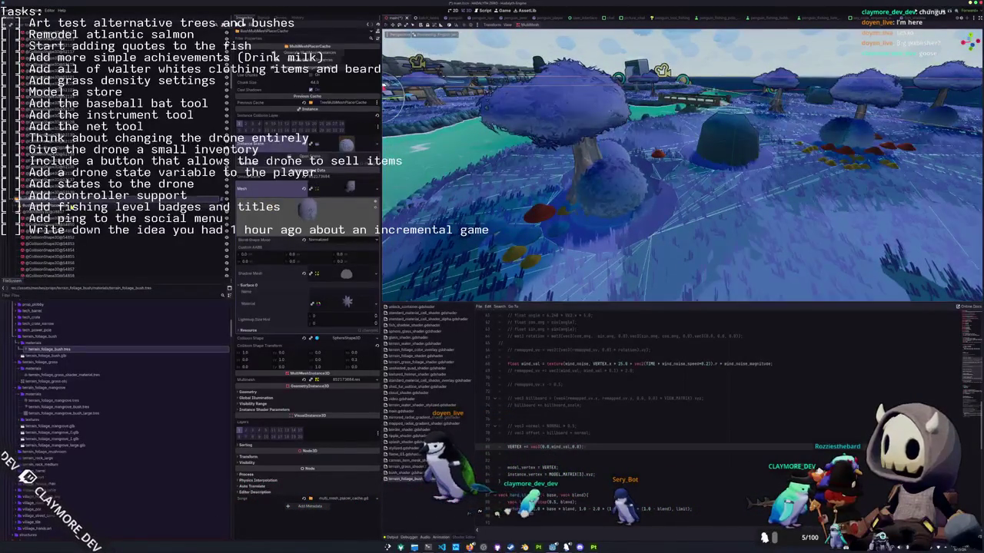
left_click(71, 204)
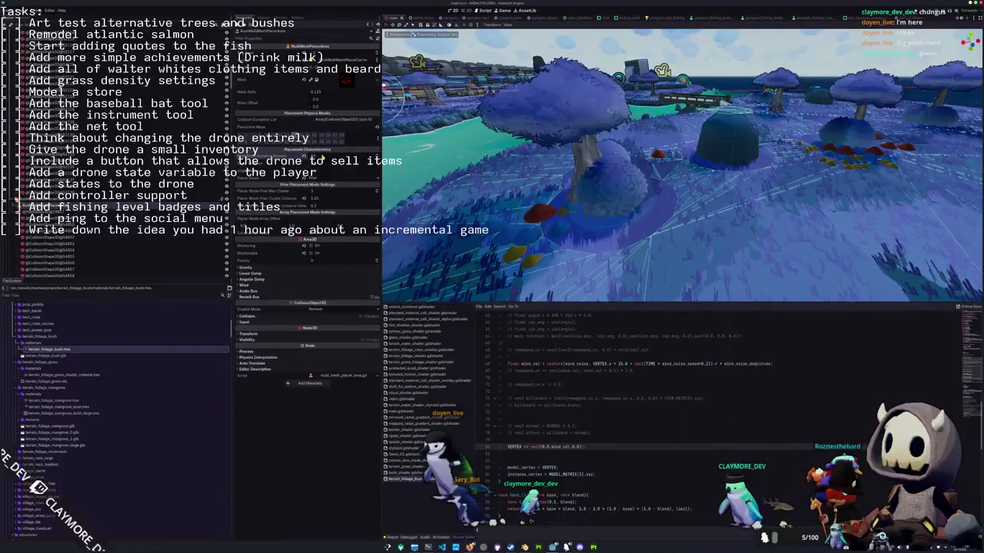
left_click(508, 214)
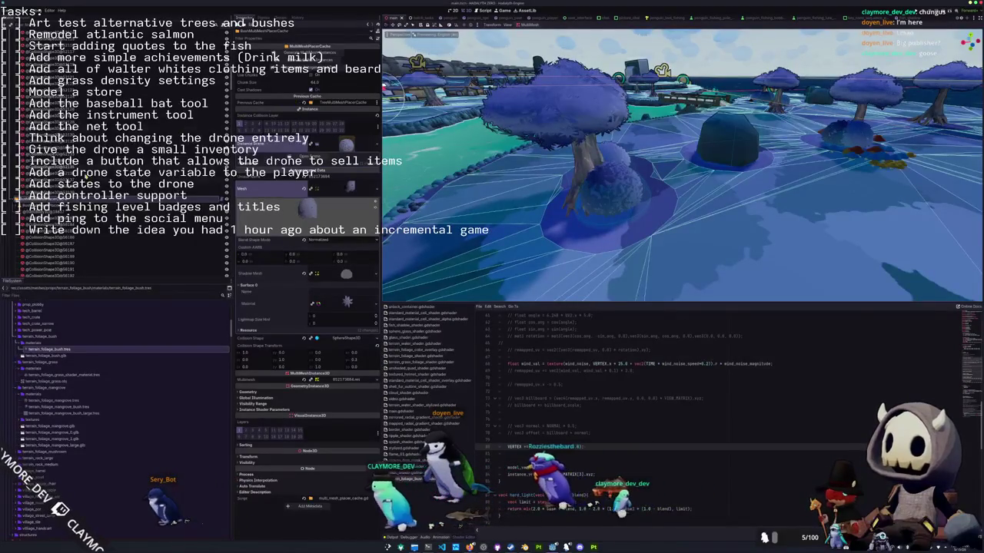
left_click(358, 58)
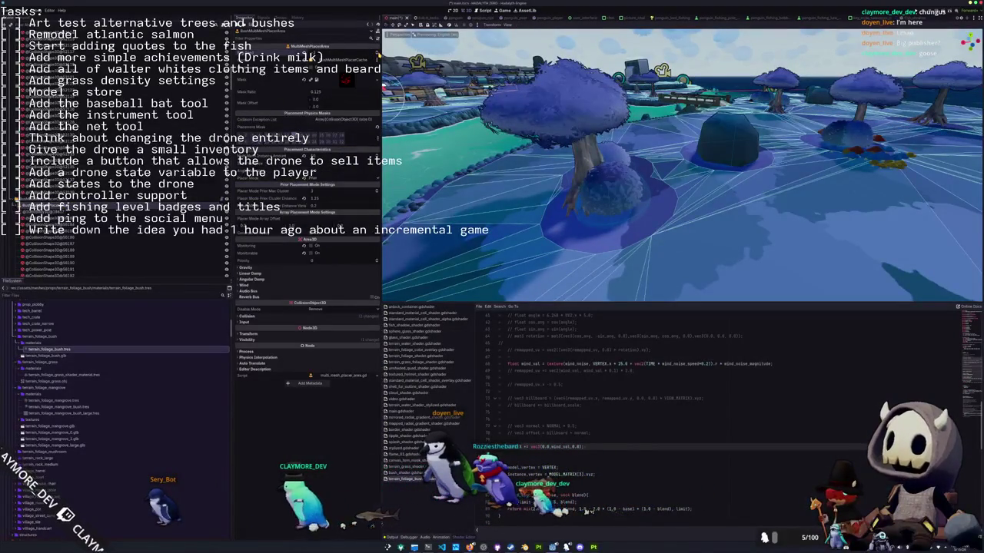
left_click(115, 202)
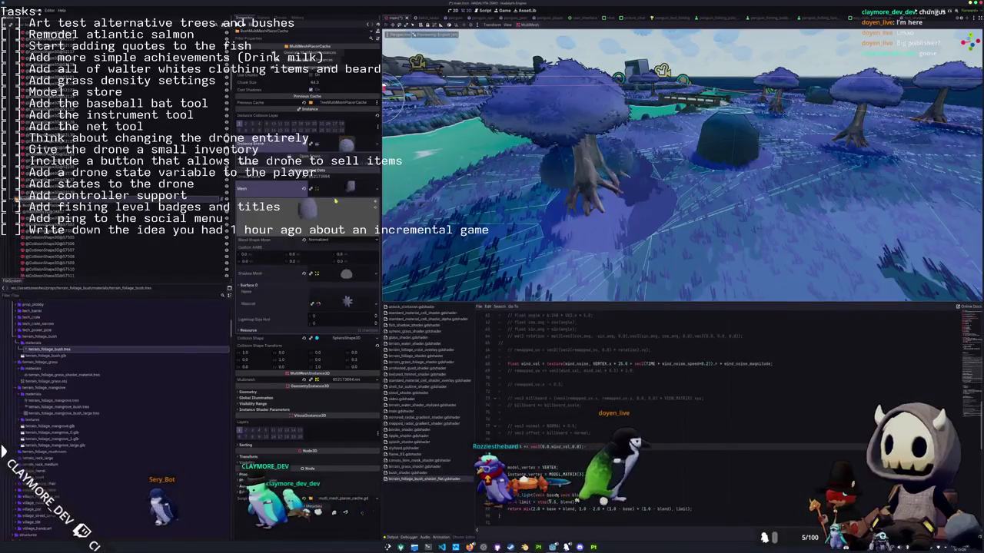
key("f")
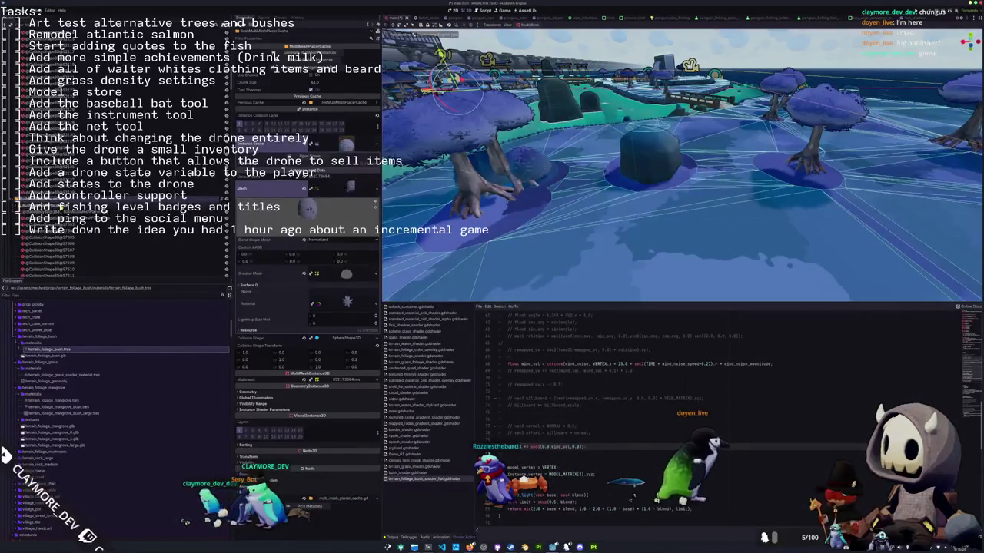
left_click(115, 191)
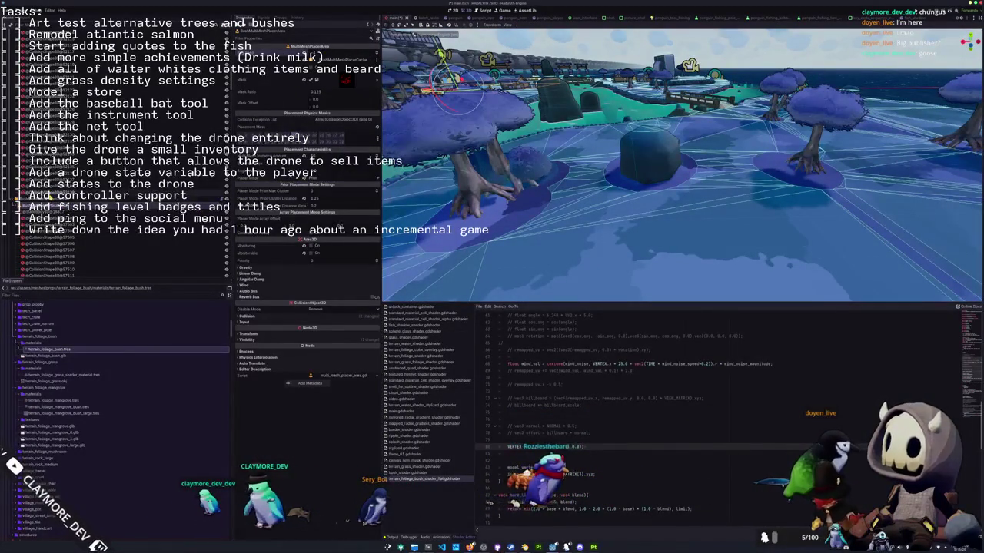
left_click(47, 199)
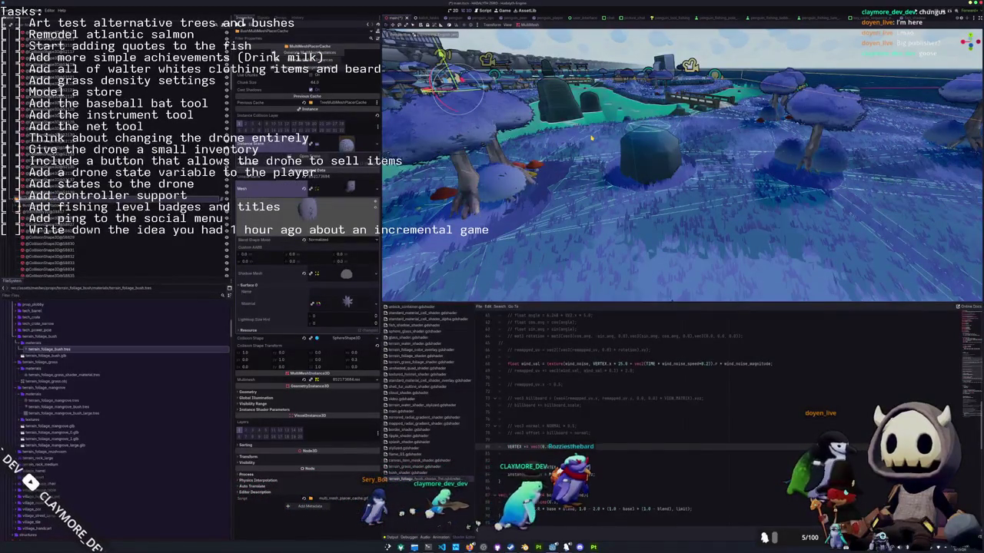
middle_click_drag(582, 157, 605, 225)
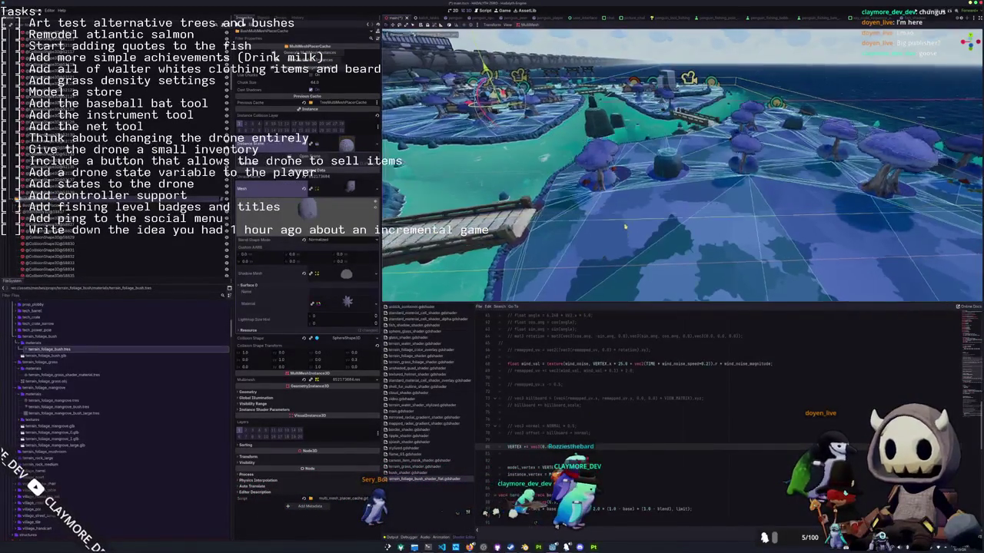
middle_click_drag(666, 196, 623, 176)
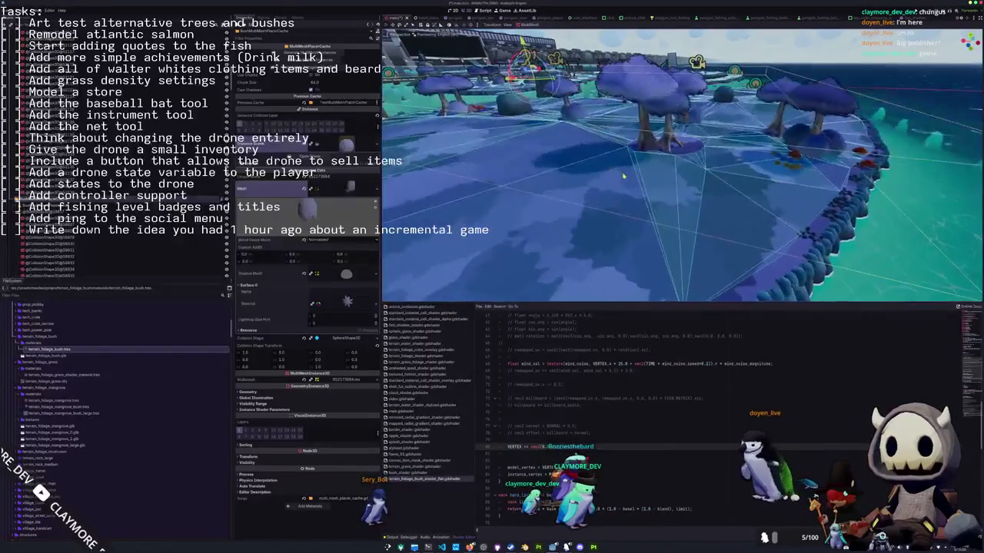
scroll(622, 178, "up", 5)
scroll(622, 181, "down", 3)
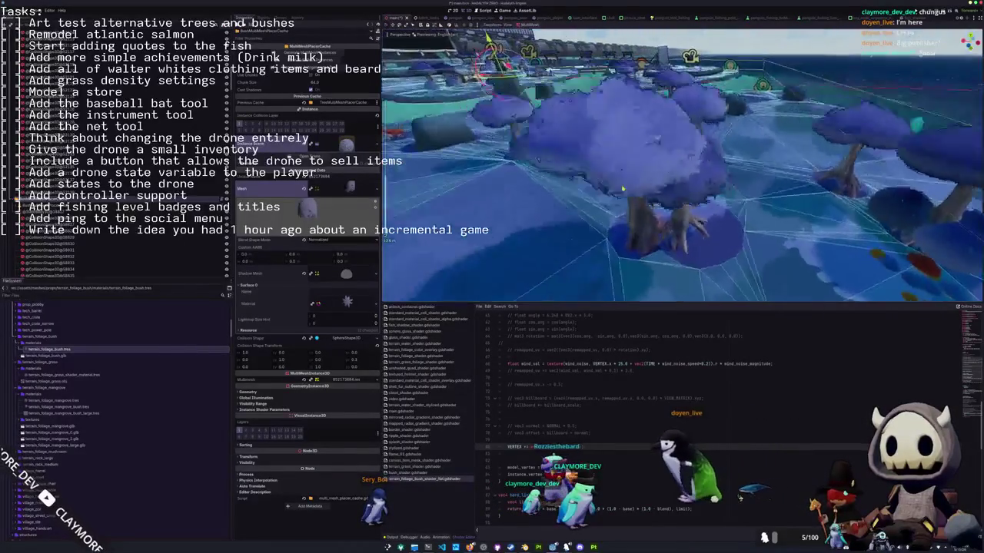
middle_click_drag(641, 187, 594, 186)
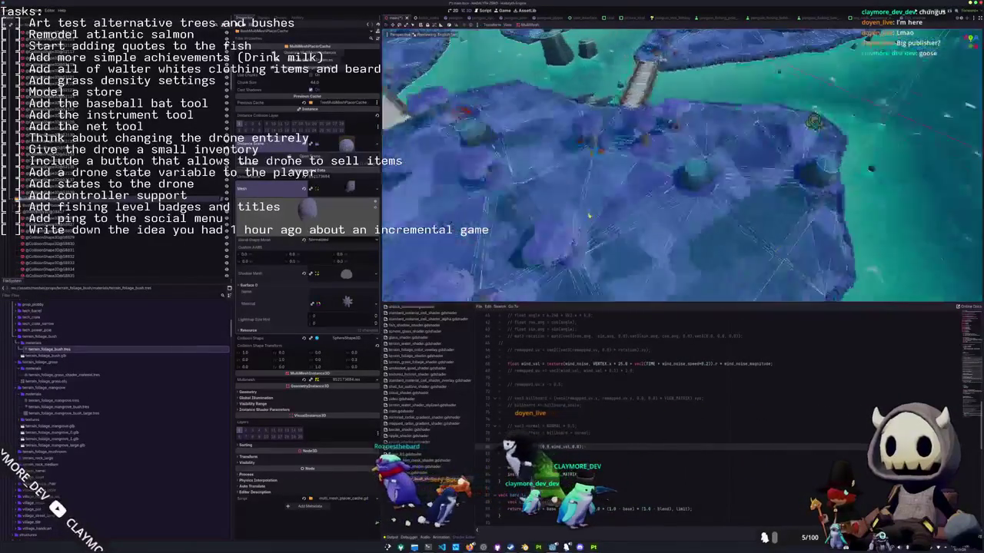
Orbit and zoom around the mushroom trees and surrounding sea.
scroll(636, 286, "down", 3)
scroll(638, 254, "up", 5)
middle_click_drag(638, 230, 639, 195)
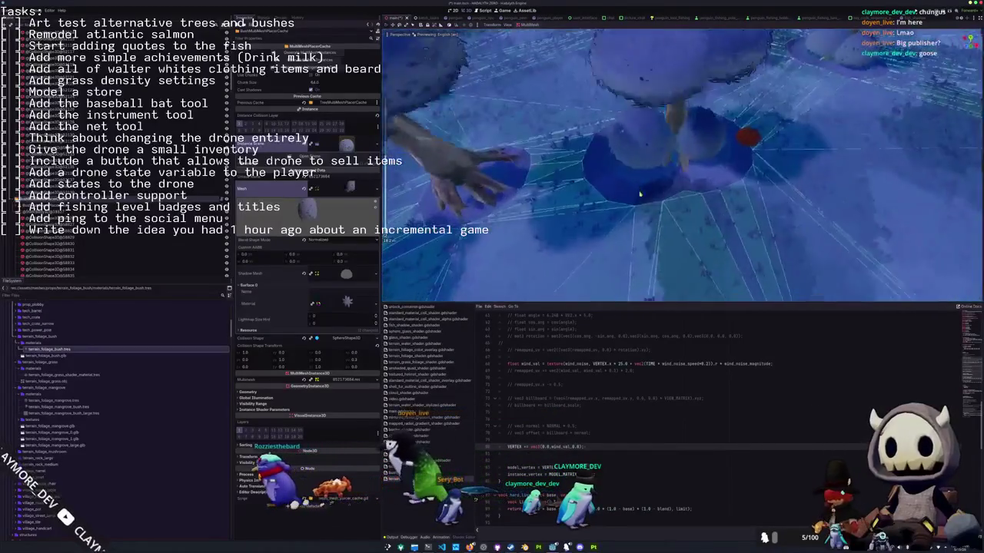
scroll(640, 194, "down", 5)
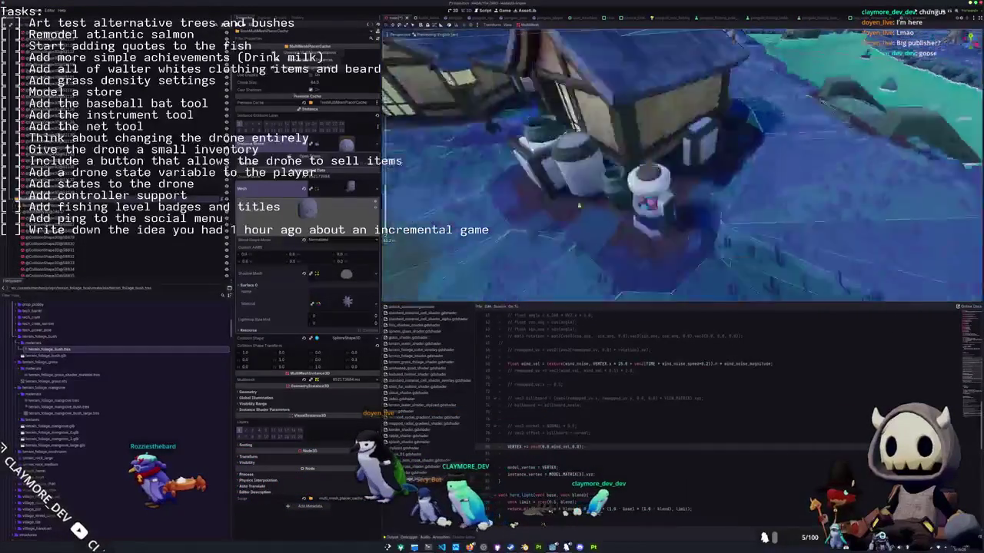
middle_click_drag(640, 195, 661, 192)
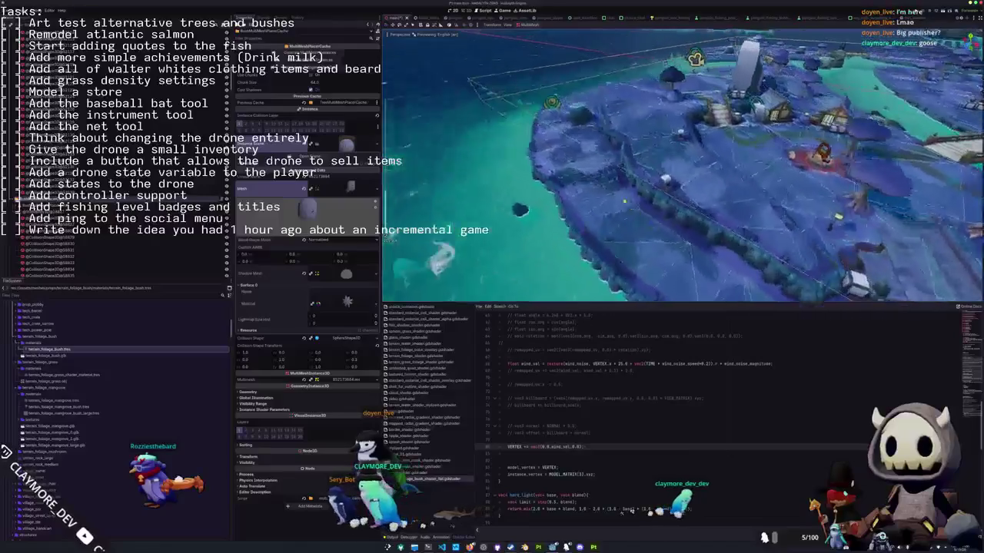
scroll(637, 227, "up", 5)
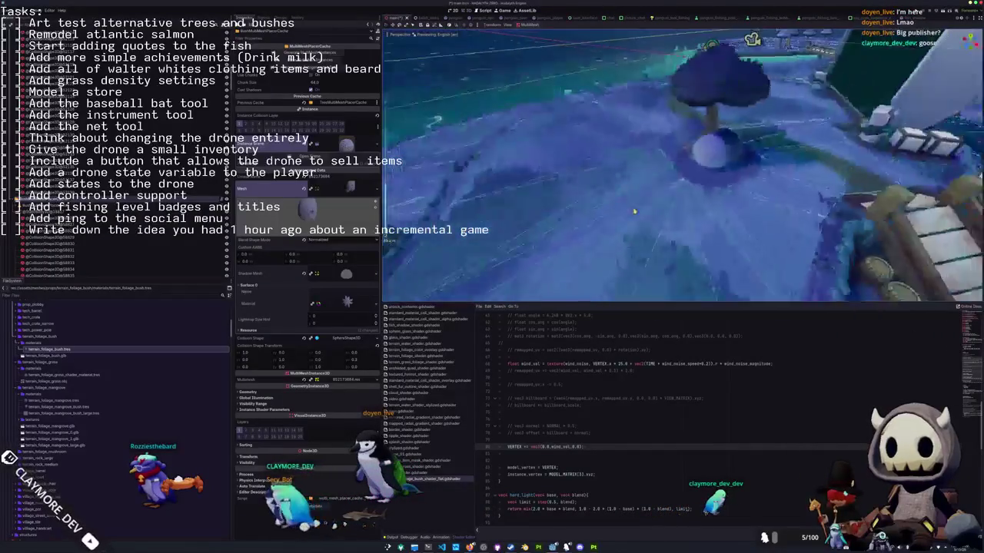
scroll(624, 212, "down", 10)
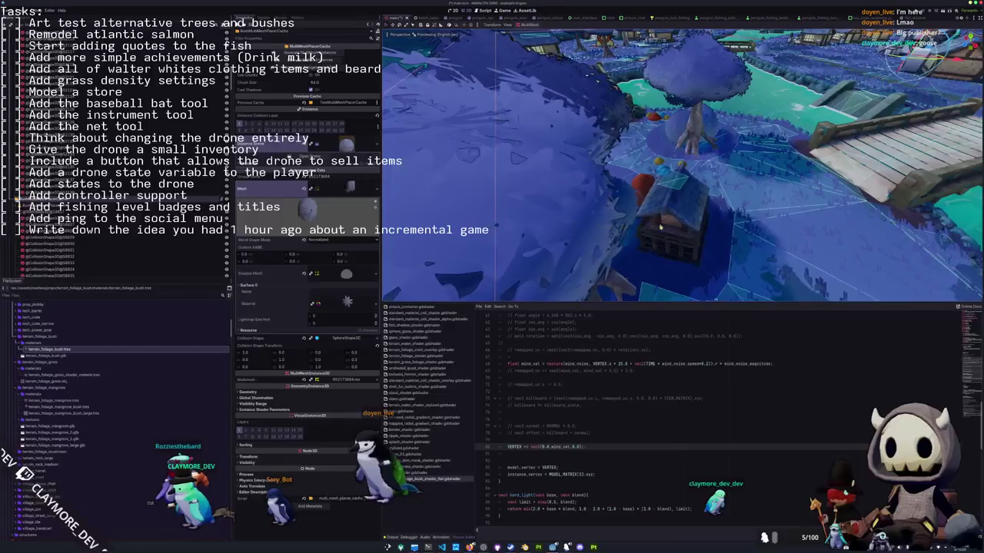
Select an island object, then select the drone and centre the view on it.
left_click(649, 226)
scroll(580, 224, "up", 5)
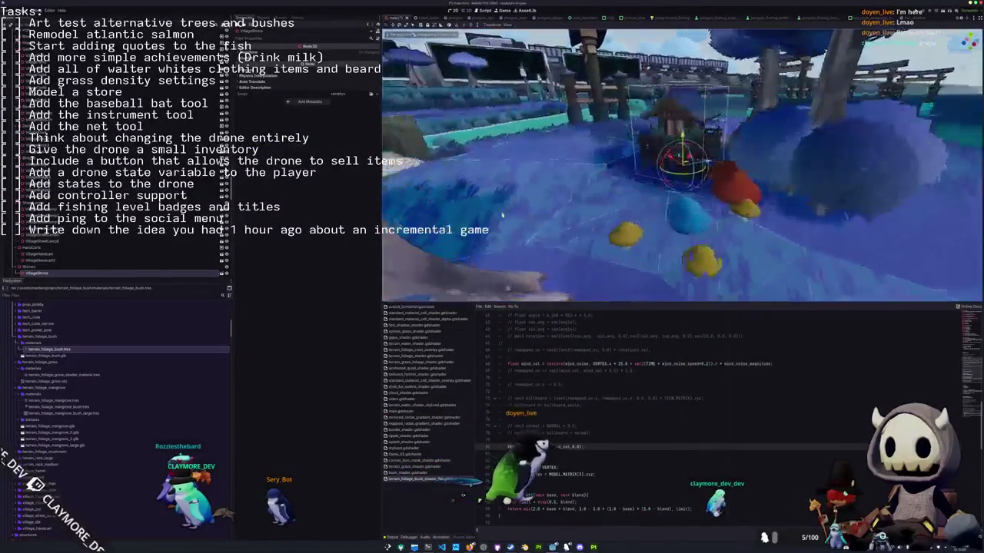
mouse_move(482, 220)
middle_mouse_down()
mouse_move(534, 186)
mouse_move(716, 214)
middle_mouse_up()
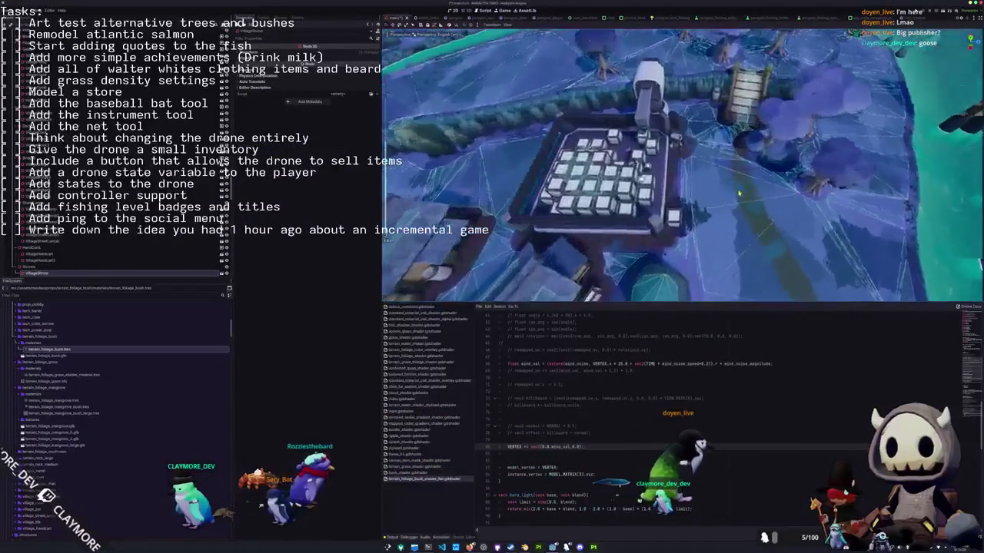
middle_click_drag(716, 214, 523, 158, "shift")
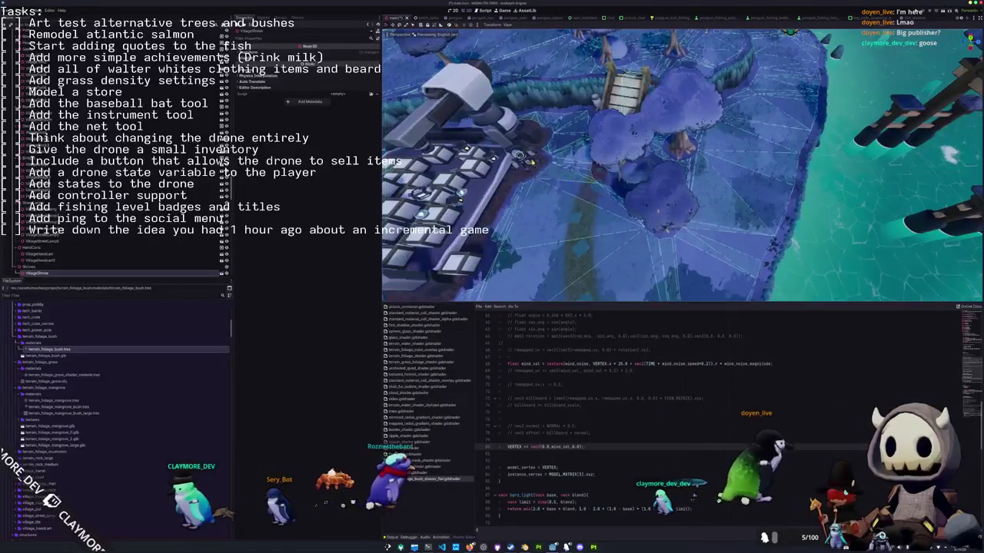
left_click(522, 158)
key("f")
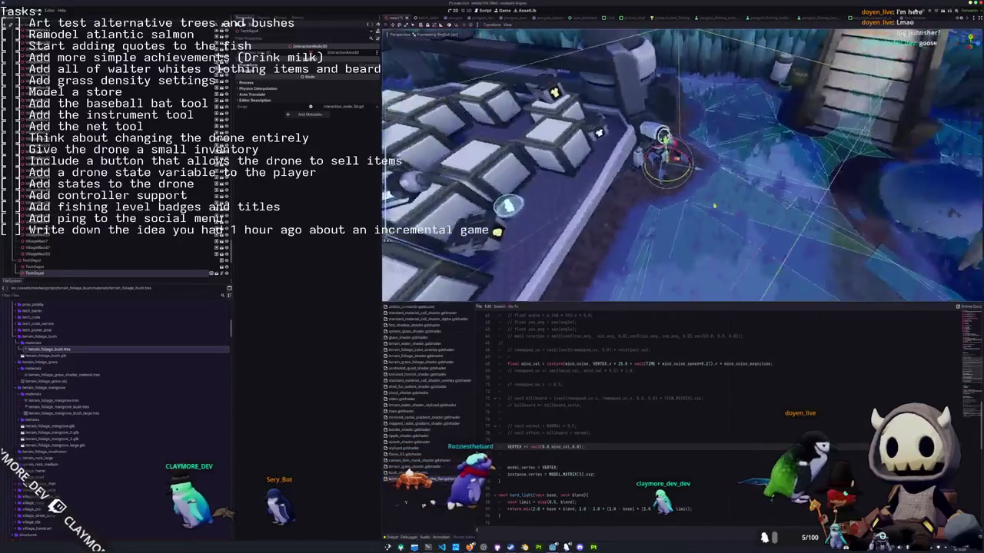
Swing in near the building, select a tree's CollisionShape3D and focus on it.
mouse_move(596, 182)
middle_mouse_down()
mouse_move(556, 175)
mouse_move(614, 177)
middle_mouse_up()
scroll(615, 177, "down", 5)
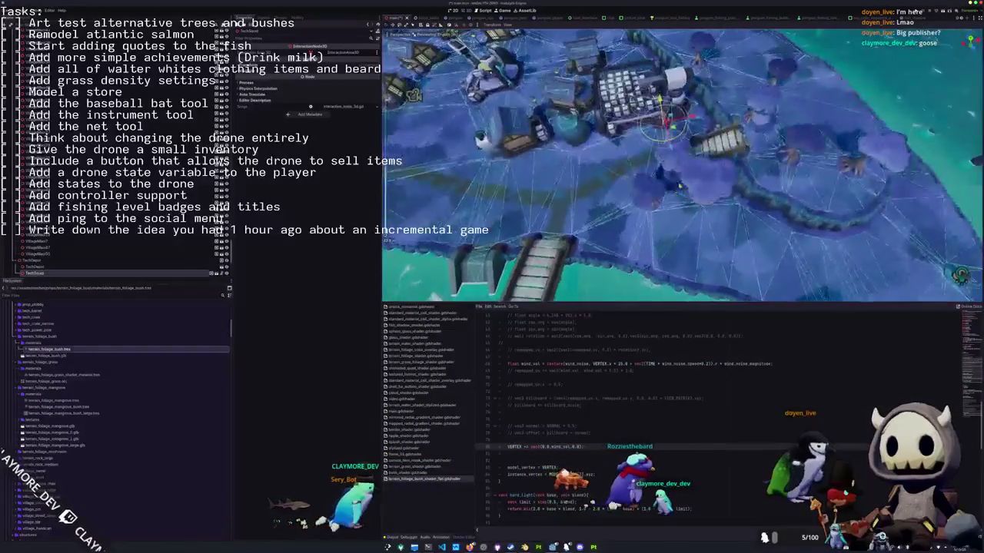
mouse_move(679, 185)
middle_mouse_down()
mouse_move(615, 170)
mouse_move(717, 164)
mouse_move(544, 176)
middle_mouse_up()
scroll(615, 169, "up", 3)
left_click(533, 175)
key("f")
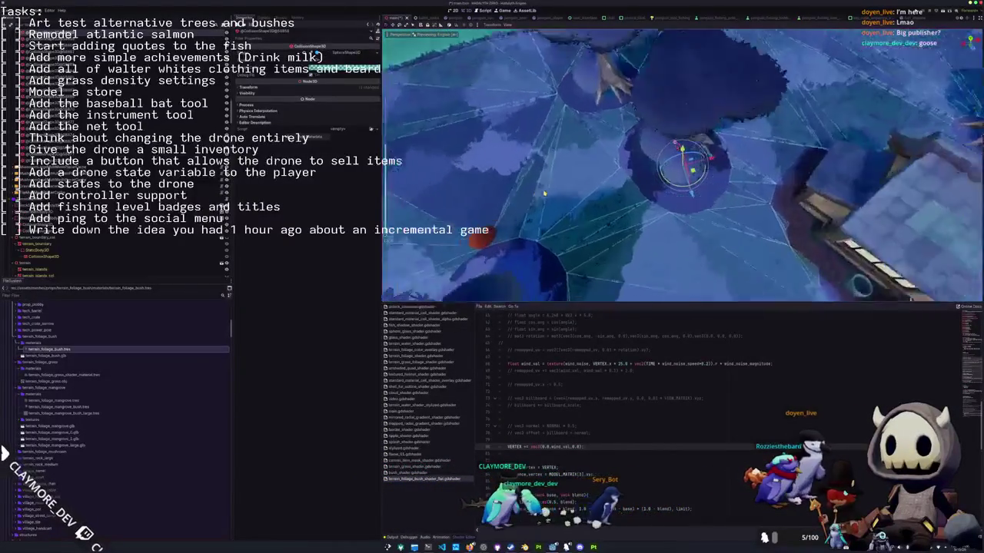
scroll(115, 154, "down", 2)
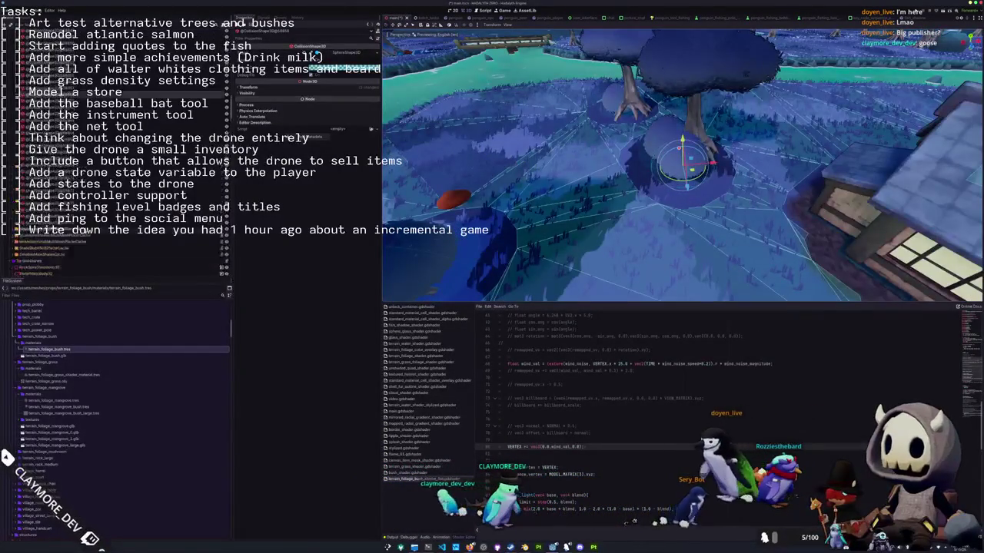
Select the bush MultiMeshPlacerArea and its MultiMeshInstance3D, focusing the view on it.
scroll(116, 154, "down", 3)
scroll(115, 154, "down", 3)
left_click(115, 154)
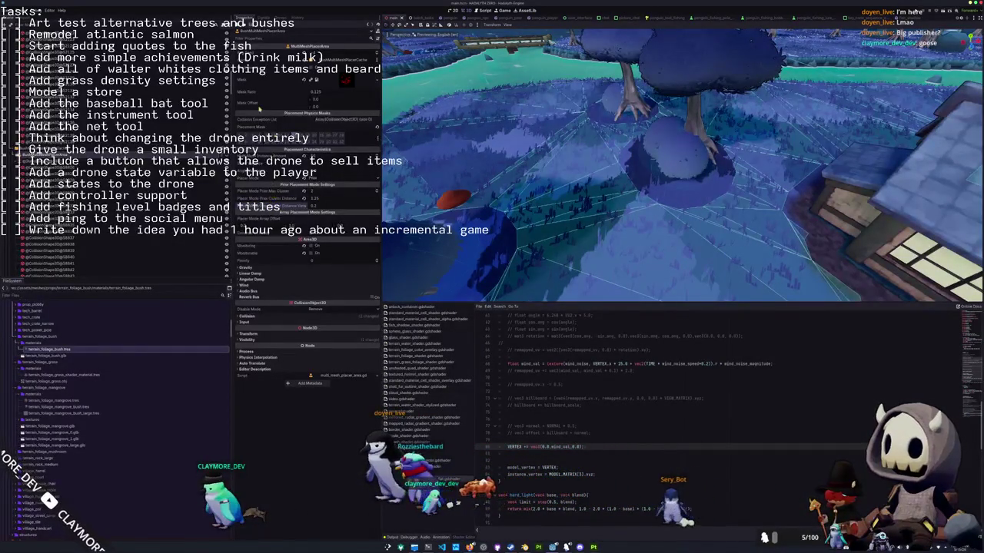
left_click(84, 151)
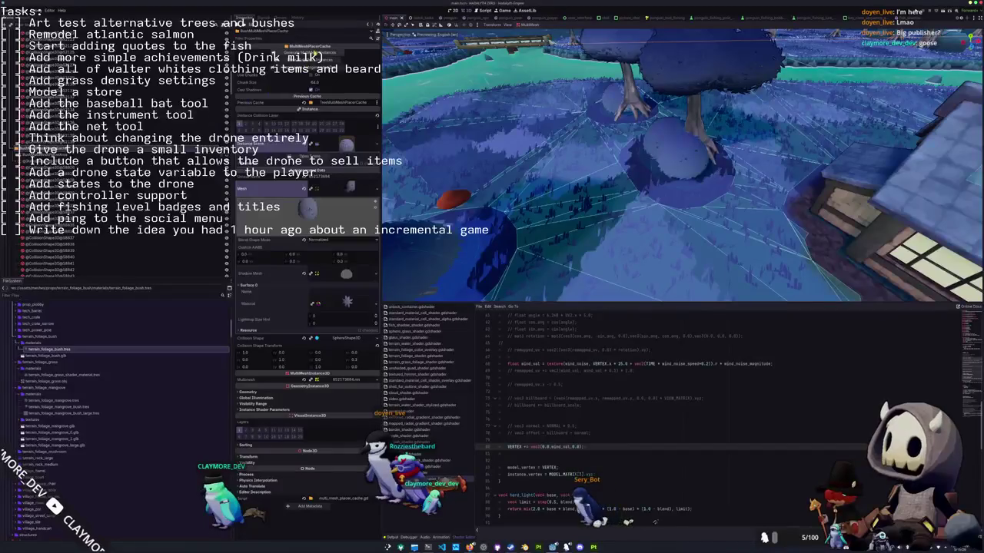
key("f")
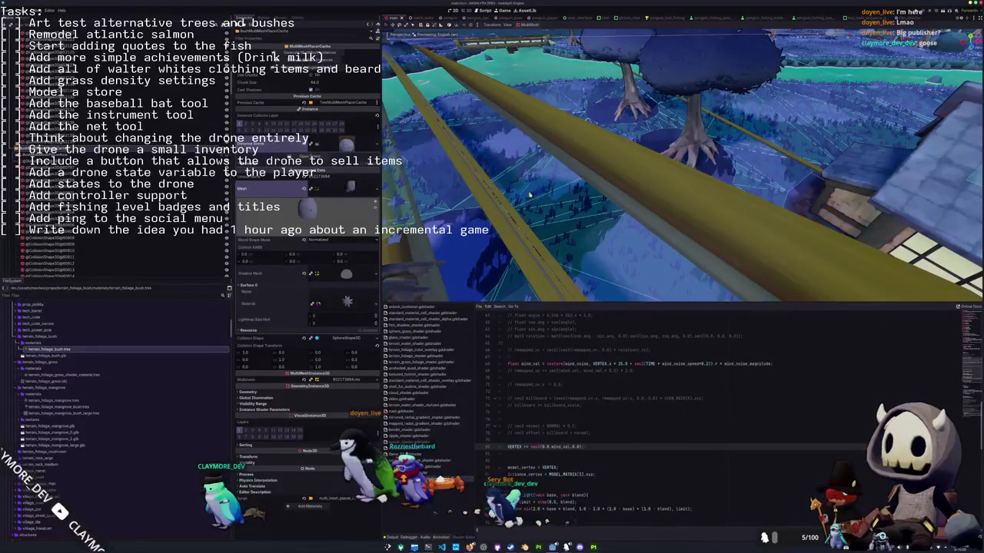
Orbit over the terrain and houses, flying down to ground level among the trees.
scroll(528, 191, "down", 5)
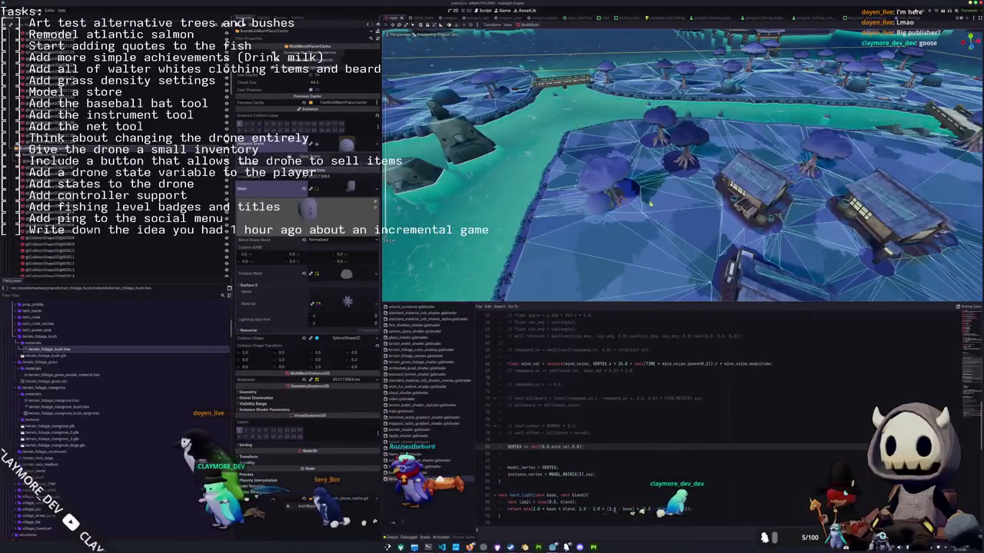
middle_click_drag(528, 191, 681, 196)
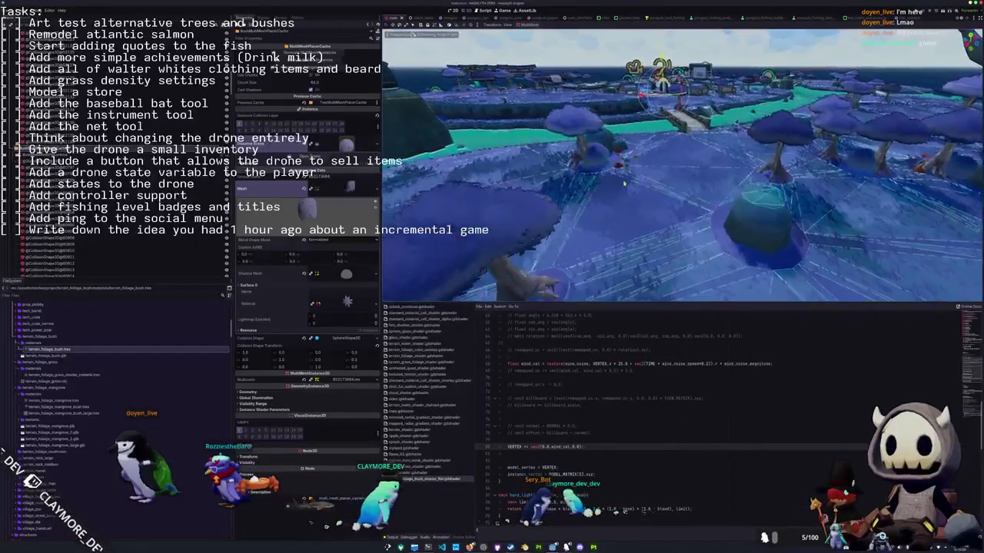
mouse_move(632, 181)
right_mouse_down()
mouse_move(542, 181)
mouse_move(526, 160)
mouse_move(596, 160)
right_mouse_up()
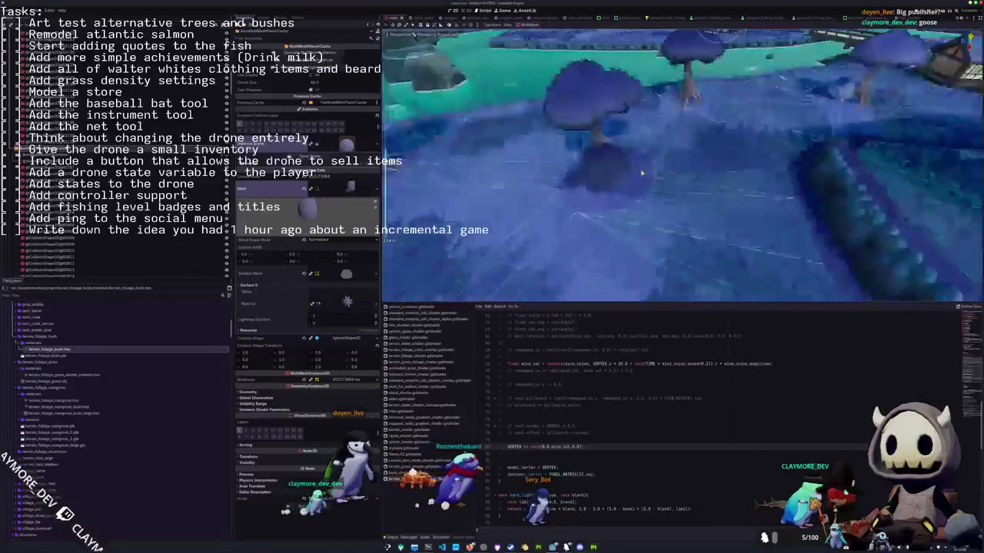
right_click_drag(627, 167, 538, 176)
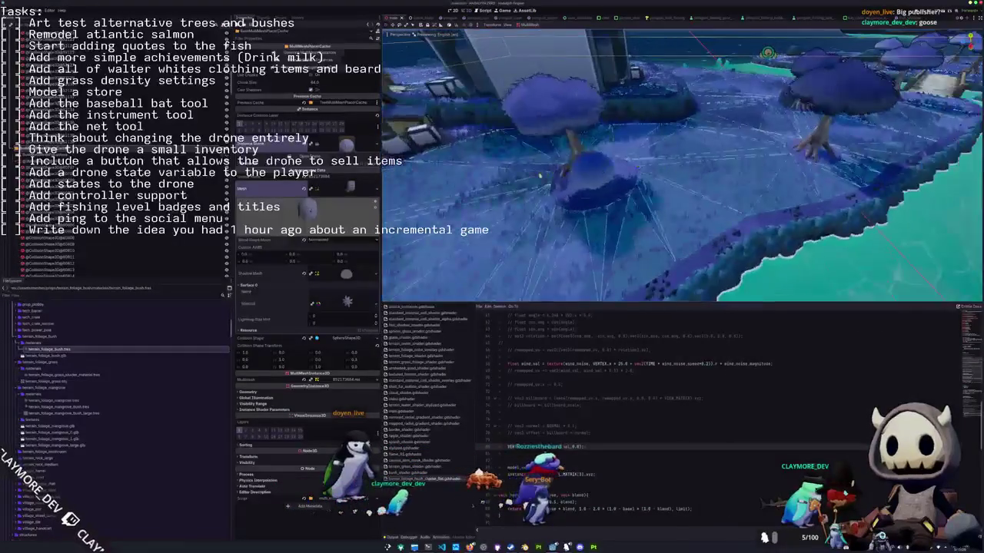
right_click_drag(648, 246, 605, 169)
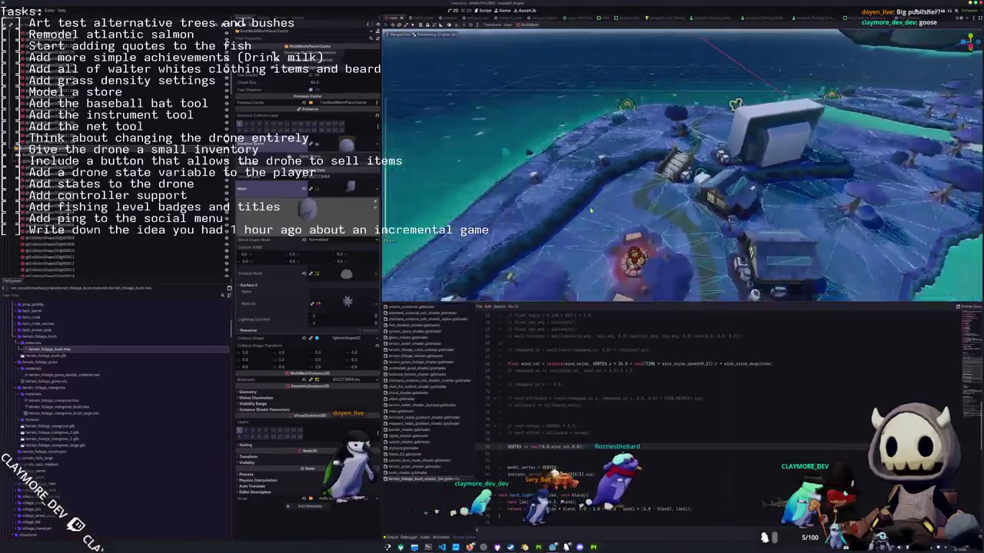
Save the island scene and swing the view toward the whale and water.
key("ctrl+s")
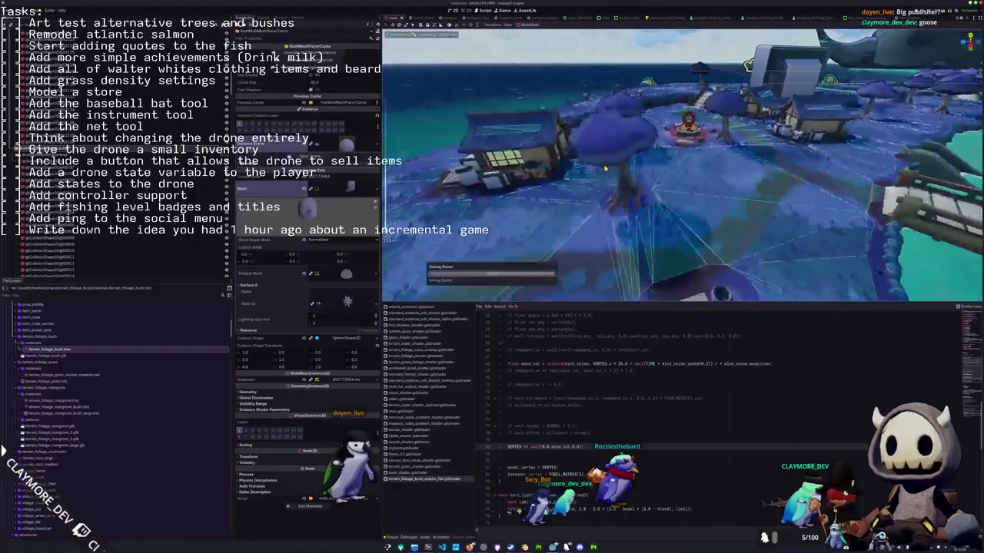
right_click_drag(612, 193, 597, 183)
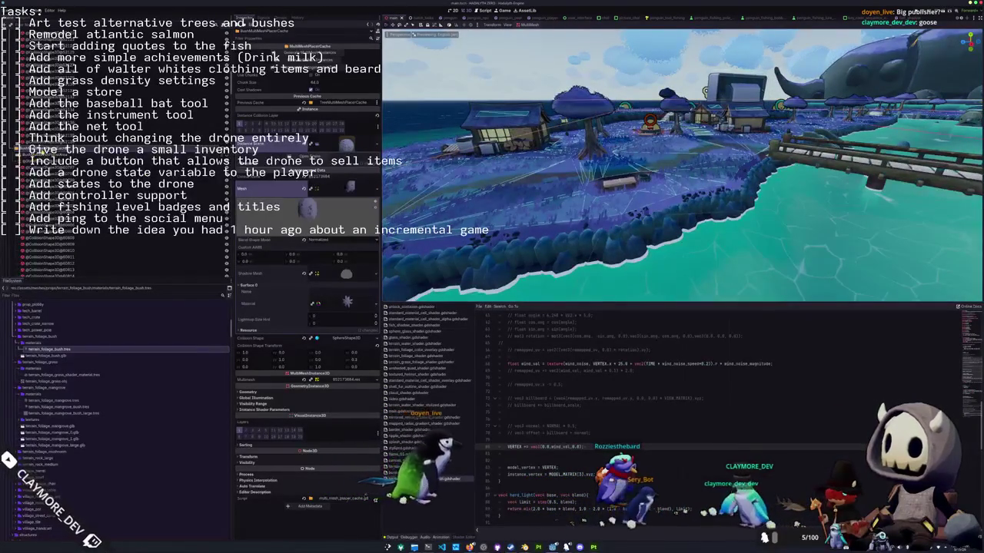
scroll(115, 253, "up", 3)
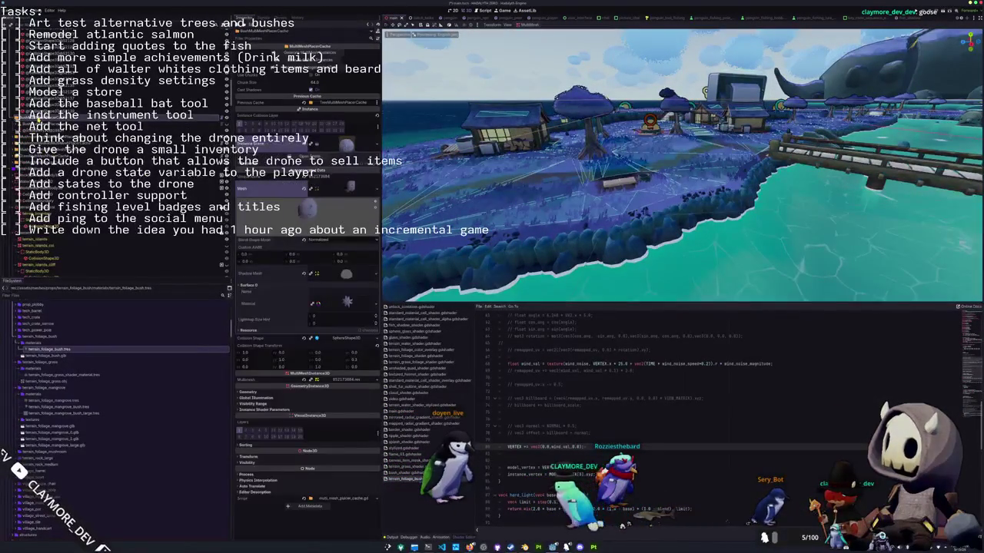
scroll(116, 254, "up", 3)
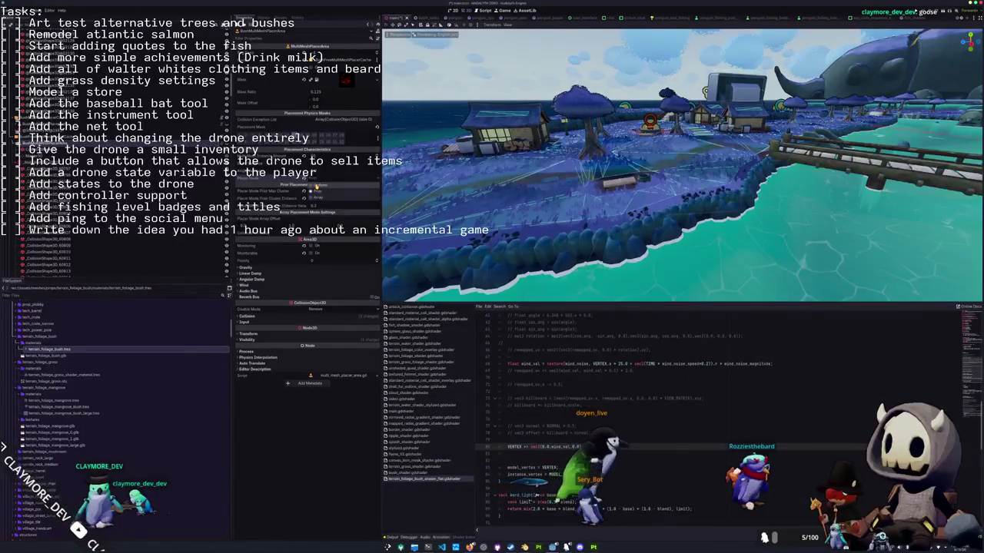
middle_click_drag(492, 176, 450, 169)
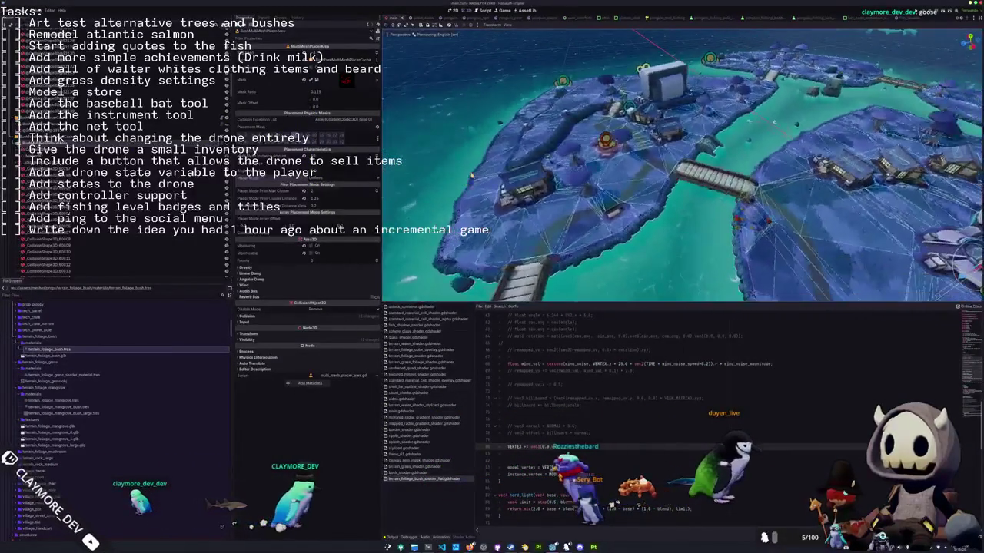
left_click(318, 179)
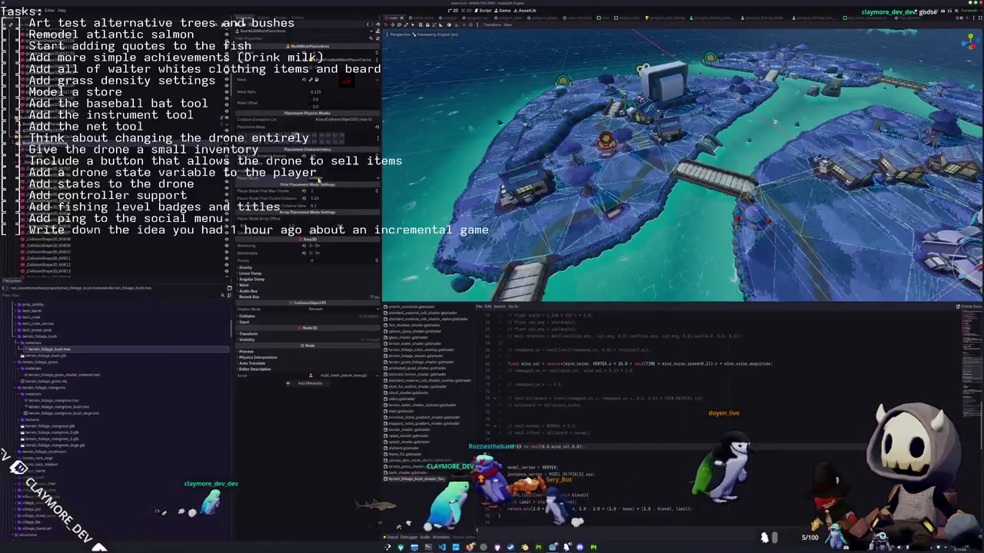
left_click(319, 60)
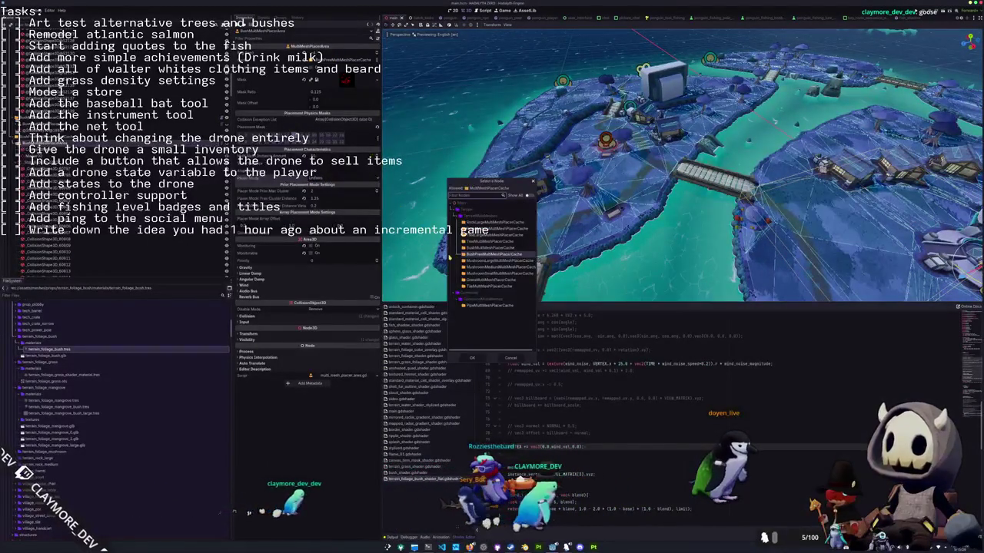
double_click(475, 248)
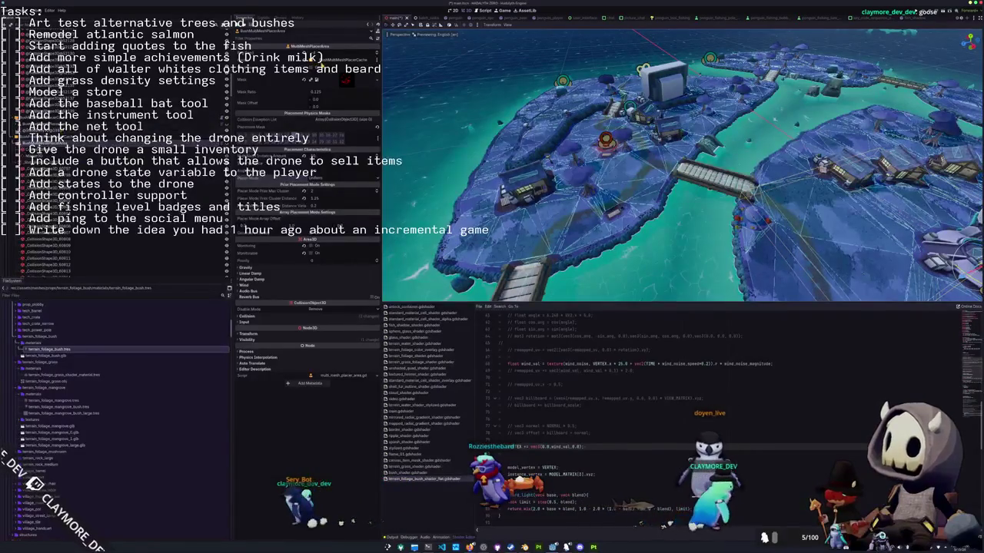
left_click(319, 60)
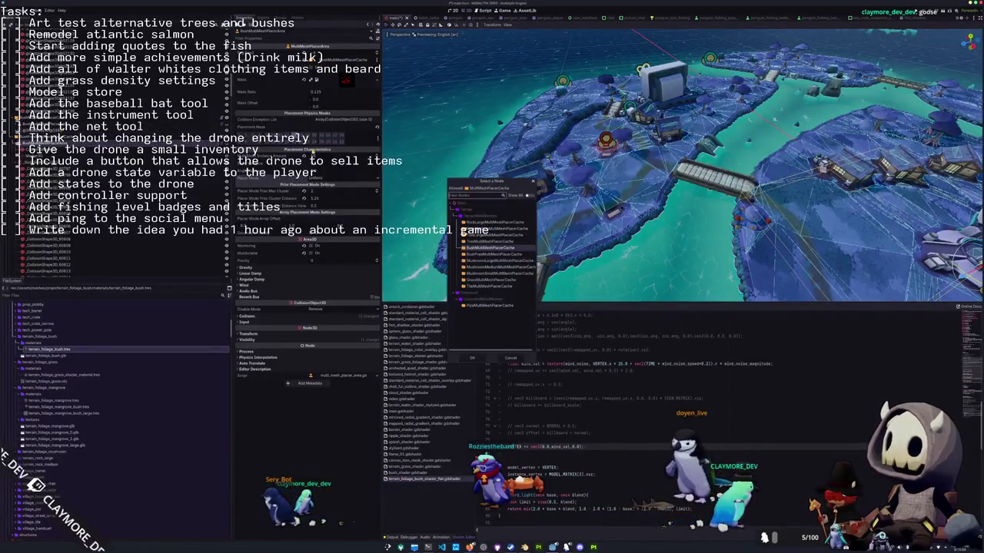
double_click(482, 255)
left_click(116, 140)
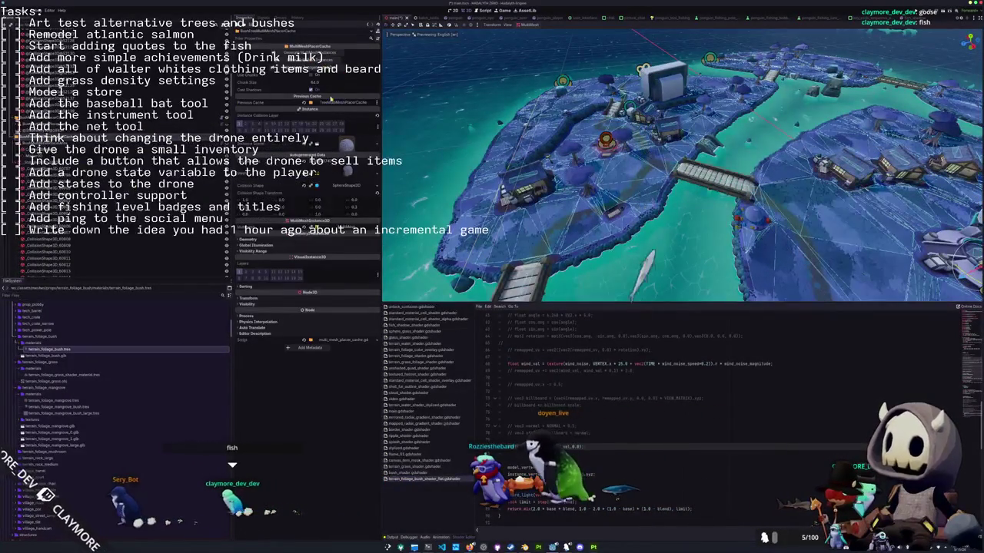
left_click(332, 102)
double_click(485, 248)
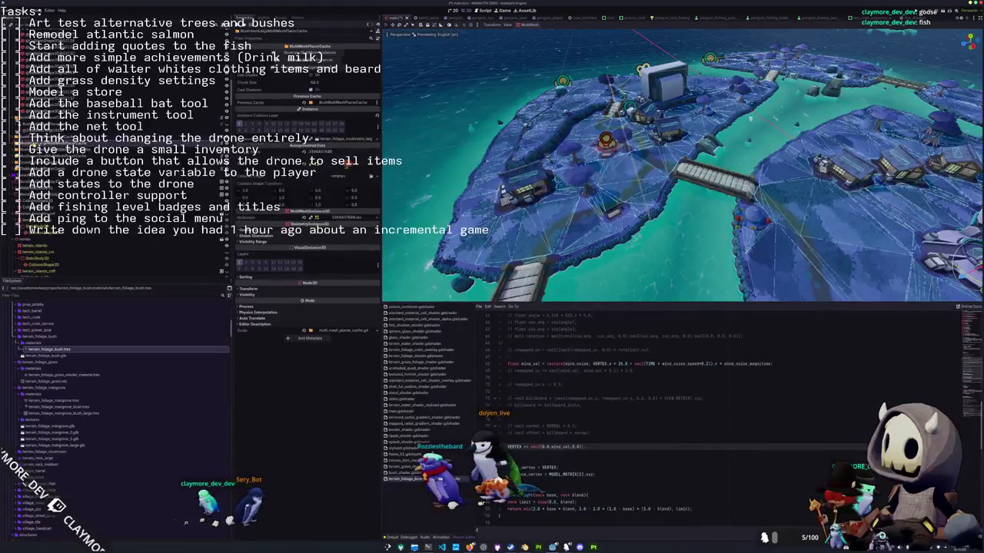
left_click(338, 102)
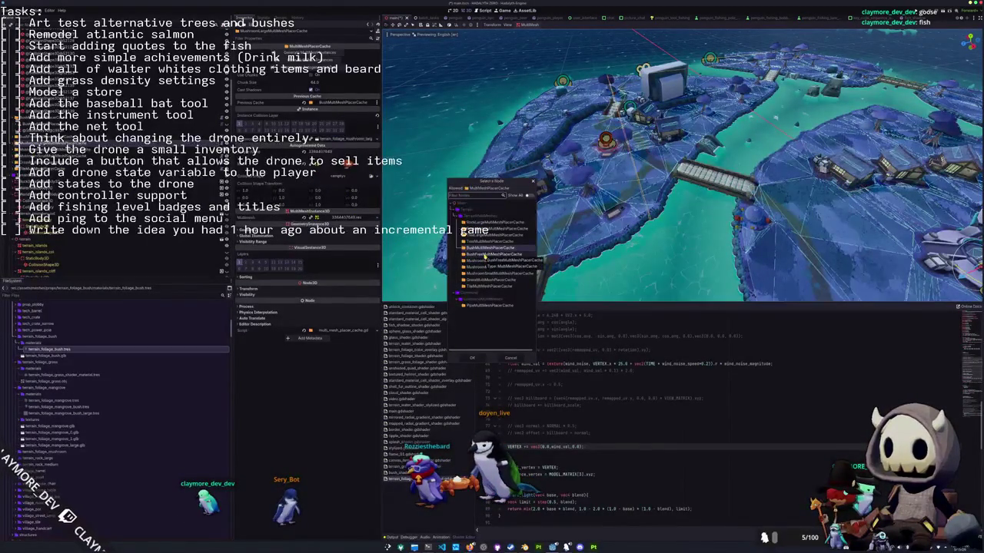
double_click(486, 253)
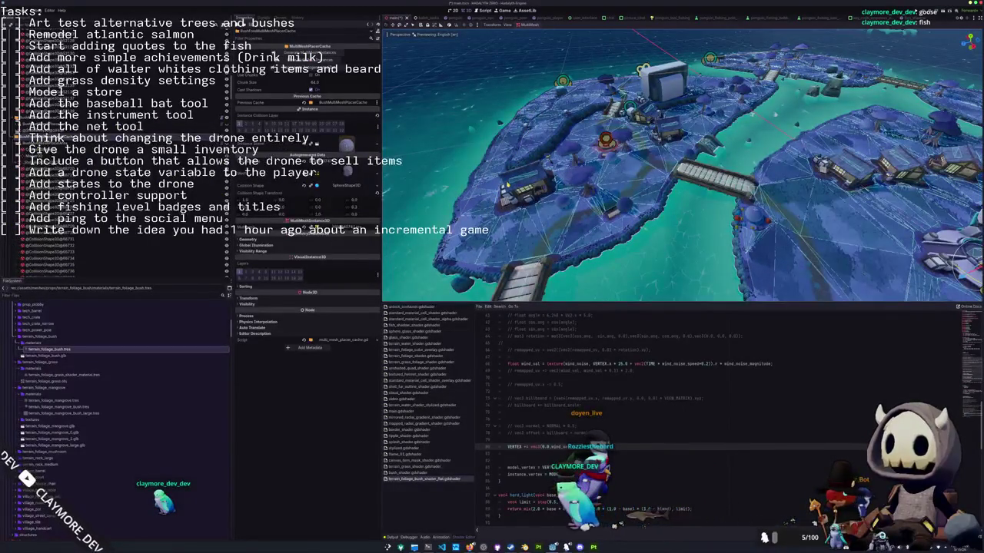
middle_click_drag(478, 178, 526, 172)
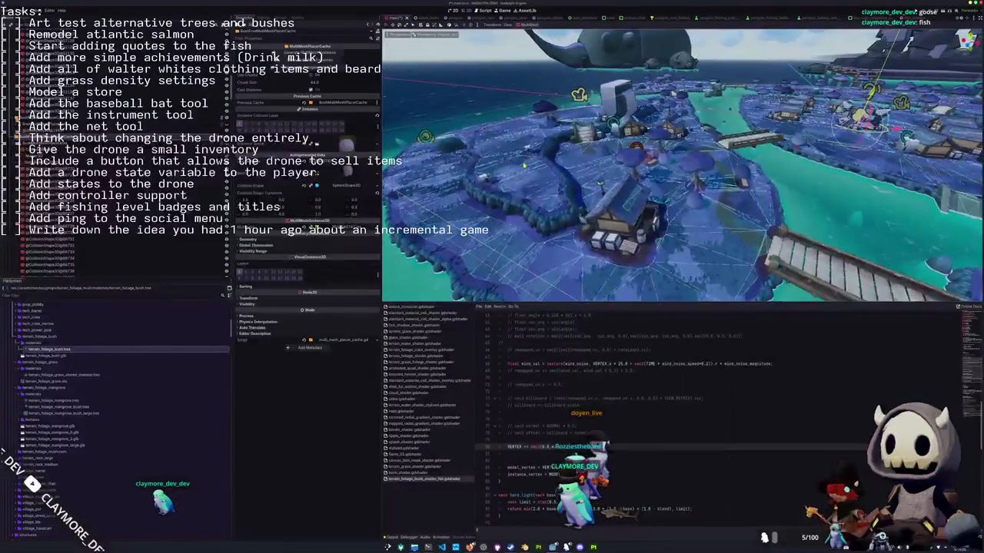
scroll(526, 172, "up", 5)
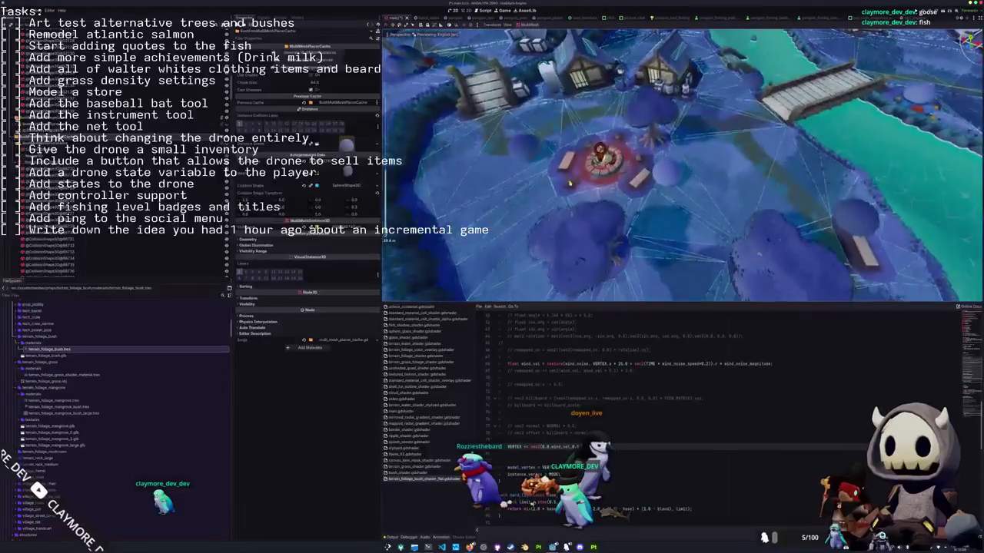
scroll(570, 184, "up", 2)
scroll(472, 182, "down", 4)
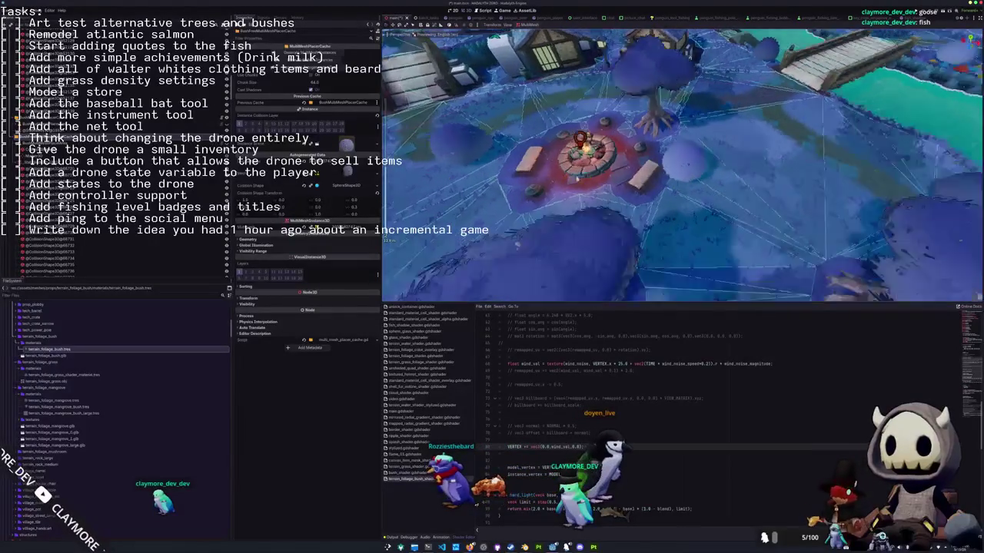
mouse_move(472, 182)
middle_mouse_down()
mouse_move(604, 182)
mouse_move(596, 173)
mouse_move(614, 156)
mouse_move(614, 175)
middle_mouse_up()
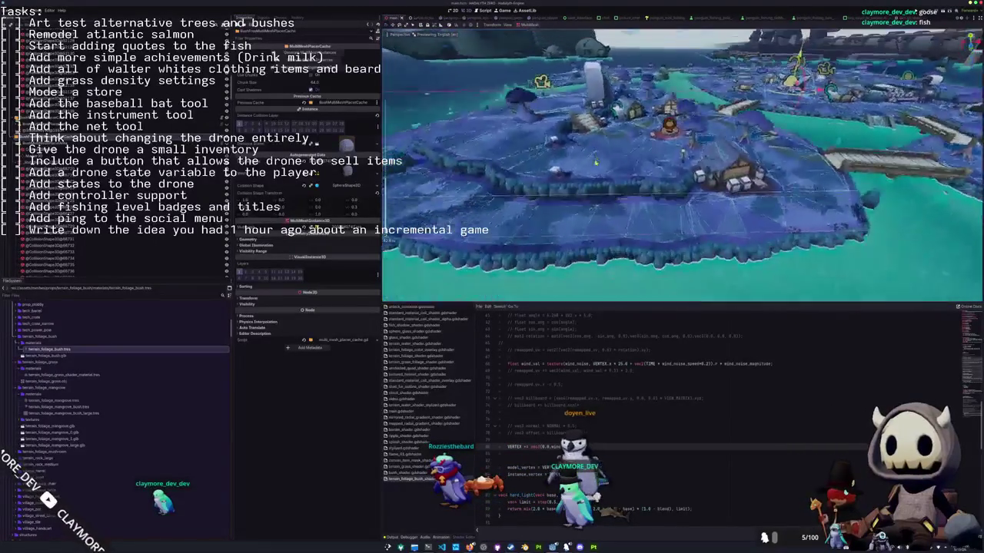
scroll(596, 173, "up", 5)
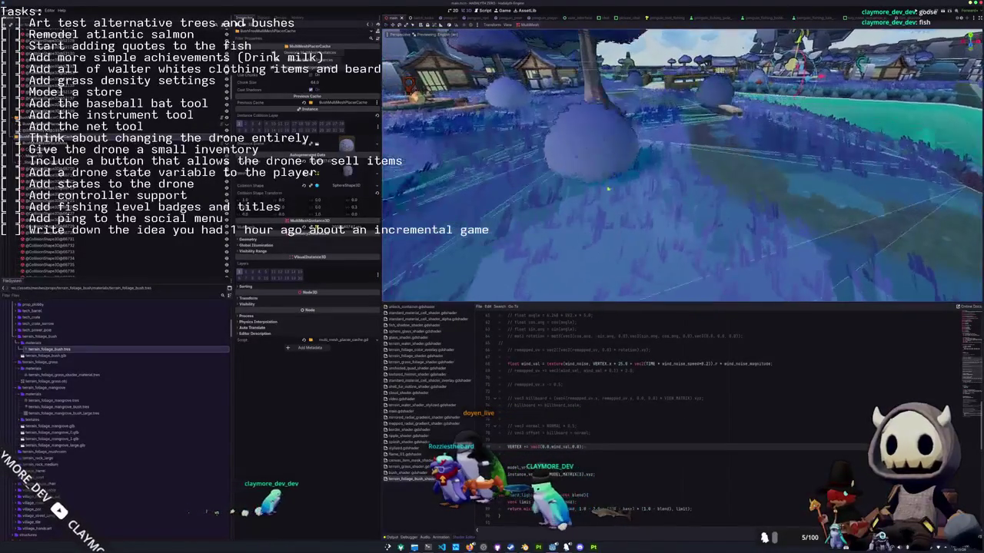
In Blender, move the camera above the bush and apply the object's transform.
key("alt+Tab")
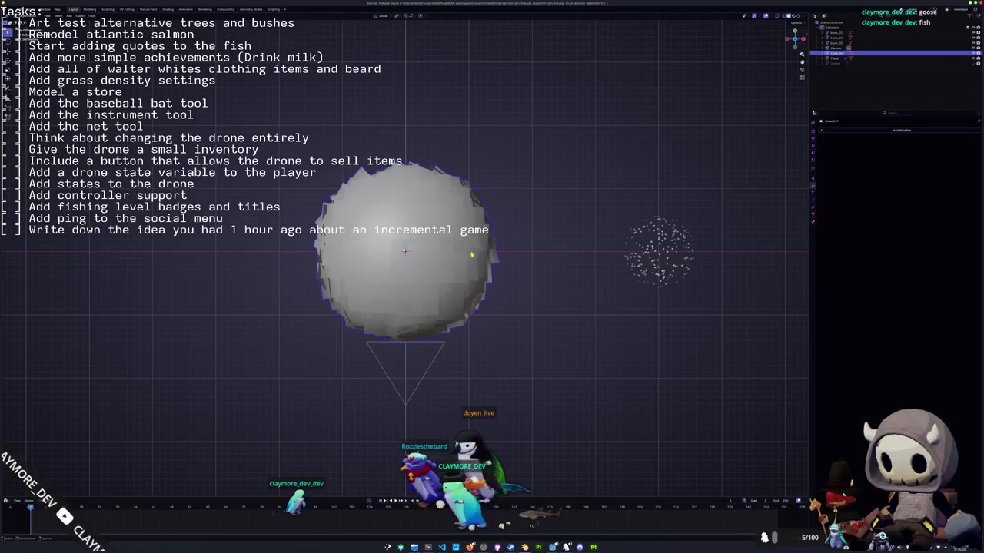
key("g")
left_click(527, 239)
key("ctrl+a")
left_click(527, 242)
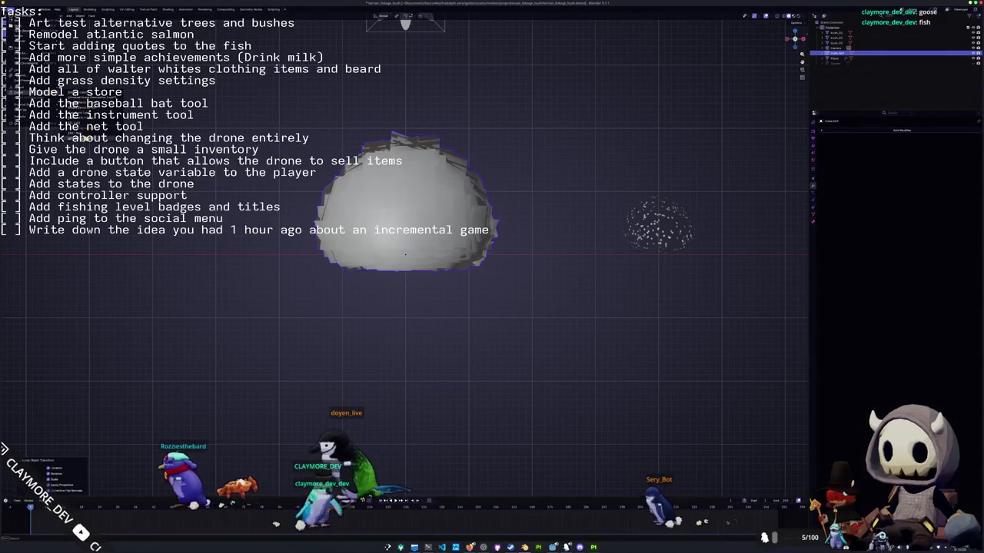
Export the bush as glTF over the existing bush file, then return to Godot.
left_click(123, 140)
left_click(384, 45)
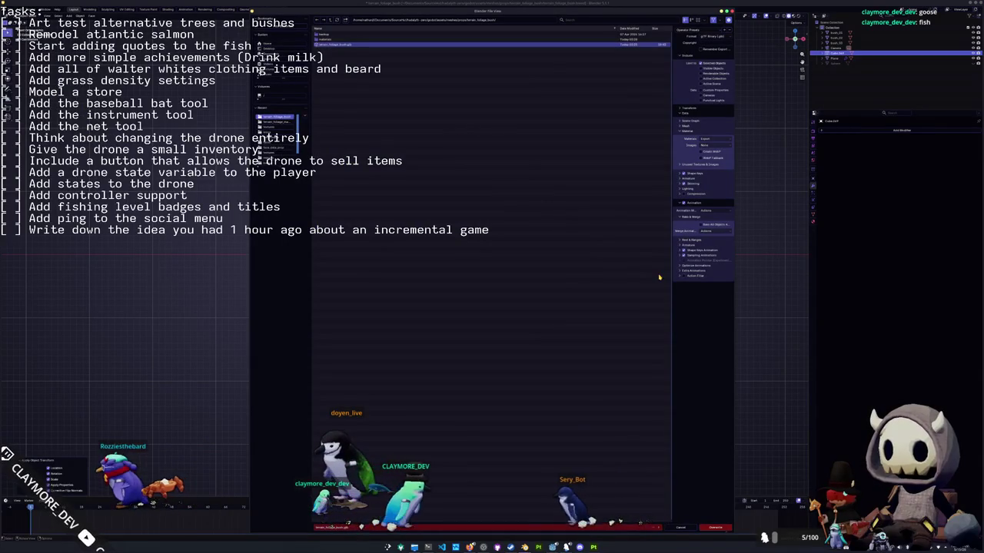
left_click(714, 527)
key("alt+Tab")
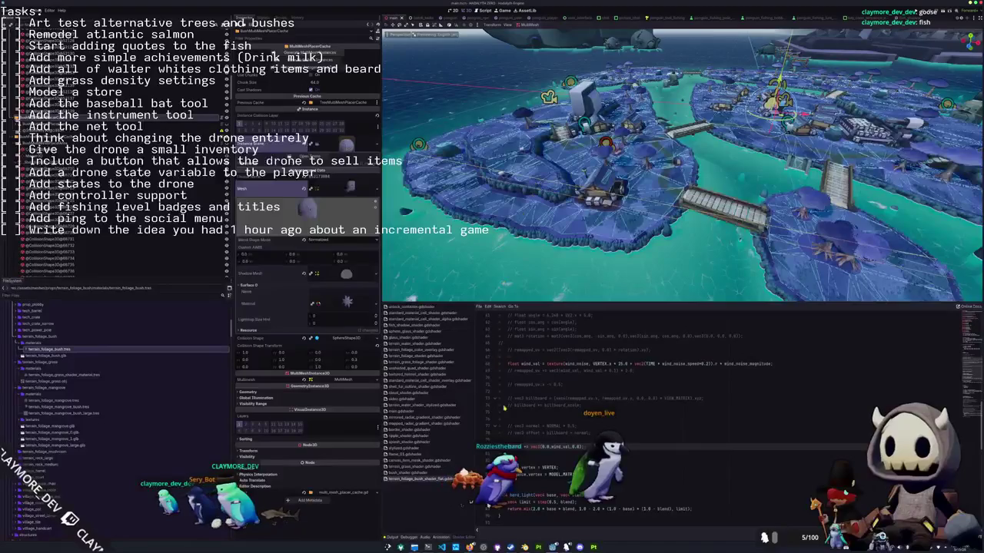
key("alt+Tab")
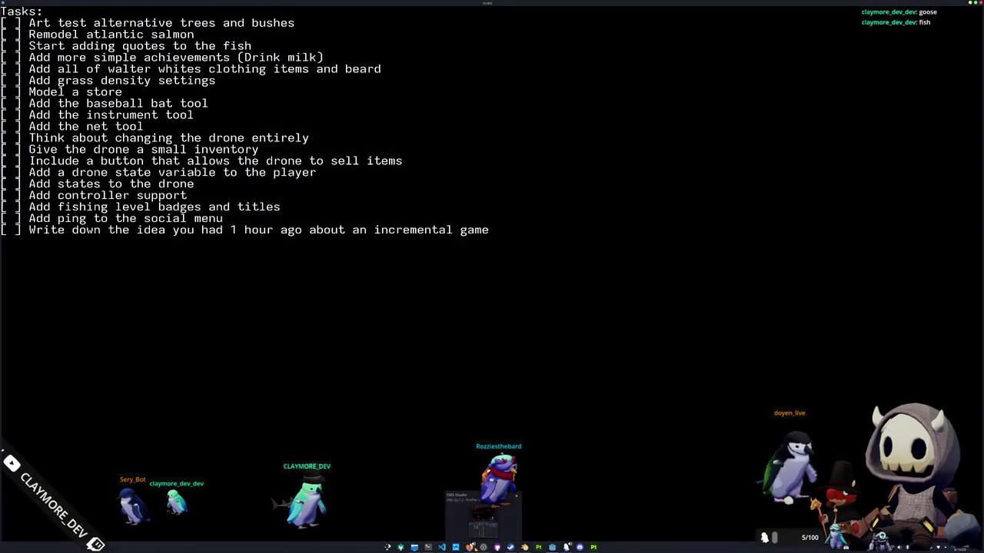
left_click(468, 504)
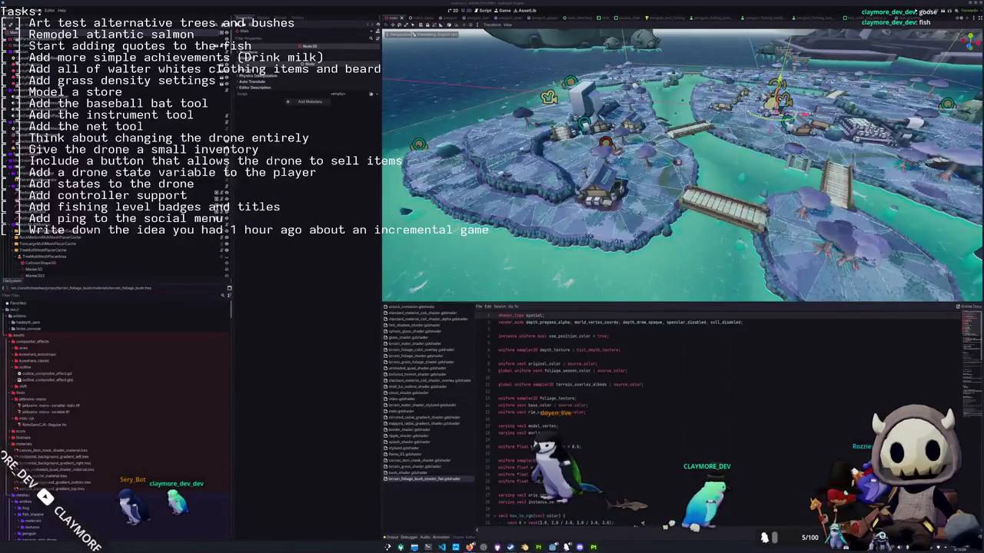
left_click(674, 391)
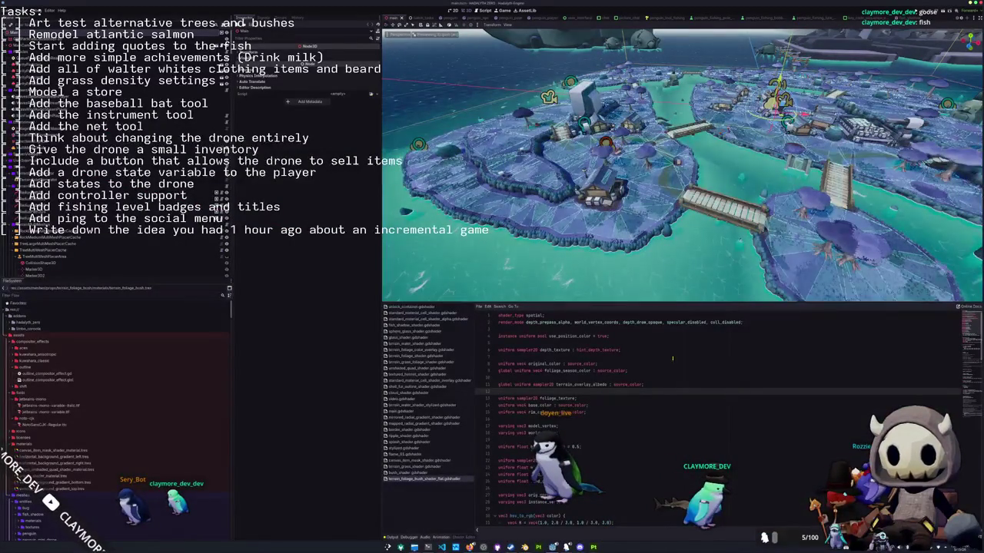
scroll(611, 210, "up", 5)
scroll(548, 199, "down", 4)
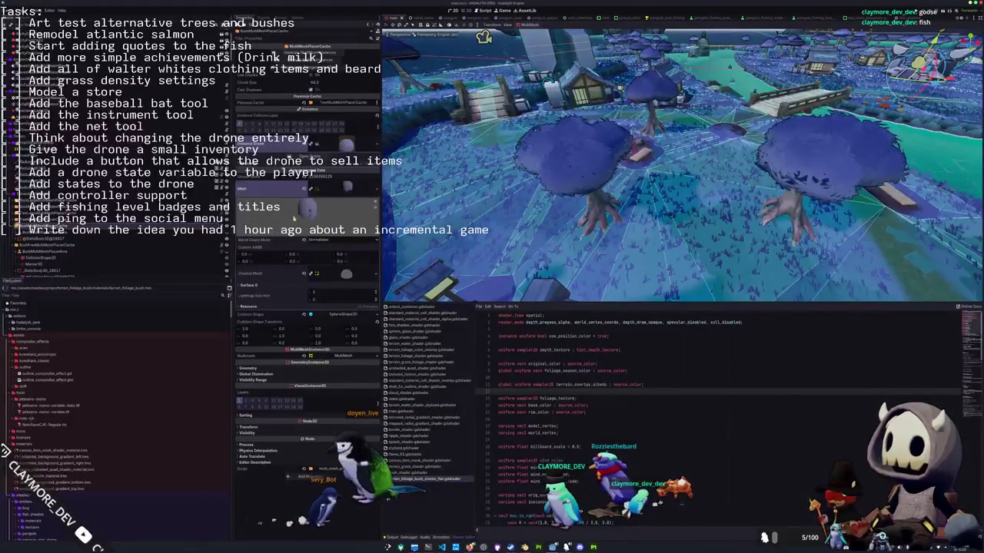
left_click(46, 245)
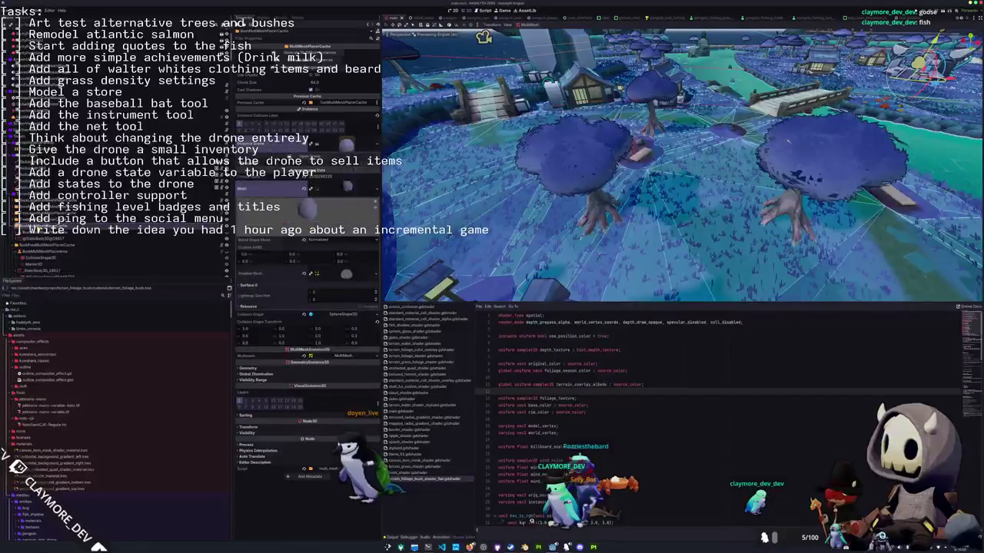
left_click(39, 226)
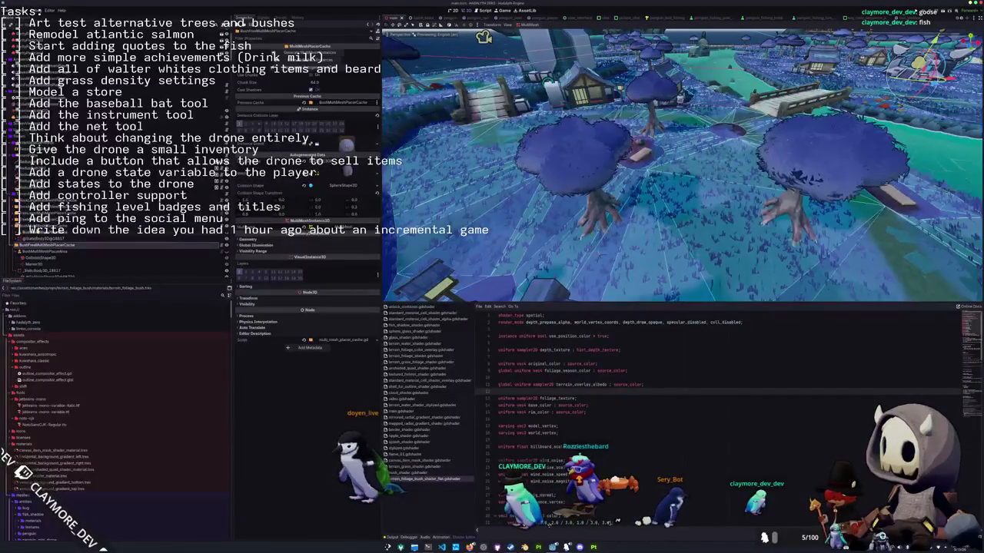
left_click(39, 246)
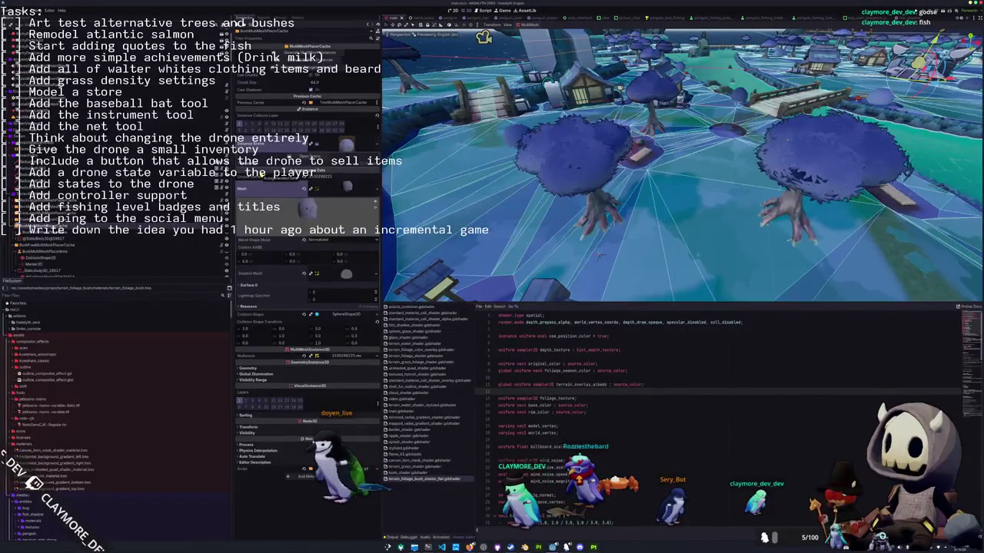
middle_click_drag(495, 228, 498, 226)
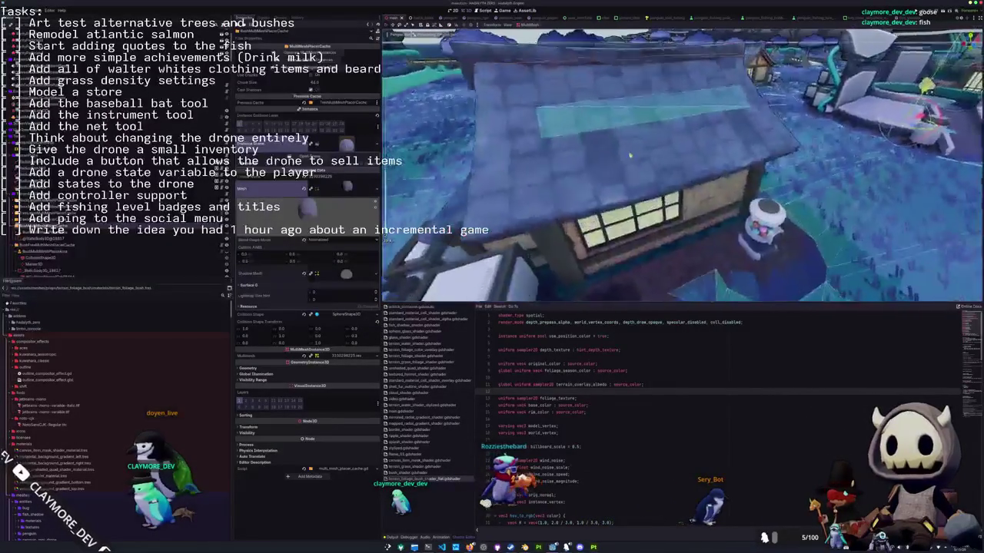
Orbit and zoom around the town and bridged islands to inspect the scattered bushes.
scroll(683, 165, "up", 5)
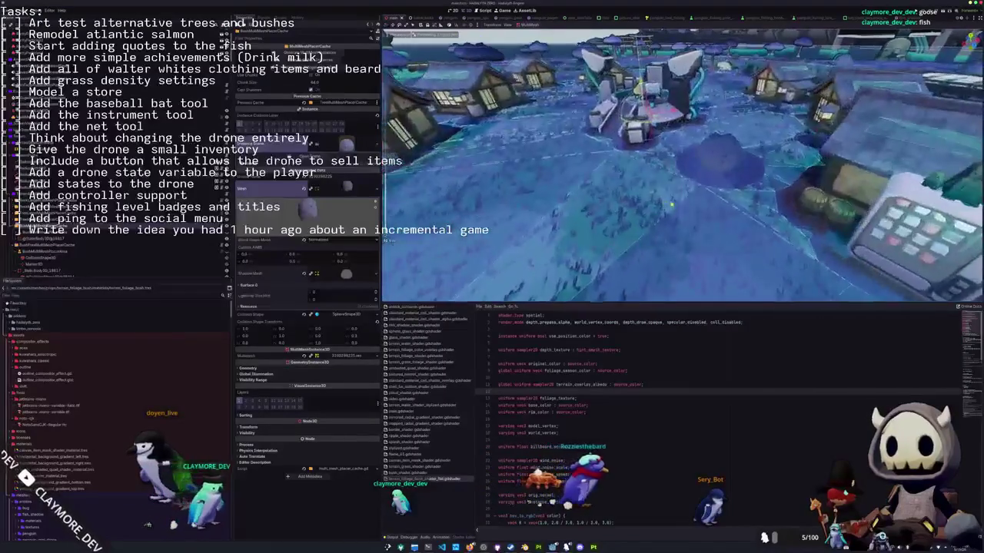
scroll(683, 172, "down", 5)
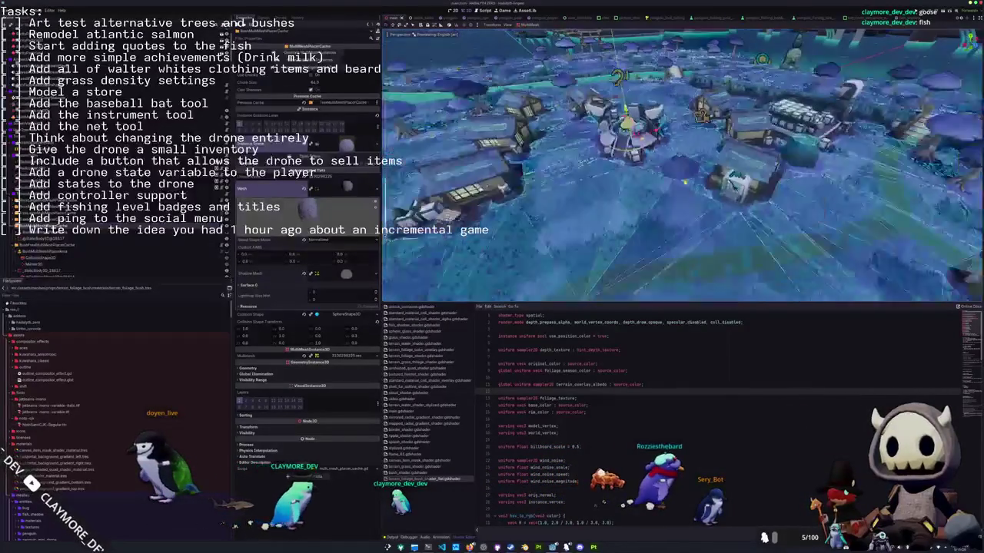
middle_click_drag(592, 201, 570, 223)
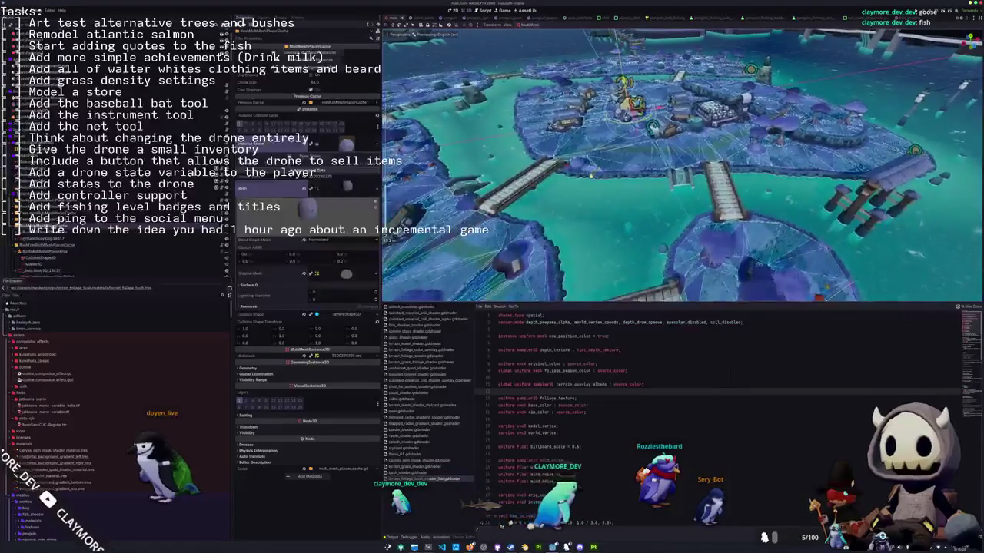
scroll(587, 202, "up", 5)
scroll(577, 221, "down", 5)
scroll(583, 217, "down", 2)
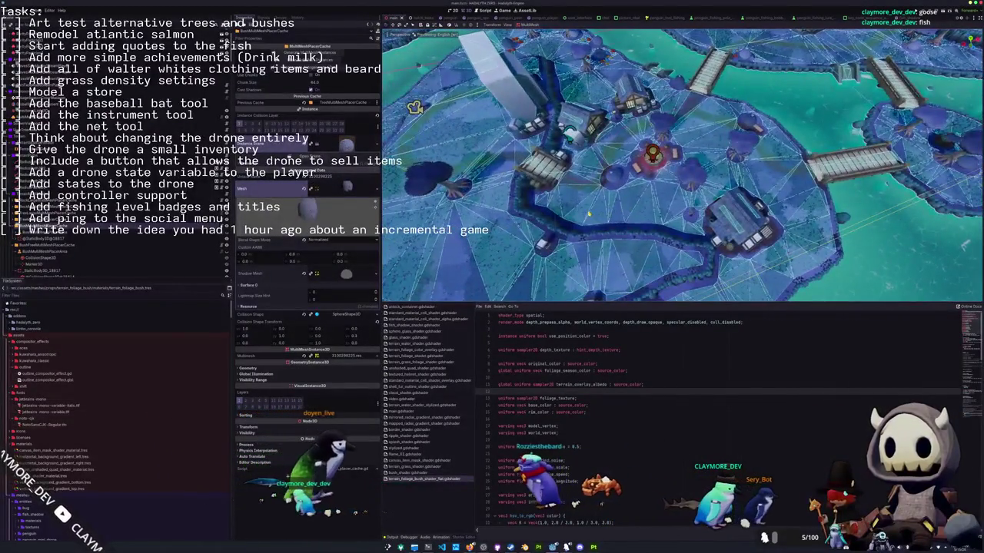
scroll(589, 214, "down", 3)
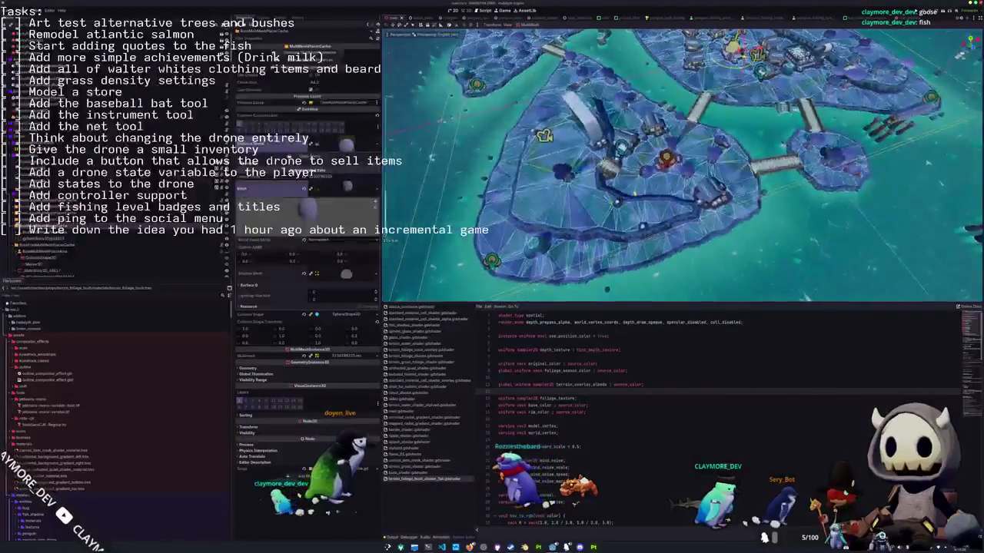
mouse_move(588, 215)
middle_mouse_down()
mouse_move(581, 222)
mouse_move(626, 208)
middle_mouse_up()
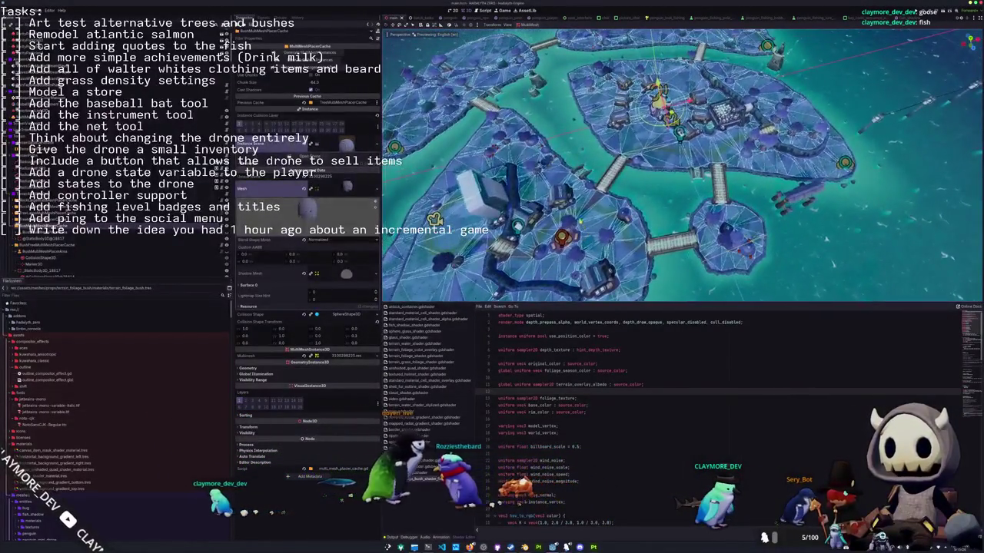
Tilt to a low view across the island, collapse the shader panel, and run the project.
scroll(584, 219, "up", 2)
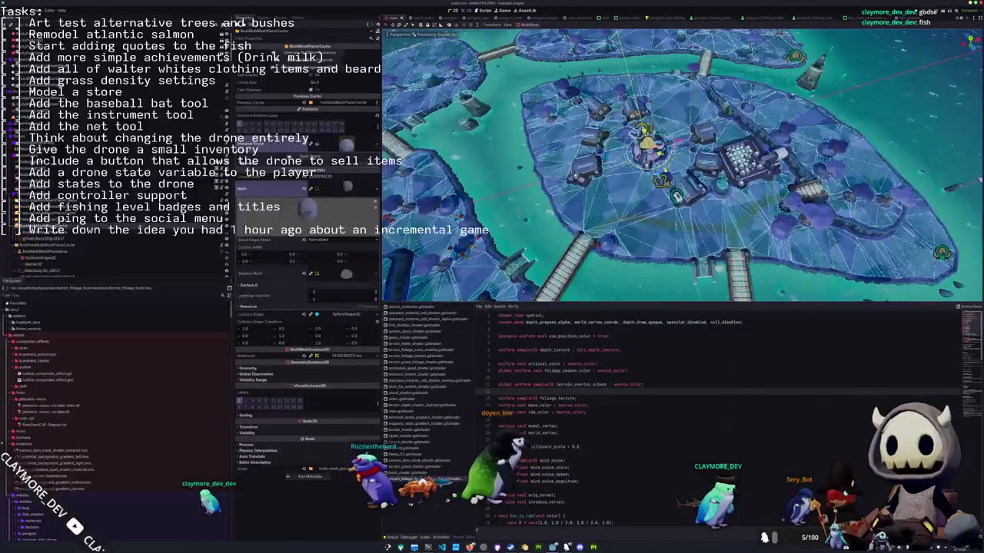
scroll(607, 206, "up", 5)
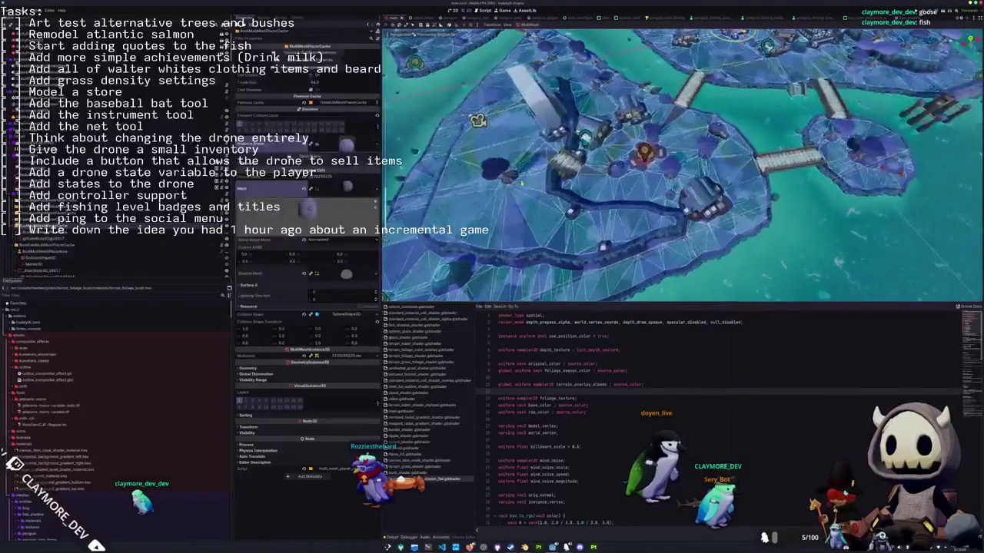
scroll(584, 177, "up", 5)
scroll(638, 169, "down", 3)
scroll(637, 169, "down", 2)
scroll(638, 169, "down", 2)
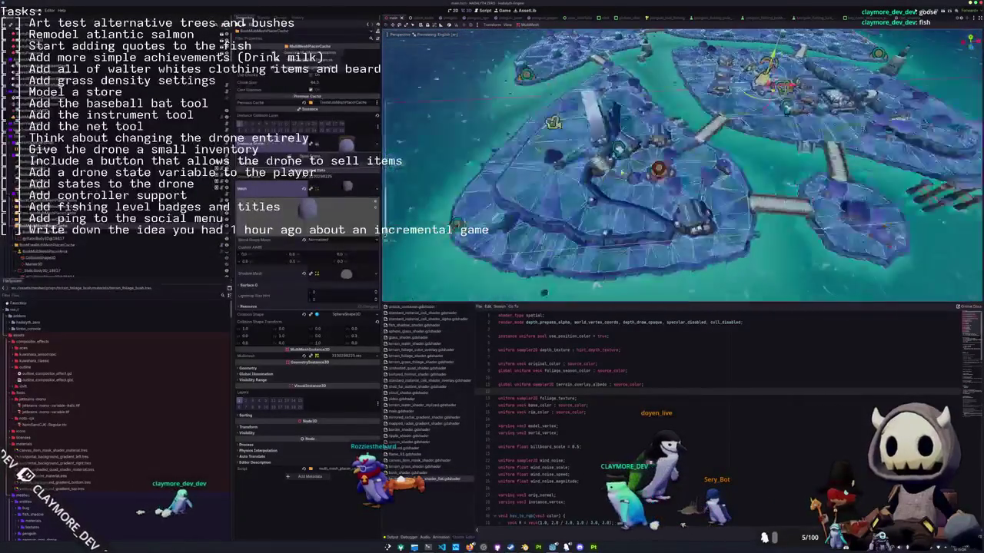
scroll(638, 170, "up", 2)
scroll(638, 169, "up", 2)
scroll(638, 169, "up", 1)
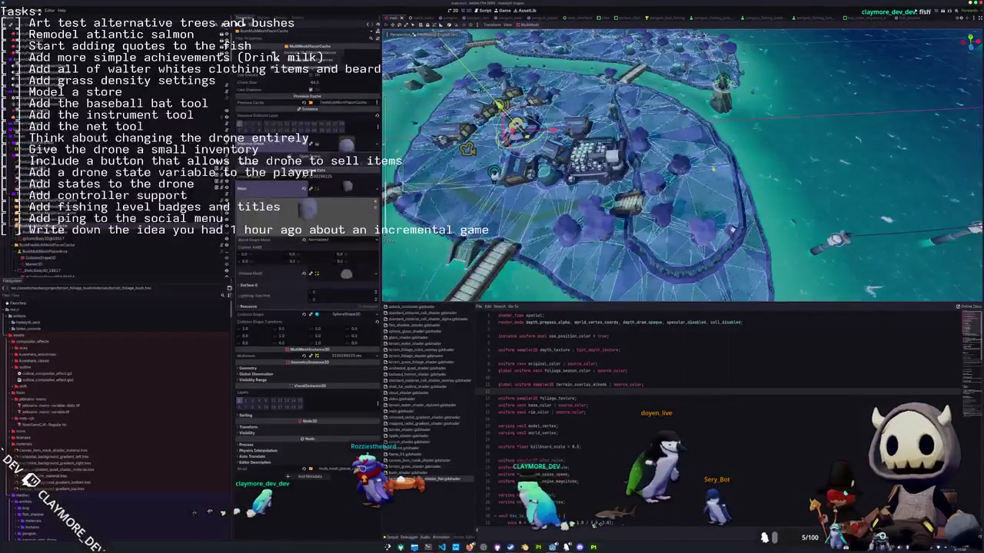
mouse_move(638, 169)
middle_mouse_down()
mouse_move(637, 123)
mouse_move(661, 169)
mouse_move(731, 169)
middle_mouse_up()
key("ctrl+j")
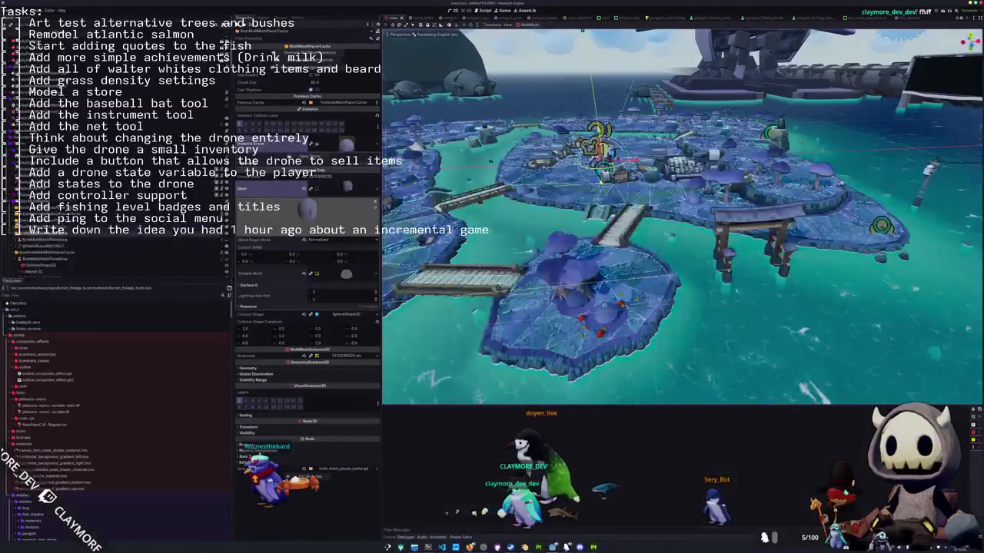
key("F5")
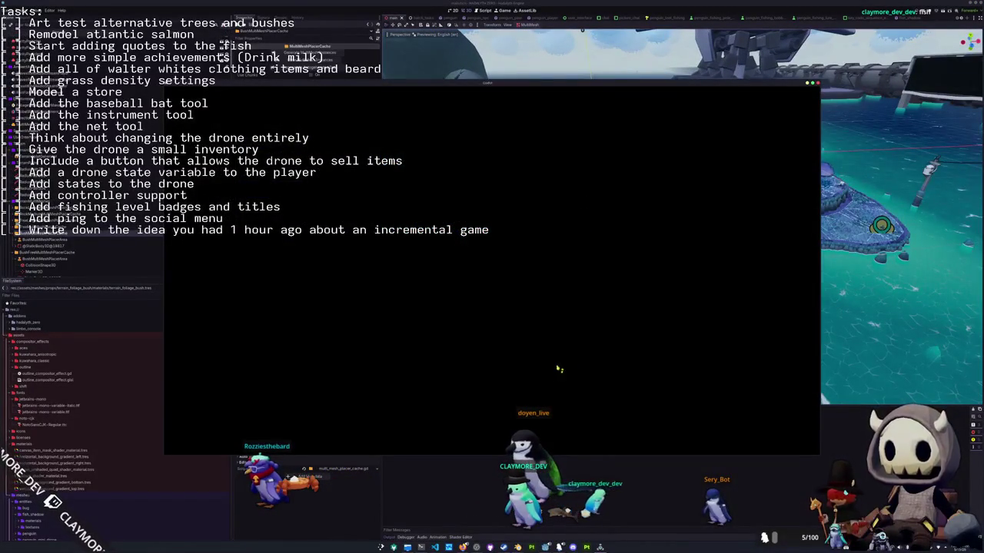
mouse_move(476, 548)
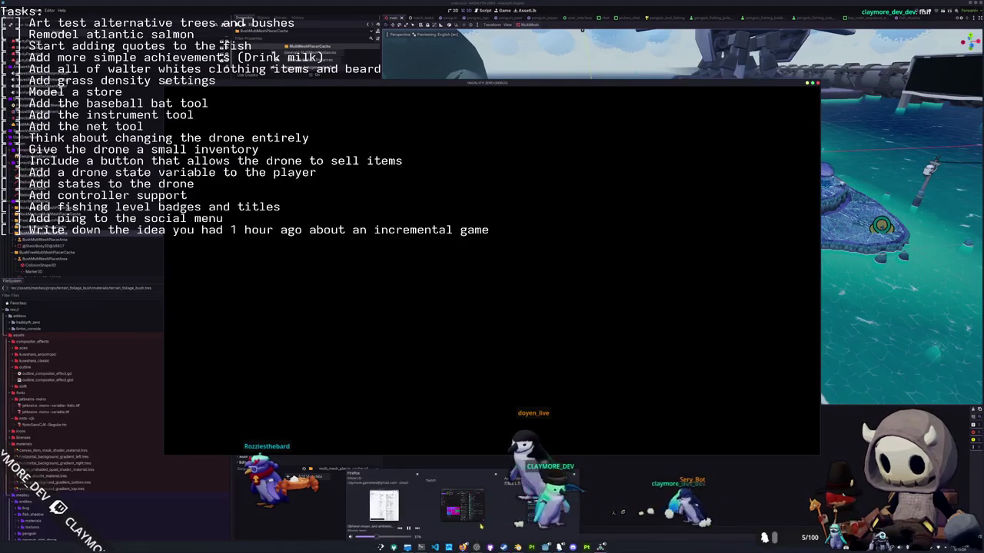
Start a singleplayer game and walk through the town's bushes beside the lit houses.
left_click(462, 504)
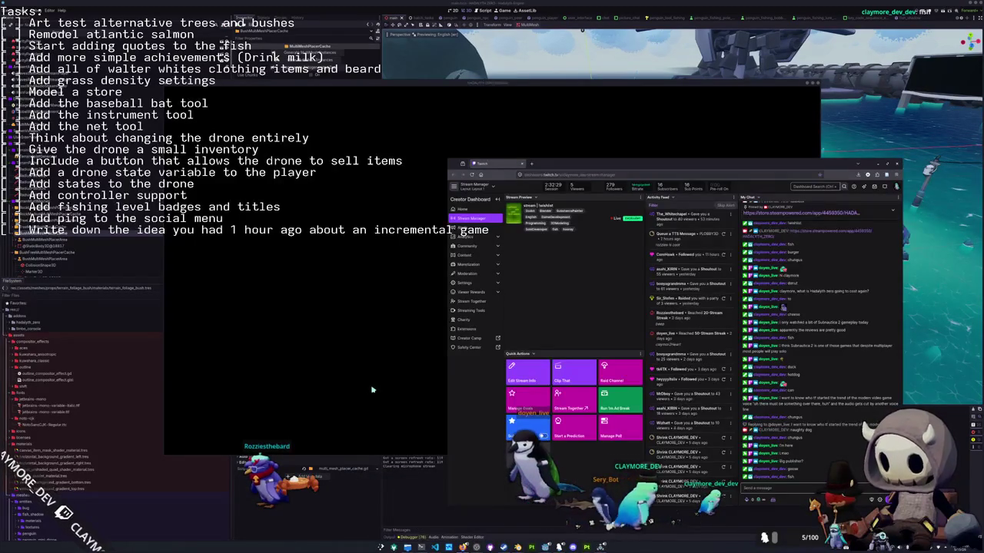
left_click(379, 393)
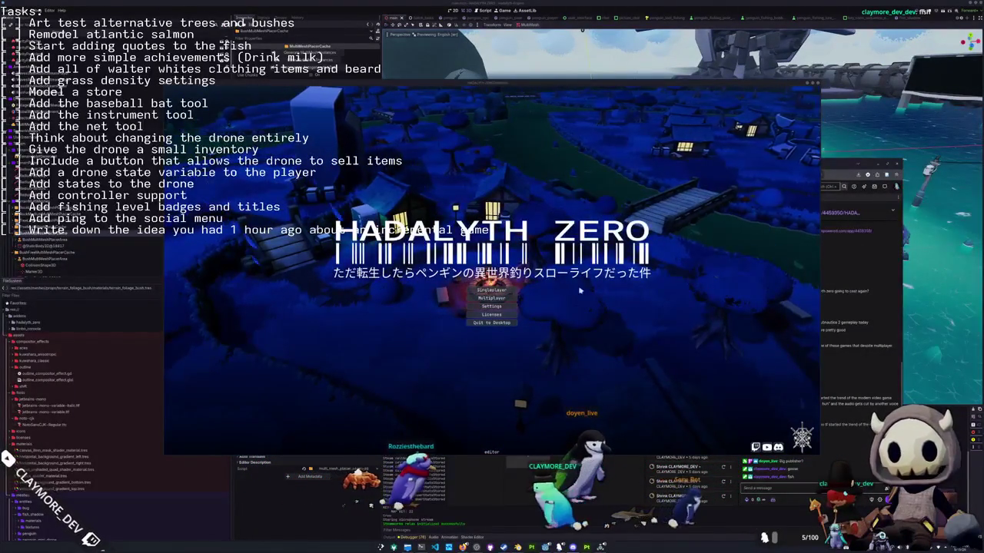
left_click(488, 290)
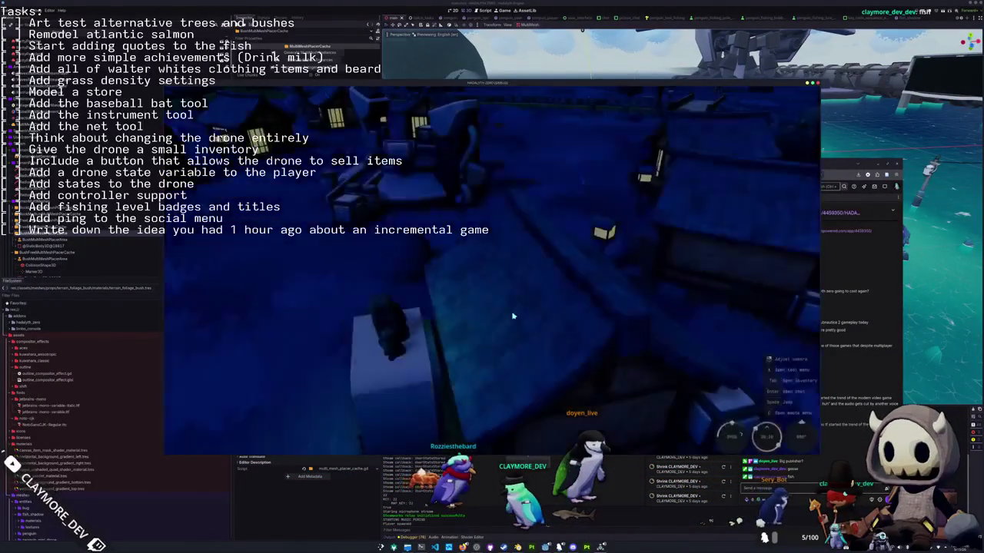
key("w")
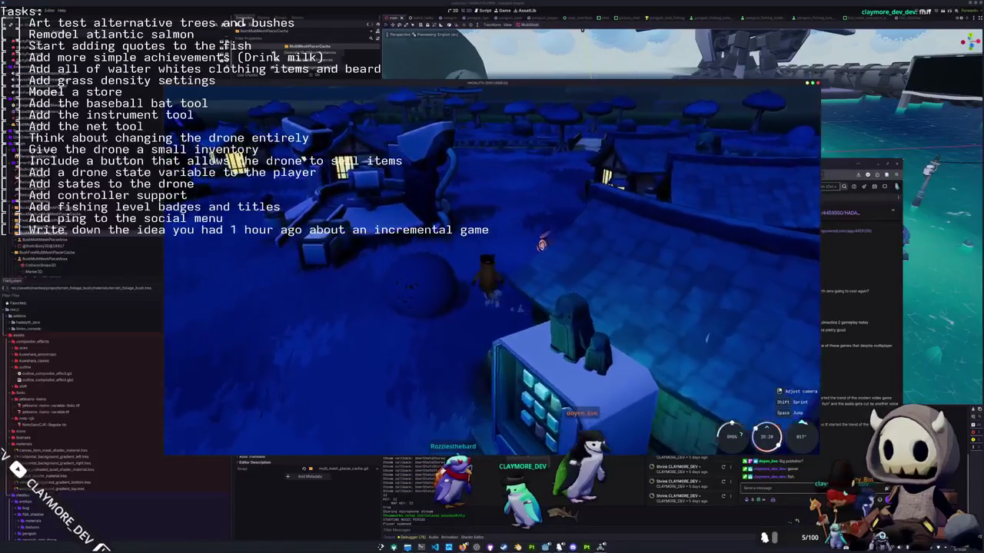
key("w")
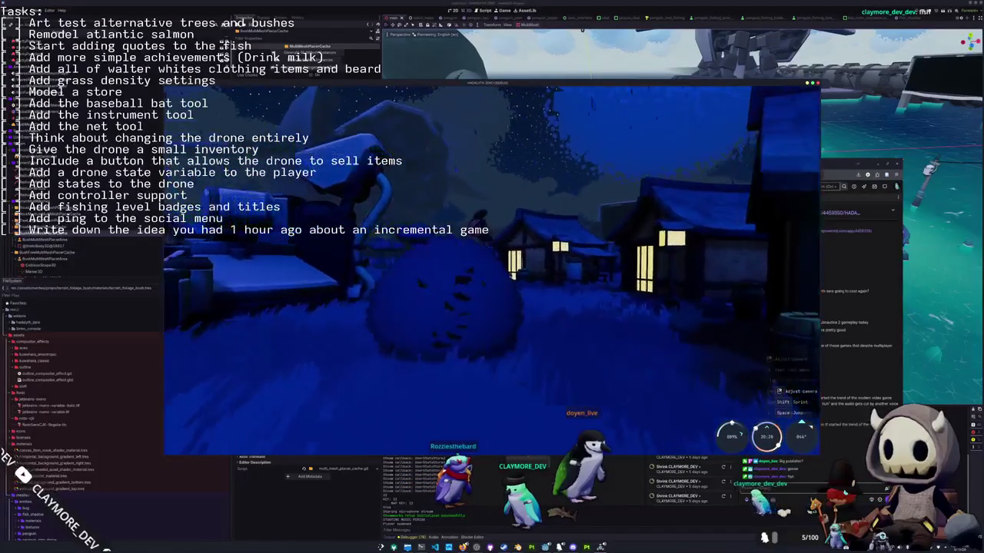
key("w")
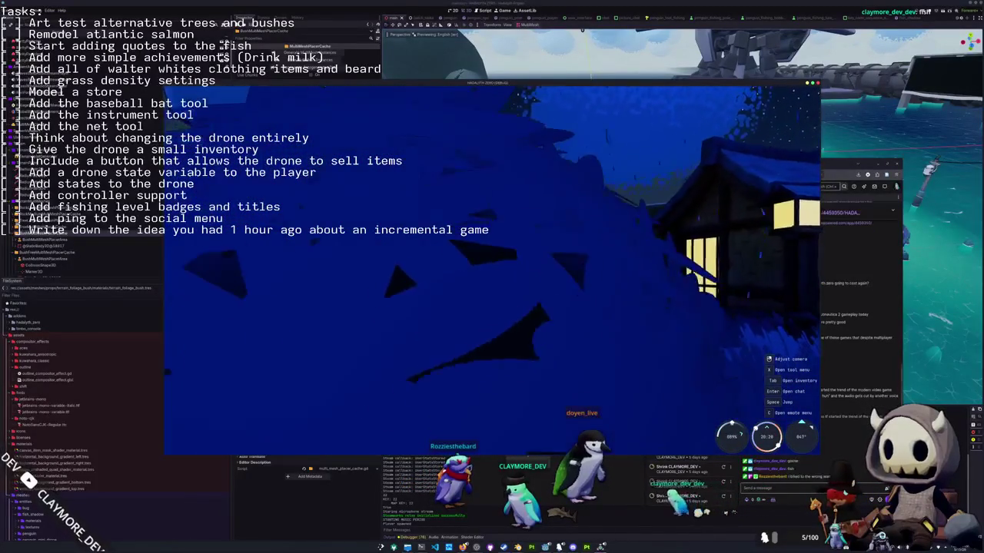
key("w")
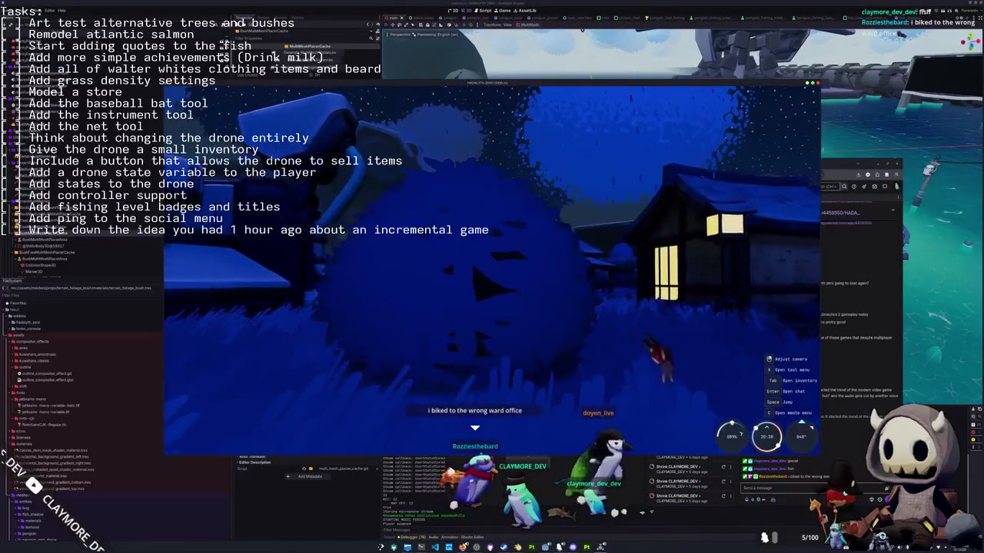
key("w")
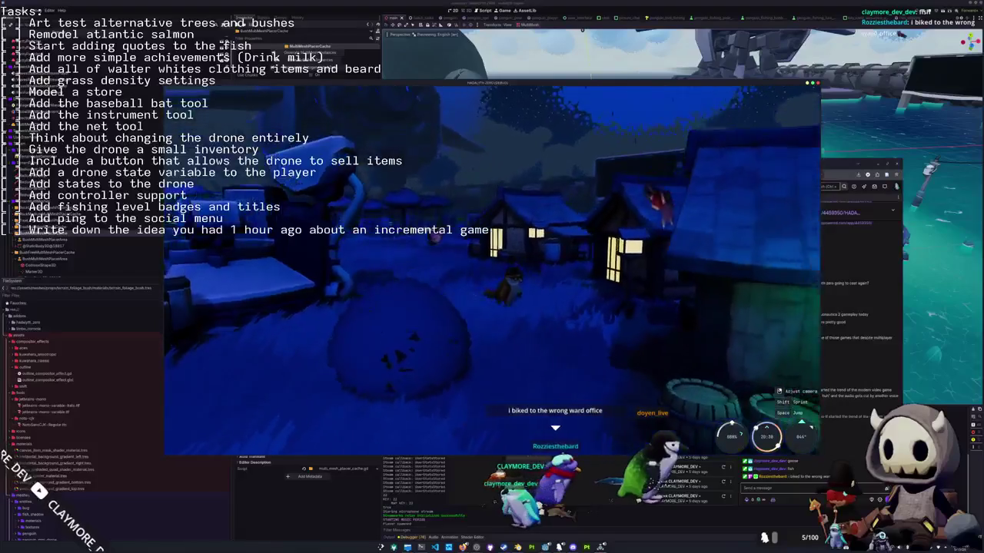
key("w")
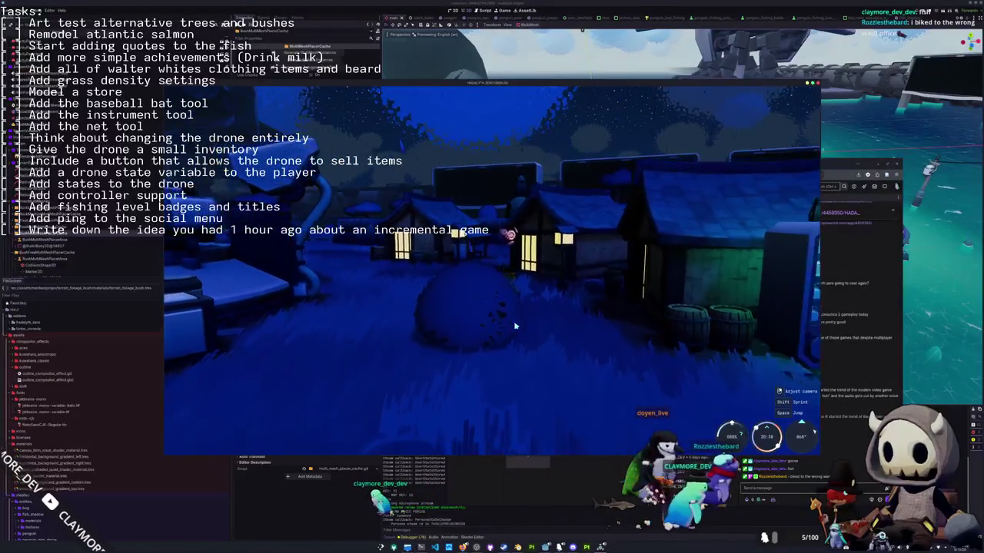
Walk across the grass past the dock and over the bridge to the campfire bench.
key("w")
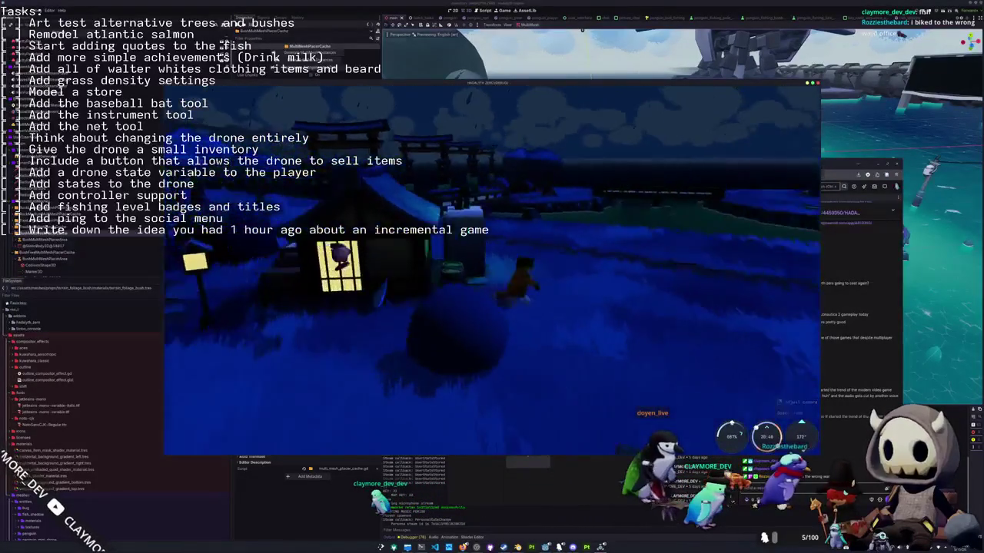
key("w")
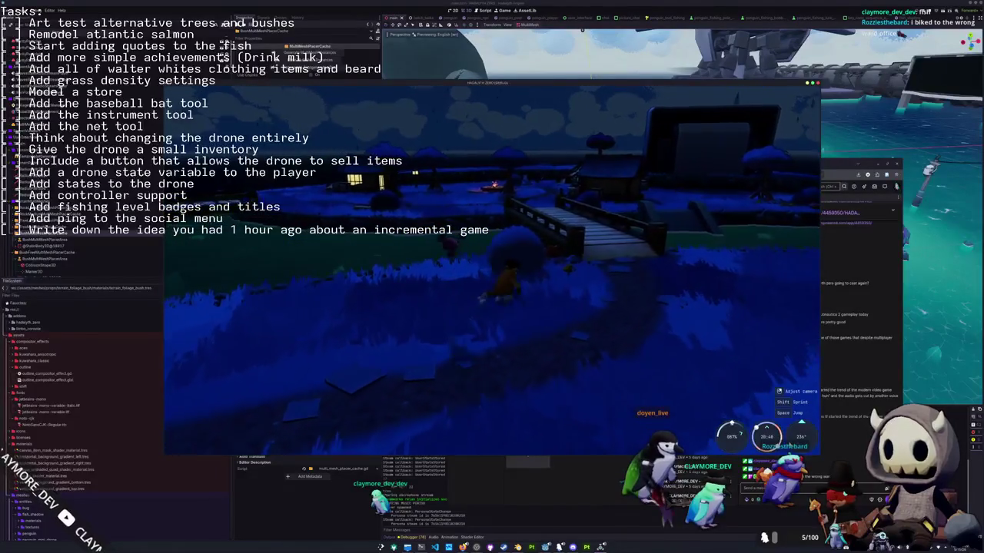
key("w")
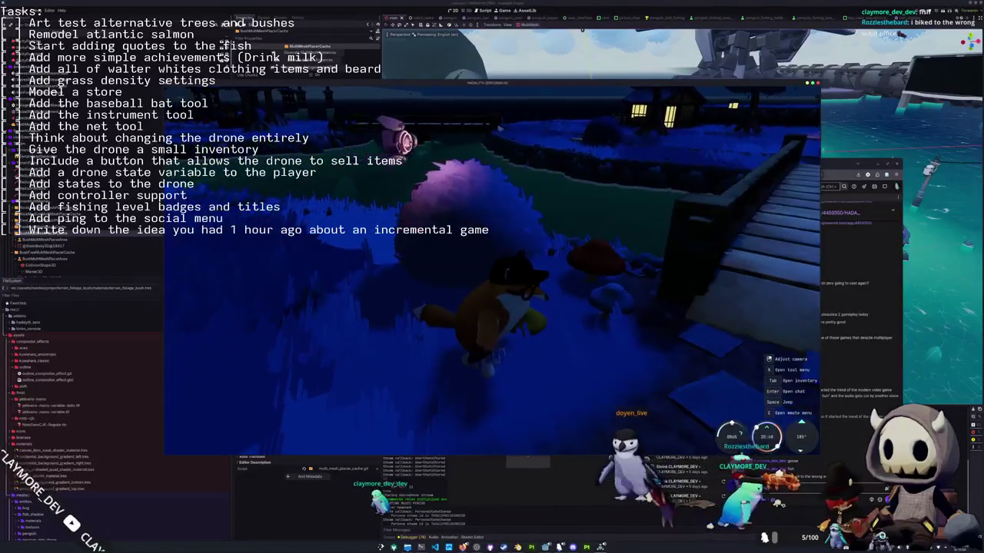
key("w")
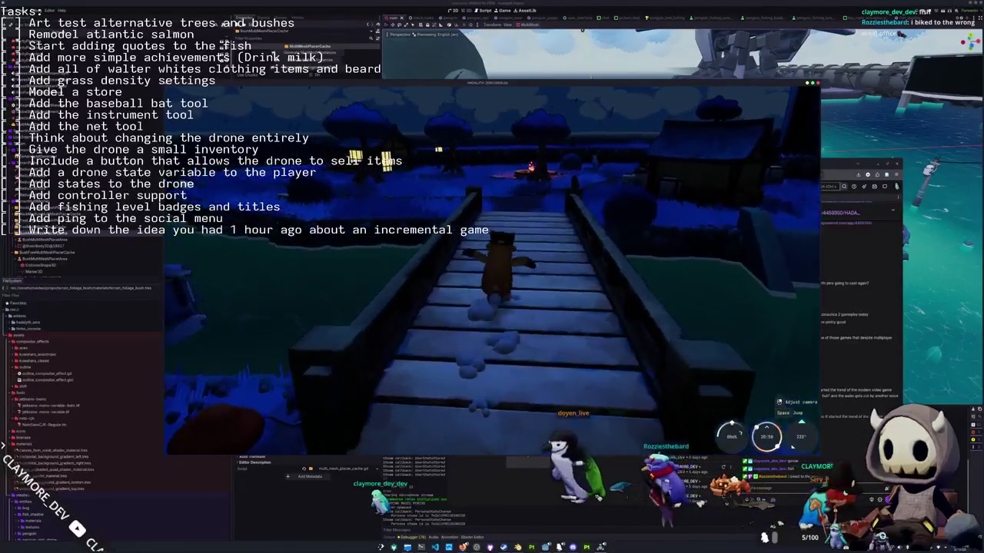
key("w")
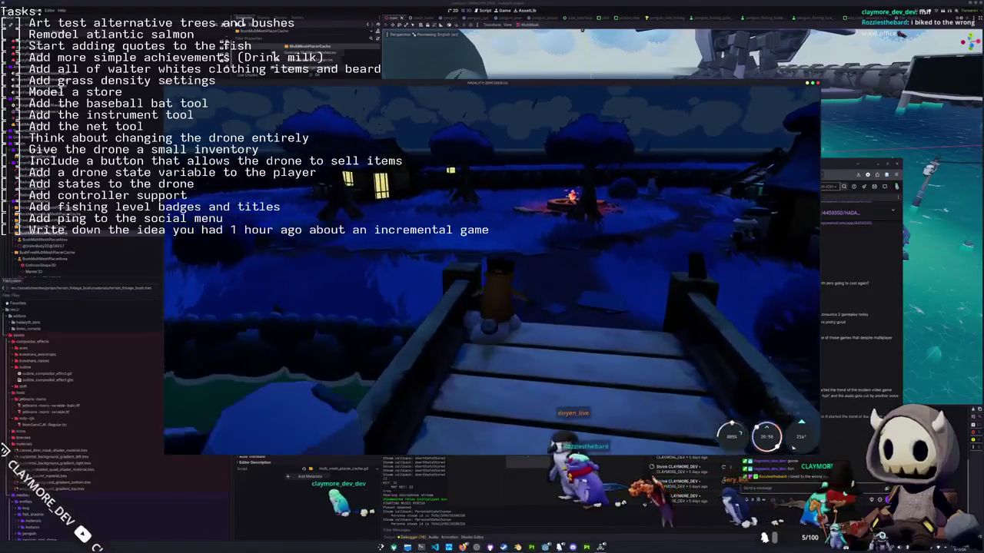
key("w")
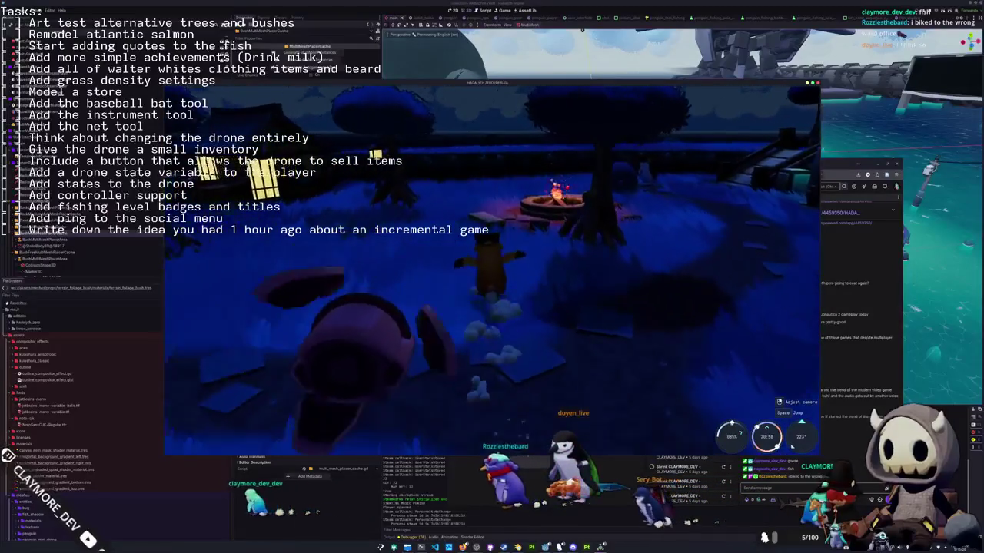
key("w")
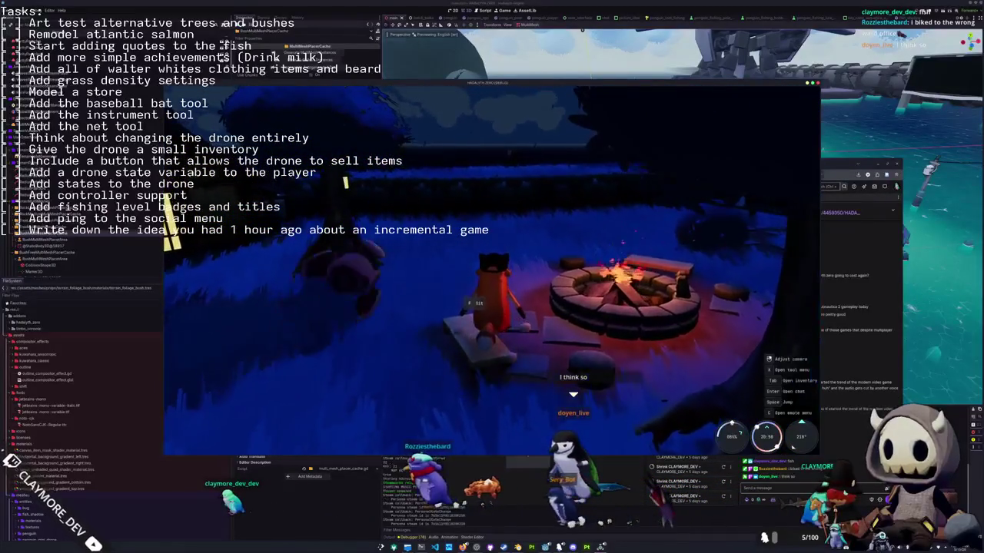
Toggle the inventory with Tab, then bring up the game's Steam library page.
key("Tab")
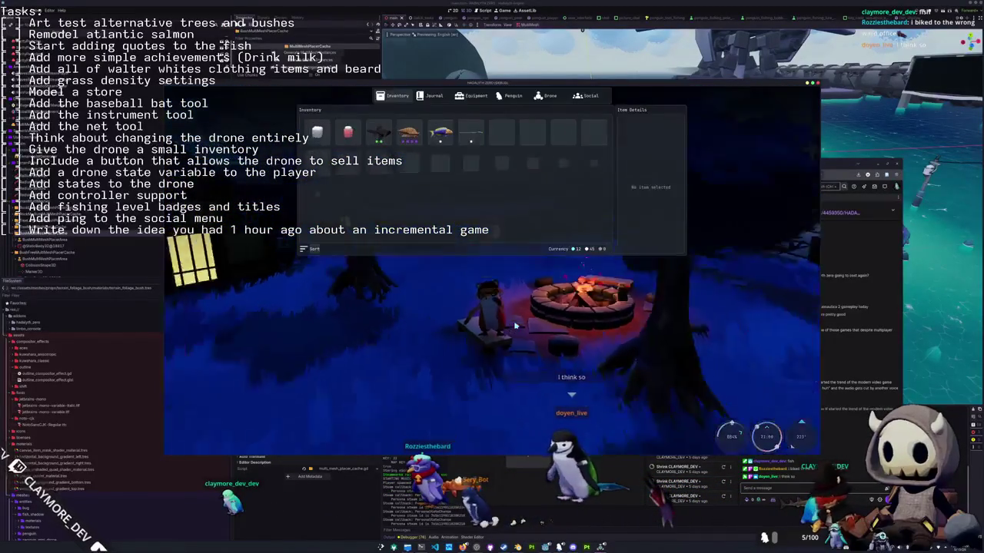
key("Tab")
key("Tab")
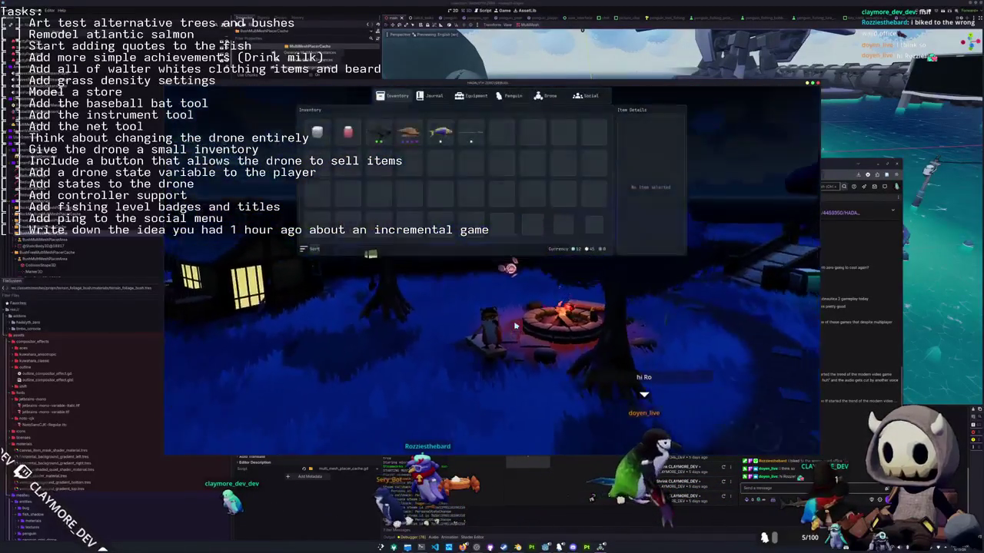
key("Tab")
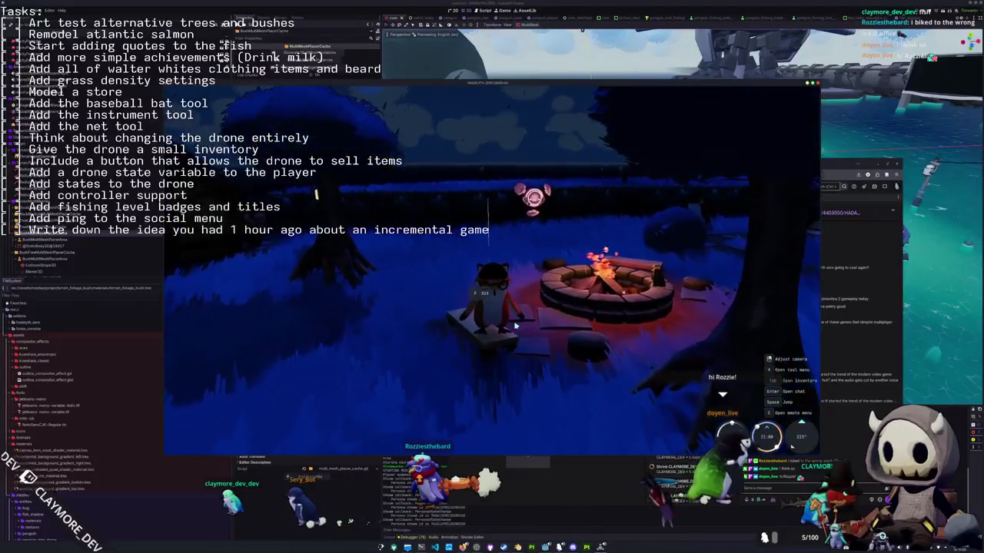
key("alt+Tab")
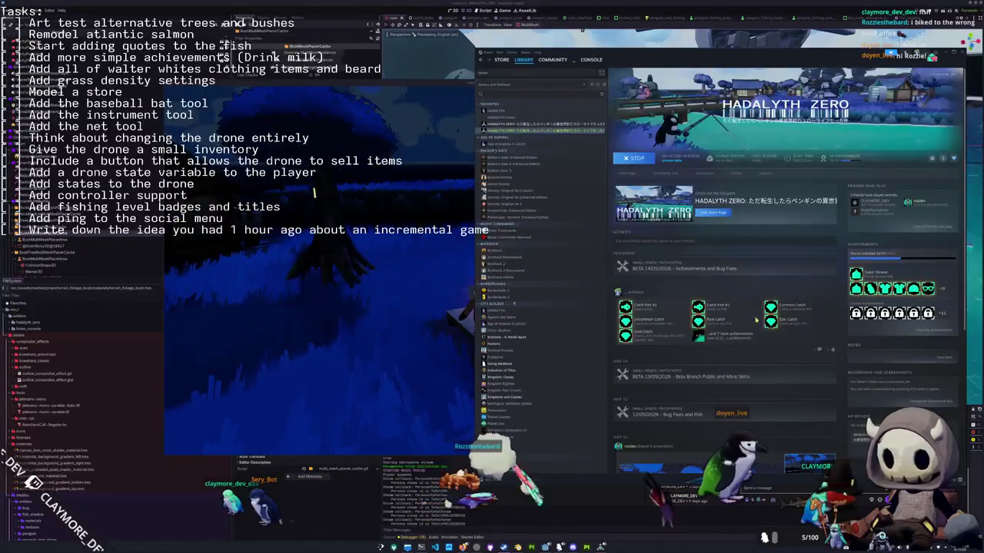
Open all achievements, show Global stats, and screenshot the Turbo and Mega Weaner rows.
left_click(932, 329)
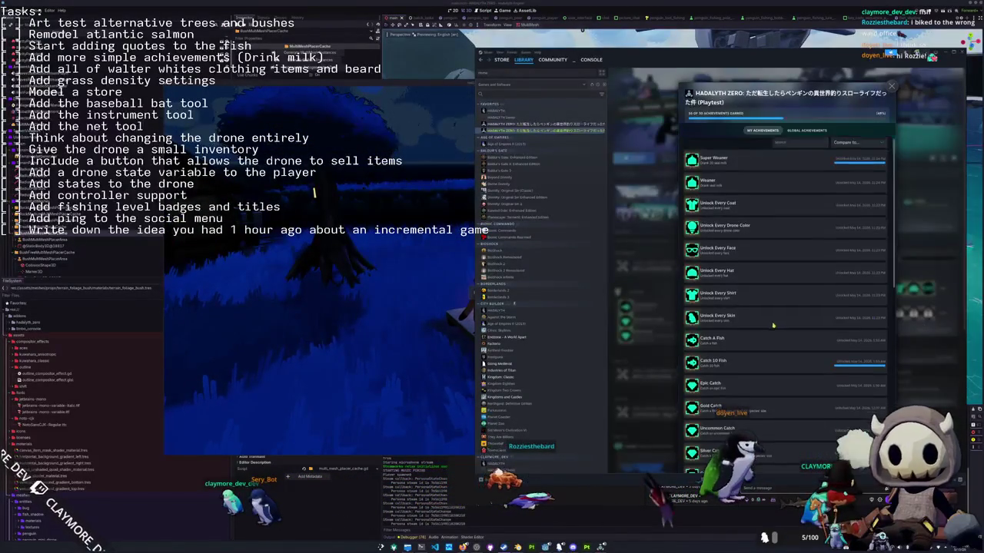
left_click(806, 130)
scroll(730, 307, "down", 2)
scroll(700, 328, "down", 3)
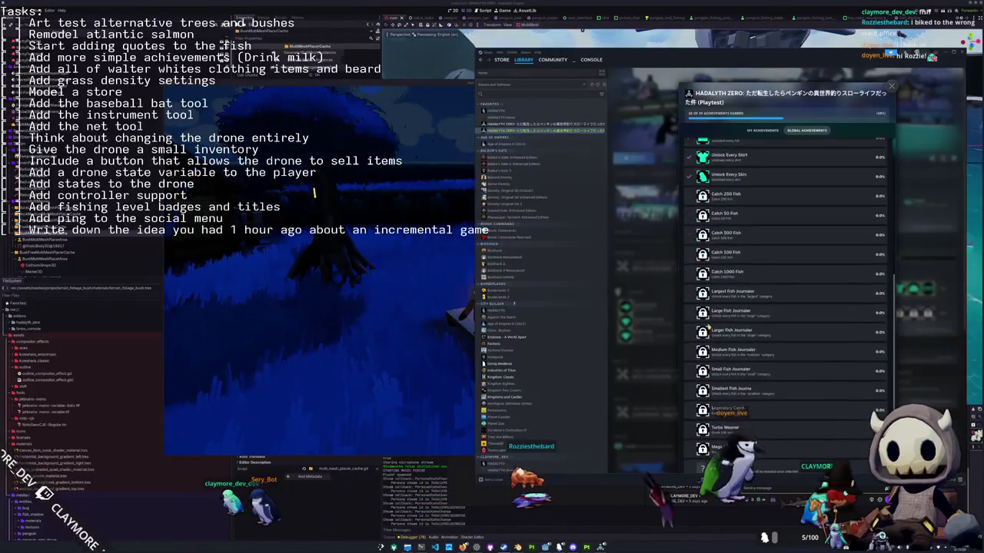
scroll(710, 326, "down", 2)
scroll(730, 369, "down", 1)
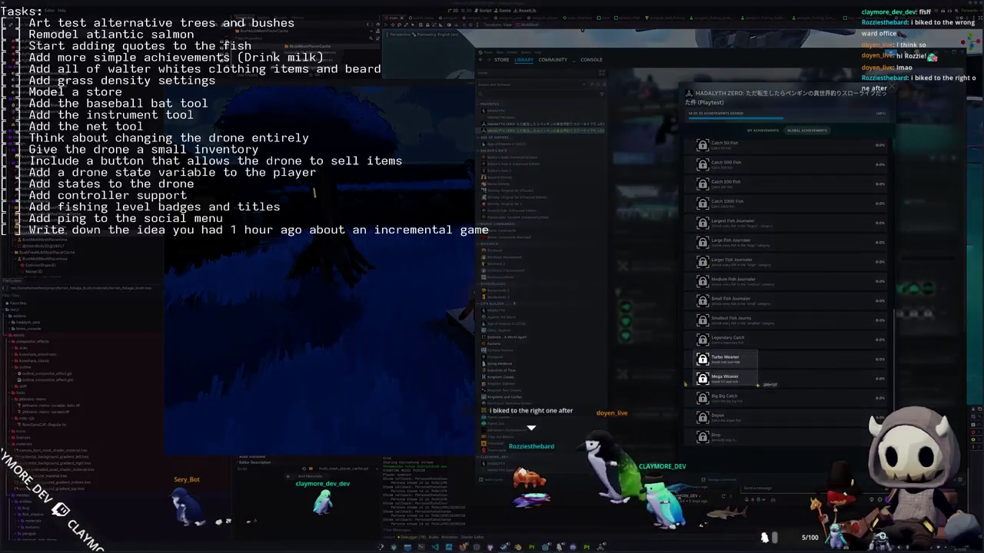
key("Return")
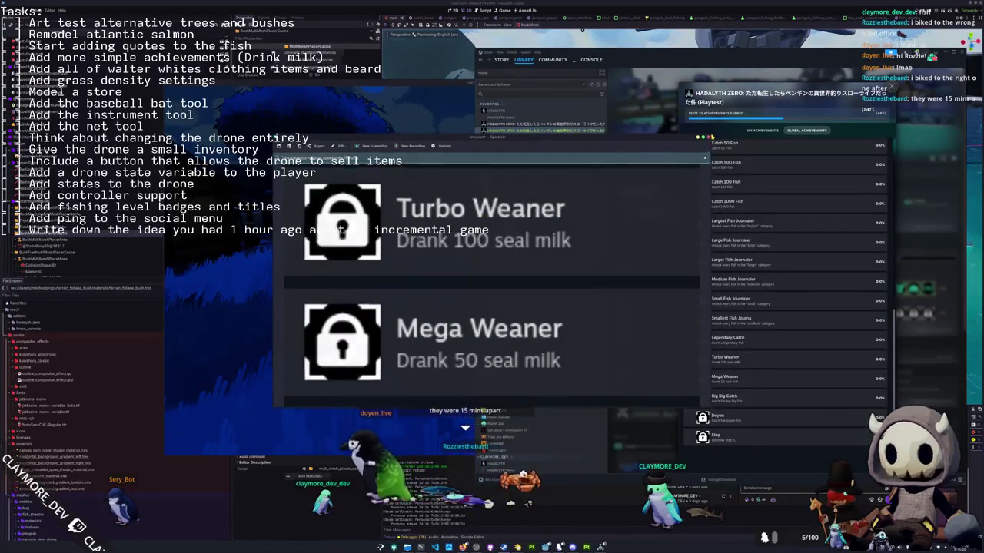
key("Escape")
scroll(739, 304, "up", 3)
scroll(739, 303, "up", 2)
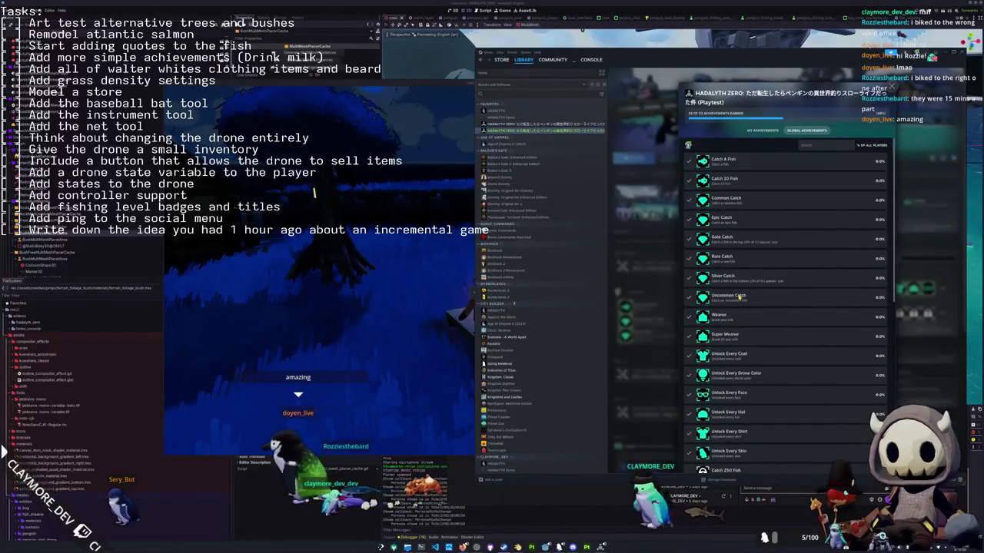
Switch to My Achievements and screenshot the Turbo and Mega Weaner progress.
left_click(762, 130)
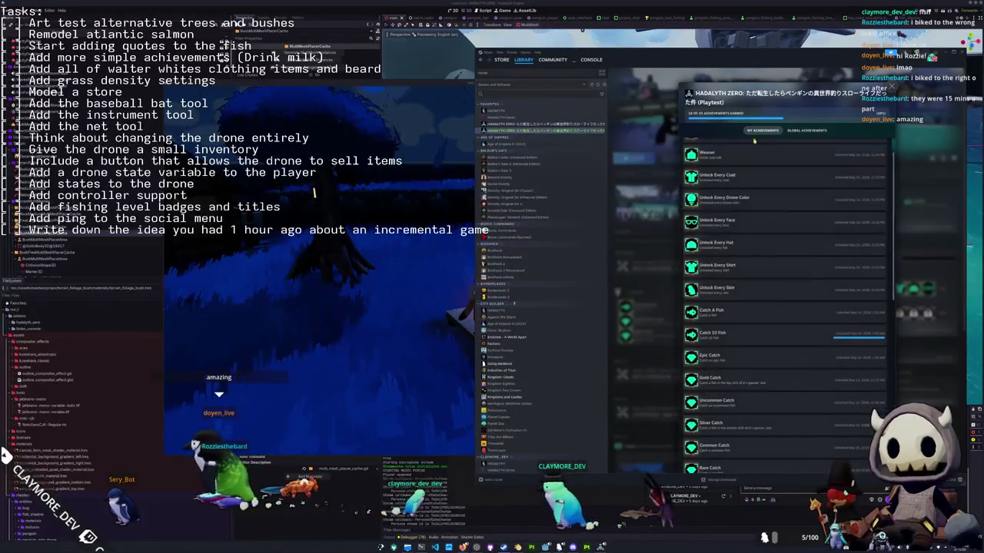
scroll(776, 308, "down", 2)
scroll(799, 315, "down", 3)
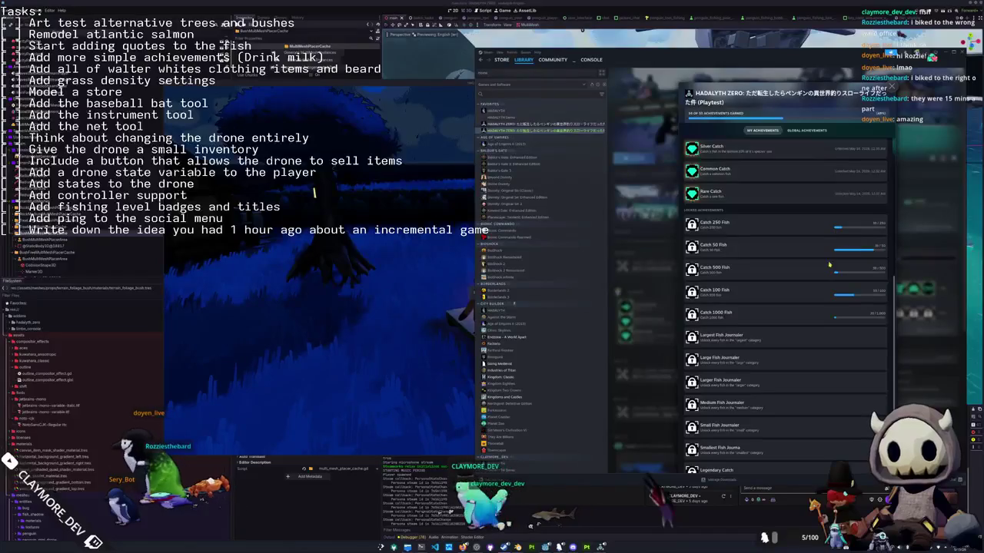
scroll(822, 331, "down", 2)
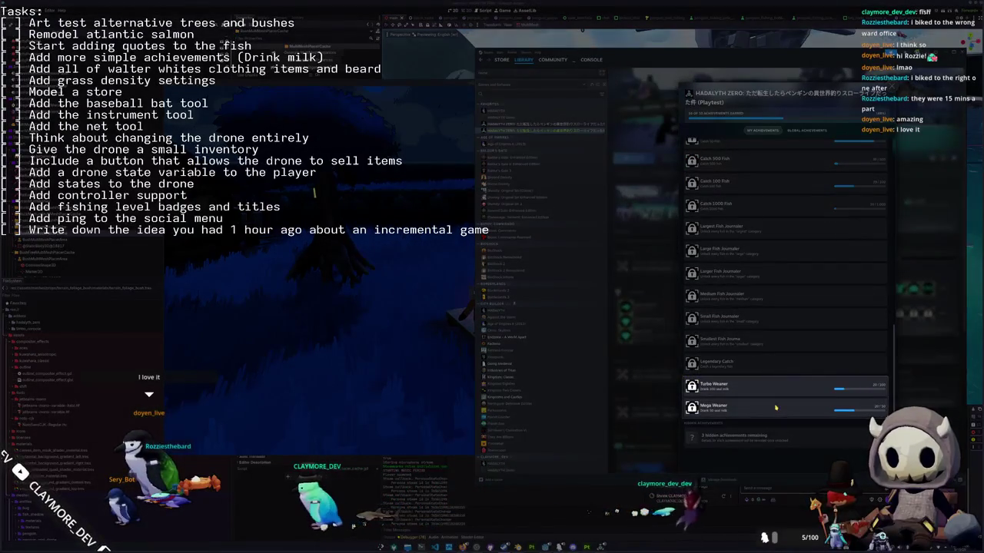
key("Return")
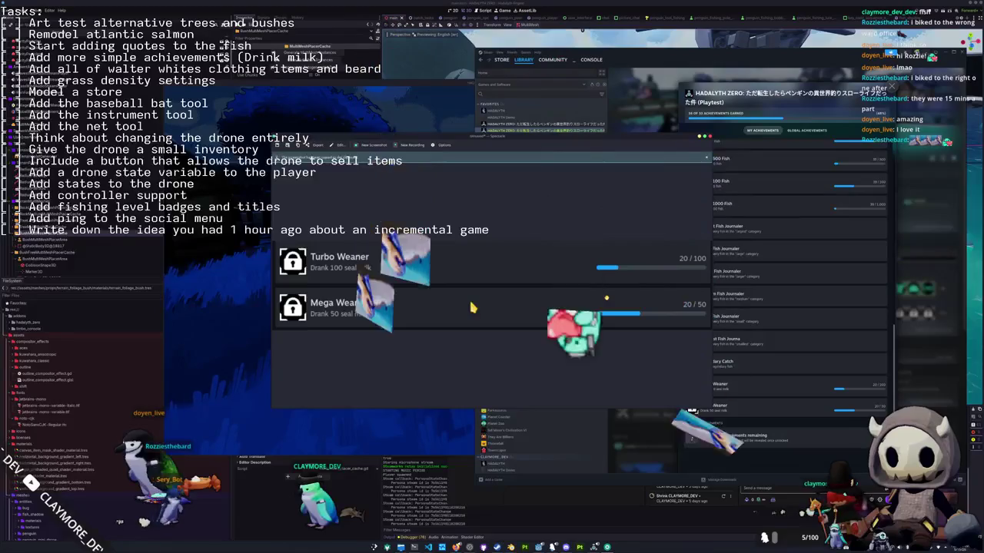
key("Escape")
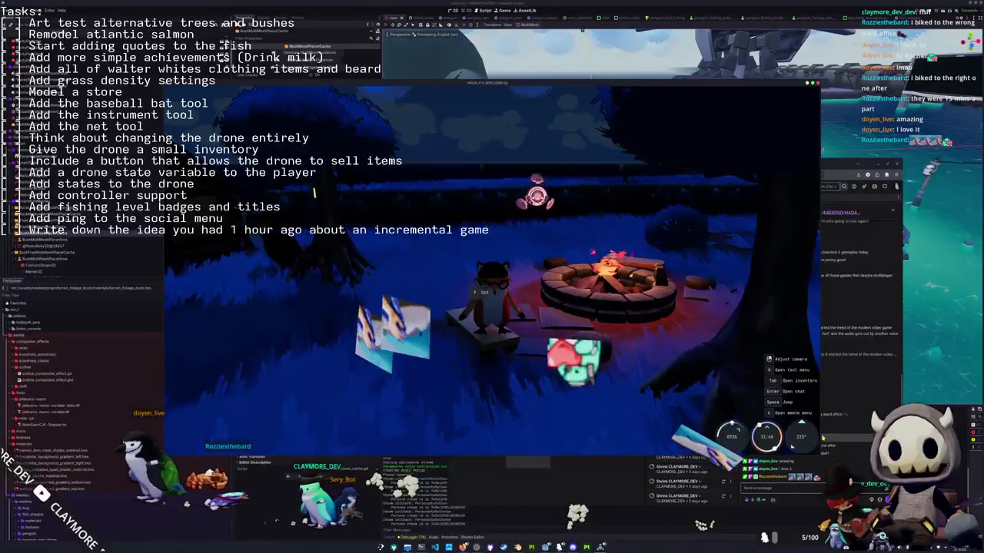
Sit the character at the campfire, stand up, and sit on a bench.
key("f")
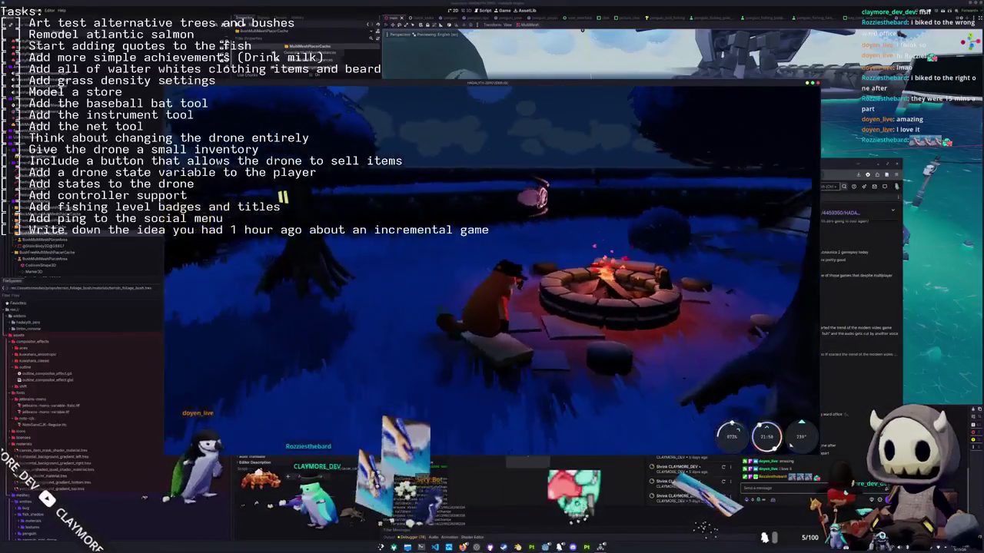
key("f")
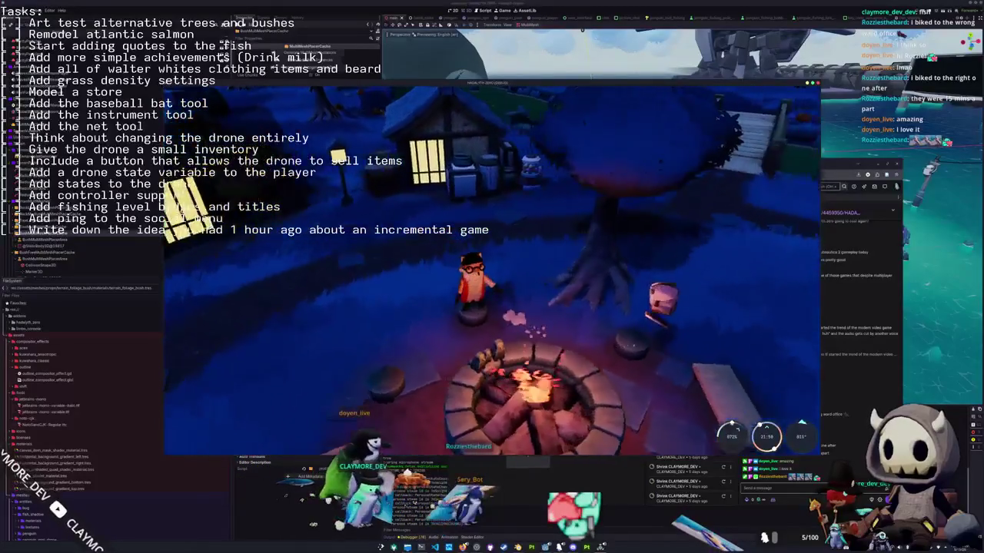
key("f")
key("f")
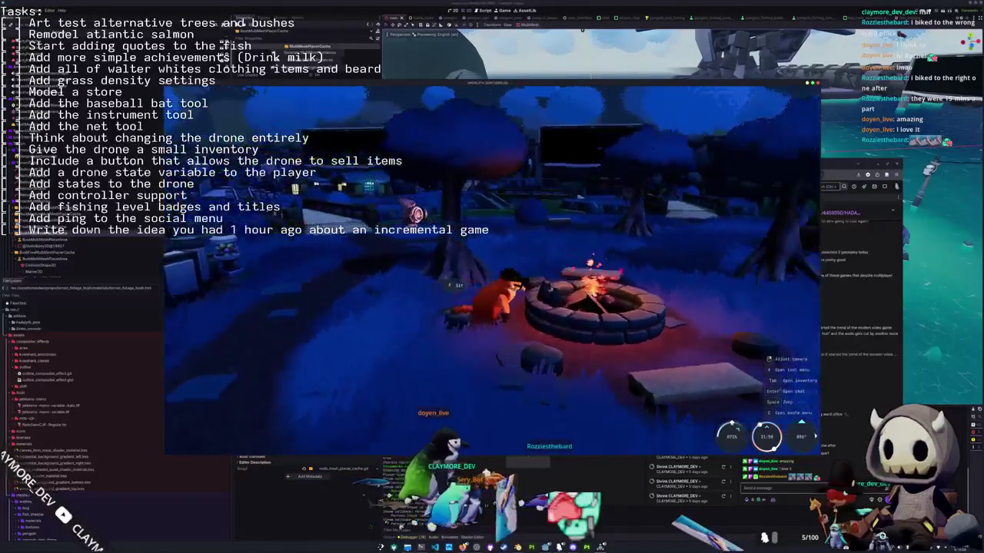
Walk away from the campfire and orbit the camera toward the houses and dock.
key("a")
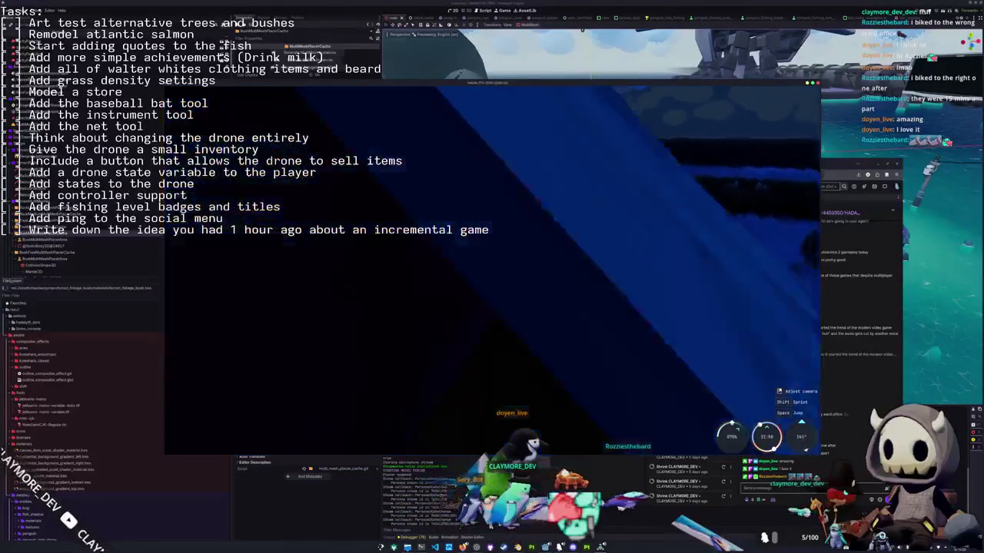
key("a")
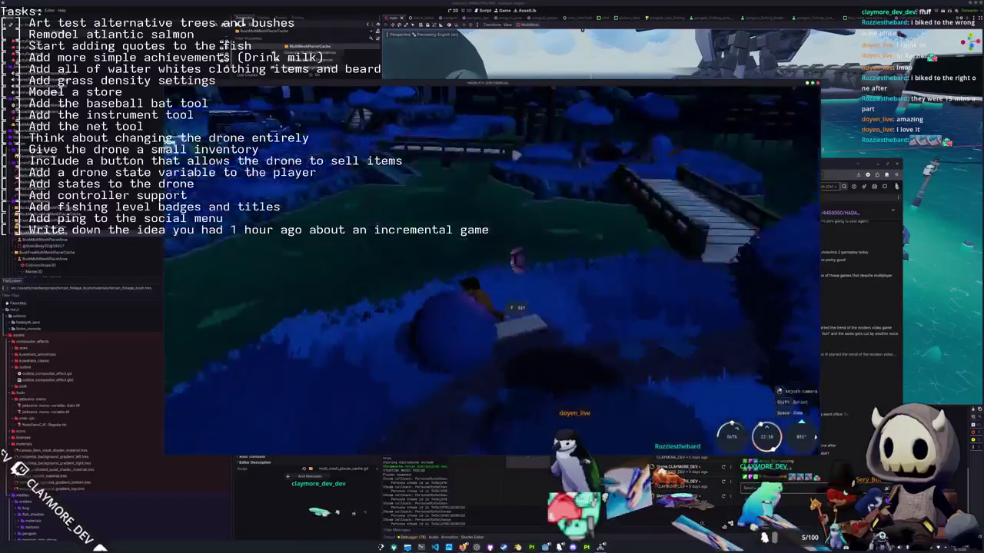
right_click_drag(521, 242, 521, 242)
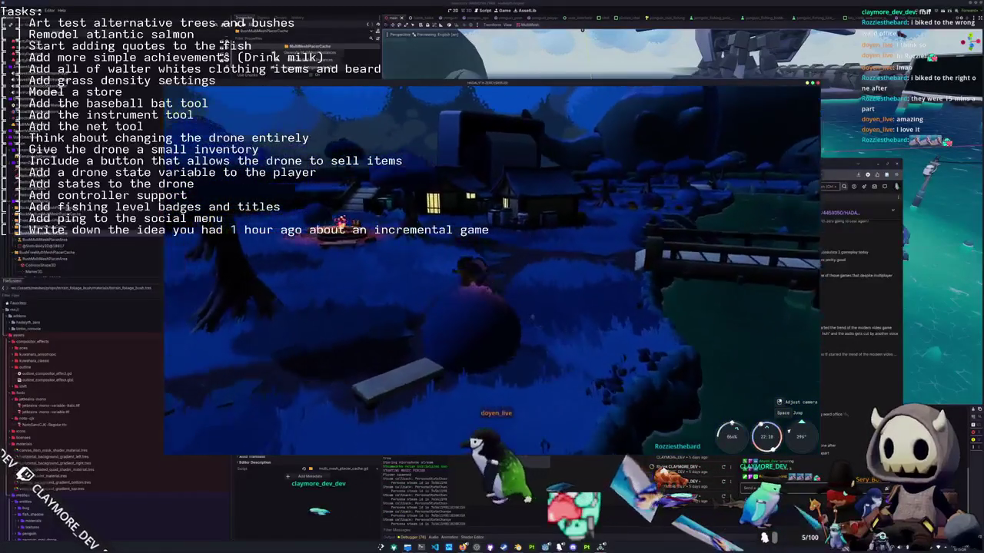